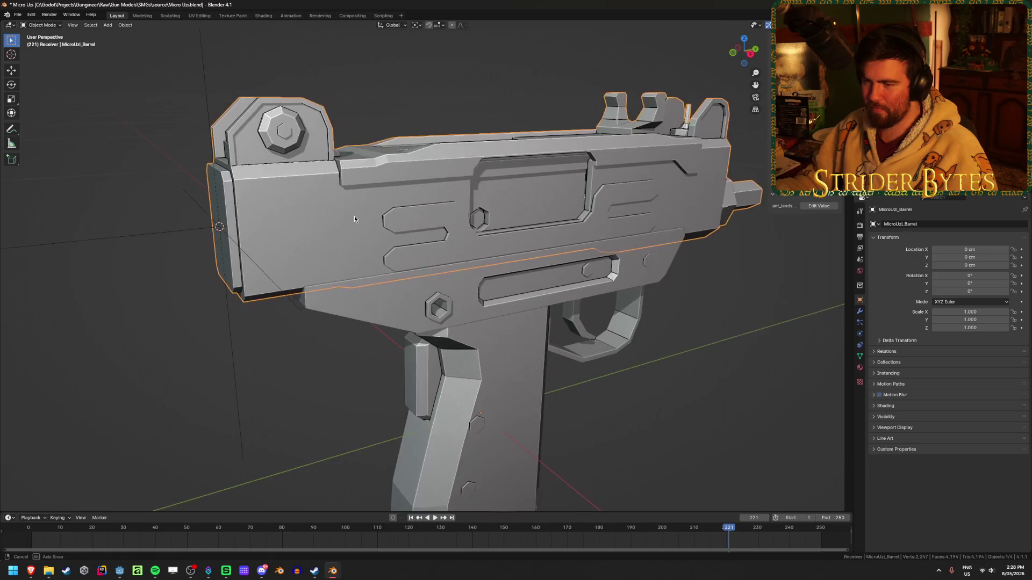
- Hide the barrel, snap the 3D cursor to the receiver's rear vertex and add a plain axes empty there
{"action": "key", "text": "h"}
{"action": "left_click", "coordinate": [372, 256]}
{"action": "key", "text": "Tab"}
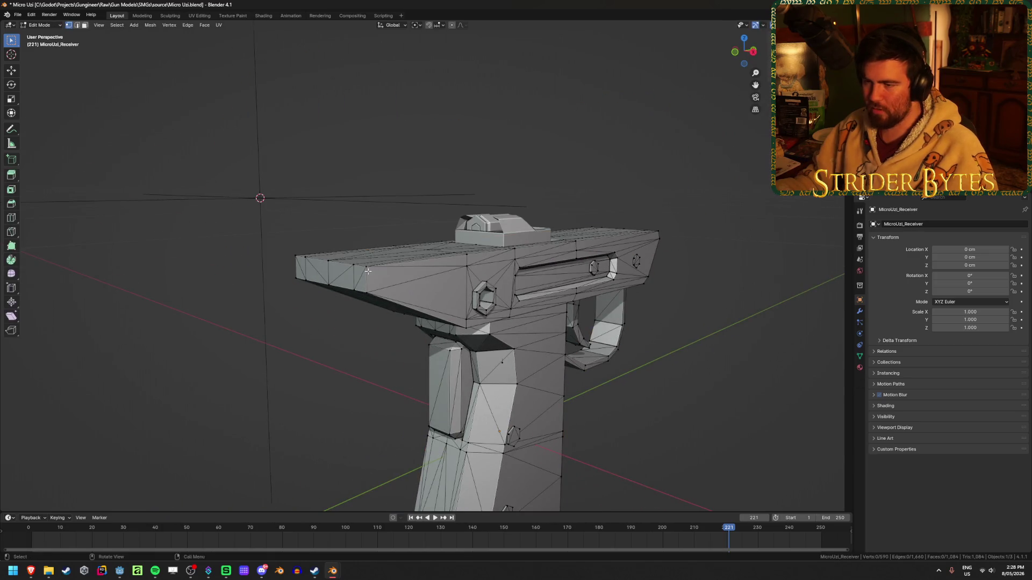
{"action": "left_click", "coordinate": [294, 257], "text": "shift"}
{"action": "key", "text": "shift+s"}
{"action": "left_click", "coordinate": [345, 244]}
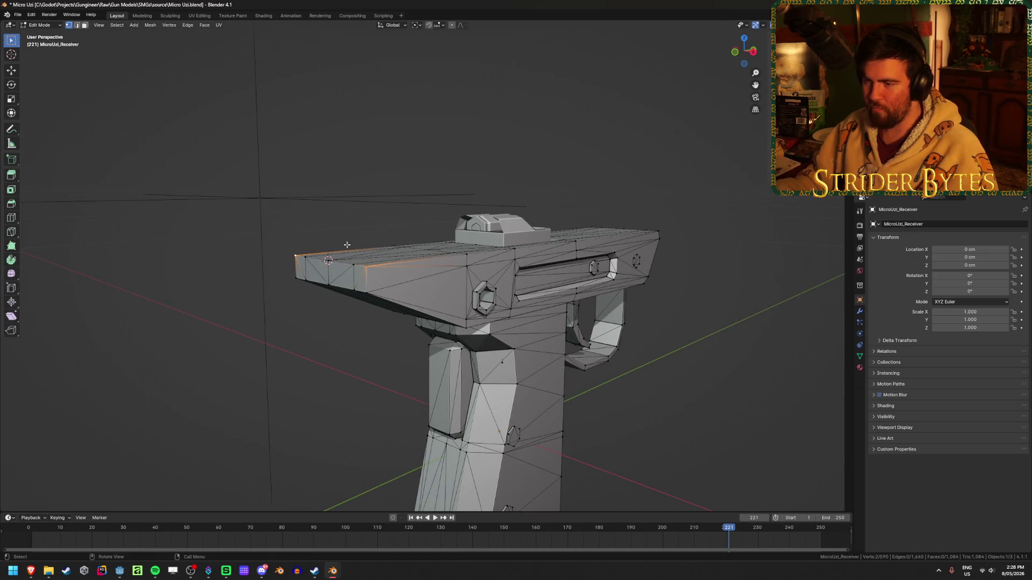
{"action": "key", "text": "Tab"}
{"action": "key", "text": "shift+a"}
{"action": "left_click", "coordinate": [391, 248]}
- Shrink the new empty and apply its scale
{"action": "scroll", "coordinate": [391, 248], "scroll_direction": "down", "scroll_amount": 5}
{"action": "mouse_move", "coordinate": [311, 247]}
{"action": "middle_mouse_down"}
{"action": "mouse_move", "coordinate": [288, 292]}
{"action": "mouse_move", "coordinate": [617, 281]}
{"action": "mouse_move", "coordinate": [752, 223]}
{"action": "middle_mouse_up"}
{"action": "key", "text": "s"}
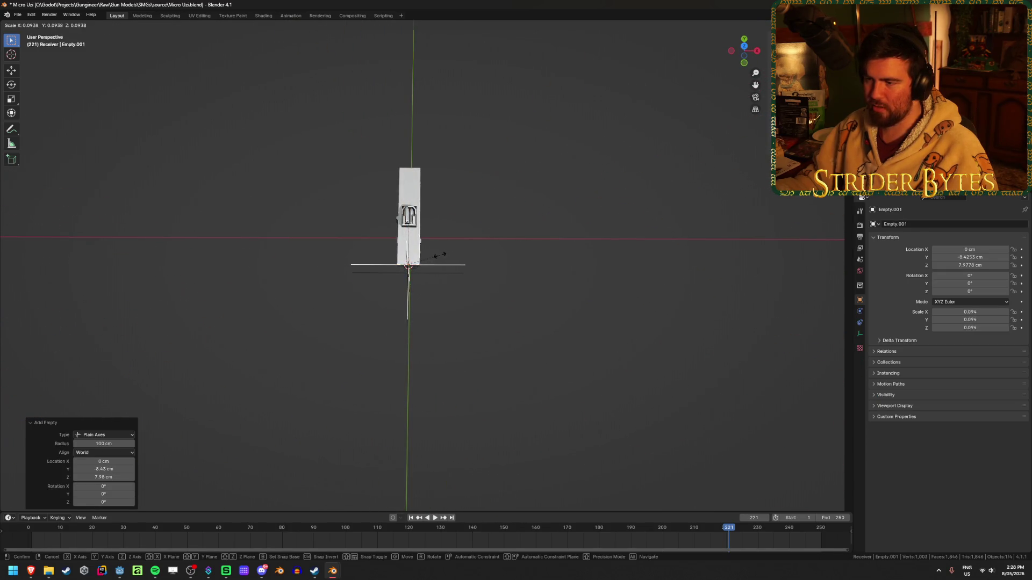
{"action": "left_click", "coordinate": [440, 254]}
{"action": "right_click", "coordinate": [439, 255]}
{"action": "left_click", "coordinate": [484, 257]}
- Move the barrel's origin onto the 3D cursor at the rear empty
{"action": "mouse_move", "coordinate": [484, 257]}
{"action": "middle_mouse_down"}
{"action": "mouse_move", "coordinate": [499, 246]}
{"action": "mouse_move", "coordinate": [484, 237]}
{"action": "middle_mouse_up"}
{"action": "scroll", "coordinate": [456, 230], "scroll_direction": "up", "scroll_amount": 3}
{"action": "left_click", "coordinate": [455, 230]}
{"action": "right_click", "coordinate": [575, 245]}
{"action": "mouse_move", "coordinate": [591, 245]}
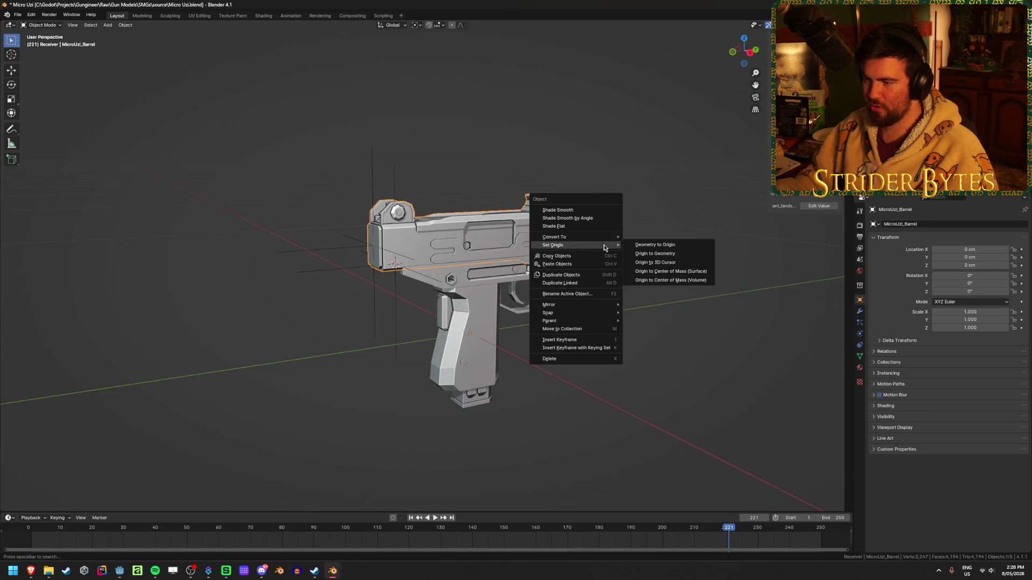
{"action": "left_click", "coordinate": [681, 265]}
- Snap the 3D cursor to the barrel's top rear edge and add a second plain axes empty
{"action": "mouse_move", "coordinate": [681, 266]}
{"action": "middle_mouse_down"}
{"action": "mouse_move", "coordinate": [695, 297]}
{"action": "mouse_move", "coordinate": [656, 270]}
{"action": "mouse_move", "coordinate": [655, 297]}
{"action": "mouse_move", "coordinate": [668, 283]}
{"action": "mouse_move", "coordinate": [615, 212]}
{"action": "mouse_move", "coordinate": [512, 205]}
{"action": "mouse_move", "coordinate": [512, 183]}
{"action": "mouse_move", "coordinate": [618, 178]}
{"action": "mouse_move", "coordinate": [512, 161]}
{"action": "mouse_move", "coordinate": [487, 176]}
{"action": "middle_mouse_up"}
{"action": "left_click", "coordinate": [512, 205]}
{"action": "scroll", "coordinate": [511, 157], "scroll_direction": "up", "scroll_amount": 4}
{"action": "scroll", "coordinate": [487, 177], "scroll_direction": "up", "scroll_amount": 3}
{"action": "key", "text": "Tab"}
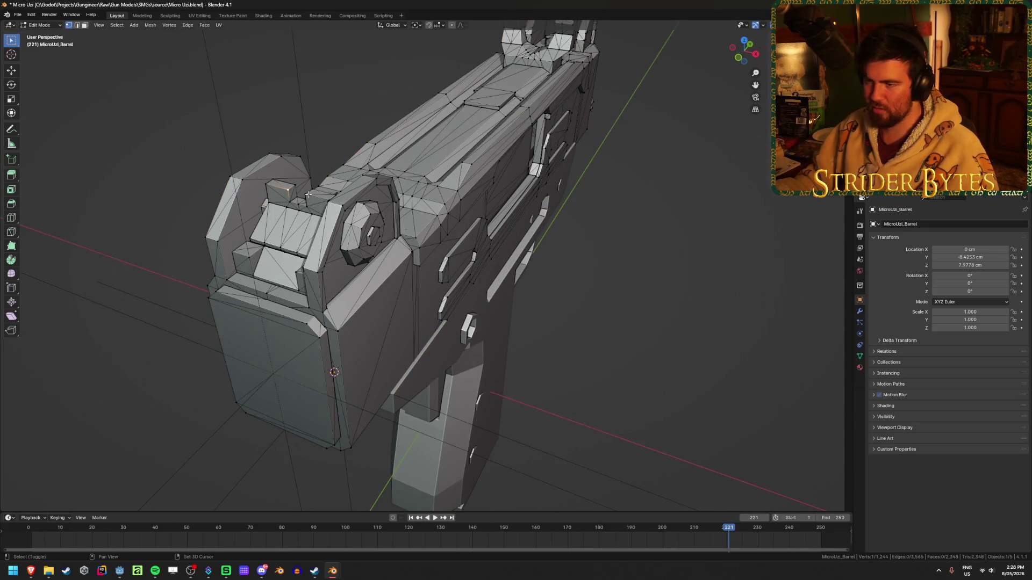
{"action": "left_click", "coordinate": [335, 235]}
{"action": "key", "text": "ctrl+z"}
{"action": "key", "text": "ctrl+Tab"}
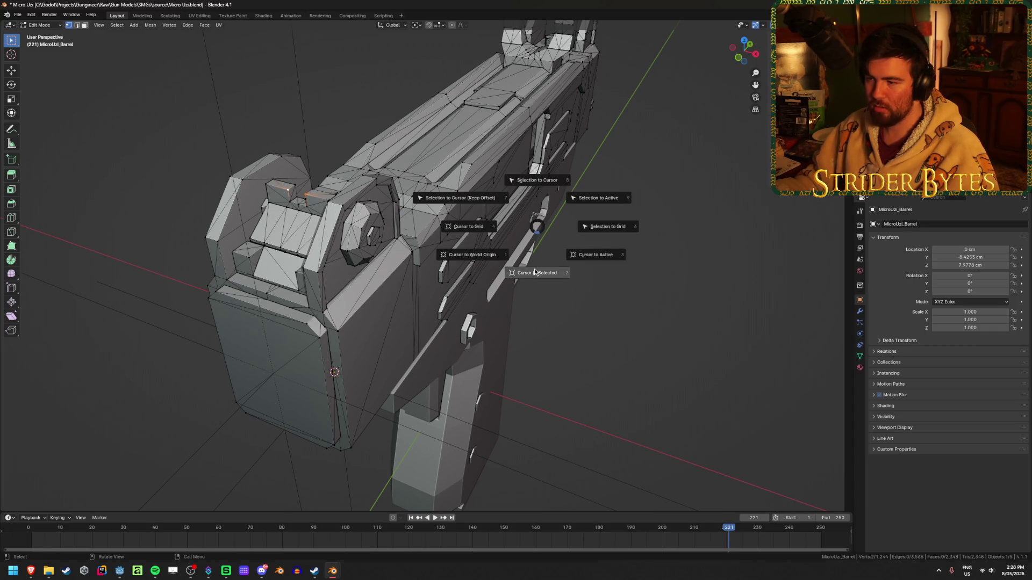
{"action": "left_click", "coordinate": [446, 221]}
{"action": "scroll", "coordinate": [665, 224], "scroll_direction": "down", "scroll_amount": 4}
{"action": "key", "text": "shift+a"}
{"action": "left_click", "coordinate": [698, 224]}
- Shrink the second empty, apply its scale and name it AimPoint
{"action": "mouse_move", "coordinate": [706, 224]}
{"action": "middle_mouse_down"}
{"action": "mouse_move", "coordinate": [553, 223]}
{"action": "mouse_move", "coordinate": [570, 244]}
{"action": "mouse_move", "coordinate": [727, 235]}
{"action": "middle_mouse_up"}
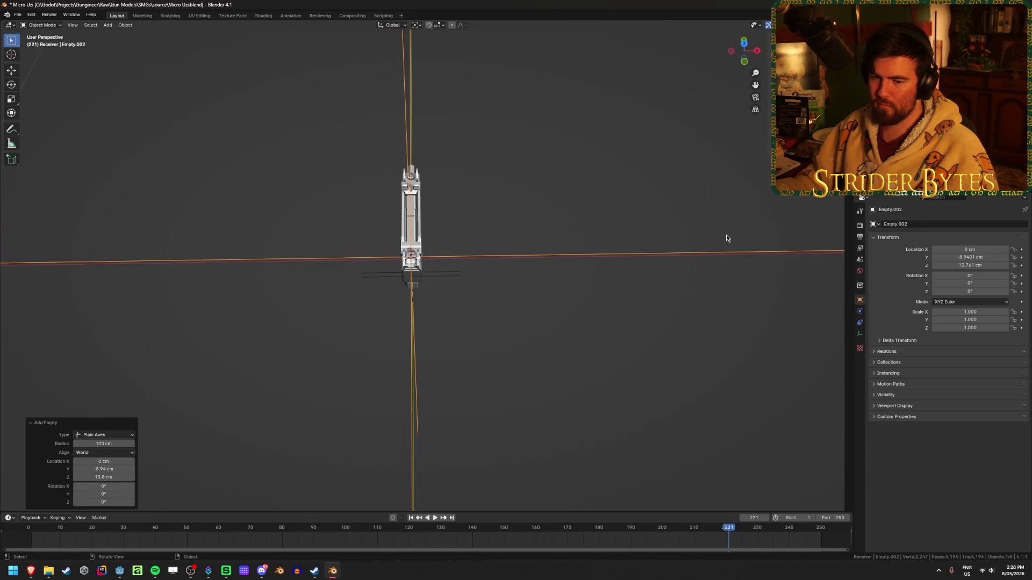
{"action": "key", "text": "s"}
{"action": "left_click", "coordinate": [443, 245]}
{"action": "mouse_move", "coordinate": [461, 249]}
{"action": "middle_mouse_down"}
{"action": "mouse_move", "coordinate": [539, 211]}
{"action": "mouse_move", "coordinate": [511, 183]}
{"action": "middle_mouse_up"}
{"action": "key", "text": "ctrl+a"}
{"action": "left_click", "coordinate": [511, 186]}
{"action": "scroll", "coordinate": [561, 247], "scroll_direction": "up", "scroll_amount": 3}
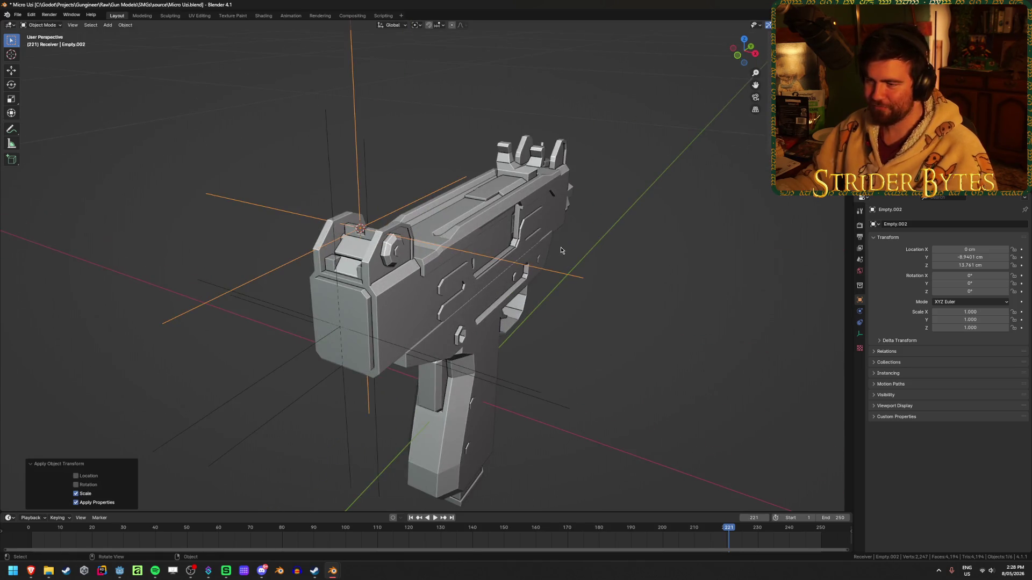
{"action": "key", "text": "F2"}
{"action": "type", "text": "AimPoint"}
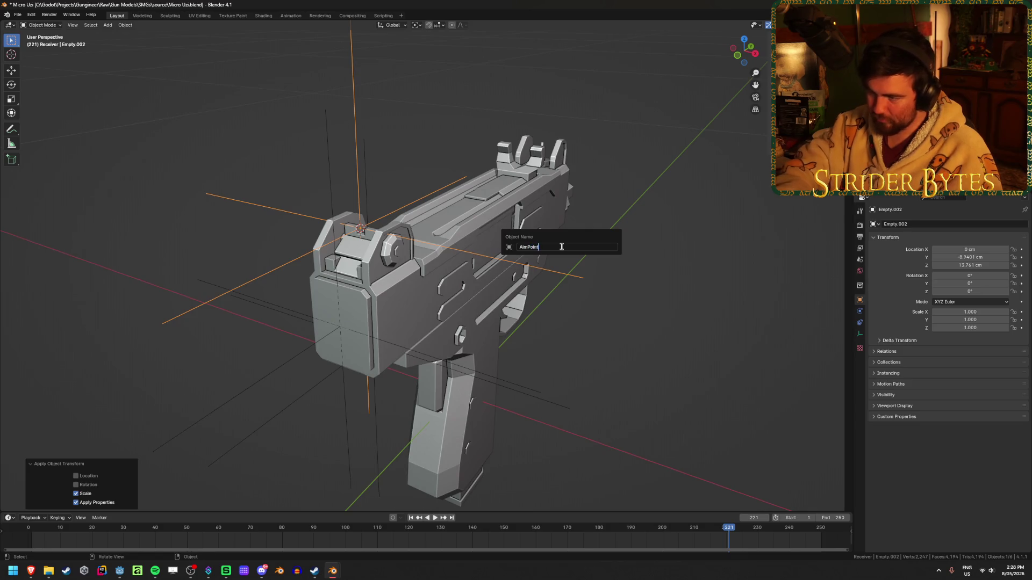
{"action": "key", "text": "Return"}
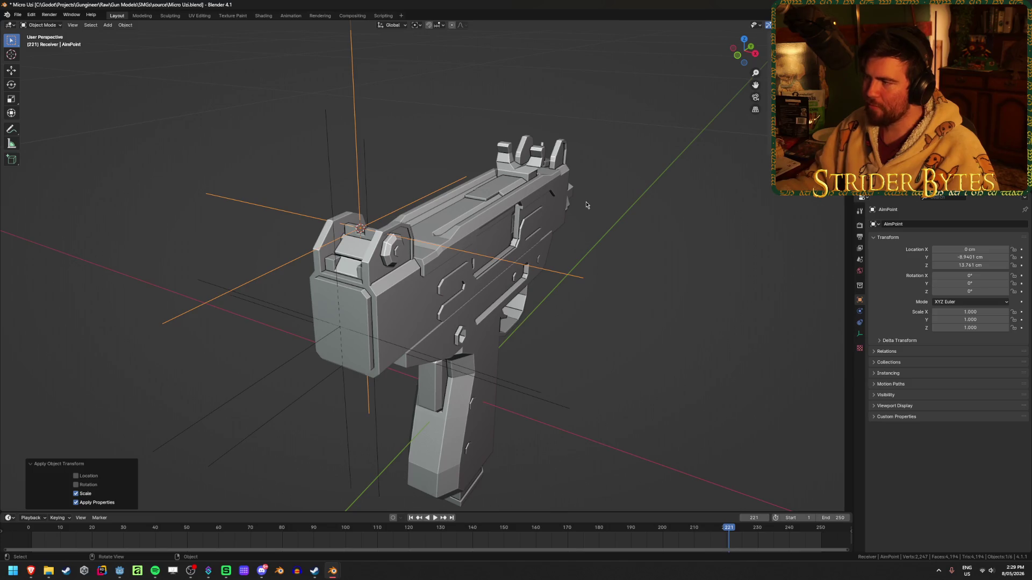
- Rename the empty at the receiver's lower rear to StockAttach
{"action": "left_click", "coordinate": [418, 354]}
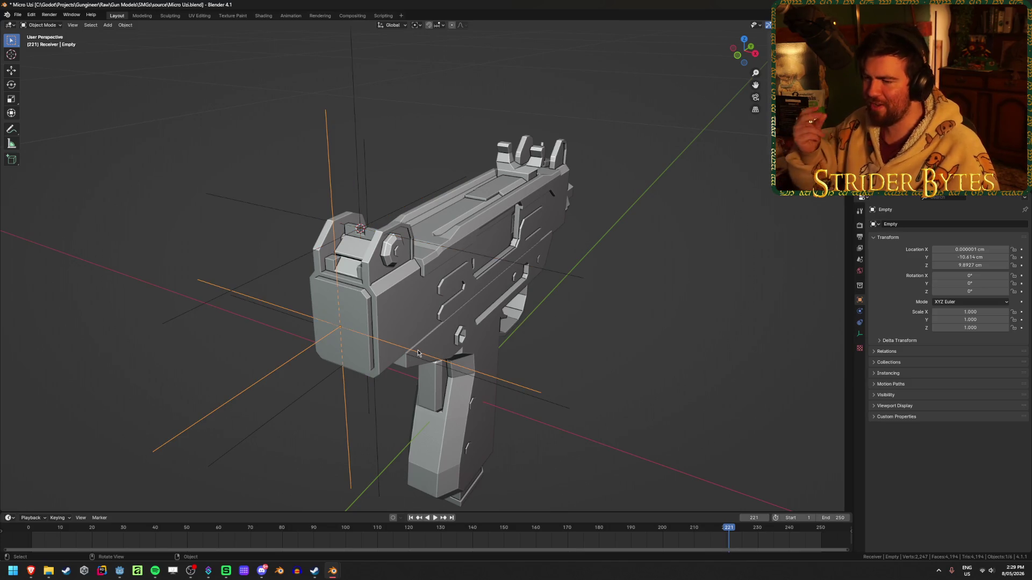
{"action": "key", "text": "F2"}
{"action": "type", "text": "StockAttach"}
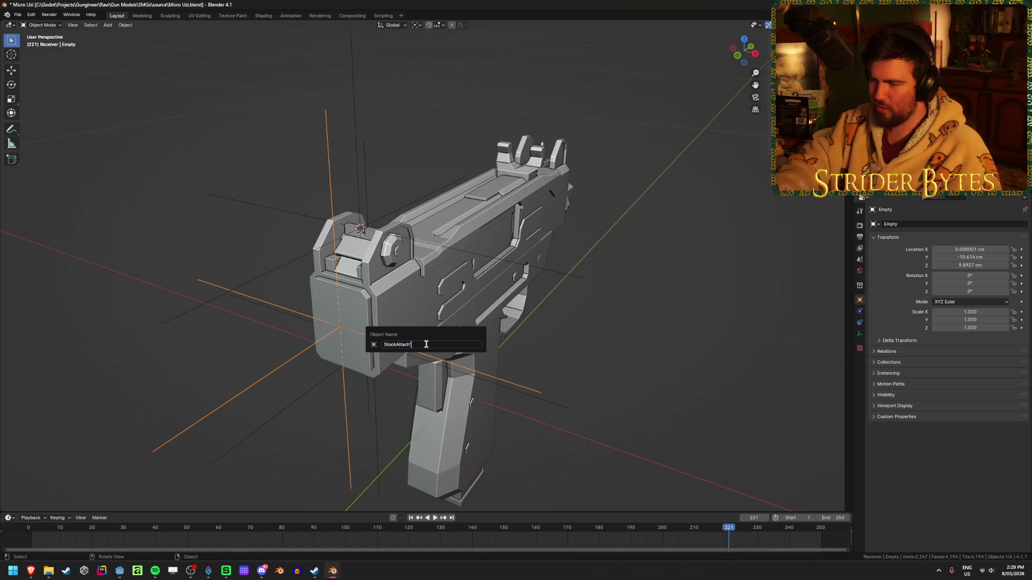
{"action": "key", "text": "Return"}
{"action": "mouse_move", "coordinate": [388, 313]}
{"action": "middle_mouse_down"}
{"action": "mouse_move", "coordinate": [378, 308]}
{"action": "mouse_move", "coordinate": [444, 251]}
{"action": "mouse_move", "coordinate": [403, 324]}
{"action": "middle_mouse_up"}
- Rename the empty at the barrel's origin to BarrelAttach
{"action": "left_click", "coordinate": [389, 345]}
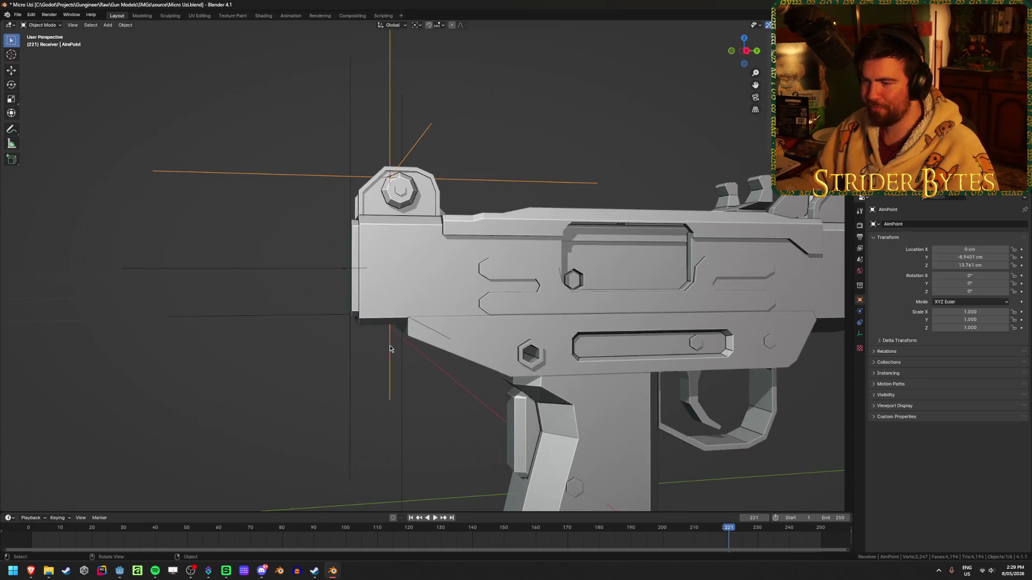
{"action": "left_click", "coordinate": [402, 360]}
{"action": "key", "text": "F2"}
{"action": "type", "text": "Ba"}
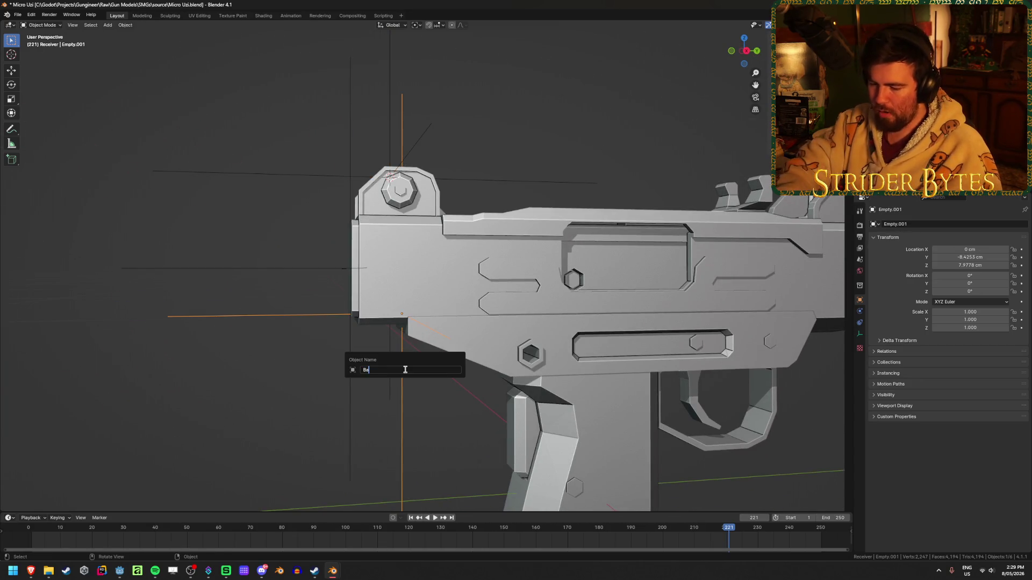
{"action": "type", "text": "rrelAttach"}
{"action": "key", "text": "Return"}
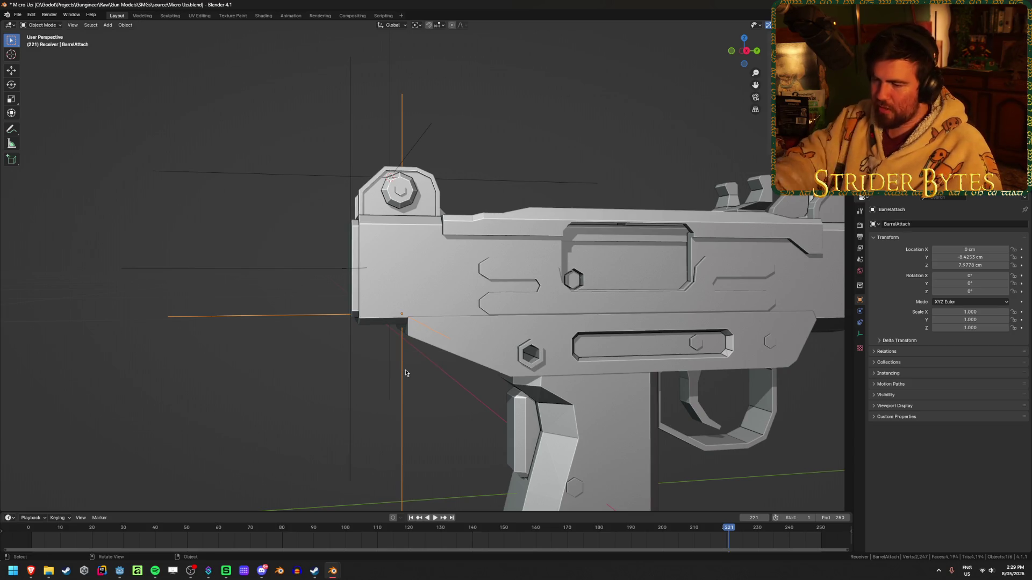
{"action": "mouse_move", "coordinate": [568, 267]}
{"action": "middle_mouse_down"}
{"action": "mouse_move", "coordinate": [646, 247]}
{"action": "mouse_move", "coordinate": [555, 228]}
{"action": "middle_mouse_up"}
{"action": "left_click", "coordinate": [673, 281]}
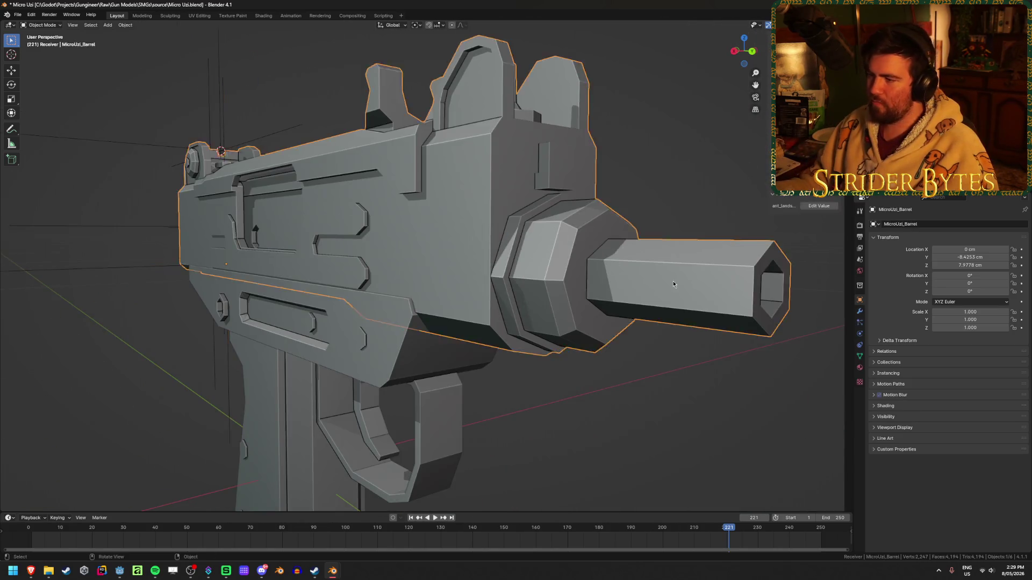
- Snap the 3D cursor to the barrel's tip from the barrel's Edit Mode
{"action": "key", "text": "Tab"}
{"action": "key", "text": "shift+s"}
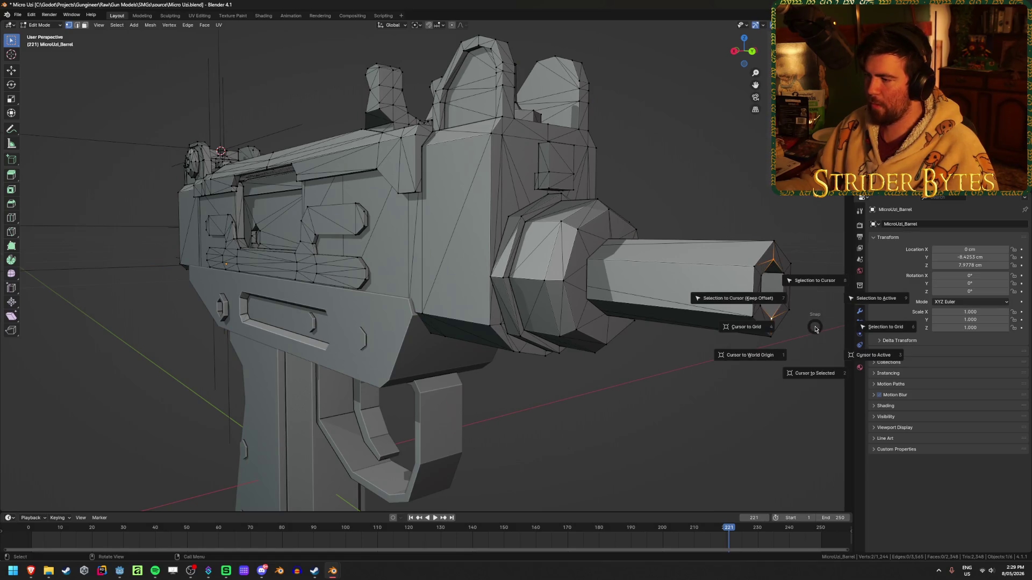
{"action": "left_click", "coordinate": [602, 444]}
{"action": "key", "text": "ctrl+i"}
{"action": "key", "text": "alt+a"}
{"action": "key", "text": "alt+z"}
{"action": "key", "text": "alt+z"}
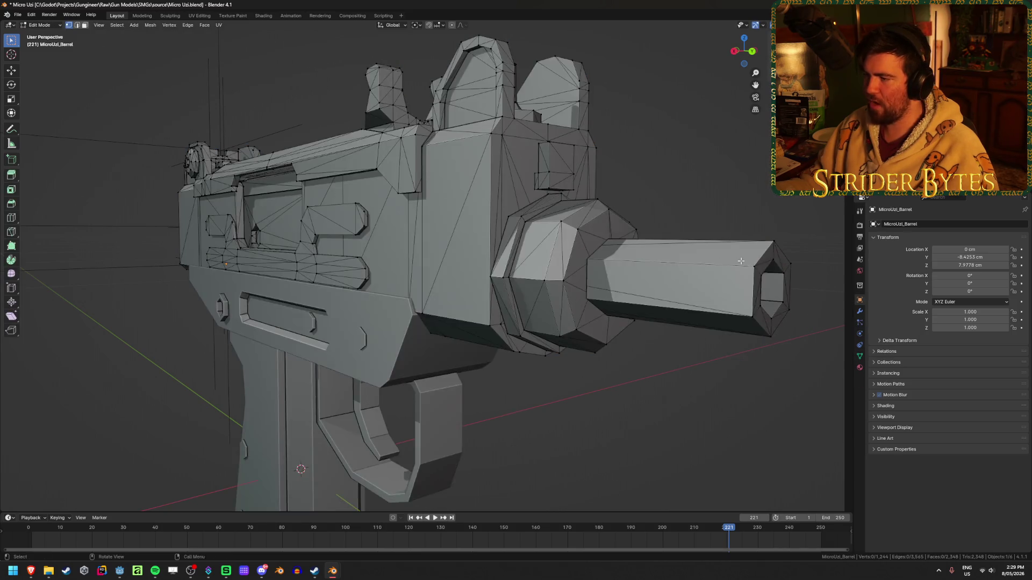
{"action": "key", "text": "shift+s"}
{"action": "left_click", "coordinate": [770, 361]}
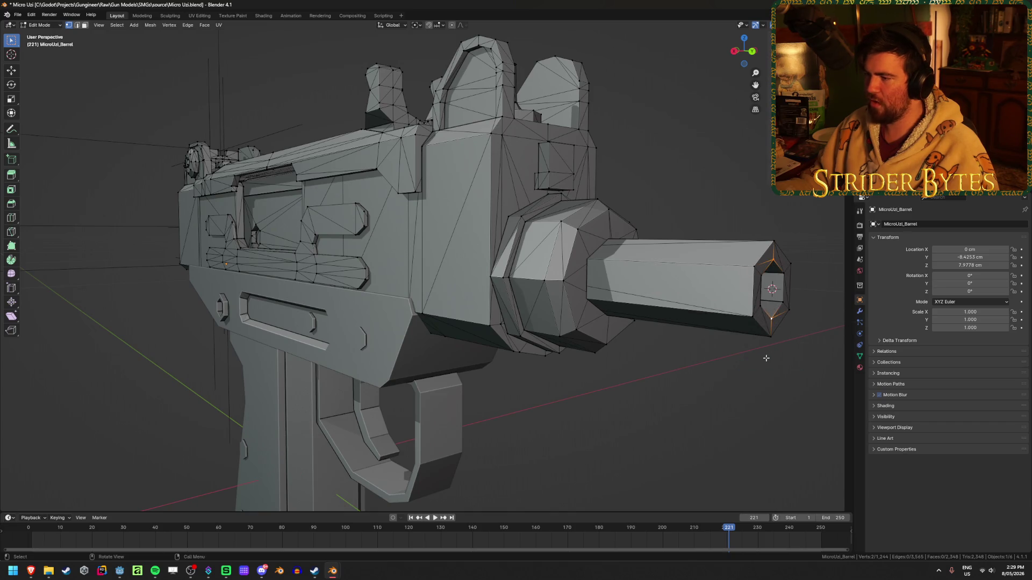
- Add a plain axes empty at the barrel tip and change the snapping target
{"action": "key", "text": "Tab"}
{"action": "key", "text": "shift+a"}
{"action": "mouse_move", "coordinate": [715, 362]}
{"action": "left_click", "coordinate": [757, 364]}
{"action": "scroll", "coordinate": [510, 306], "scroll_direction": "down", "scroll_amount": 3}
{"action": "middle_click_drag", "start_coordinate": [510, 305], "coordinate": [578, 210]}
{"action": "left_click", "coordinate": [437, 25]}
{"action": "left_click", "coordinate": [437, 69]}
- Shrink the empty, apply its scale and slide it along Y to the muzzle
{"action": "mouse_move", "coordinate": [752, 288]}
{"action": "middle_mouse_down"}
{"action": "mouse_move", "coordinate": [774, 276]}
{"action": "mouse_move", "coordinate": [715, 280]}
{"action": "middle_mouse_up"}
{"action": "key", "text": "s"}
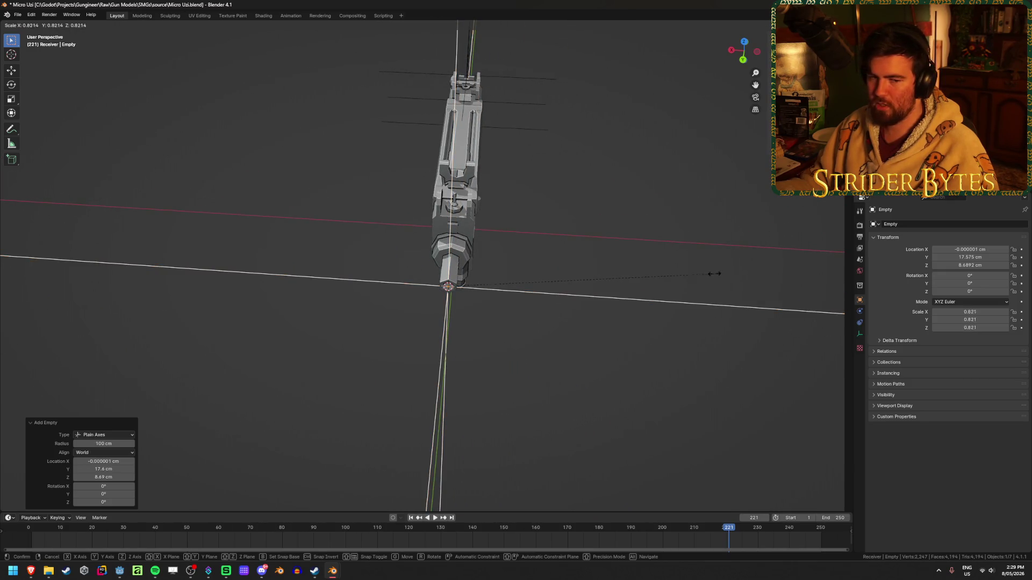
{"action": "left_click", "coordinate": [473, 278]}
{"action": "key", "text": "ctrl+a"}
{"action": "left_click", "coordinate": [546, 279]}
{"action": "scroll", "coordinate": [546, 279], "scroll_direction": "up", "scroll_amount": 5}
{"action": "mouse_move", "coordinate": [546, 278]}
{"action": "middle_mouse_down"}
{"action": "mouse_move", "coordinate": [495, 233]}
{"action": "mouse_move", "coordinate": [564, 271]}
{"action": "mouse_move", "coordinate": [500, 177]}
{"action": "mouse_move", "coordinate": [557, 204]}
{"action": "middle_mouse_up"}
{"action": "key", "text": "g"}
{"action": "key", "text": "y"}
{"action": "left_click", "coordinate": [493, 161]}
- Name the empty MuzzleAttach and save Micro Uzi.blend
{"action": "key", "text": "F2"}
{"action": "type", "text": "MuzzleAttach"}
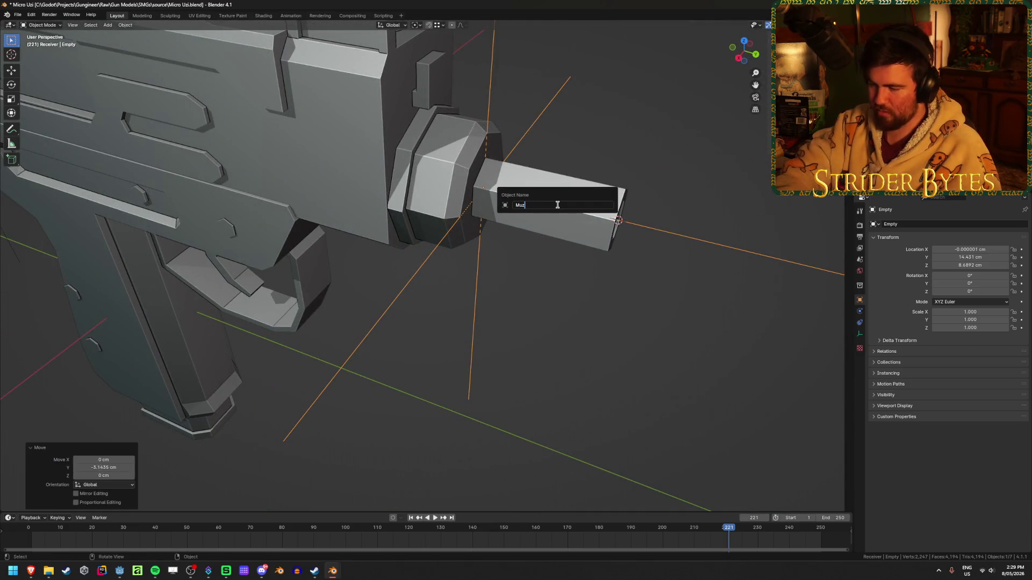
{"action": "key", "text": "Return"}
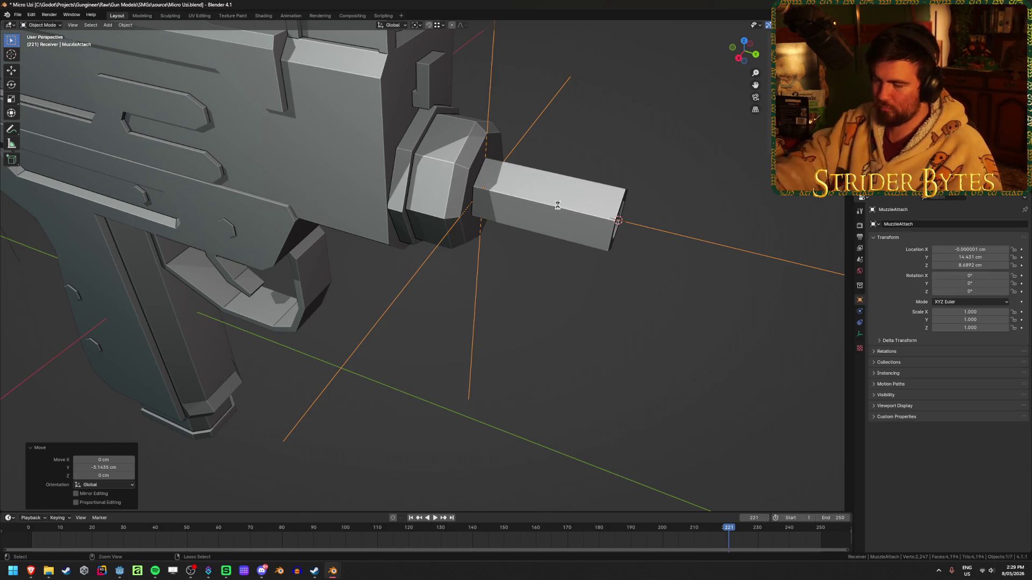
{"action": "key", "text": "ctrl+s"}
{"action": "scroll", "coordinate": [556, 211], "scroll_direction": "down", "scroll_amount": 5}
{"action": "mouse_move", "coordinate": [556, 211]}
{"action": "middle_mouse_down"}
{"action": "mouse_move", "coordinate": [504, 286]}
{"action": "mouse_move", "coordinate": [347, 245]}
{"action": "mouse_move", "coordinate": [372, 220]}
{"action": "mouse_move", "coordinate": [401, 245]}
{"action": "middle_mouse_up"}
{"action": "scroll", "coordinate": [372, 225], "scroll_direction": "down", "scroll_amount": 3}
- Place the 3D cursor at the front joint above the trigger guard
{"action": "left_click", "coordinate": [402, 245]}
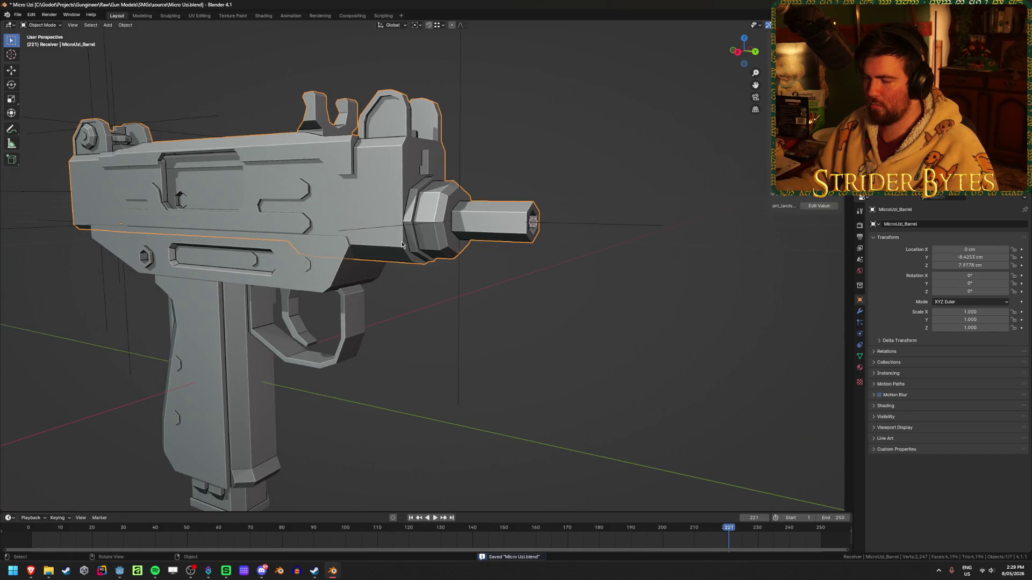
{"action": "left_click", "coordinate": [408, 350]}
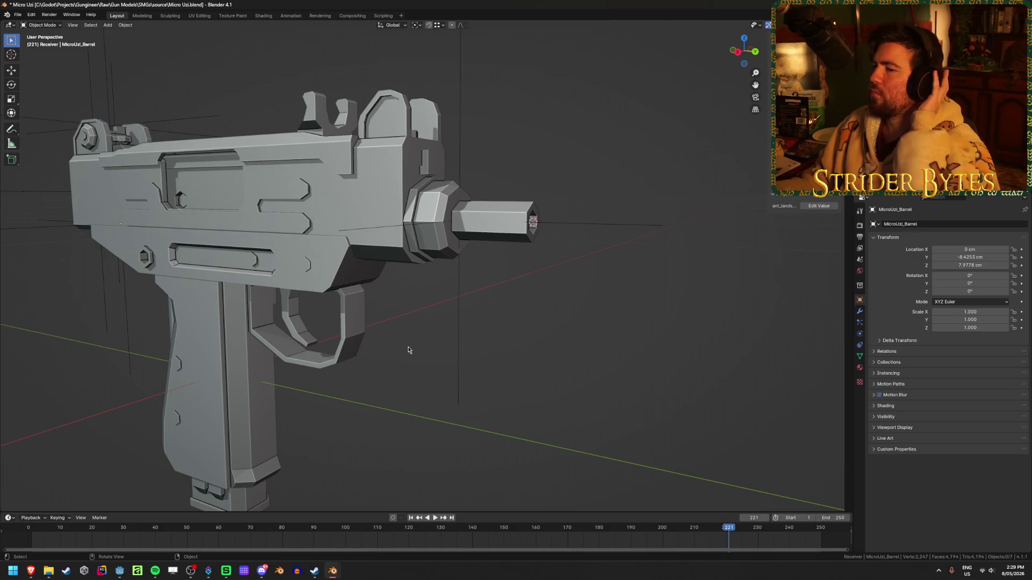
{"action": "left_click", "coordinate": [377, 265]}
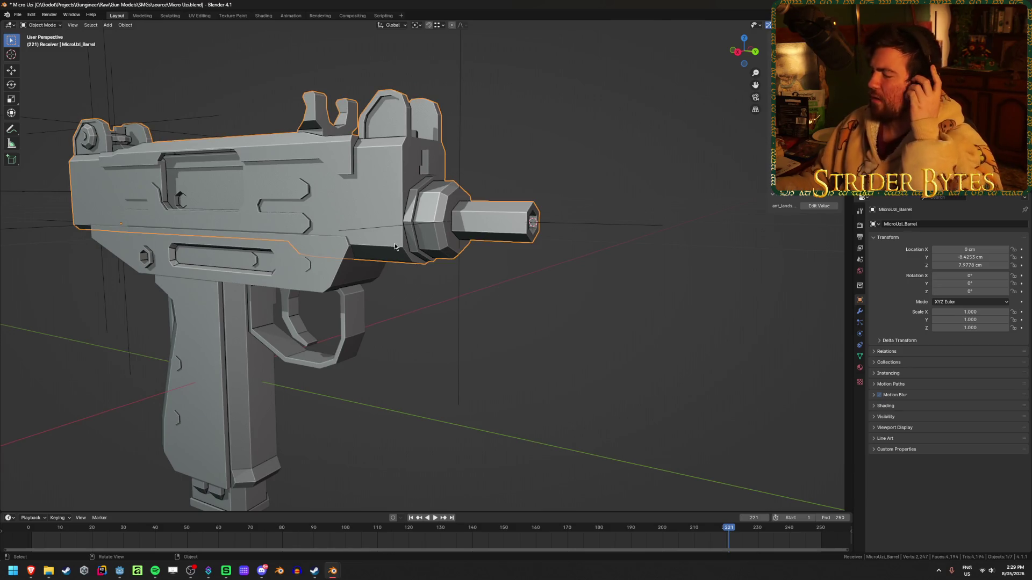
{"action": "middle_click_drag", "start_coordinate": [396, 250], "coordinate": [424, 186]}
{"action": "scroll", "coordinate": [430, 192], "scroll_direction": "up", "scroll_amount": 3}
{"action": "key", "text": "Tab"}
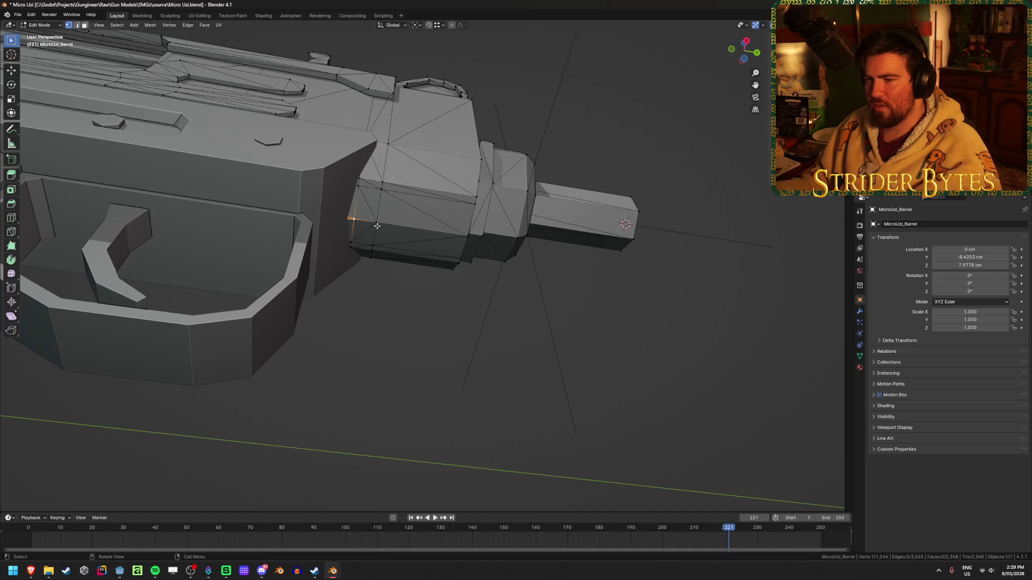
{"action": "middle_click_drag", "start_coordinate": [363, 222], "coordinate": [426, 221]}
{"action": "key", "text": "grave"}
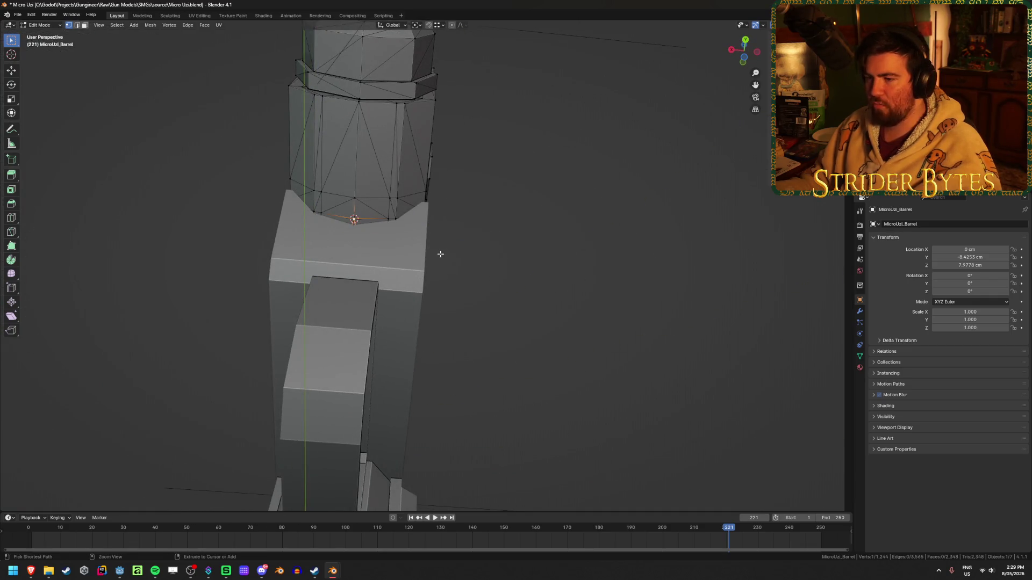
{"action": "key", "text": "grave"}
{"action": "key", "text": "Tab"}
{"action": "mouse_move", "coordinate": [453, 233]}
{"action": "middle_mouse_down"}
{"action": "mouse_move", "coordinate": [534, 293]}
{"action": "mouse_move", "coordinate": [608, 268]}
{"action": "middle_mouse_up"}
- Add a small plain axes empty at the front joint and save
{"action": "key", "text": "shift+a"}
{"action": "left_click", "coordinate": [650, 260]}
{"action": "mouse_move", "coordinate": [657, 219]}
{"action": "middle_mouse_down"}
{"action": "mouse_move", "coordinate": [659, 246]}
{"action": "mouse_move", "coordinate": [675, 235]}
{"action": "mouse_move", "coordinate": [767, 232]}
{"action": "middle_mouse_up"}
{"action": "key", "text": "s"}
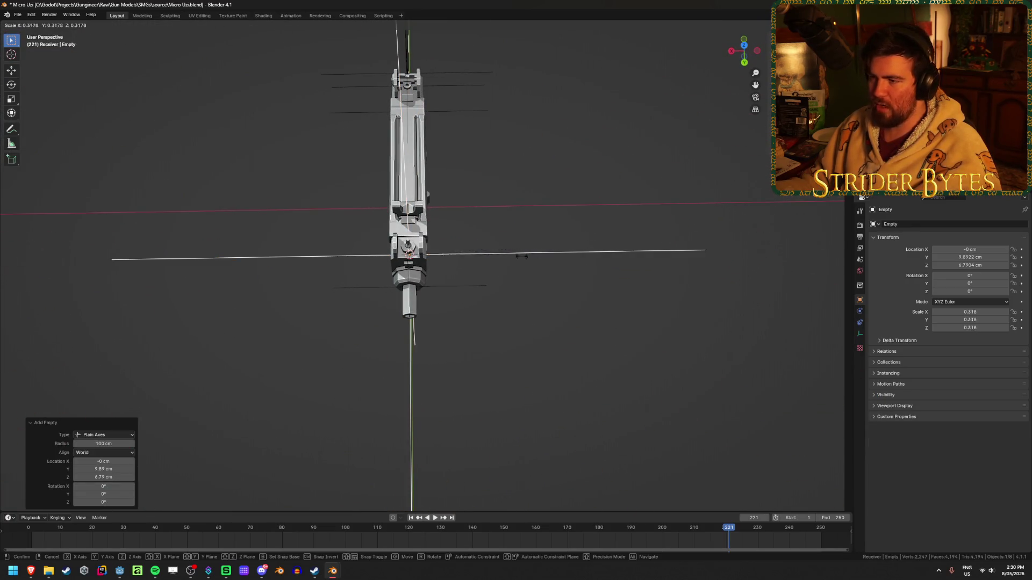
{"action": "left_click", "coordinate": [445, 260]}
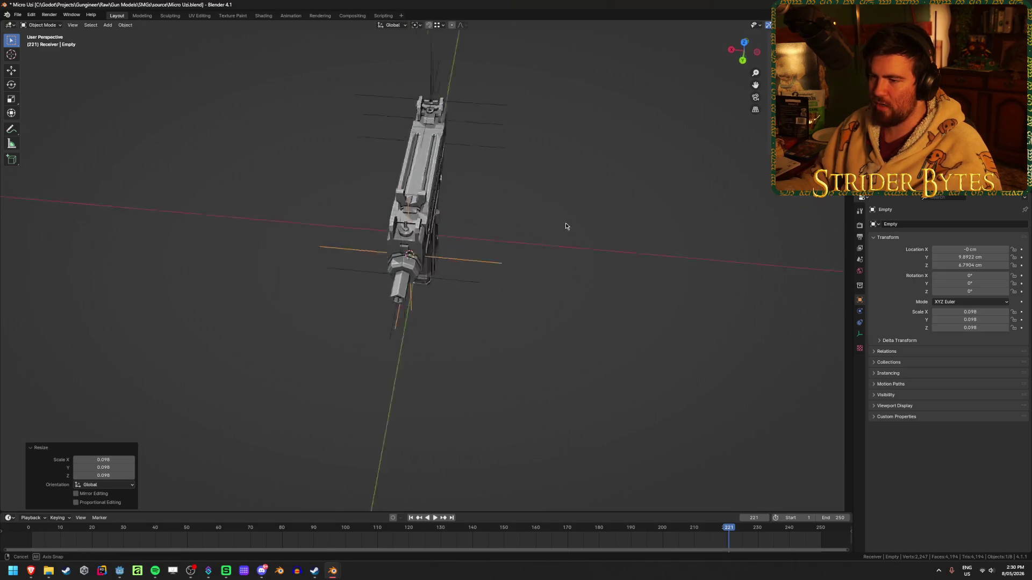
{"action": "middle_click_drag", "start_coordinate": [571, 230], "coordinate": [505, 196]}
{"action": "key", "text": "ctrl+s"}
{"action": "scroll", "coordinate": [553, 201], "scroll_direction": "up", "scroll_amount": 5}
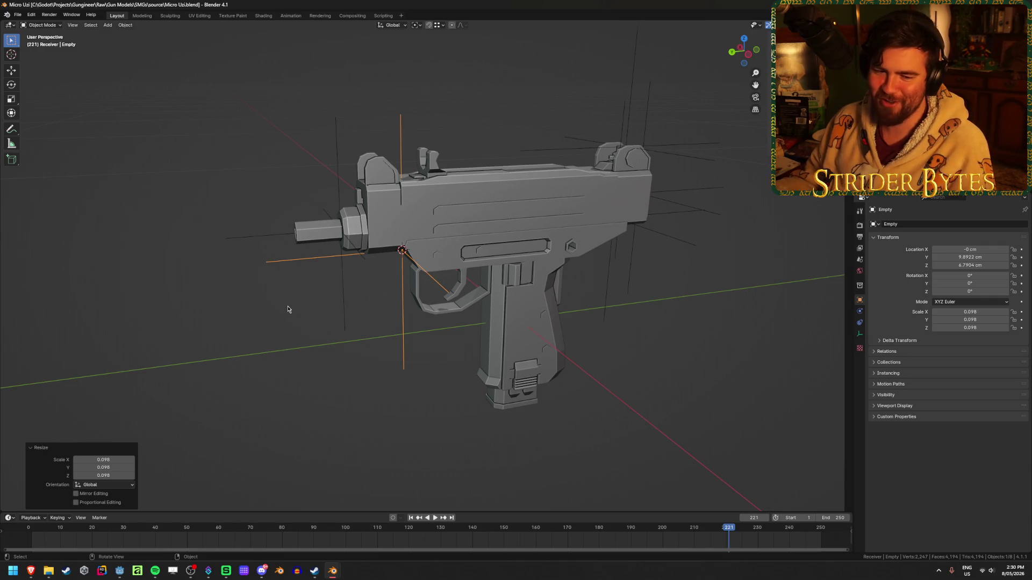
{"action": "scroll", "coordinate": [269, 309], "scroll_direction": "up", "scroll_amount": 3}
- Name the new empty ForegripAttach and save Micro Uzi.blend
{"action": "middle_click_drag", "start_coordinate": [263, 306], "coordinate": [311, 317]}
{"action": "key", "text": "F2"}
{"action": "type", "text": "ForegripAttach"}
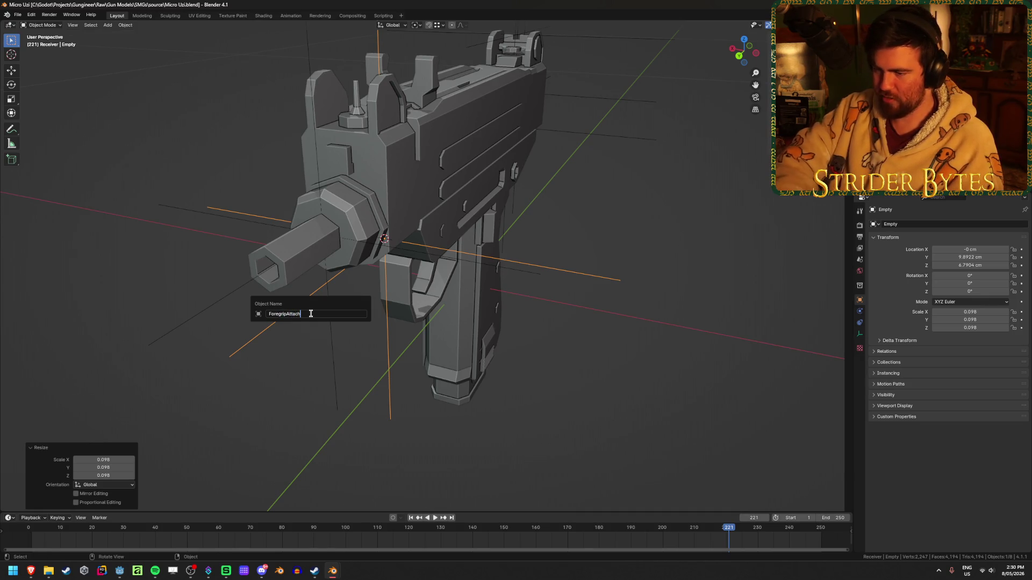
{"action": "key", "text": "Return"}
{"action": "key", "text": "ctrl+s"}
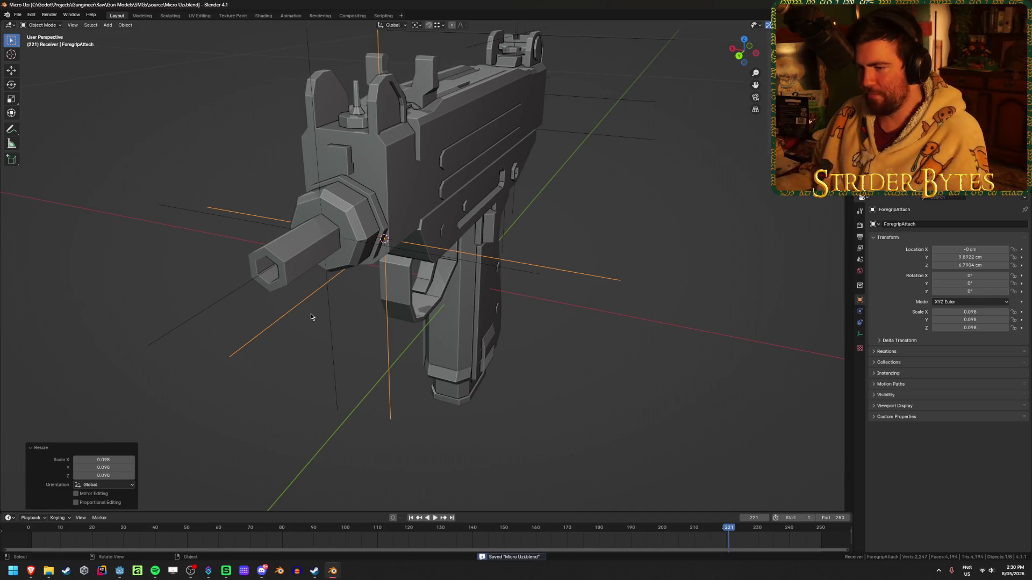
{"action": "mouse_move", "coordinate": [253, 304]}
{"action": "middle_mouse_down"}
{"action": "mouse_move", "coordinate": [324, 283]}
{"action": "mouse_move", "coordinate": [277, 336]}
{"action": "middle_mouse_up"}
{"action": "scroll", "coordinate": [278, 337], "scroll_direction": "down", "scroll_amount": 3}
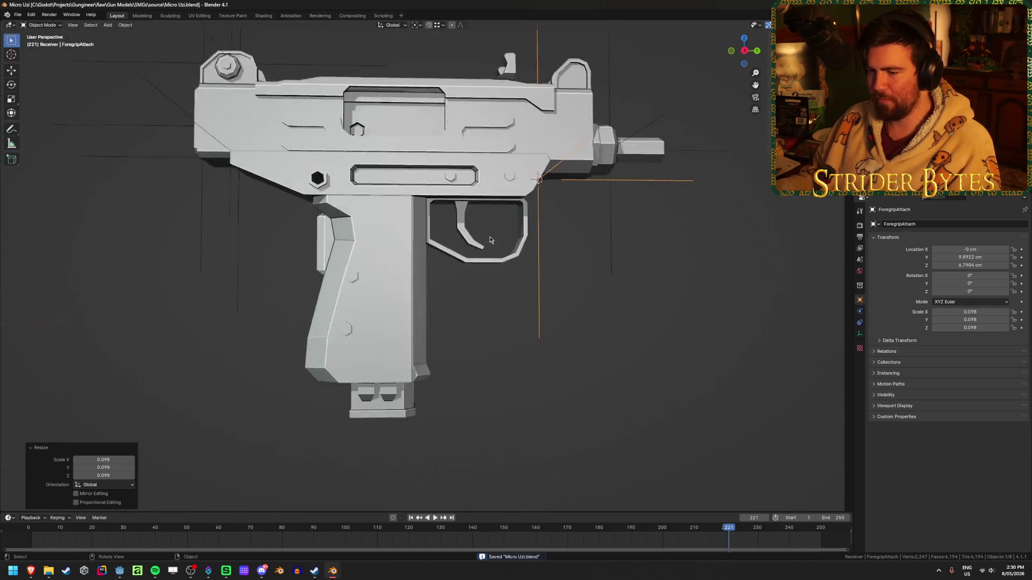
- Hide the receiver so the magazine is exposed for editing
{"action": "left_click", "coordinate": [413, 383]}
{"action": "mouse_move", "coordinate": [422, 261]}
{"action": "middle_mouse_down"}
{"action": "mouse_move", "coordinate": [441, 269]}
{"action": "mouse_move", "coordinate": [414, 271]}
{"action": "mouse_move", "coordinate": [425, 279]}
{"action": "mouse_move", "coordinate": [456, 279]}
{"action": "middle_mouse_up"}
{"action": "middle_click_drag", "start_coordinate": [408, 216], "coordinate": [419, 225]}
{"action": "left_click", "coordinate": [467, 198]}
{"action": "key", "text": "h"}
{"action": "left_click", "coordinate": [362, 228]}
{"action": "middle_click_drag", "start_coordinate": [363, 228], "coordinate": [407, 221]}
- Hide the MicroUzi_Barrel part as well, leaving the magazine in view
{"action": "key", "text": "Tab"}
{"action": "key", "text": "Tab"}
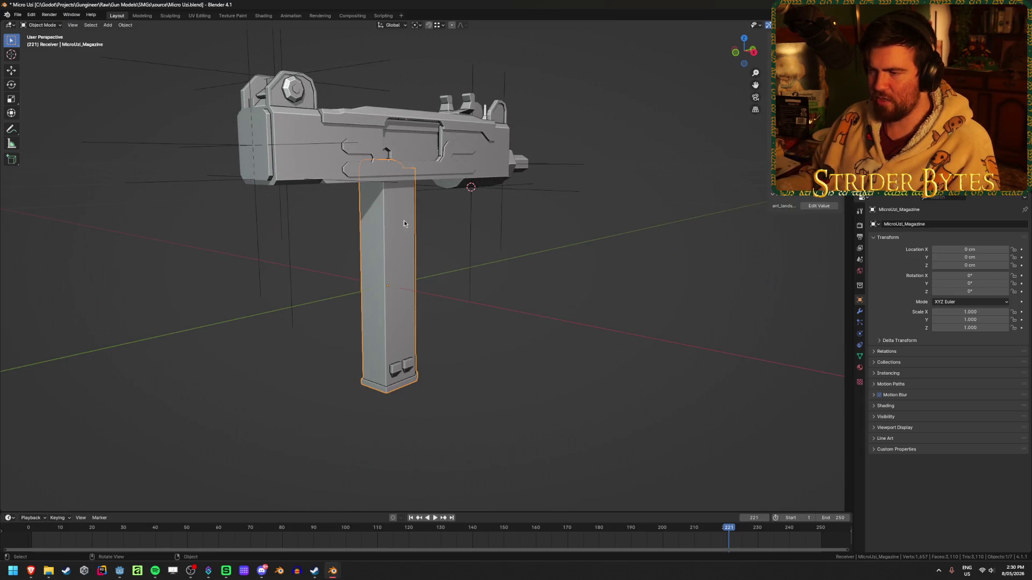
{"action": "left_click", "coordinate": [414, 159]}
{"action": "key", "text": "Tab"}
{"action": "key", "text": "Tab"}
{"action": "key", "text": "h"}
{"action": "left_click", "coordinate": [376, 179]}
{"action": "left_click", "coordinate": [376, 180]}
{"action": "key", "text": "Tab"}
{"action": "mouse_move", "coordinate": [376, 179]}
{"action": "middle_mouse_down"}
{"action": "mouse_move", "coordinate": [365, 185]}
{"action": "mouse_move", "coordinate": [373, 192]}
{"action": "middle_mouse_up"}
{"action": "key", "text": "Tab"}
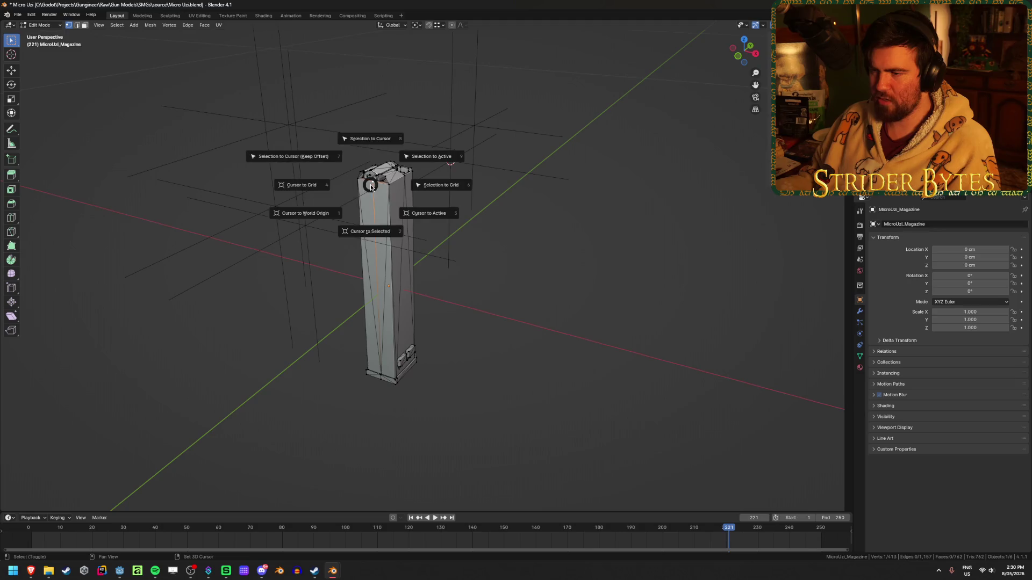
- Add a Plain Axes empty at the magazine top and apply its scale
{"action": "key", "text": "shift+a"}
{"action": "left_click", "coordinate": [543, 260]}
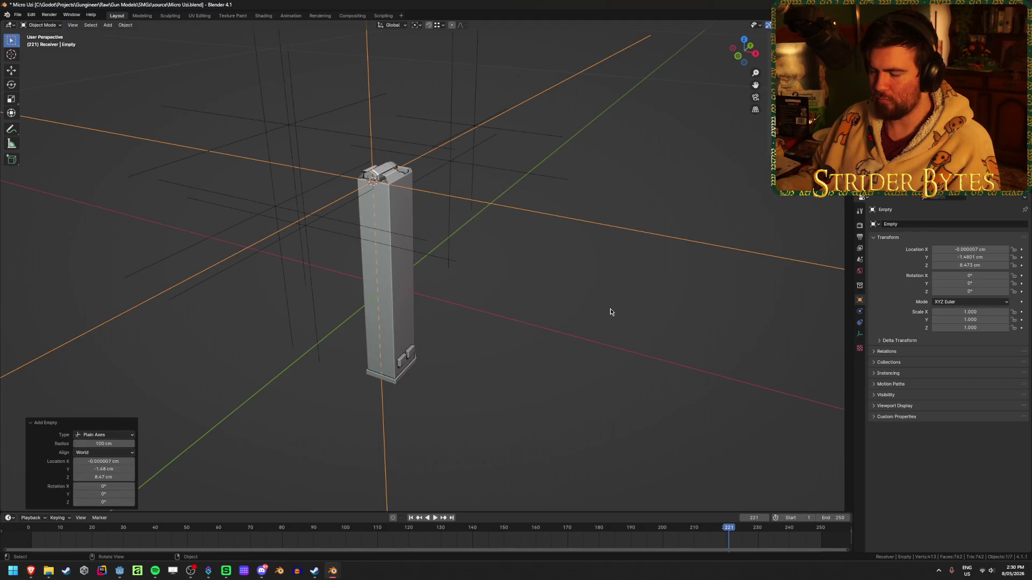
{"action": "middle_click_drag", "start_coordinate": [610, 308], "coordinate": [636, 323]}
{"action": "key", "text": "s"}
{"action": "right_click", "coordinate": [774, 248]}
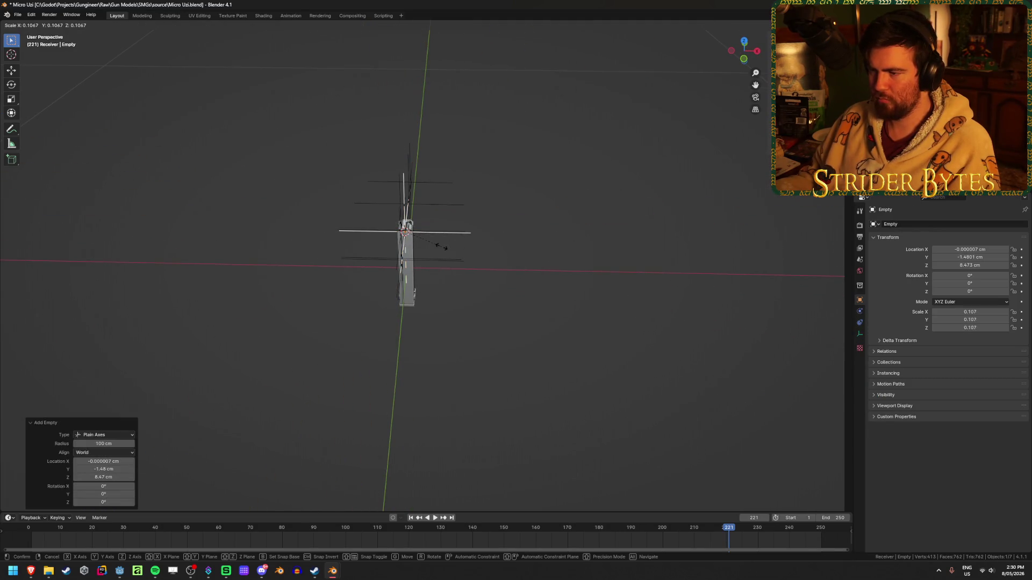
{"action": "key", "text": "ctrl+a"}
{"action": "left_click", "coordinate": [442, 246]}
- In right orthographic view, move the new empty along Y onto the magazine top
{"action": "middle_click_drag", "start_coordinate": [567, 288], "coordinate": [540, 286]}
{"action": "key", "text": "KP_3"}
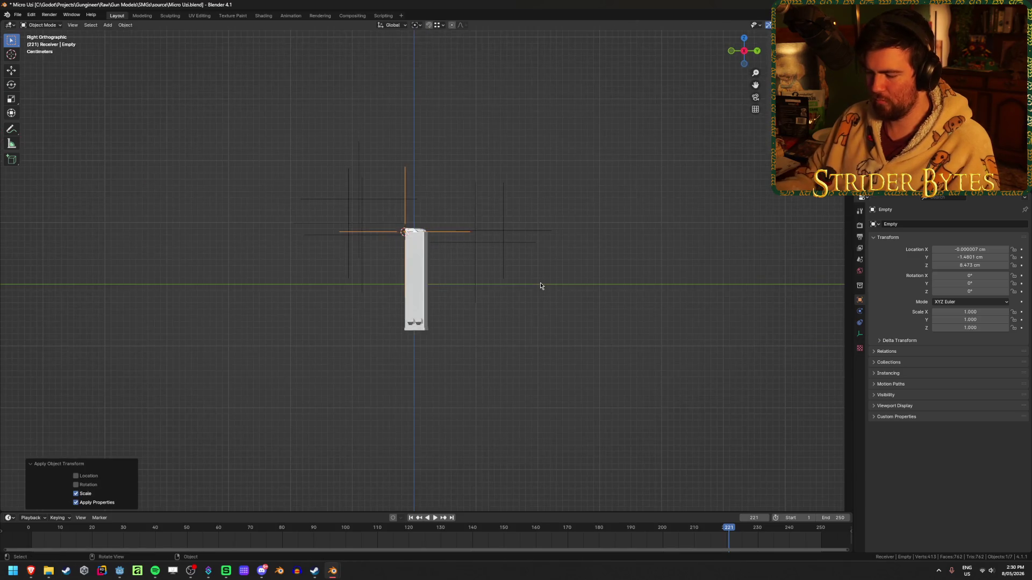
{"action": "key", "text": "KP_Divide"}
{"action": "scroll", "coordinate": [498, 317], "scroll_direction": "up", "scroll_amount": 2}
{"action": "scroll", "coordinate": [466, 314], "scroll_direction": "up", "scroll_amount": 3}
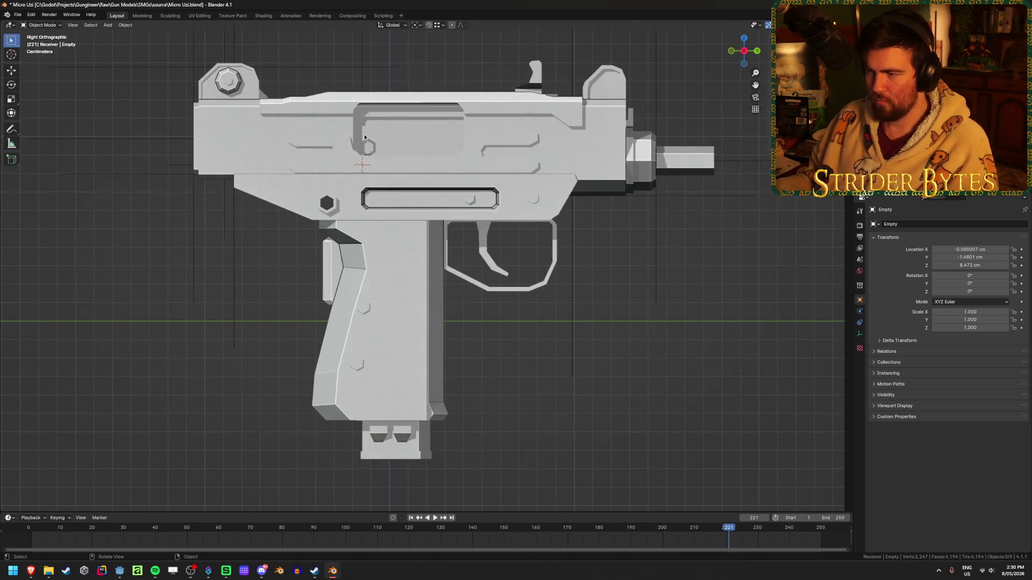
{"action": "key", "text": "g"}
{"action": "key", "text": "y"}
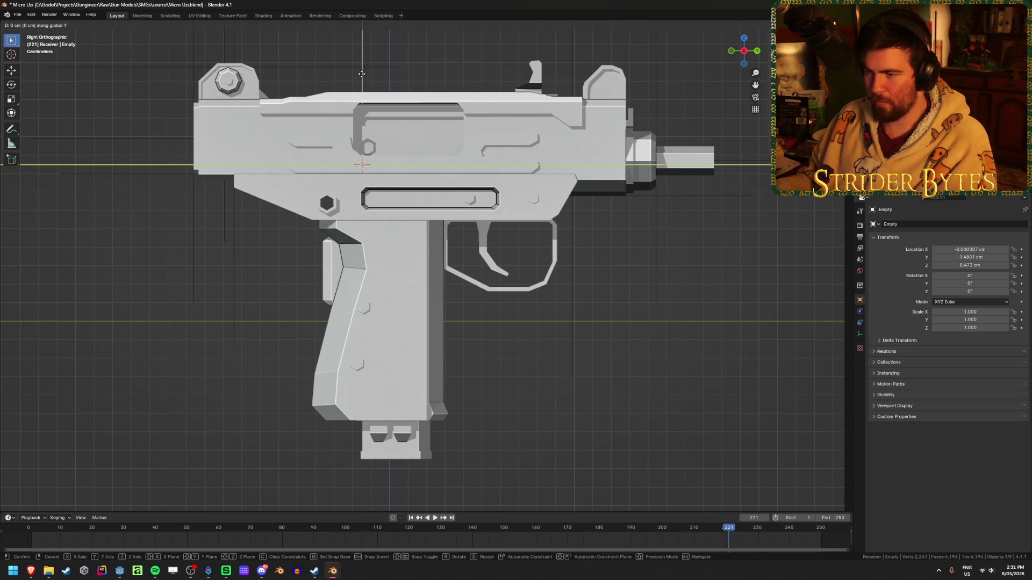
{"action": "left_click", "coordinate": [361, 74]}
- Snap the 3D cursor to the new empty and set the magazine's origin there
{"action": "left_click", "coordinate": [575, 349]}
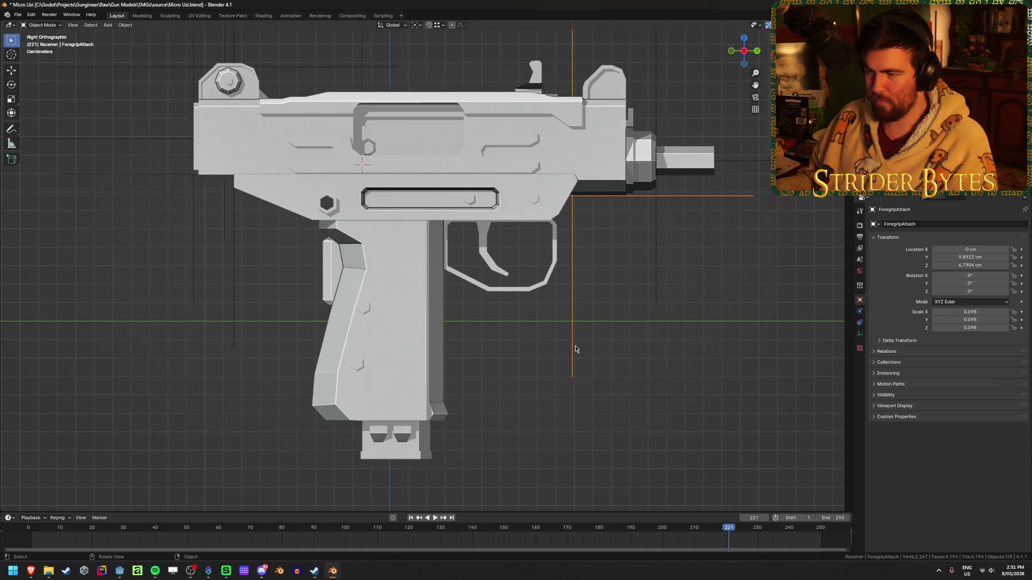
{"action": "left_click", "coordinate": [417, 459]}
{"action": "right_click", "coordinate": [535, 386]}
{"action": "mouse_move", "coordinate": [373, 361]}
{"action": "middle_mouse_down"}
{"action": "mouse_move", "coordinate": [317, 275]}
{"action": "mouse_move", "coordinate": [421, 257]}
{"action": "middle_mouse_up"}
{"action": "left_click", "coordinate": [421, 258]}
{"action": "key", "text": "shift+s"}
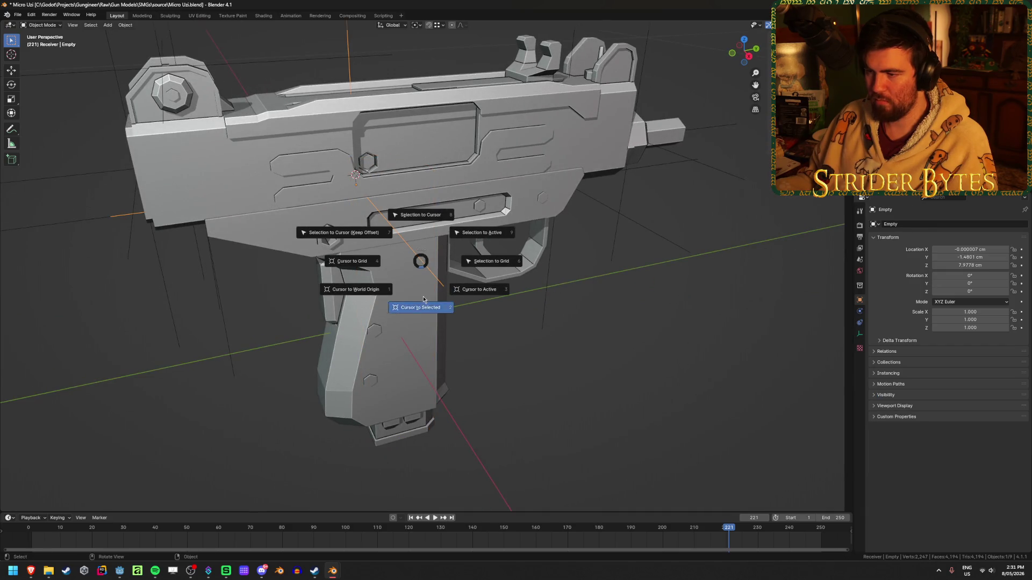
{"action": "left_click", "coordinate": [424, 300]}
{"action": "left_click", "coordinate": [399, 431]}
{"action": "right_click", "coordinate": [399, 431]}
{"action": "mouse_move", "coordinate": [400, 431]}
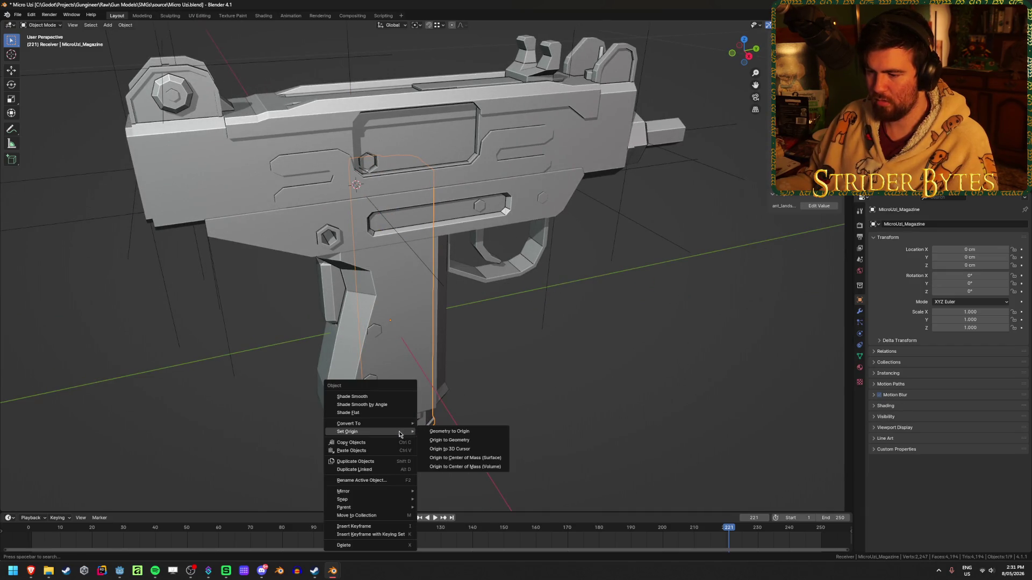
{"action": "left_click", "coordinate": [446, 450]}
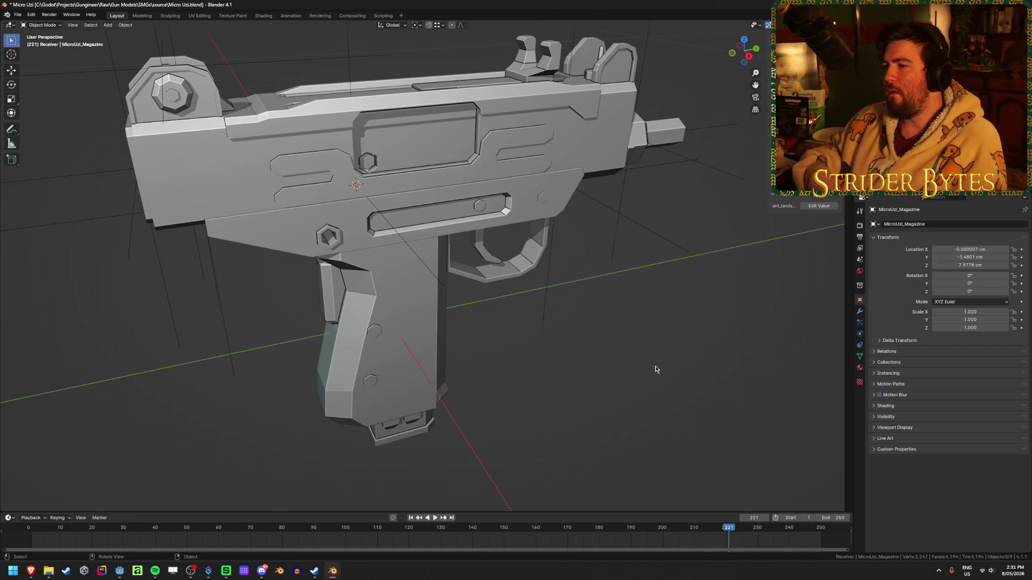
- Rename the new empty to MagazineAttach and save the file
{"action": "key", "text": "ctrl+s"}
{"action": "middle_click_drag", "start_coordinate": [633, 348], "coordinate": [584, 272]}
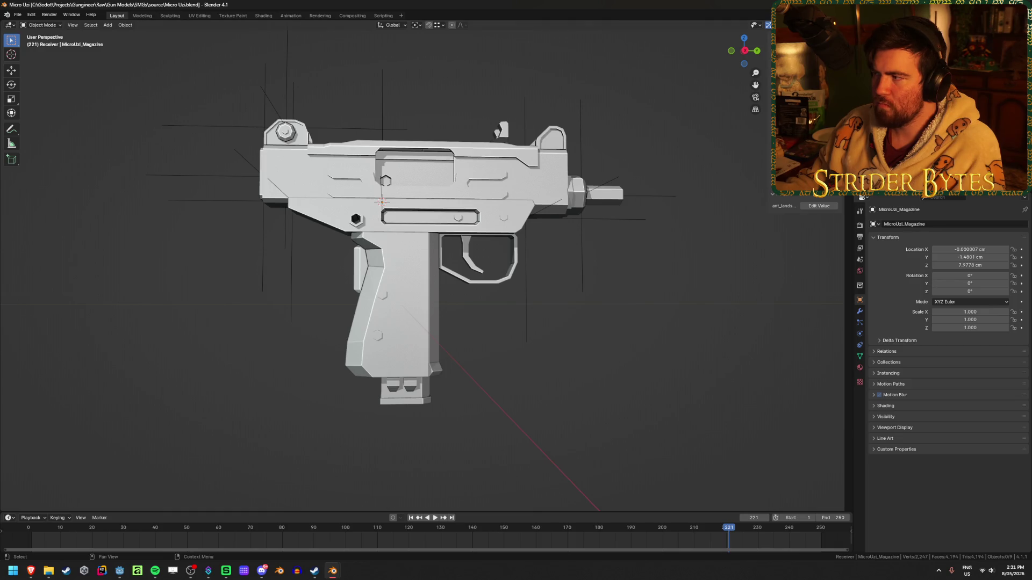
{"action": "left_click", "coordinate": [807, 107]}
{"action": "middle_click_drag", "start_coordinate": [597, 279], "coordinate": [571, 252]}
{"action": "key", "text": "F2"}
{"action": "type", "text": "MagazineAttach"}
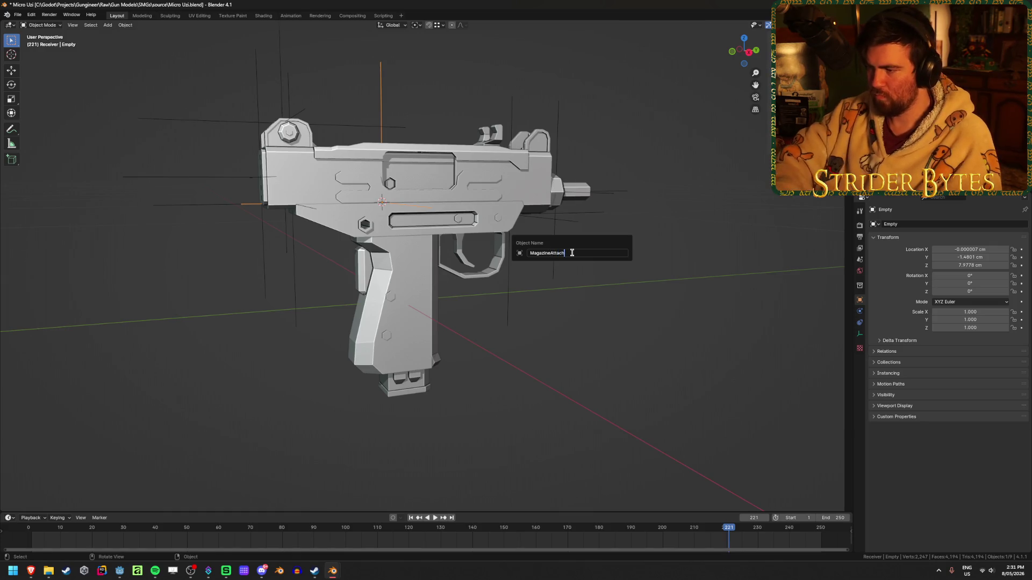
{"action": "key", "text": "Return"}
{"action": "key", "text": "ctrl+s"}
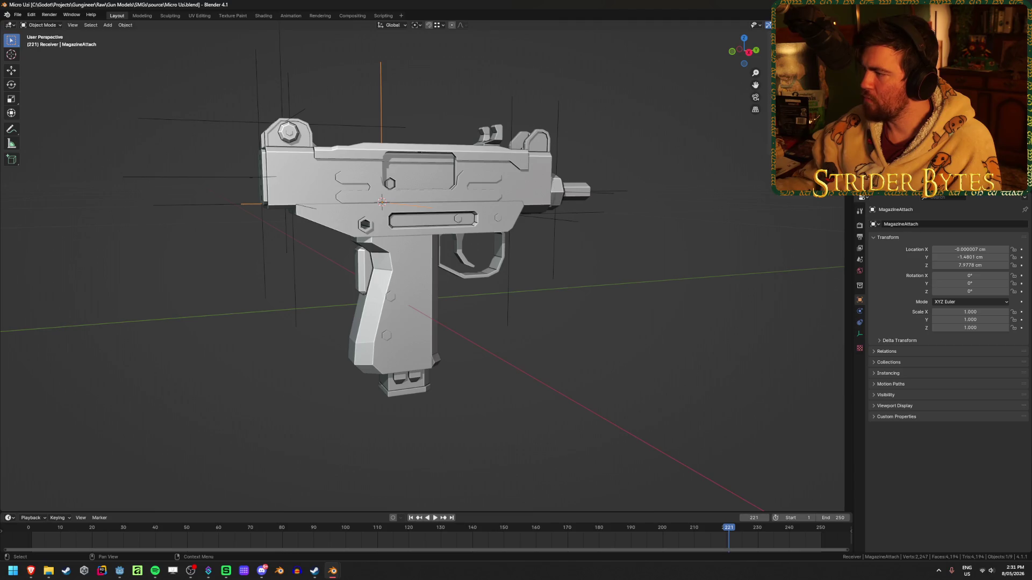
{"action": "mouse_move", "coordinate": [597, 209]}
{"action": "middle_mouse_down"}
{"action": "mouse_move", "coordinate": [626, 165]}
{"action": "mouse_move", "coordinate": [637, 168]}
{"action": "middle_mouse_up"}
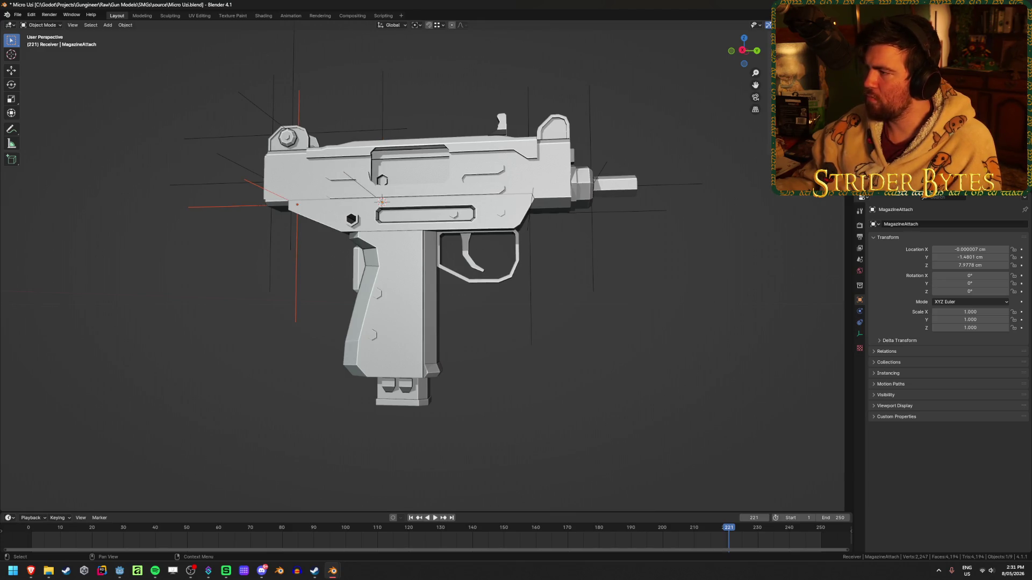
{"action": "left_click", "coordinate": [530, 212]}
{"action": "left_click", "coordinate": [593, 183]}
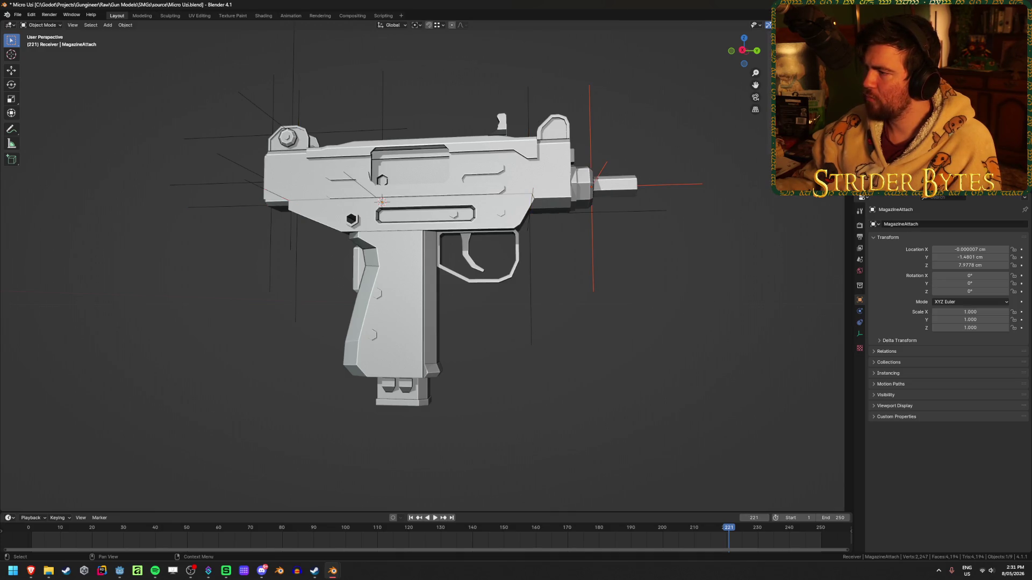
{"action": "left_click", "coordinate": [291, 133]}
{"action": "left_click", "coordinate": [297, 204]}
{"action": "left_click", "coordinate": [530, 212]}
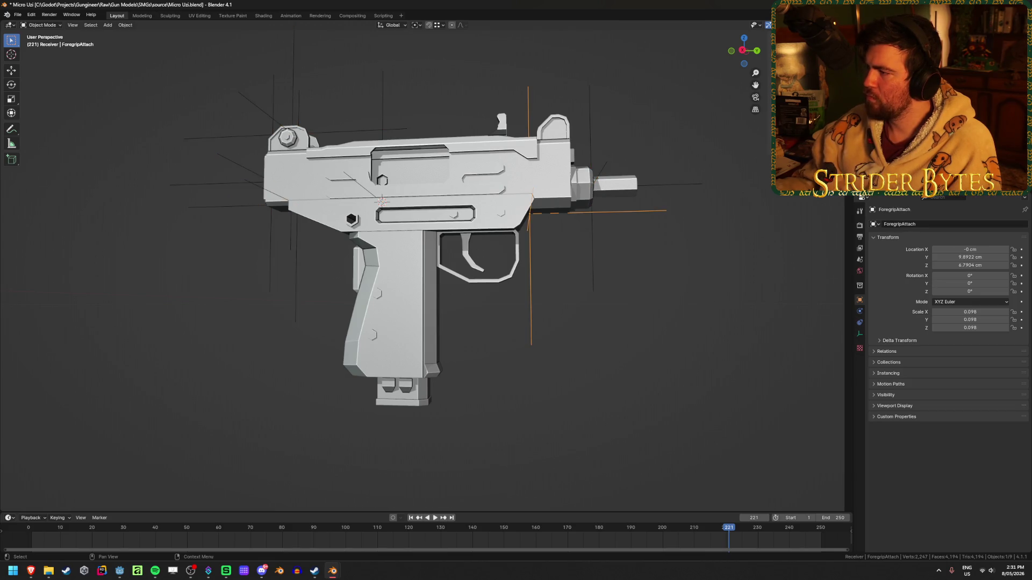
{"action": "left_click", "coordinate": [591, 186]}
{"action": "left_click", "coordinate": [678, 295]}
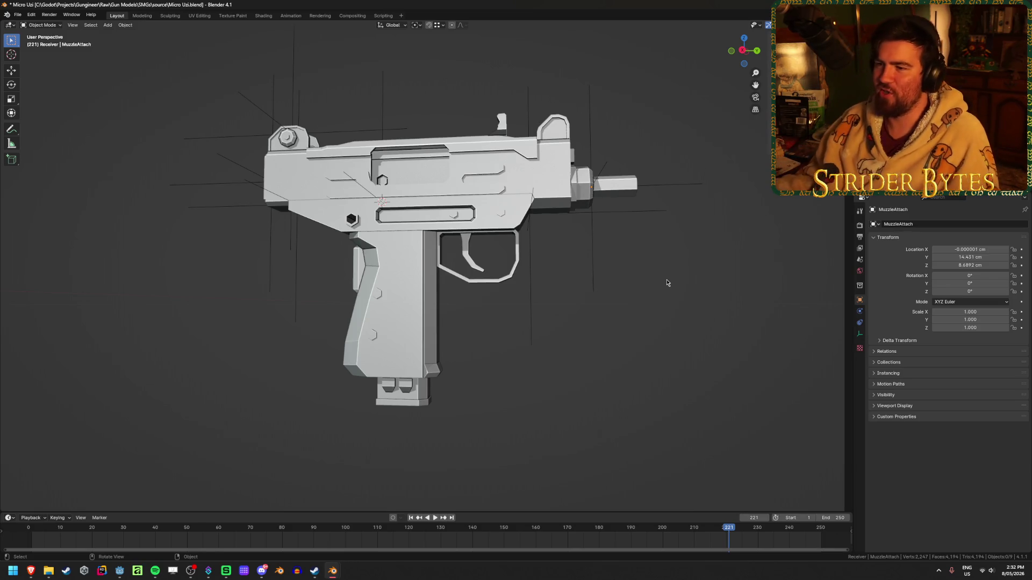
- Snap the 3D cursor to the top vertex of MicroUzi_Barrel near the rear sight
{"action": "mouse_move", "coordinate": [382, 289]}
{"action": "middle_mouse_down"}
{"action": "mouse_move", "coordinate": [361, 301]}
{"action": "mouse_move", "coordinate": [407, 256]}
{"action": "mouse_move", "coordinate": [427, 200]}
{"action": "middle_mouse_up"}
{"action": "left_click", "coordinate": [428, 200]}
{"action": "key", "text": "Tab"}
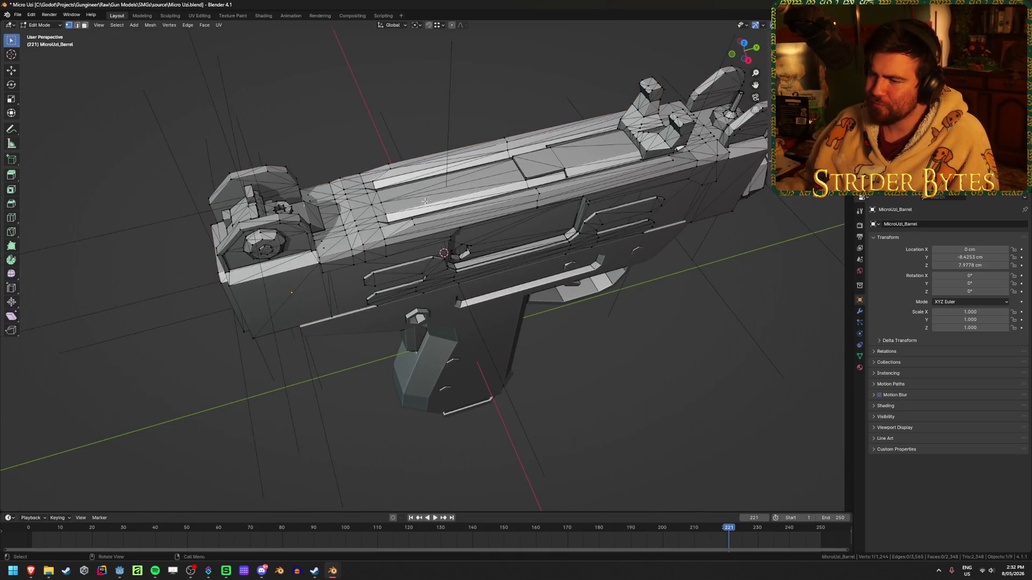
{"action": "key", "text": "shift+s"}
{"action": "left_click", "coordinate": [388, 250]}
{"action": "key", "text": "Tab"}
- Add a Plain Axes empty at the cursor, shrink it and apply its scale
{"action": "key", "text": "shift+a"}
{"action": "mouse_move", "coordinate": [650, 296]}
{"action": "left_click", "coordinate": [686, 294]}
{"action": "mouse_move", "coordinate": [430, 349]}
{"action": "middle_mouse_down"}
{"action": "mouse_move", "coordinate": [331, 353]}
{"action": "mouse_move", "coordinate": [494, 345]}
{"action": "middle_mouse_up"}
{"action": "key", "text": "s"}
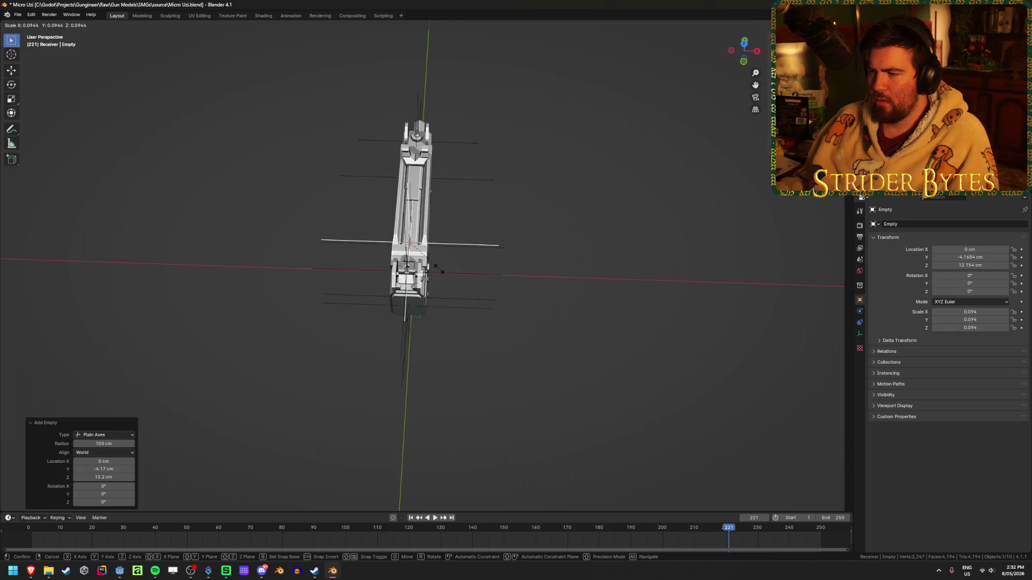
{"action": "left_click", "coordinate": [439, 269]}
{"action": "key", "text": "ctrl+a"}
{"action": "left_click", "coordinate": [455, 269]}
{"action": "middle_click_drag", "start_coordinate": [455, 268], "coordinate": [481, 276]}
- Name the empty SightAttach and save Micro Uzi.blend
{"action": "key", "text": "F2"}
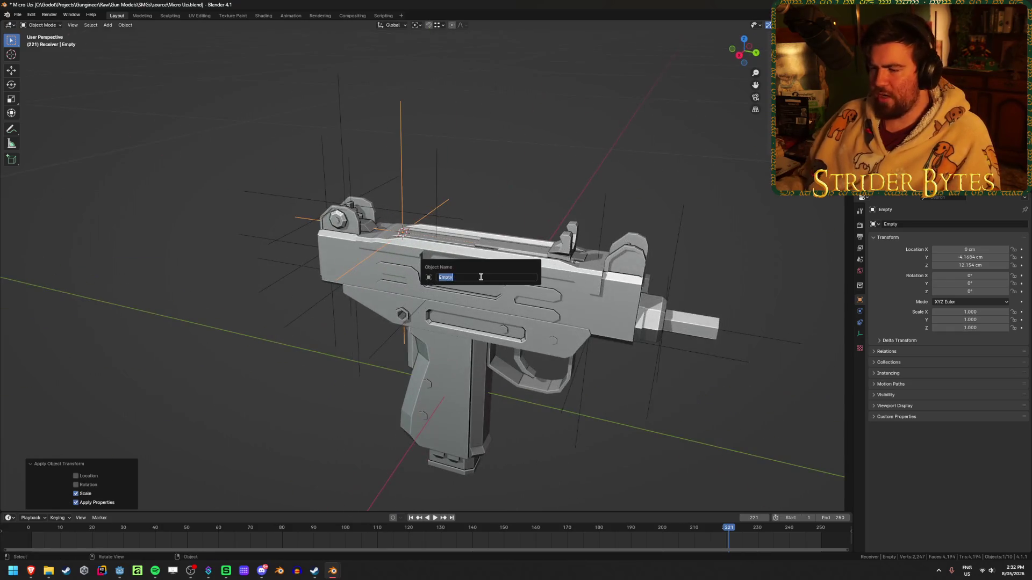
{"action": "type", "text": "s"}
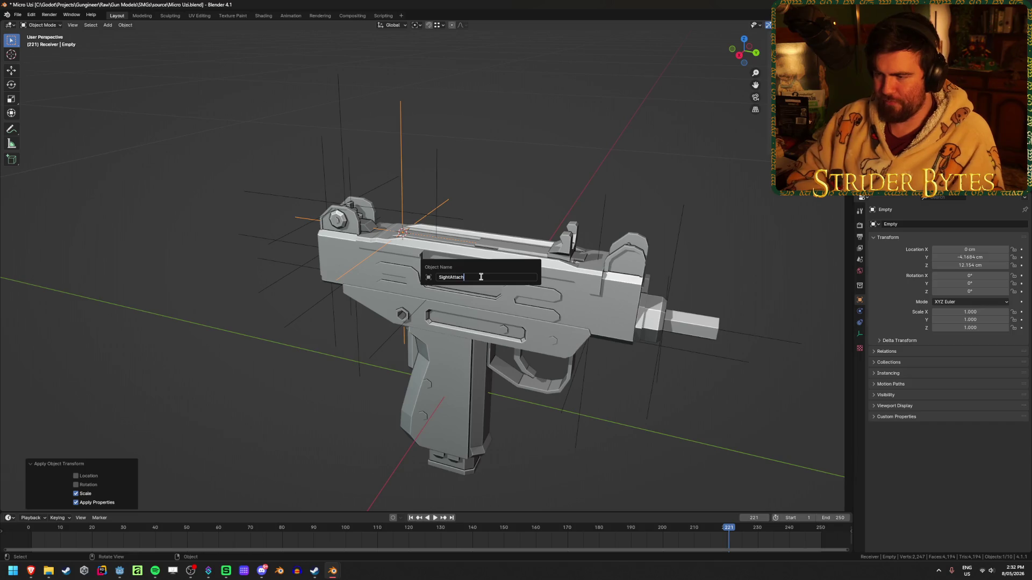
{"action": "key", "text": "Return"}
{"action": "key", "text": "ctrl+s"}
{"action": "middle_click_drag", "start_coordinate": [407, 259], "coordinate": [376, 269]}
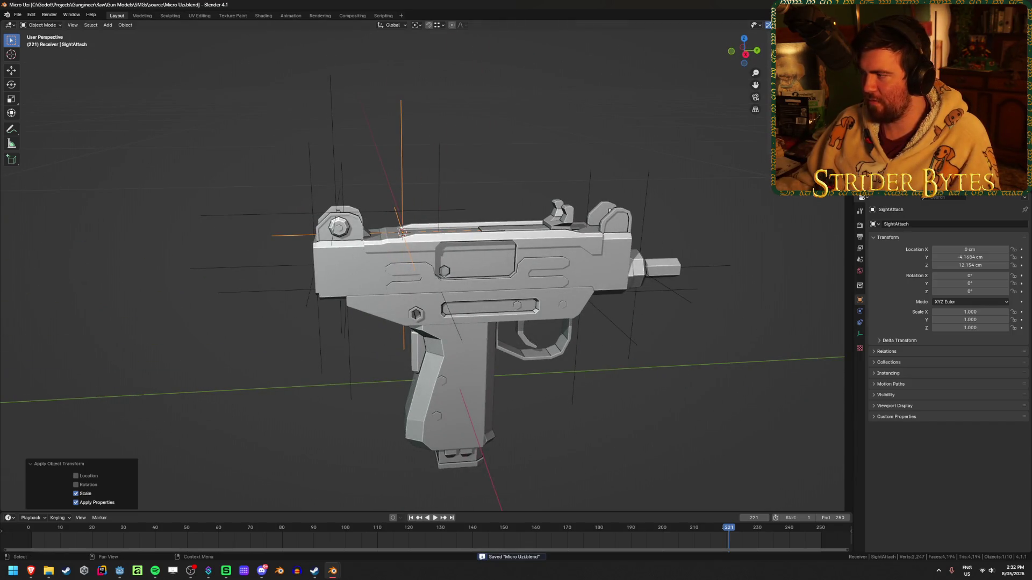
- Parent the MuzzleAttach and StockAttach empties to MicroUzi_Barrel, then save
{"action": "left_click", "coordinate": [638, 269], "text": "shift"}
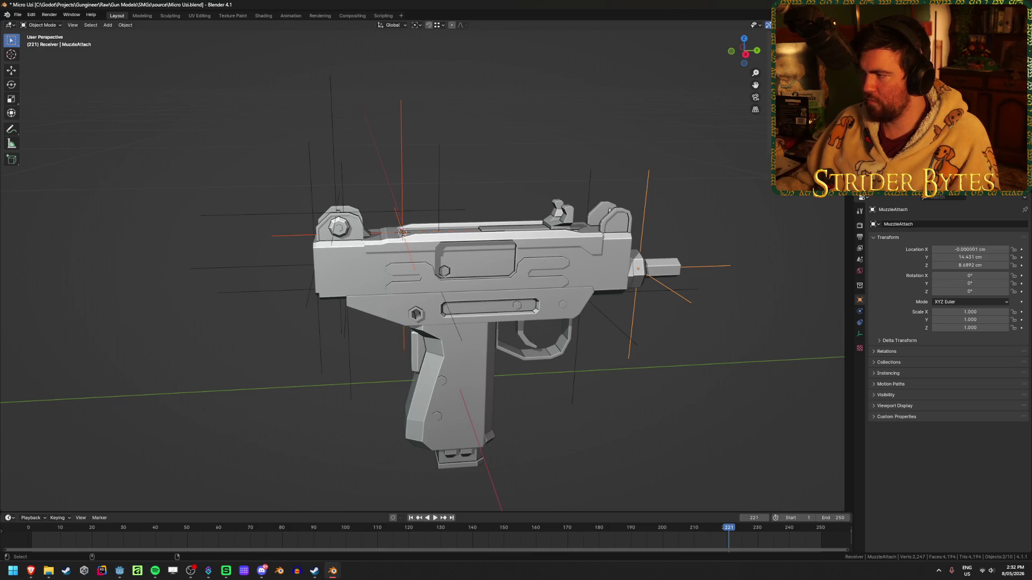
{"action": "key", "text": "ctrl+p"}
{"action": "left_click", "coordinate": [729, 276]}
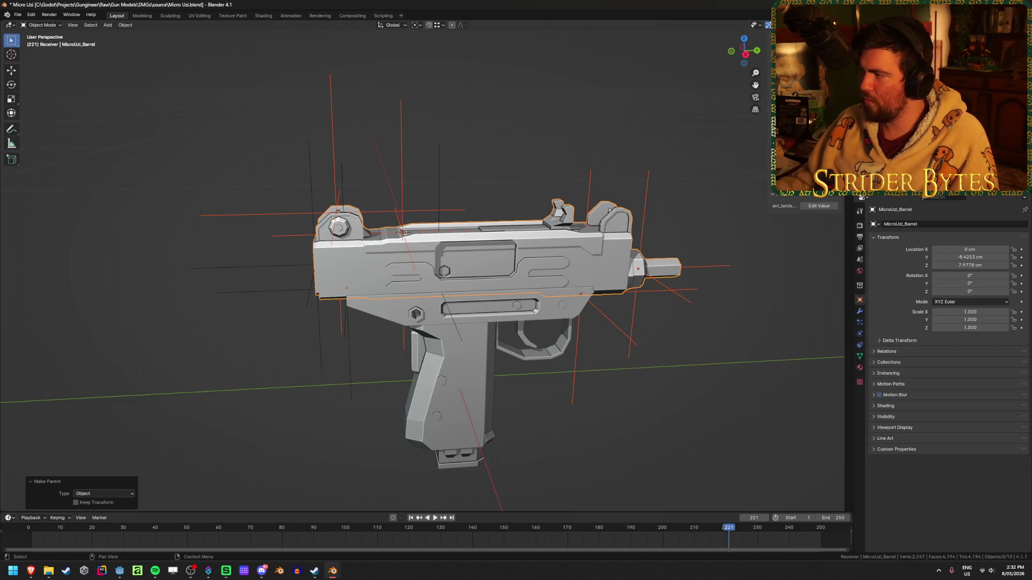
{"action": "left_click", "coordinate": [515, 285]}
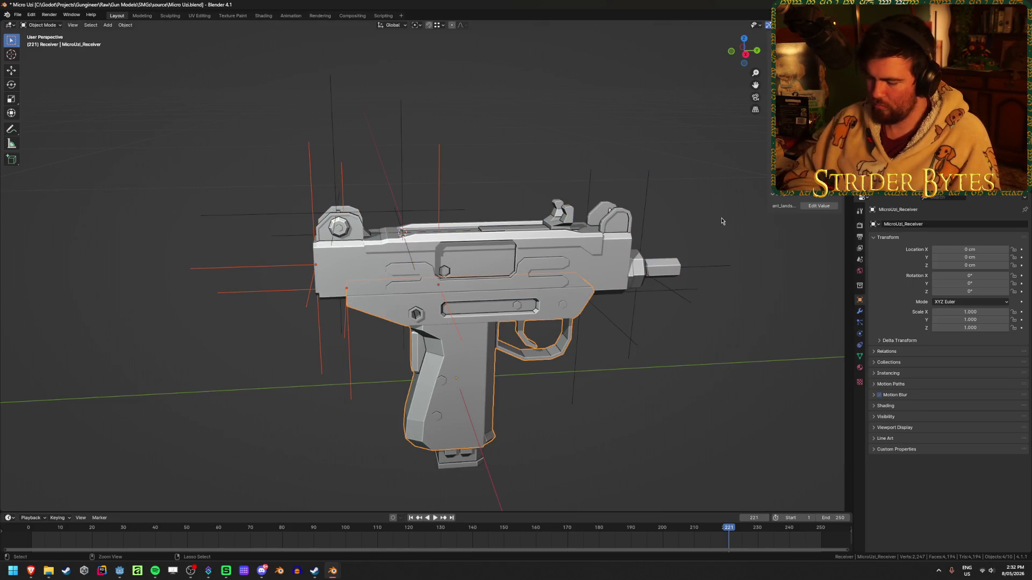
{"action": "left_click", "coordinate": [839, 135]}
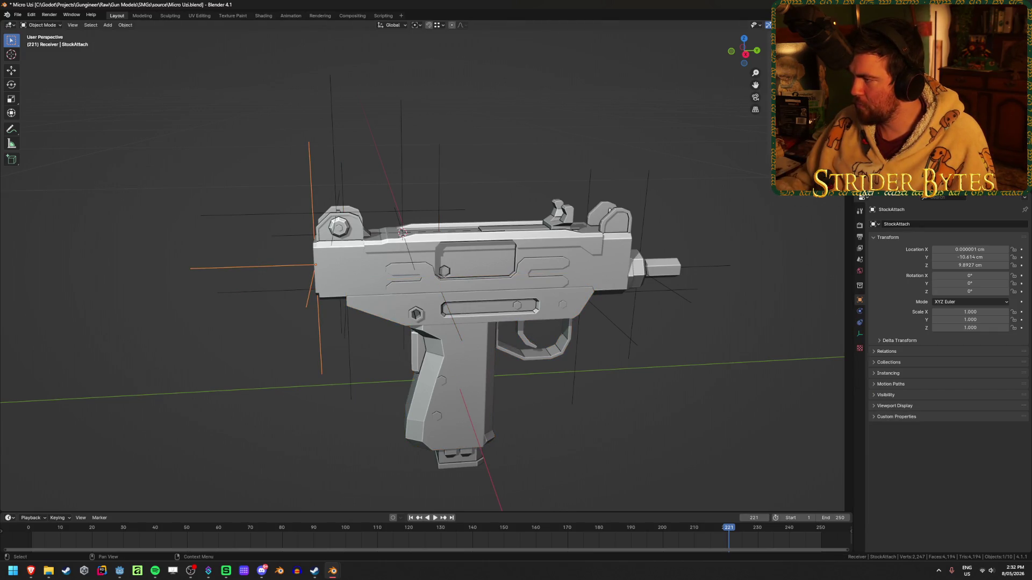
{"action": "mouse_move", "coordinate": [468, 161]}
{"action": "middle_mouse_down"}
{"action": "mouse_move", "coordinate": [538, 156]}
{"action": "mouse_move", "coordinate": [458, 141]}
{"action": "mouse_move", "coordinate": [484, 155]}
{"action": "middle_mouse_up"}
{"action": "left_click", "coordinate": [817, 186]}
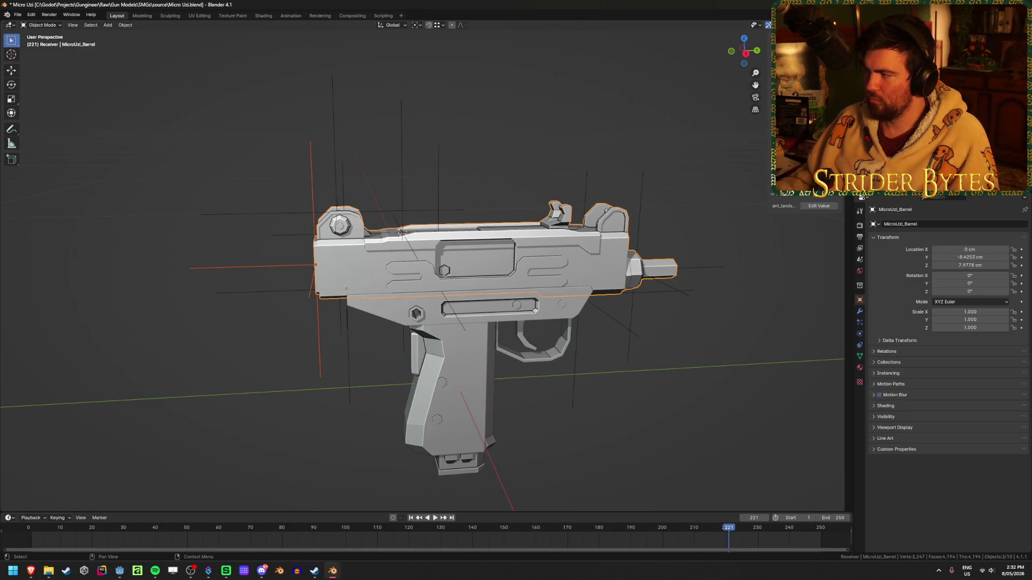
{"action": "key", "text": "ctrl+p"}
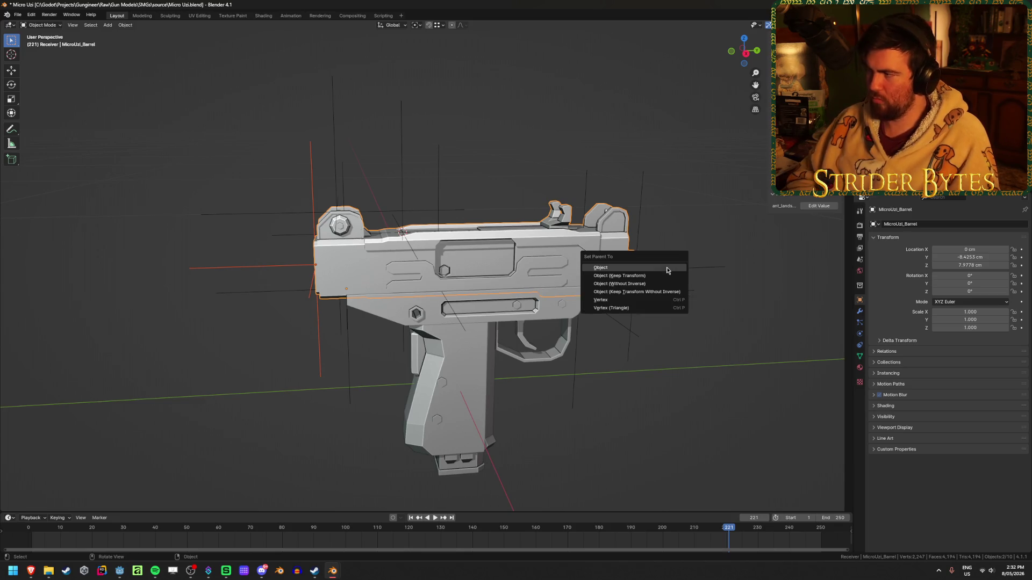
{"action": "left_click", "coordinate": [666, 270]}
{"action": "left_click", "coordinate": [238, 103]}
{"action": "key", "text": "ctrl+s"}
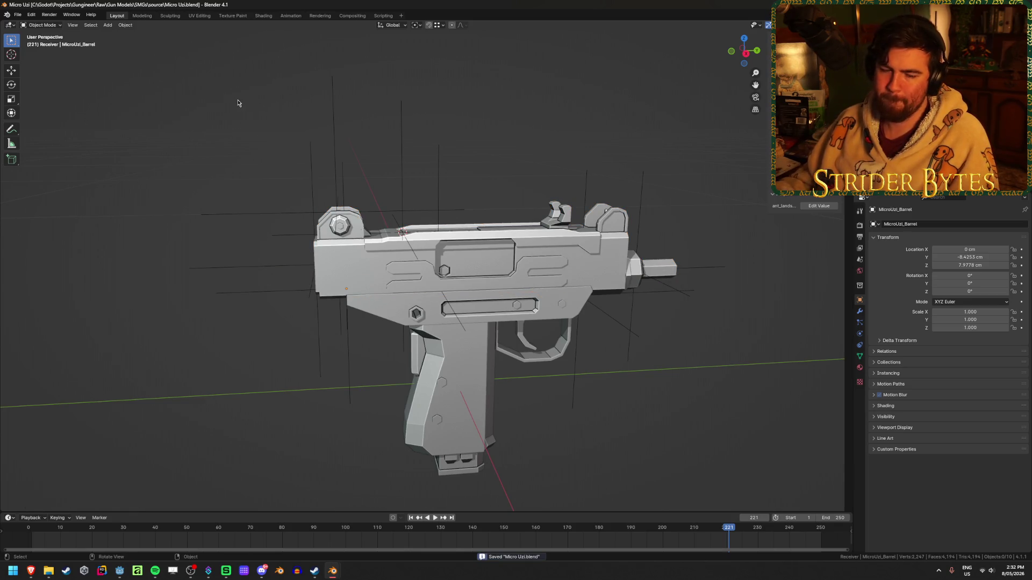
- Test the parenting with a cancelled move, then parent the empties to MicroUzi_Receiver
{"action": "middle_click_drag", "start_coordinate": [226, 106], "coordinate": [263, 114]}
{"action": "mouse_move", "coordinate": [392, 257]}
{"action": "left_mouse_down"}
{"action": "mouse_move", "coordinate": [460, 201]}
{"action": "mouse_move", "coordinate": [231, 128]}
{"action": "mouse_move", "coordinate": [404, 29]}
{"action": "mouse_move", "coordinate": [261, 113]}
{"action": "mouse_move", "coordinate": [280, 102]}
{"action": "left_mouse_up"}
{"action": "key", "text": "Escape"}
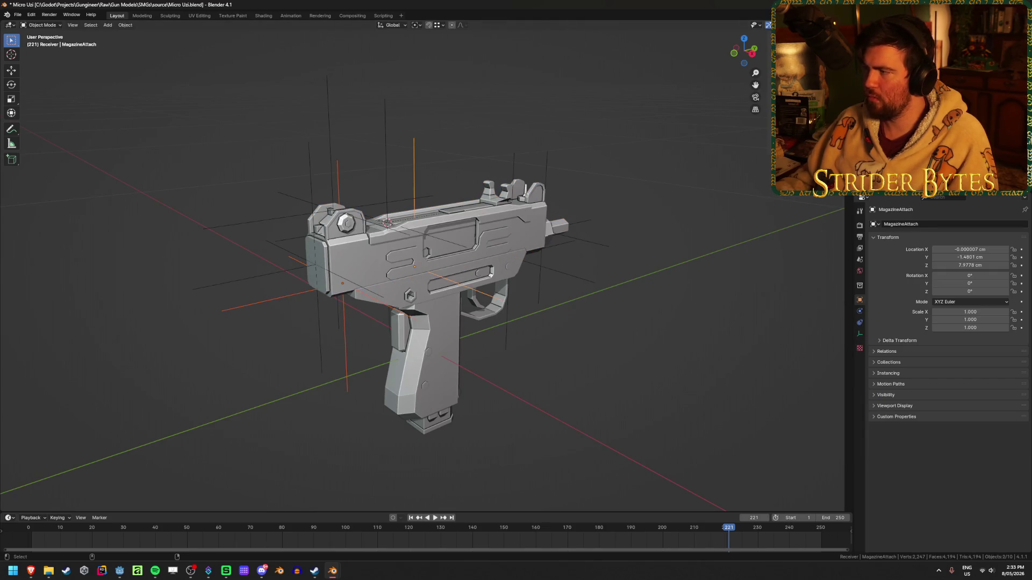
{"action": "key", "text": "ctrl+p"}
{"action": "left_click", "coordinate": [631, 196]}
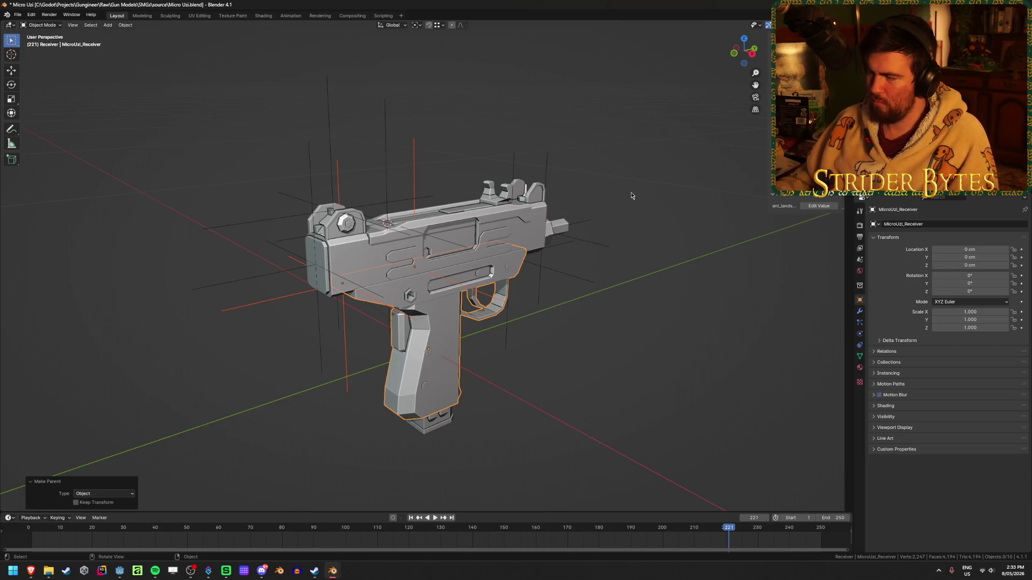
{"action": "key", "text": "alt+a"}
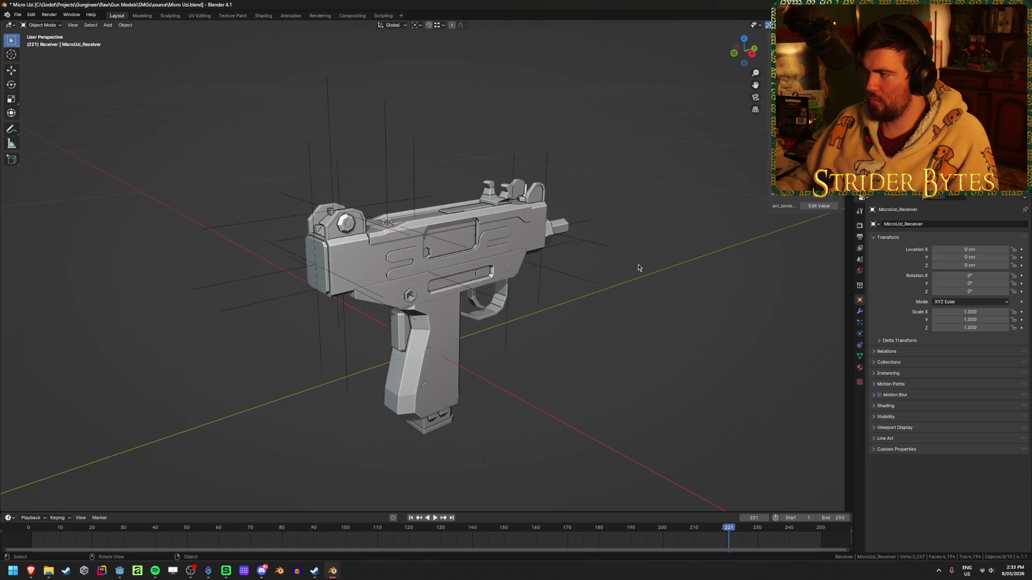
{"action": "key", "text": "ctrl+shift+e"}
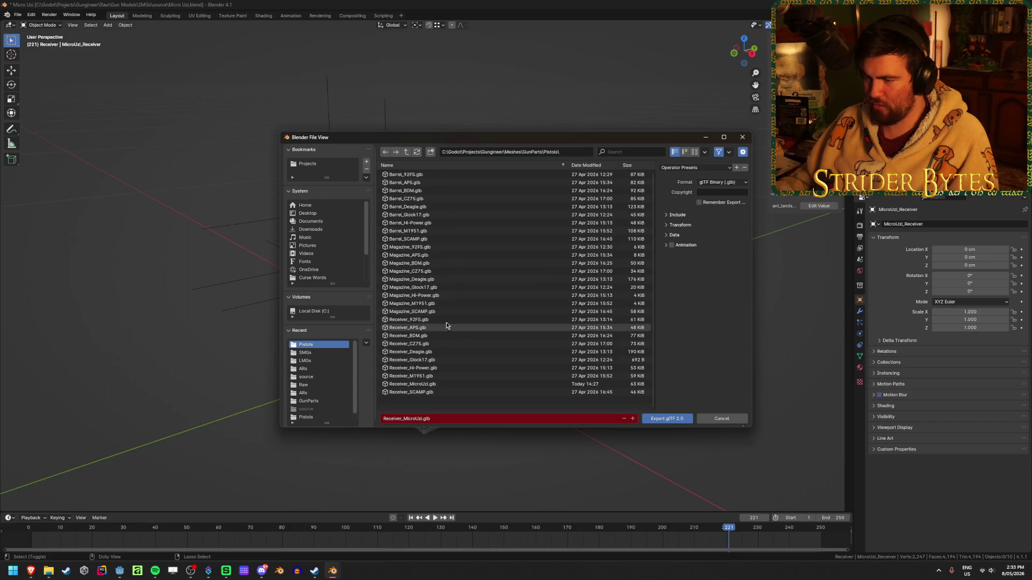
- Export Receiver_MicroUzi.glb and Barrel_MicroUzi.glb as glTF files
{"action": "left_click", "coordinate": [441, 384]}
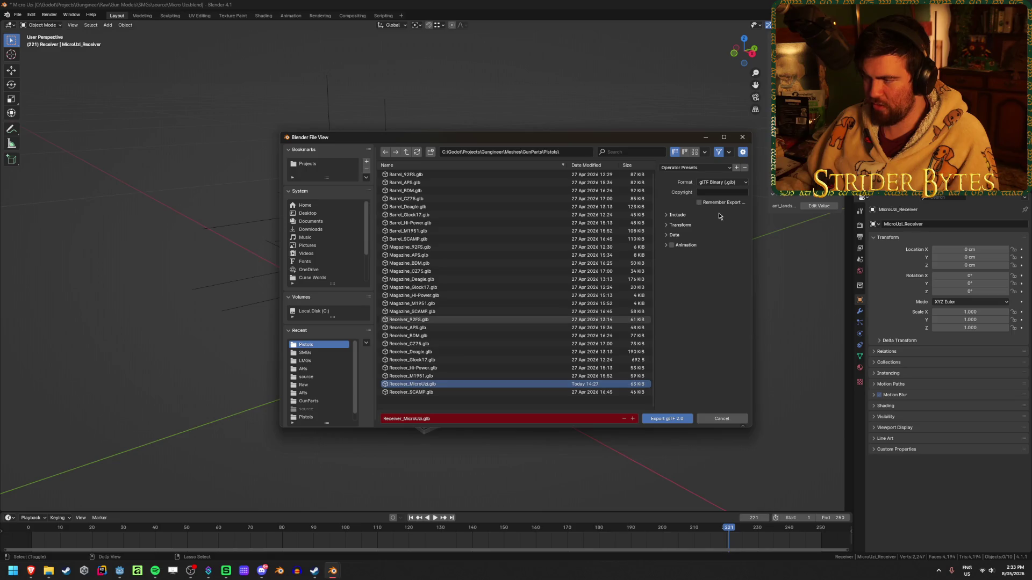
{"action": "left_click", "coordinate": [673, 423]}
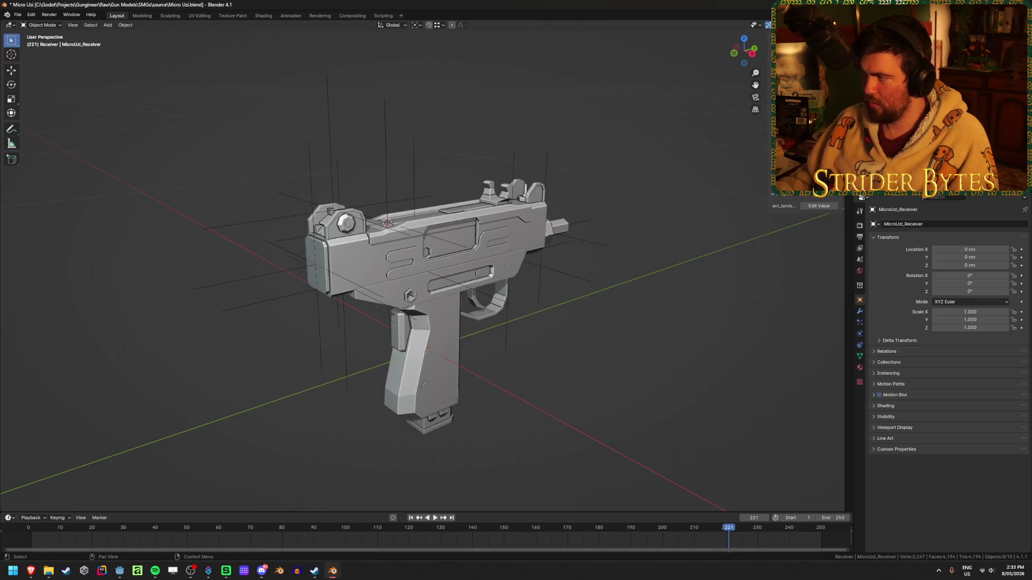
{"action": "key", "text": "shift+r"}
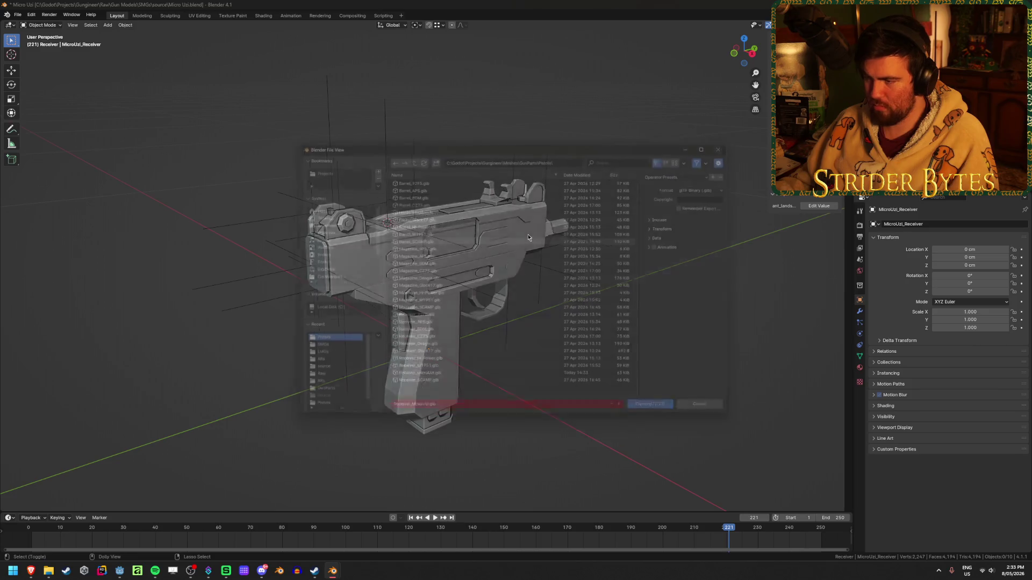
{"action": "left_click", "coordinate": [402, 419]}
{"action": "left_click", "coordinate": [402, 419]}
{"action": "key", "text": "BackSpace"}
{"action": "key", "text": "BackSpace"}
{"action": "key", "text": "BackSpace"}
{"action": "type", "text": "Barrel"}
{"action": "key", "text": "Return"}
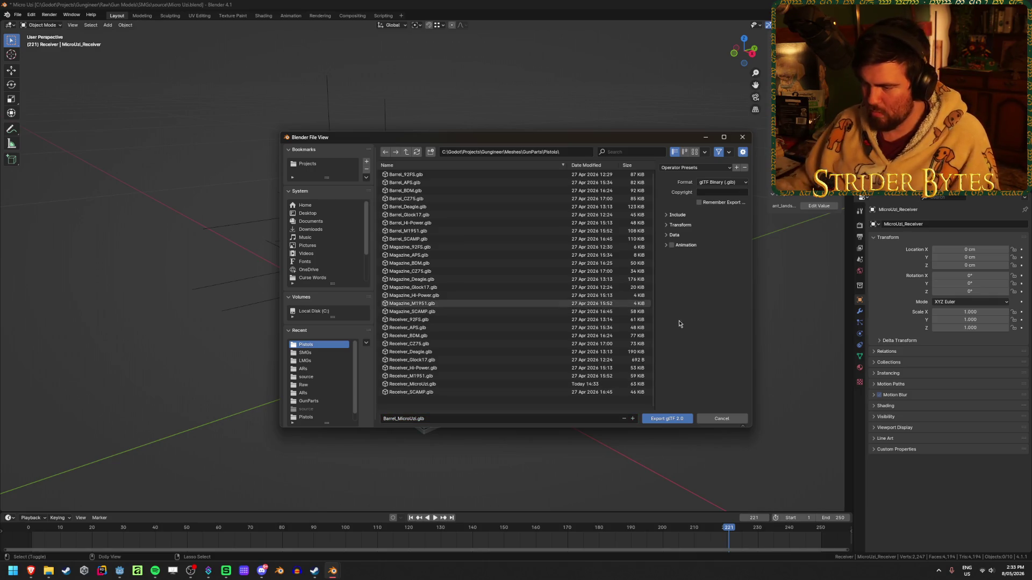
{"action": "left_click", "coordinate": [682, 420]}
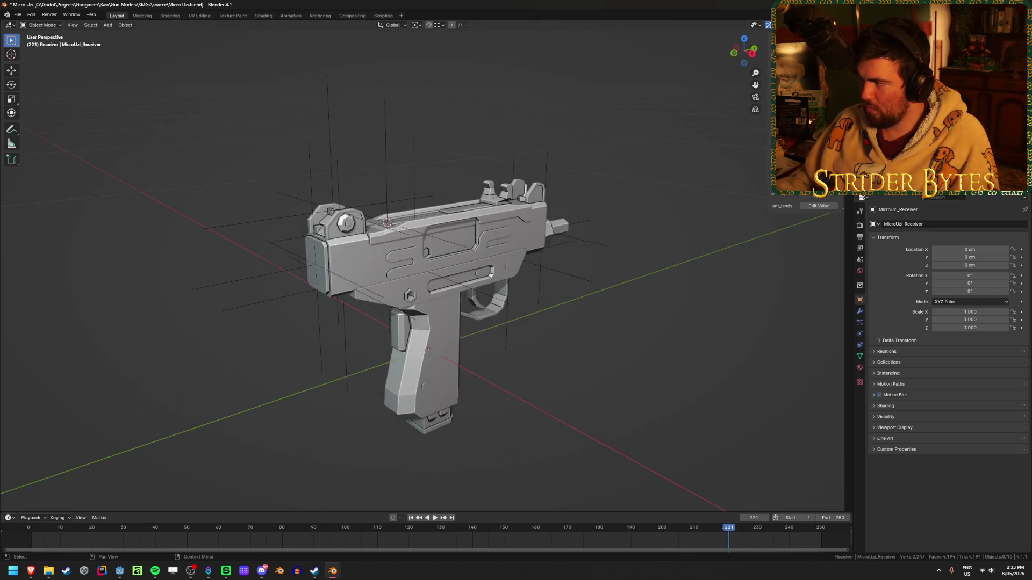
- Export Magazine_MicroUzi.glb, save the blend file, and start a new default scene
{"action": "key", "text": "ctrl+shift+e"}
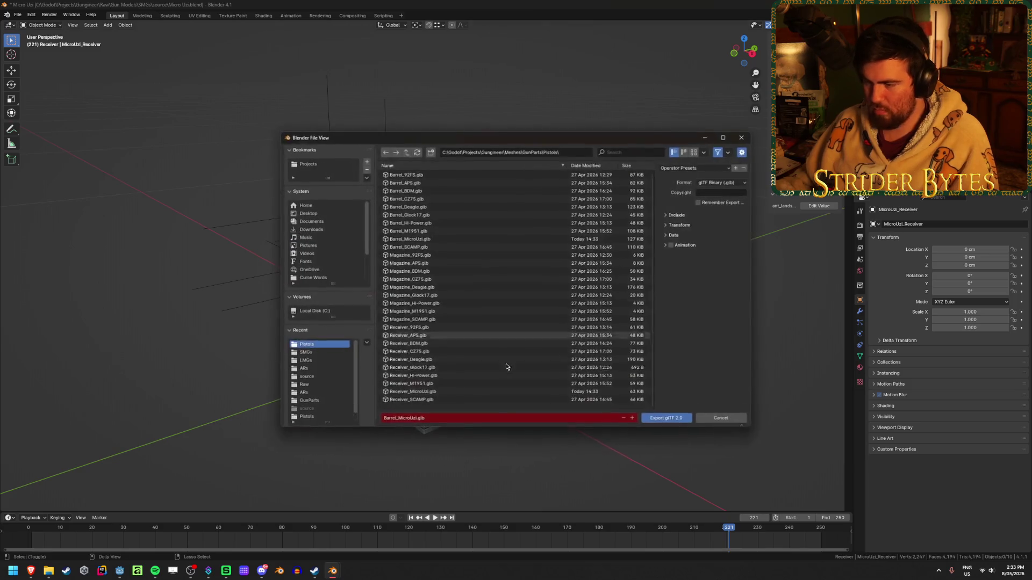
{"action": "left_click", "coordinate": [399, 418]}
{"action": "double_click", "coordinate": [397, 418]}
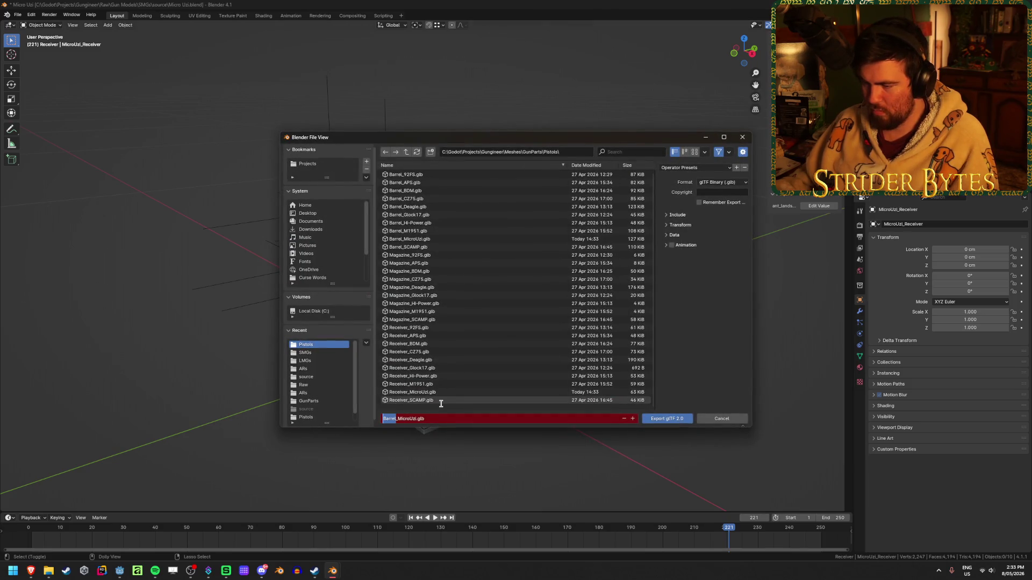
{"action": "type", "text": "Magazin"}
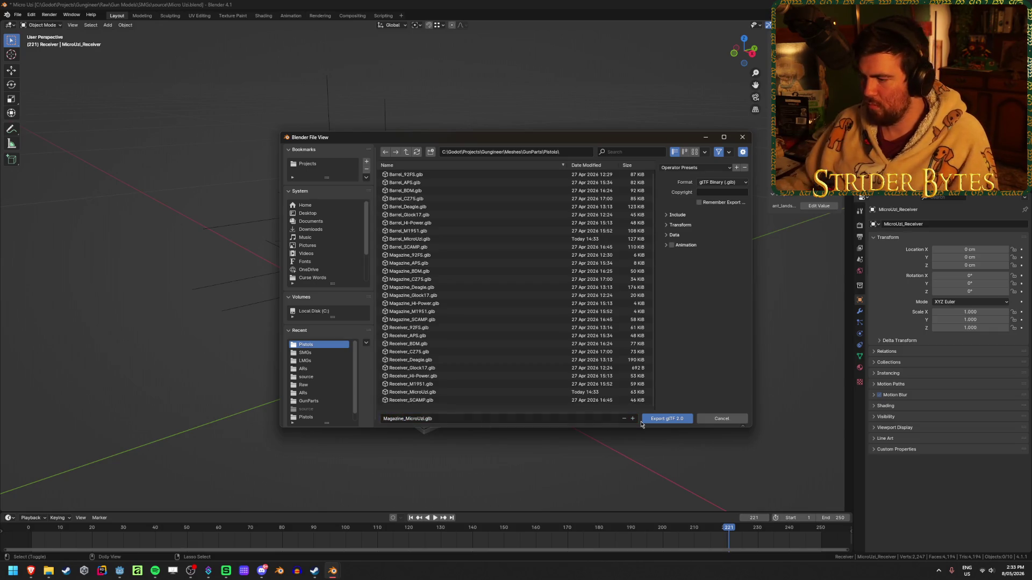
{"action": "left_click", "coordinate": [666, 419]}
{"action": "key", "text": "ctrl+s"}
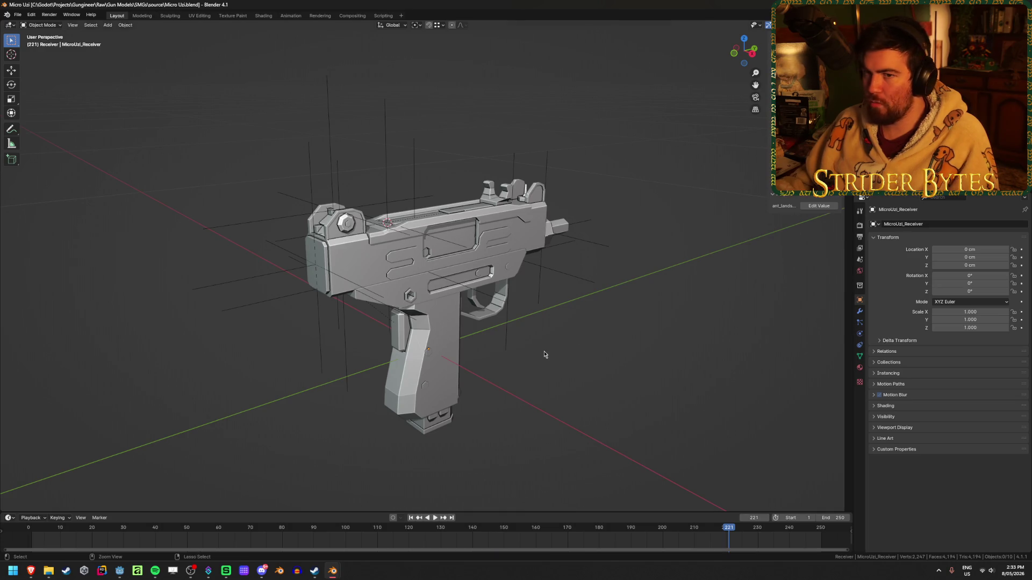
{"action": "key", "text": "ctrl+n"}
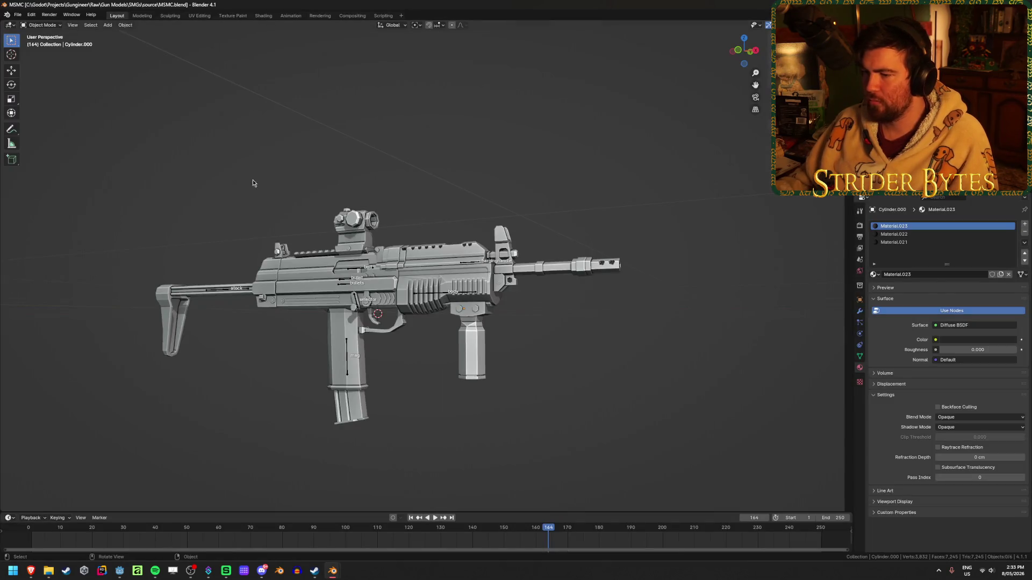
- Orbit around the newly opened MSMC gun model to inspect it
{"action": "mouse_move", "coordinate": [253, 180]}
{"action": "middle_mouse_down"}
{"action": "mouse_move", "coordinate": [307, 185]}
{"action": "mouse_move", "coordinate": [86, 190]}
{"action": "mouse_move", "coordinate": [306, 182]}
{"action": "middle_mouse_up"}
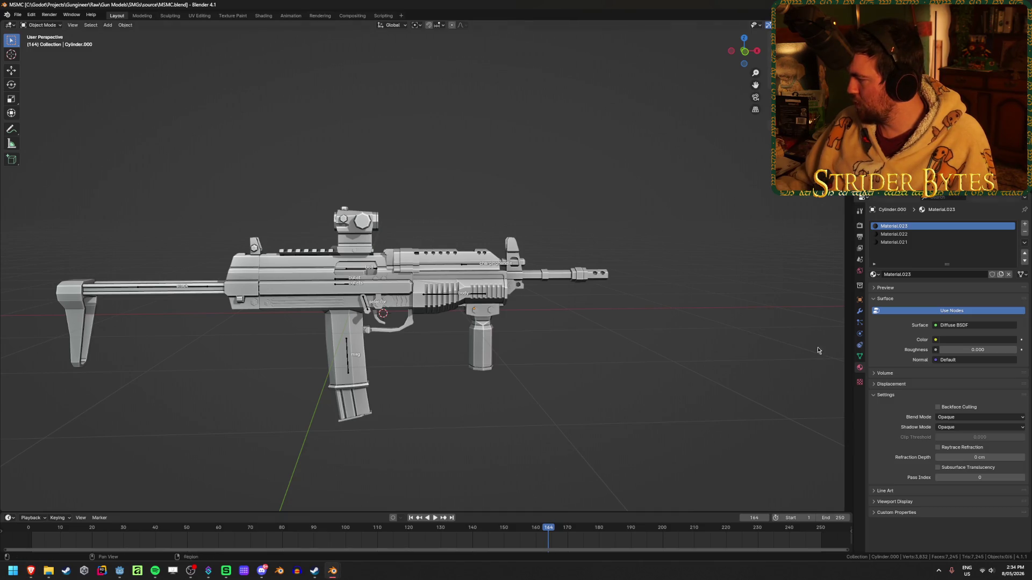
- Clear the gun body's parent and delete the armature plus two leftover objects
{"action": "left_click", "coordinate": [481, 338]}
{"action": "left_click", "coordinate": [438, 374]}
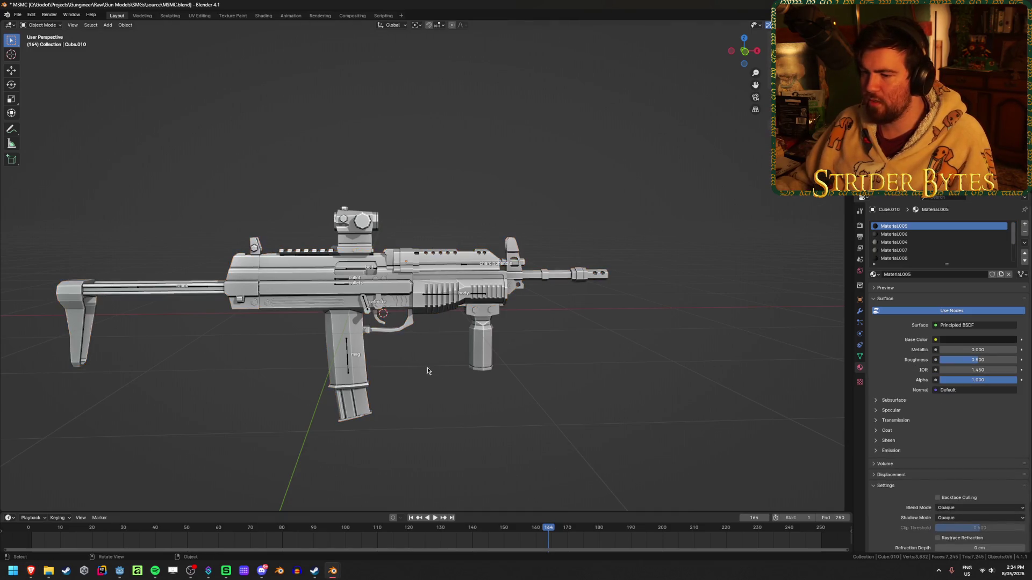
{"action": "left_click", "coordinate": [347, 330]}
{"action": "key", "text": "alt+p"}
{"action": "left_click", "coordinate": [347, 330]}
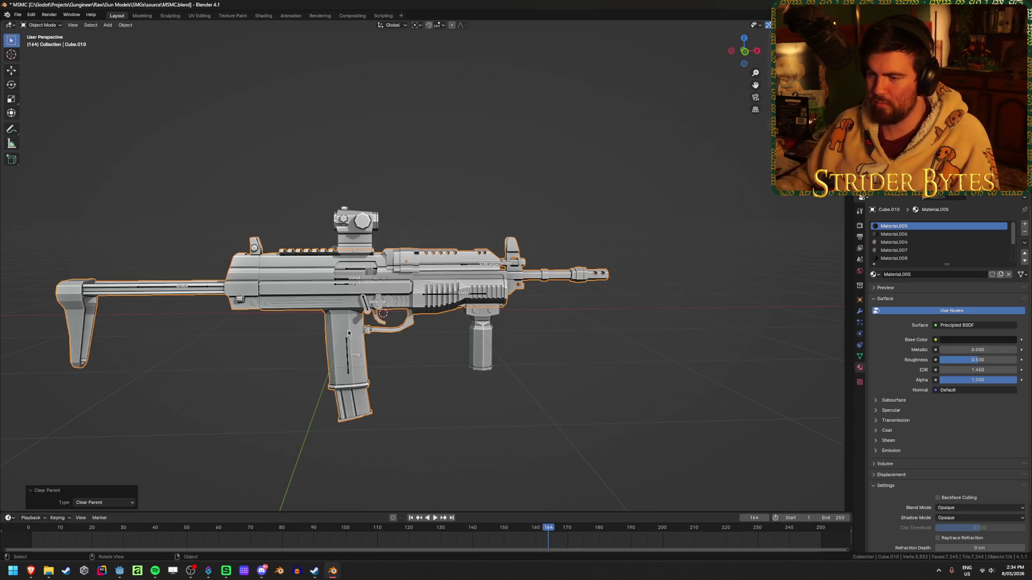
{"action": "left_click", "coordinate": [346, 346]}
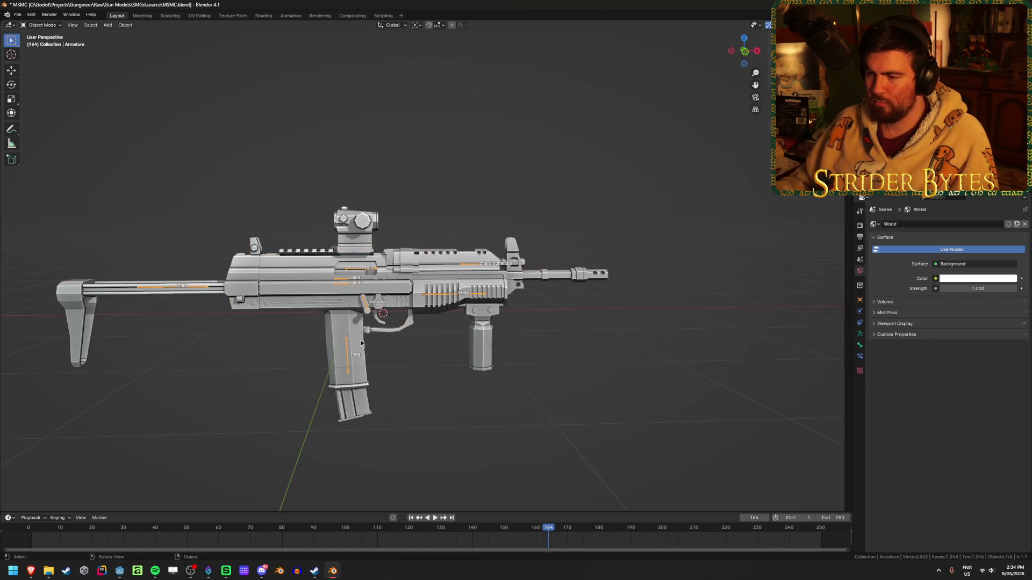
{"action": "key", "text": "Delete"}
{"action": "middle_click_drag", "start_coordinate": [354, 345], "coordinate": [414, 350]}
{"action": "key", "text": "Delete"}
{"action": "key", "text": "Delete"}
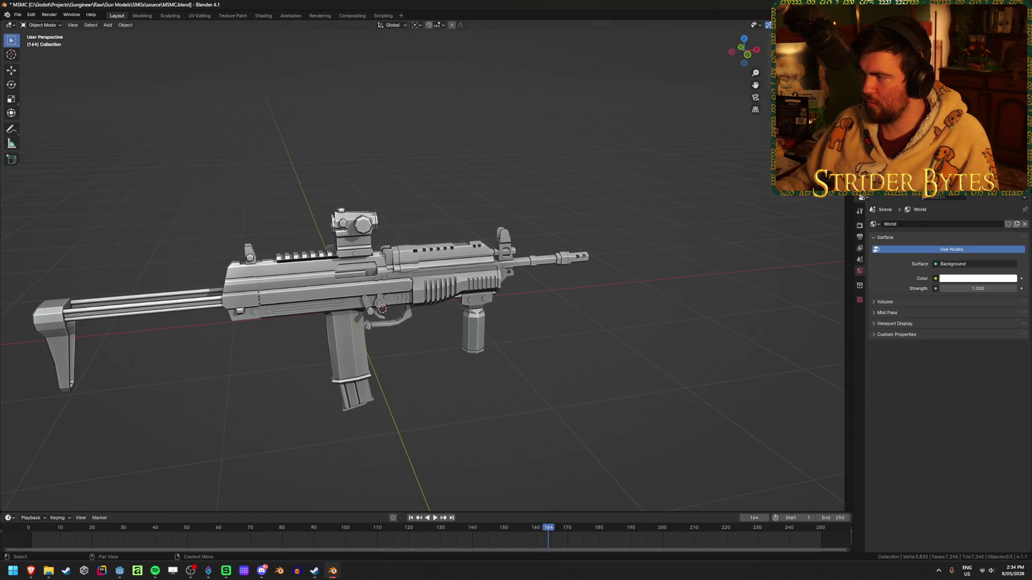
- Join the red-dot sight, foregrip and main body into one object with Ctrl+J
{"action": "left_click", "coordinate": [353, 233]}
{"action": "left_click", "coordinate": [473, 322]}
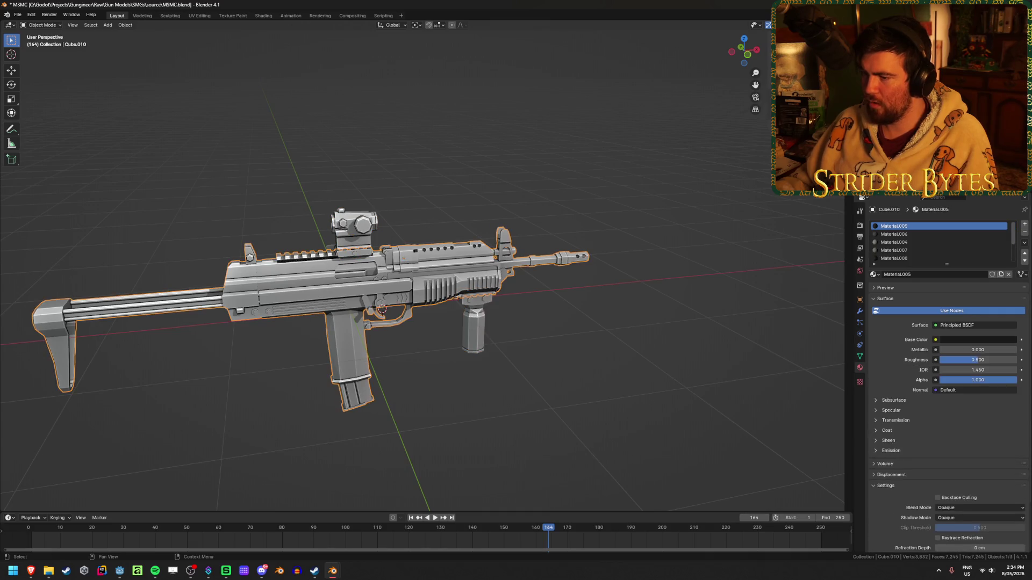
{"action": "left_click", "coordinate": [351, 223], "text": "shift"}
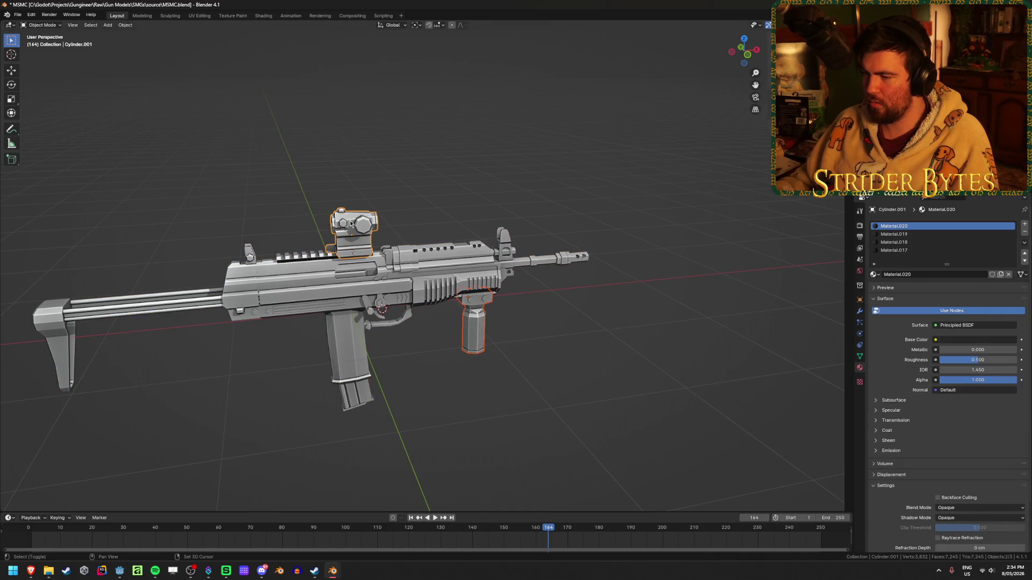
{"action": "left_click", "coordinate": [424, 263], "text": "shift"}
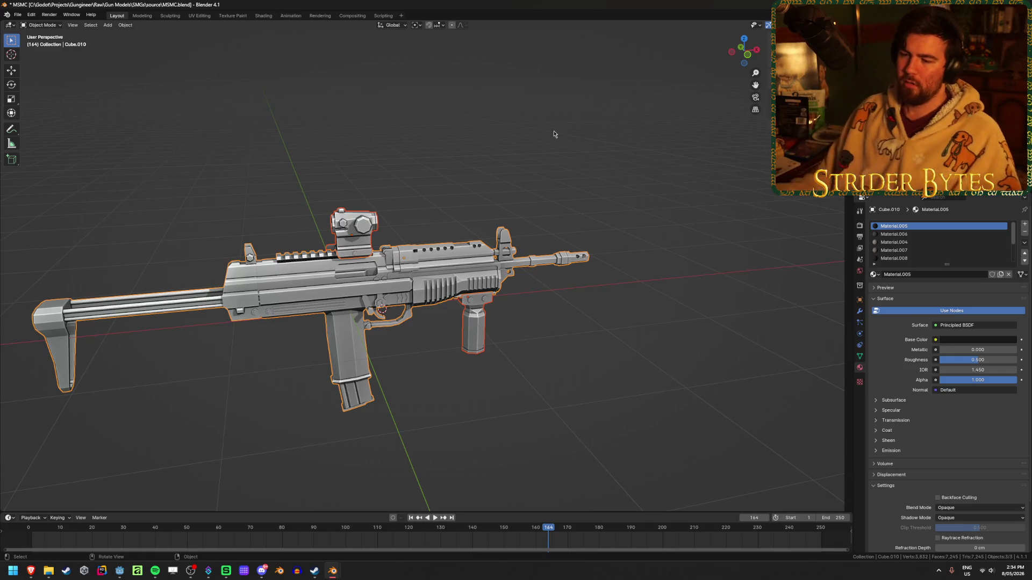
{"action": "key", "text": "ctrl+j"}
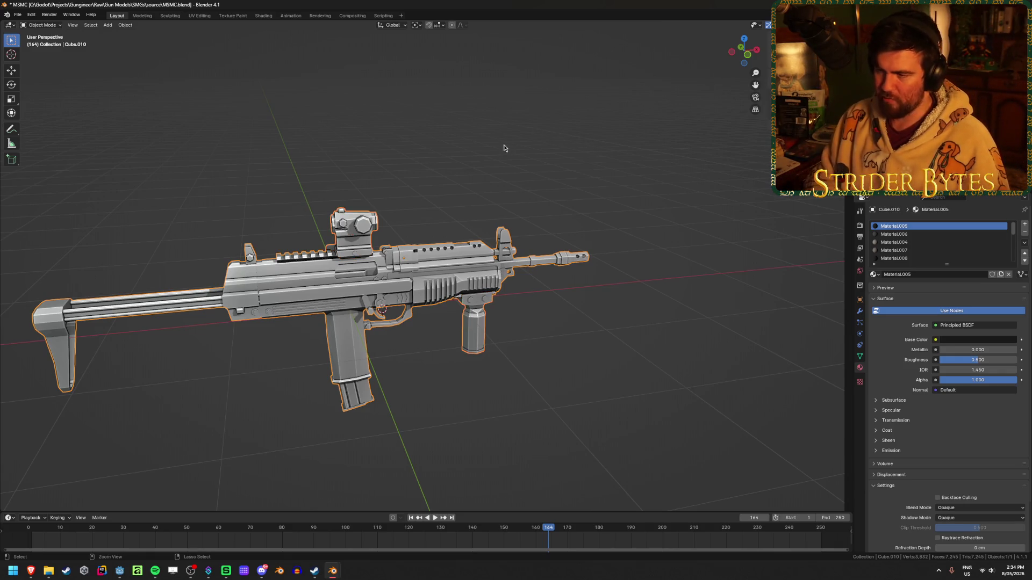
{"action": "left_click", "coordinate": [527, 147]}
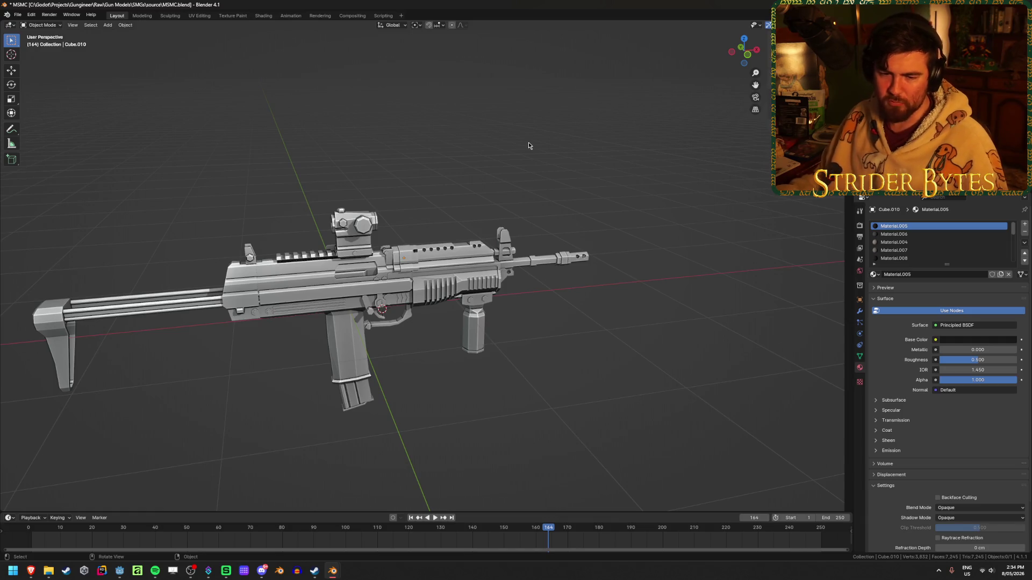
{"action": "mouse_move", "coordinate": [480, 224]}
{"action": "middle_mouse_down"}
{"action": "mouse_move", "coordinate": [445, 229]}
{"action": "mouse_move", "coordinate": [387, 288]}
{"action": "middle_mouse_up"}
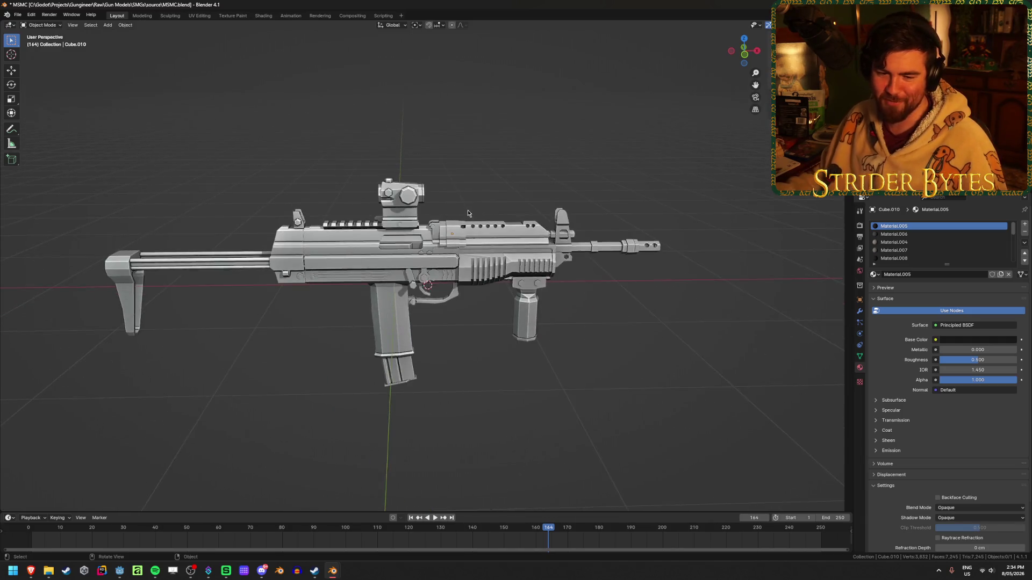
{"action": "scroll", "coordinate": [365, 292], "scroll_direction": "up", "scroll_amount": 4}
- Enter Edit Mode on the merged gun to reveal its hidden mesh parts, then return to Object Mode
{"action": "left_click", "coordinate": [376, 352]}
{"action": "key", "text": "KP_Decimal"}
{"action": "key", "text": "Tab"}
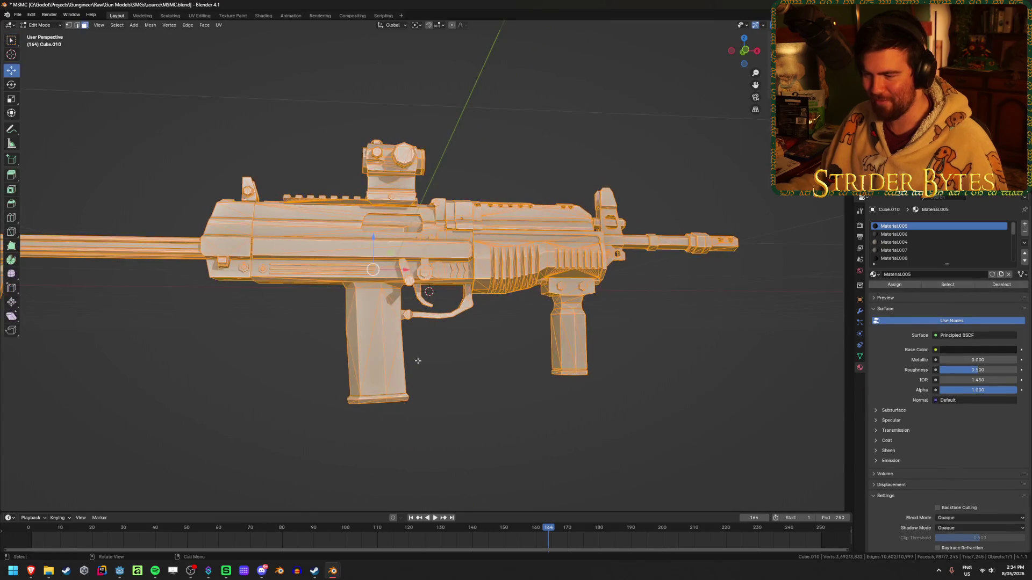
{"action": "key", "text": "KP_3"}
{"action": "middle_click_drag", "start_coordinate": [503, 361], "coordinate": [636, 364]}
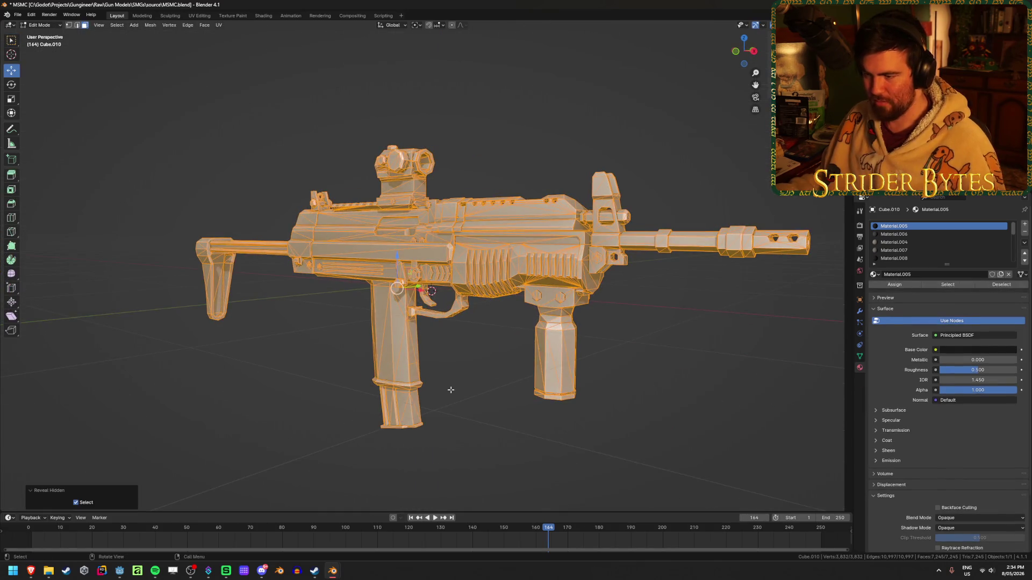
{"action": "key", "text": "alt+a"}
{"action": "scroll", "coordinate": [513, 401], "scroll_direction": "up", "scroll_amount": 4}
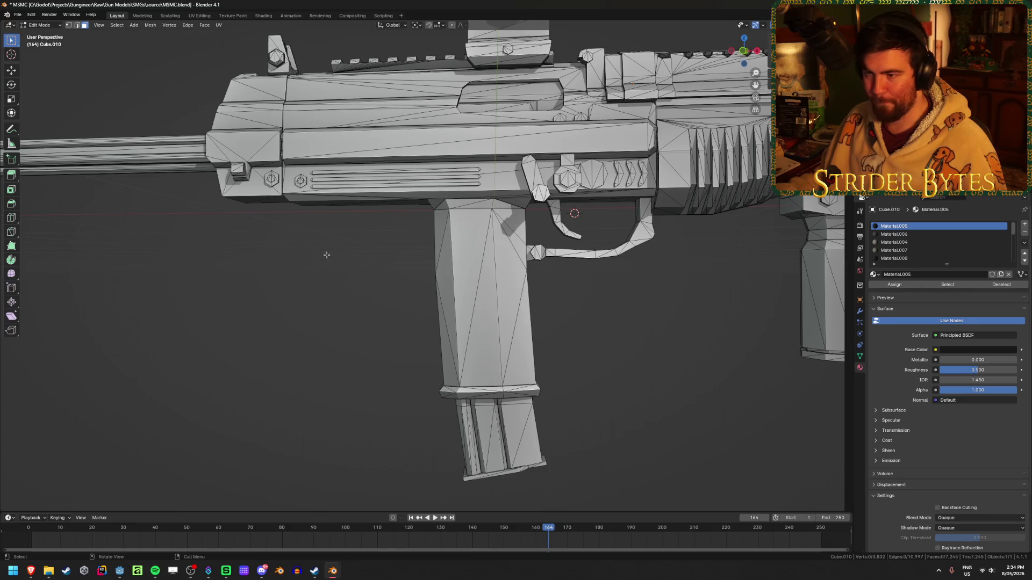
{"action": "left_click", "coordinate": [511, 301]}
{"action": "key", "text": "1"}
{"action": "mouse_move", "coordinate": [463, 383]}
{"action": "middle_mouse_down"}
{"action": "mouse_move", "coordinate": [403, 299]}
{"action": "mouse_move", "coordinate": [544, 299]}
{"action": "mouse_move", "coordinate": [468, 225]}
{"action": "middle_mouse_up"}
{"action": "key", "text": "ctrl+Tab"}
- Set the gun's origin to the 3D cursor
{"action": "middle_click_drag", "start_coordinate": [616, 330], "coordinate": [459, 337]}
{"action": "right_click", "coordinate": [459, 337]}
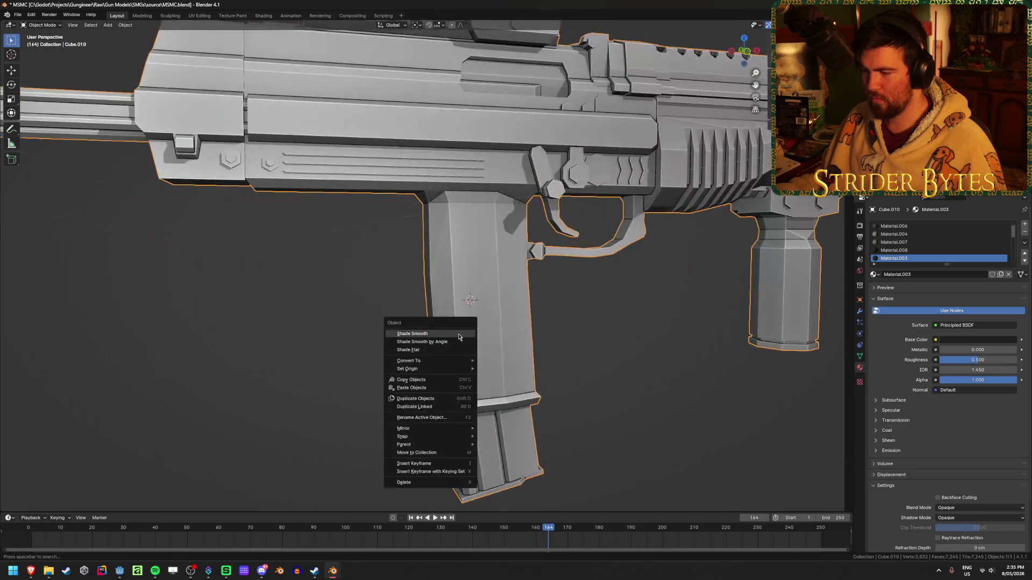
{"action": "mouse_move", "coordinate": [457, 369]}
{"action": "left_click", "coordinate": [511, 385]}
{"action": "mouse_move", "coordinate": [511, 384]}
{"action": "middle_mouse_down"}
{"action": "mouse_move", "coordinate": [560, 349]}
{"action": "mouse_move", "coordinate": [637, 263]}
{"action": "mouse_move", "coordinate": [621, 298]}
{"action": "middle_mouse_up"}
{"action": "scroll", "coordinate": [560, 349], "scroll_direction": "down", "scroll_amount": 3}
- Rotate the gun 90° about Z (rz90), apply the rotation, and scale it down to 0.155
{"action": "type", "text": "rz90"}
{"action": "key", "text": "Return"}
{"action": "key", "text": "ctrl+a"}
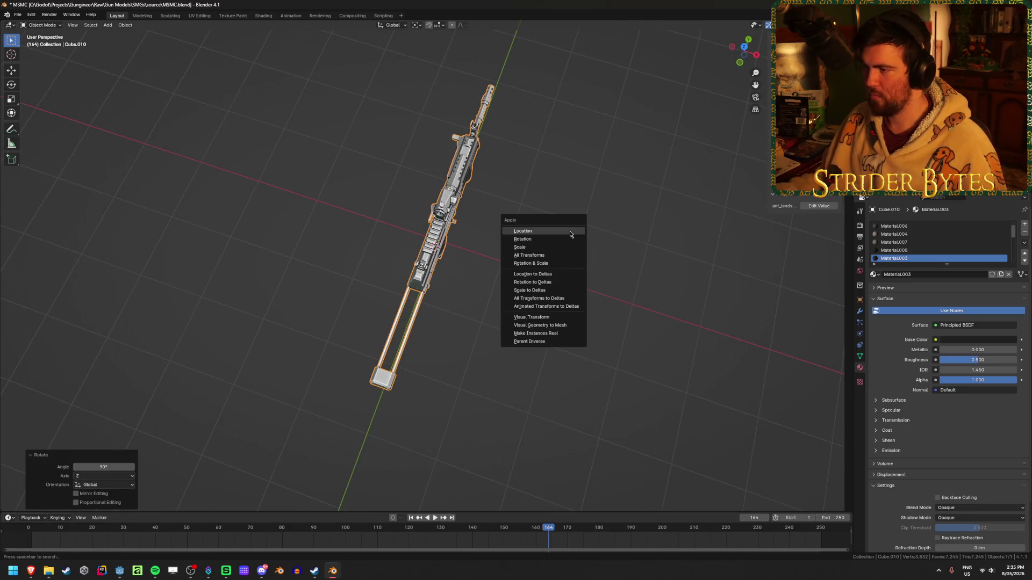
{"action": "left_click", "coordinate": [571, 239]}
{"action": "middle_click_drag", "start_coordinate": [647, 283], "coordinate": [601, 238]}
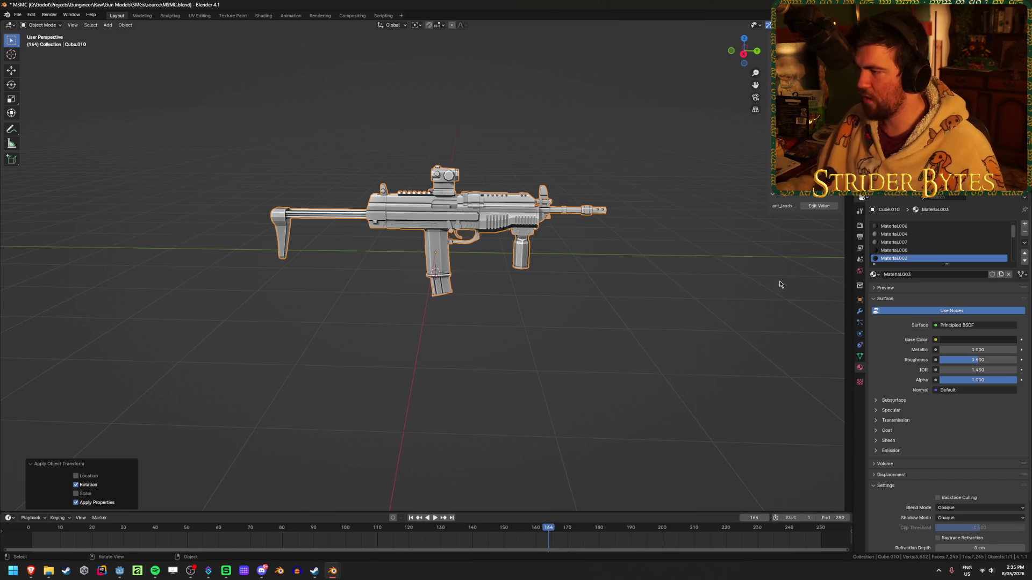
{"action": "key", "text": "s"}
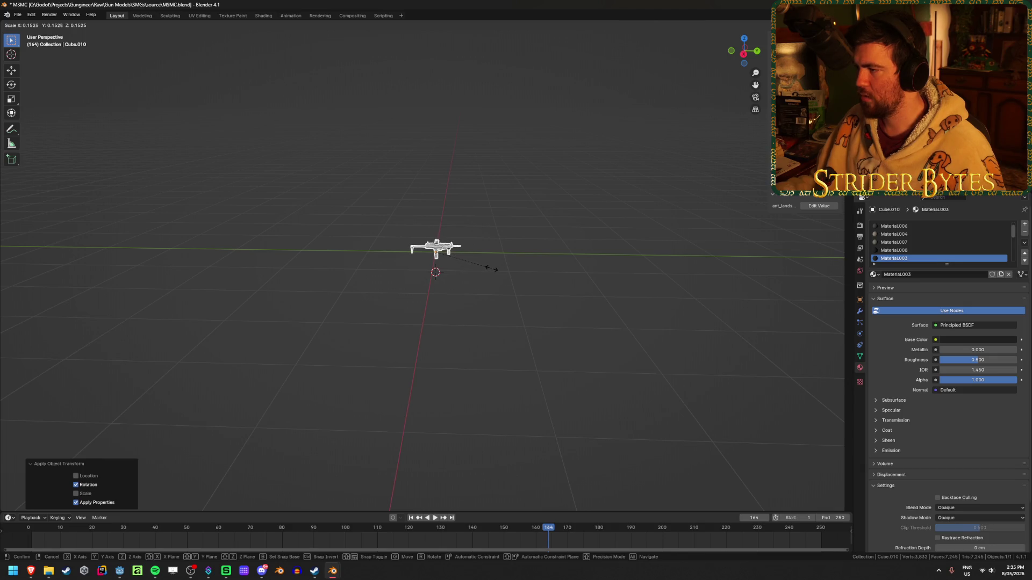
{"action": "left_click", "coordinate": [499, 269]}
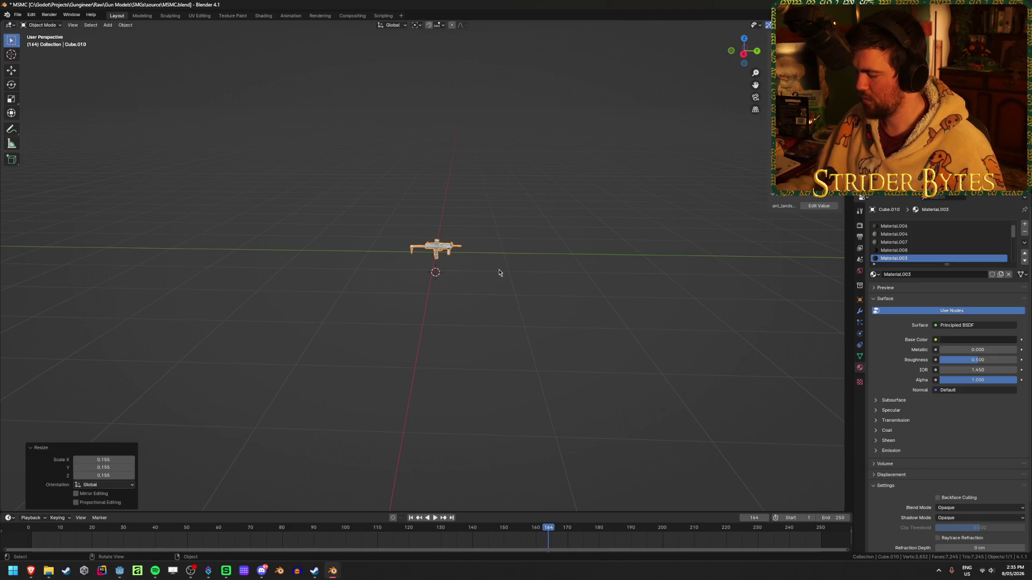
- Frame the gun and apply its 0.155 scale to the mesh with Ctrl+A > Scale
{"action": "key", "text": "KP_Decimal"}
{"action": "key", "text": "ctrl+a"}
{"action": "left_click", "coordinate": [499, 277]}
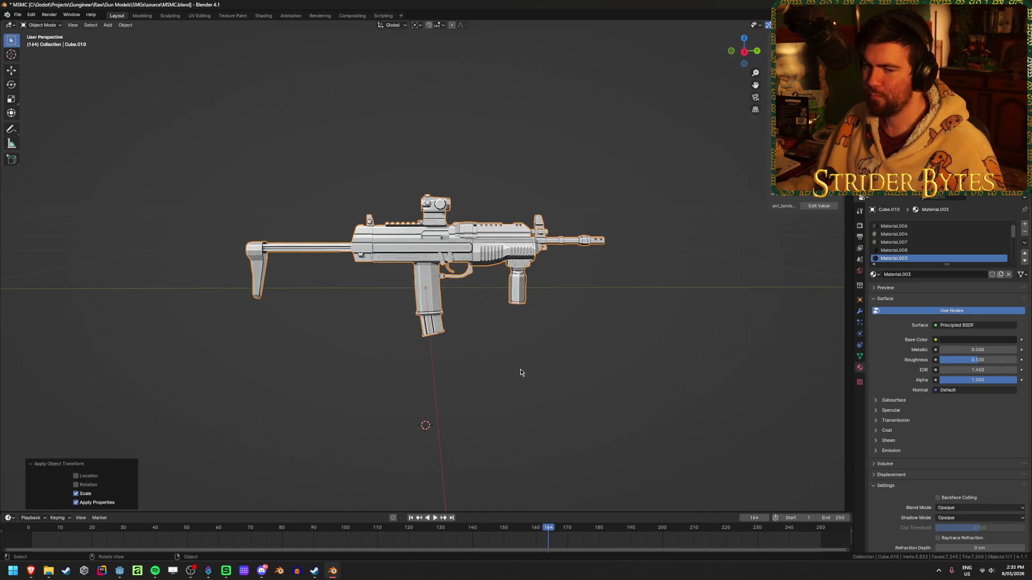
{"action": "scroll", "coordinate": [520, 372], "scroll_direction": "up", "scroll_amount": 2}
{"action": "scroll", "coordinate": [521, 365], "scroll_direction": "up", "scroll_amount": 2}
{"action": "mouse_move", "coordinate": [520, 359]}
{"action": "middle_mouse_down"}
{"action": "mouse_move", "coordinate": [530, 299]}
{"action": "mouse_move", "coordinate": [532, 380]}
{"action": "mouse_move", "coordinate": [539, 357]}
{"action": "mouse_move", "coordinate": [595, 350]}
{"action": "mouse_move", "coordinate": [710, 358]}
{"action": "mouse_move", "coordinate": [450, 347]}
{"action": "mouse_move", "coordinate": [512, 359]}
{"action": "mouse_move", "coordinate": [537, 344]}
{"action": "middle_mouse_up"}
- Inspect the gun from several angles, then enter Edit Mode on its mesh
{"action": "left_click", "coordinate": [512, 359]}
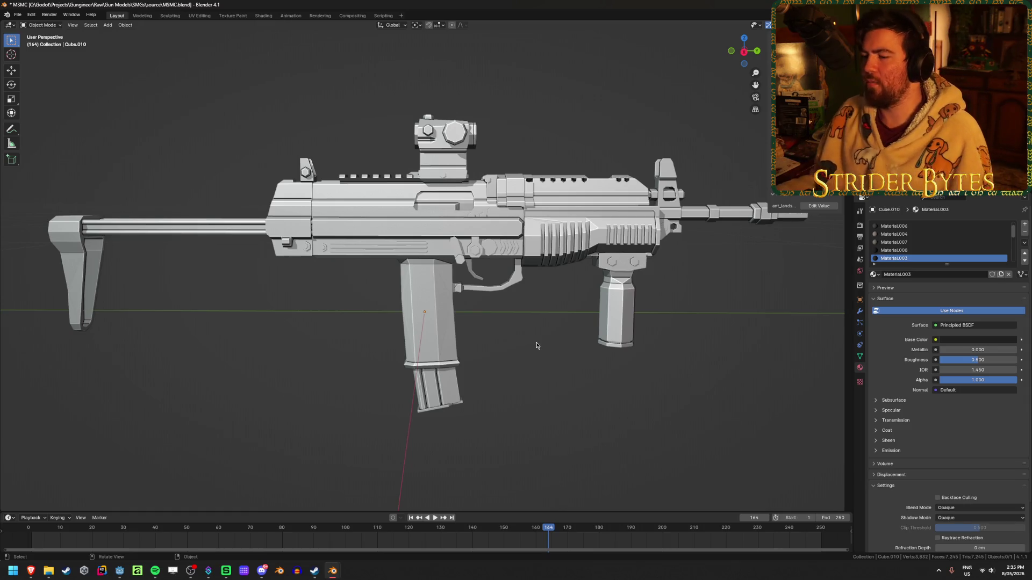
{"action": "left_click", "coordinate": [428, 275]}
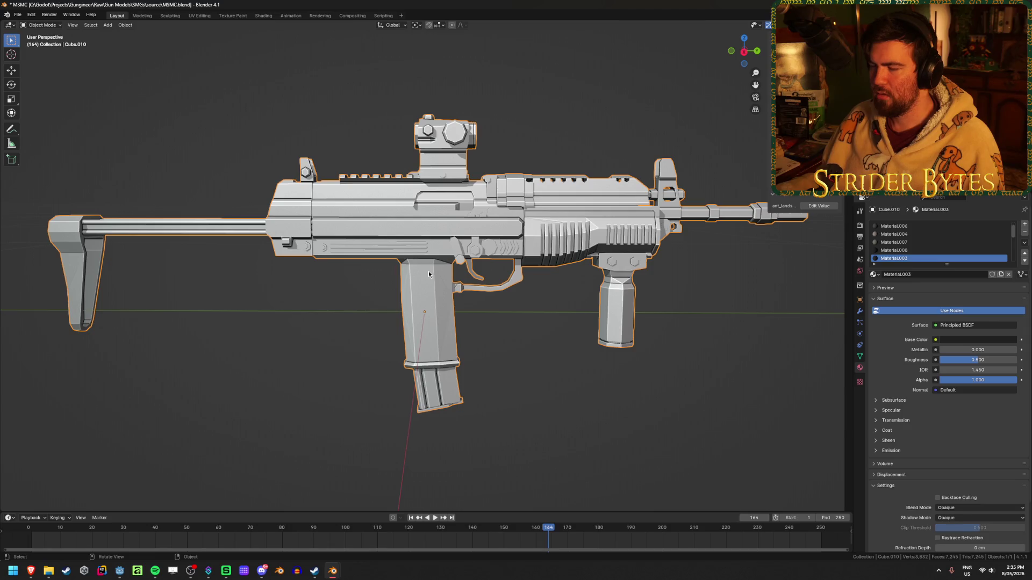
{"action": "left_click", "coordinate": [601, 392]}
{"action": "mouse_move", "coordinate": [562, 366]}
{"action": "middle_mouse_down"}
{"action": "mouse_move", "coordinate": [548, 350]}
{"action": "mouse_move", "coordinate": [536, 362]}
{"action": "middle_mouse_up"}
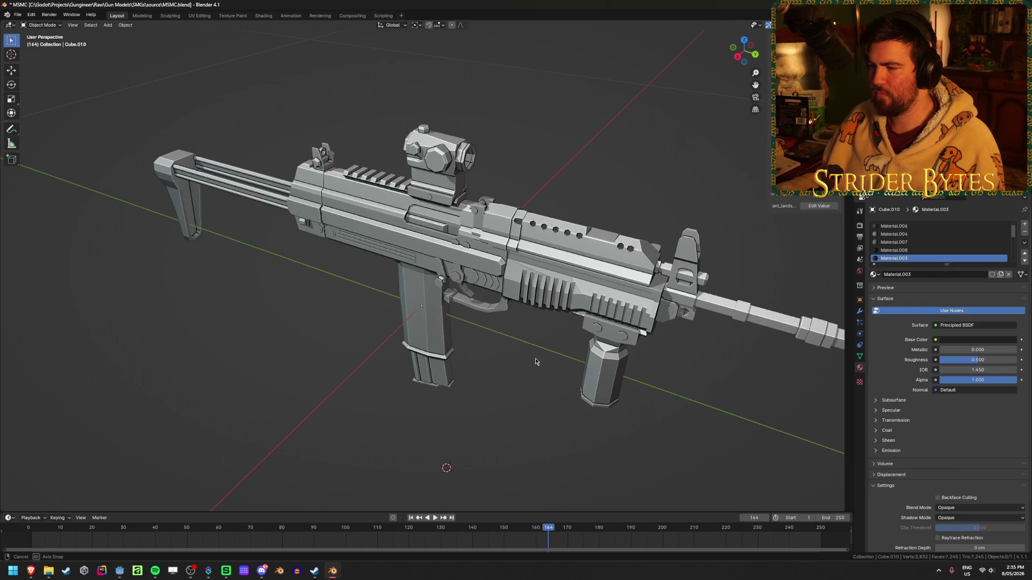
{"action": "scroll", "coordinate": [536, 362], "scroll_direction": "up", "scroll_amount": 4}
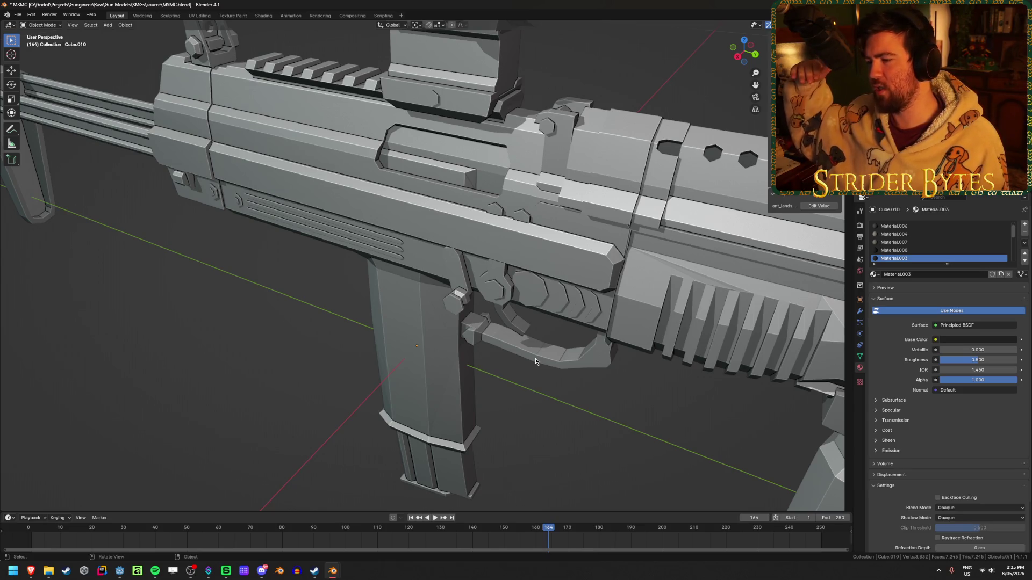
{"action": "scroll", "coordinate": [536, 361], "scroll_direction": "down", "scroll_amount": 6}
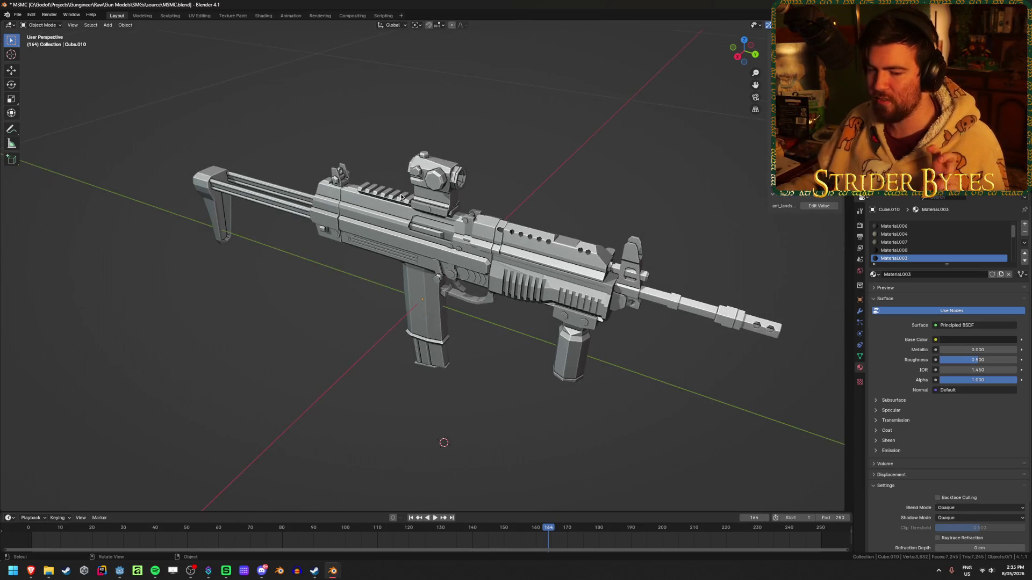
{"action": "left_click", "coordinate": [554, 251]}
{"action": "middle_click_drag", "start_coordinate": [553, 252], "coordinate": [443, 243]}
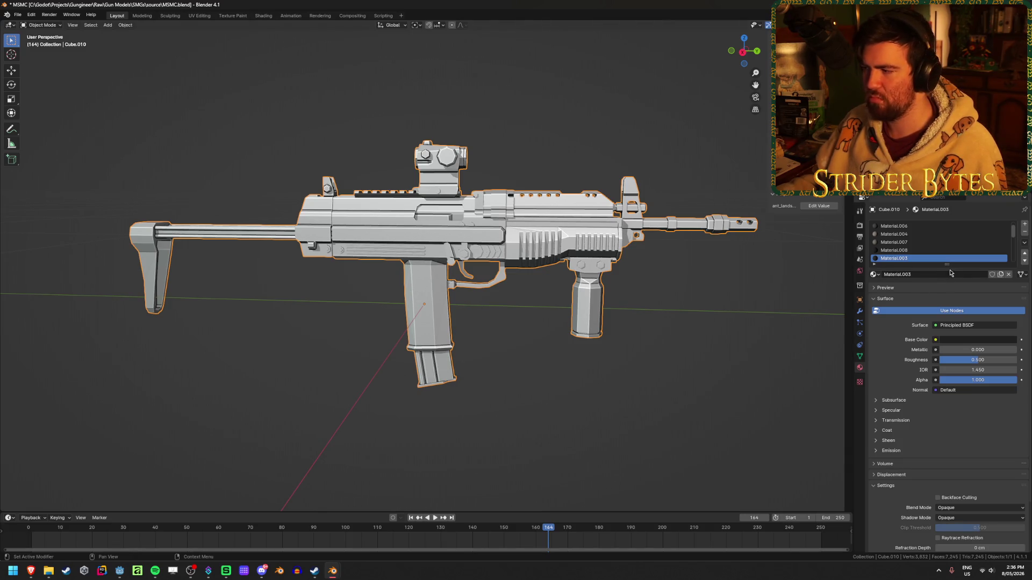
{"action": "mouse_move", "coordinate": [251, 415]}
{"action": "middle_mouse_down"}
{"action": "mouse_move", "coordinate": [224, 415]}
{"action": "mouse_move", "coordinate": [336, 373]}
{"action": "middle_mouse_up"}
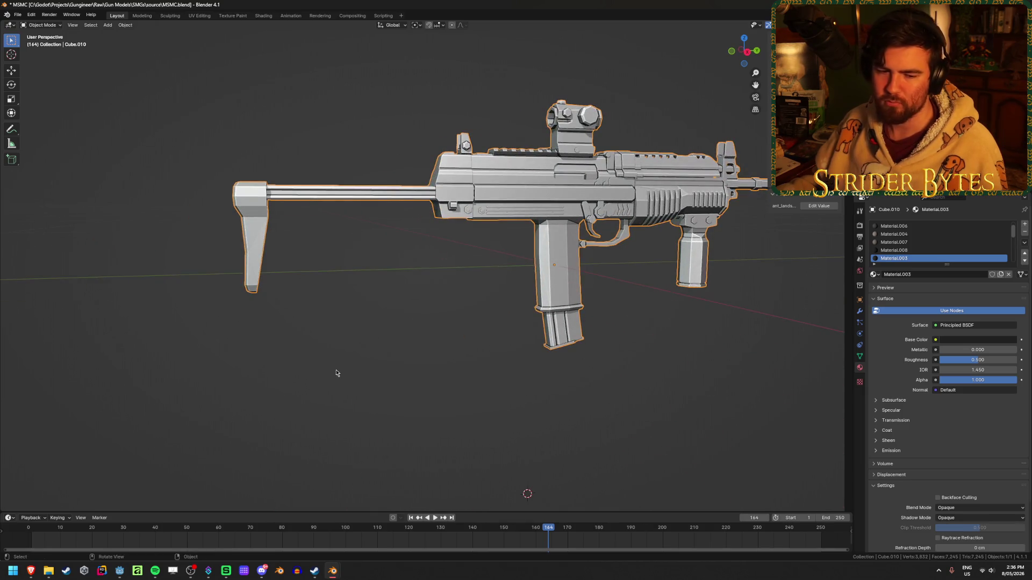
{"action": "middle_click_drag", "start_coordinate": [356, 201], "coordinate": [438, 299]}
{"action": "scroll", "coordinate": [438, 299], "scroll_direction": "up", "scroll_amount": 5}
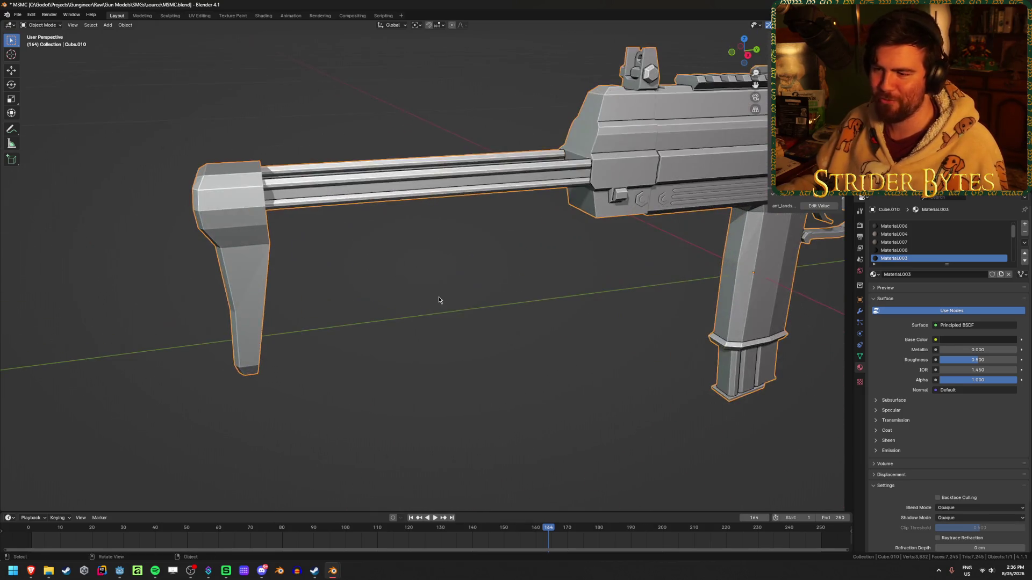
{"action": "key", "text": "Tab"}
{"action": "scroll", "coordinate": [403, 285], "scroll_direction": "down", "scroll_amount": 3}
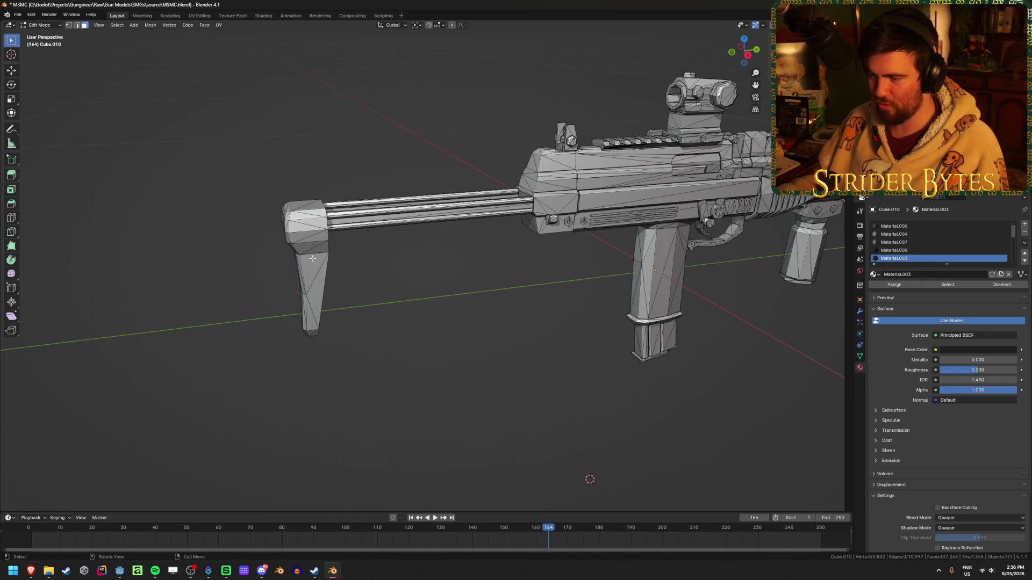
- Select the connected stock and tube geometry and verify it by hiding and revealing it
{"action": "key", "text": "l"}
{"action": "key", "text": "l"}
{"action": "key", "text": "l"}
{"action": "mouse_move", "coordinate": [414, 196]}
{"action": "middle_mouse_down"}
{"action": "mouse_move", "coordinate": [438, 182]}
{"action": "mouse_move", "coordinate": [398, 195]}
{"action": "mouse_move", "coordinate": [495, 195]}
{"action": "mouse_move", "coordinate": [435, 210]}
{"action": "mouse_move", "coordinate": [483, 322]}
{"action": "mouse_move", "coordinate": [561, 410]}
{"action": "middle_mouse_up"}
{"action": "key", "text": "h"}
{"action": "key", "text": "alt+h"}
{"action": "key", "text": "Tab"}
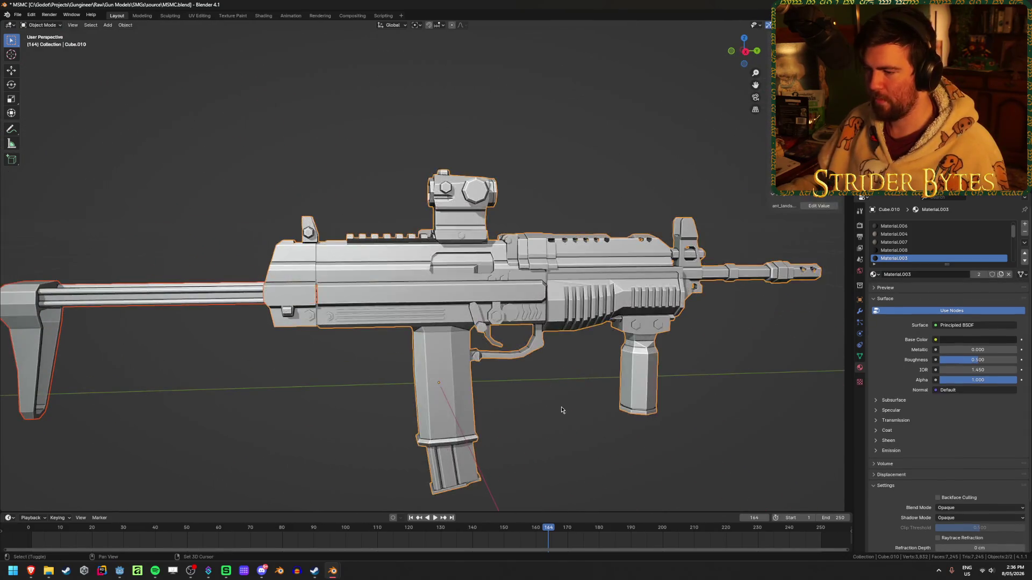
{"action": "scroll", "coordinate": [571, 352], "scroll_direction": "up", "scroll_amount": 3}
- Back in Edit Mode, select the connected magazine geometry using see-through display
{"action": "key", "text": "Tab"}
{"action": "scroll", "coordinate": [571, 352], "scroll_direction": "down", "scroll_amount": 2}
{"action": "scroll", "coordinate": [572, 352], "scroll_direction": "up", "scroll_amount": 3}
{"action": "key", "text": "alt+z"}
{"action": "key", "text": "alt+z"}
{"action": "key", "text": "l"}
{"action": "mouse_move", "coordinate": [545, 369]}
{"action": "middle_mouse_down"}
{"action": "mouse_move", "coordinate": [535, 375]}
{"action": "mouse_move", "coordinate": [511, 280]}
{"action": "middle_mouse_up"}
{"action": "key", "text": "alt+z"}
{"action": "key", "text": "KP_Decimal"}
{"action": "middle_click_drag", "start_coordinate": [491, 201], "coordinate": [531, 106]}
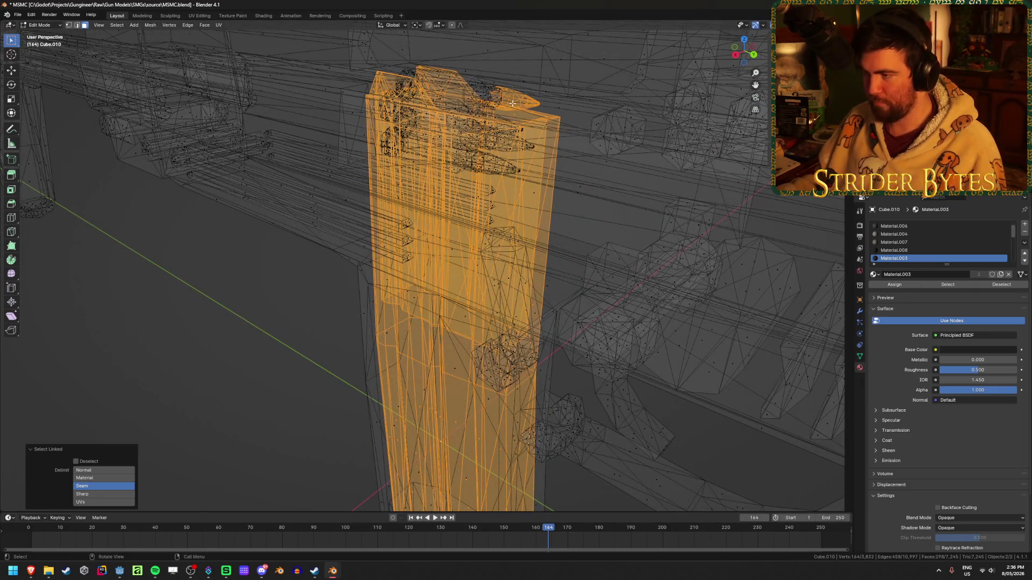
- Add the cartridge pieces to the magazine selection and separate it into its own object
{"action": "key", "text": "l"}
{"action": "key", "text": "l"}
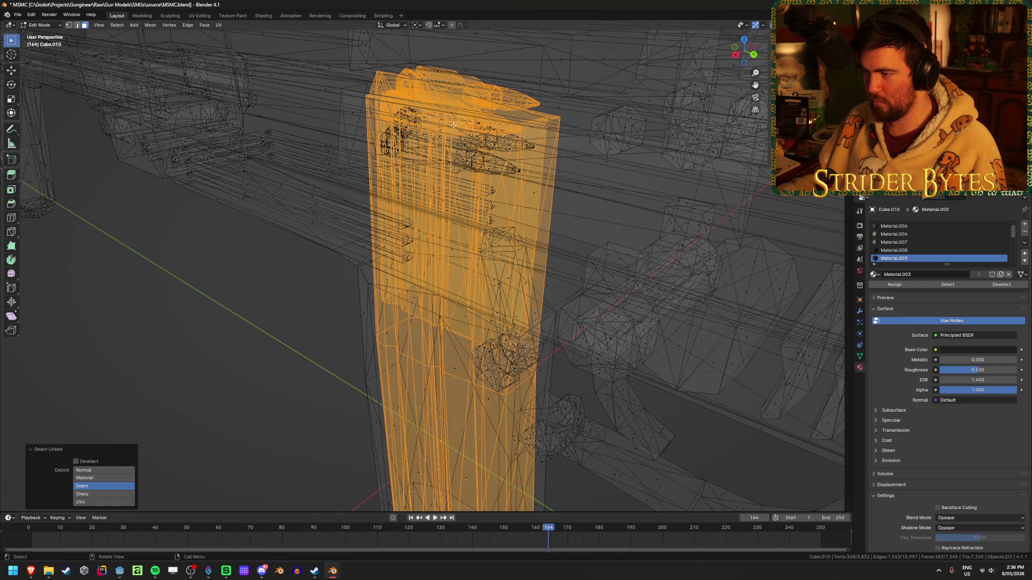
{"action": "key", "text": "l"}
{"action": "key", "text": "l"}
{"action": "middle_click_drag", "start_coordinate": [497, 169], "coordinate": [516, 159]}
{"action": "key", "text": "p"}
{"action": "left_click", "coordinate": [515, 156]}
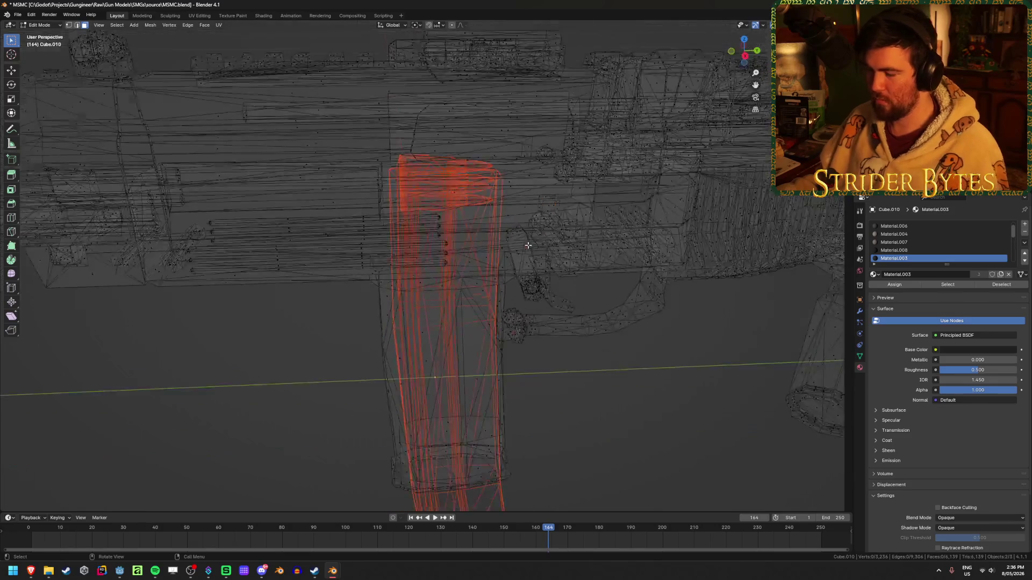
{"action": "key", "text": "Tab"}
{"action": "key", "text": "shift+z"}
- Select the foregrip and its top block and separate them into their own object
{"action": "key", "text": "Tab"}
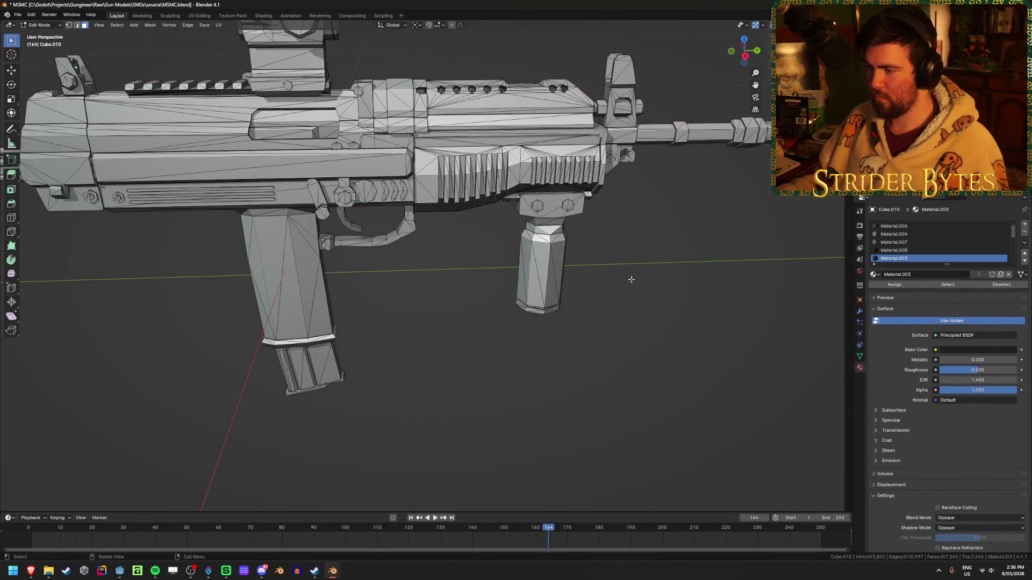
{"action": "key", "text": "l"}
{"action": "mouse_move", "coordinate": [545, 217]}
{"action": "middle_mouse_down"}
{"action": "mouse_move", "coordinate": [405, 207]}
{"action": "mouse_move", "coordinate": [343, 216]}
{"action": "mouse_move", "coordinate": [359, 207]}
{"action": "middle_mouse_up"}
{"action": "scroll", "coordinate": [563, 171], "scroll_direction": "up", "scroll_amount": 2}
{"action": "key", "text": "l"}
{"action": "middle_click_drag", "start_coordinate": [601, 164], "coordinate": [725, 223]}
{"action": "key", "text": "p"}
{"action": "left_click", "coordinate": [724, 221]}
{"action": "key", "text": "Tab"}
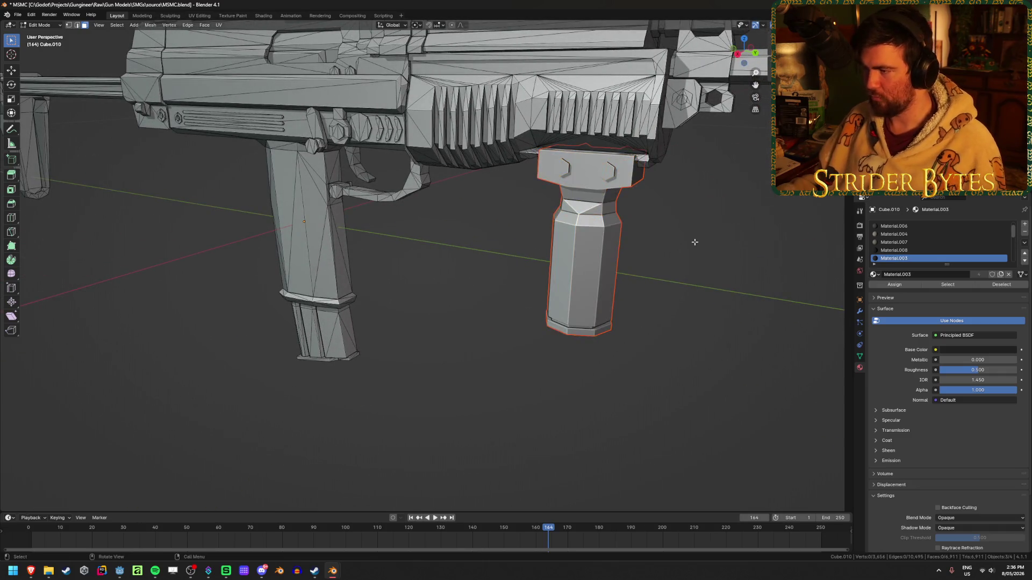
- Hide and unhide the separated foregrip to confirm the split
{"action": "left_click", "coordinate": [585, 253]}
{"action": "key", "text": "h"}
{"action": "mouse_move", "coordinate": [585, 253]}
{"action": "middle_mouse_down"}
{"action": "mouse_move", "coordinate": [563, 263]}
{"action": "mouse_move", "coordinate": [572, 190]}
{"action": "mouse_move", "coordinate": [582, 217]}
{"action": "middle_mouse_up"}
{"action": "key", "text": "alt+h"}
{"action": "scroll", "coordinate": [582, 217], "scroll_direction": "down", "scroll_amount": 5}
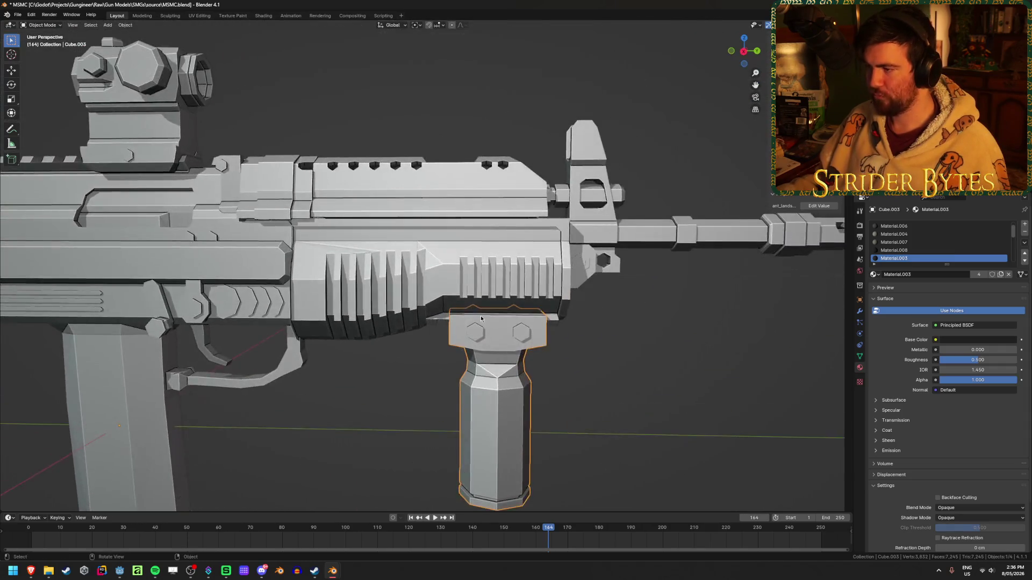
- Select the connected muzzle geometry on the gun body and verify it by hiding and revealing it
{"action": "left_click", "coordinate": [532, 258]}
{"action": "scroll", "coordinate": [514, 266], "scroll_direction": "up", "scroll_amount": 5}
{"action": "mouse_move", "coordinate": [513, 268]}
{"action": "middle_mouse_down"}
{"action": "mouse_move", "coordinate": [578, 278]}
{"action": "mouse_move", "coordinate": [571, 272]}
{"action": "middle_mouse_up"}
{"action": "key", "text": "Tab"}
{"action": "key", "text": "l"}
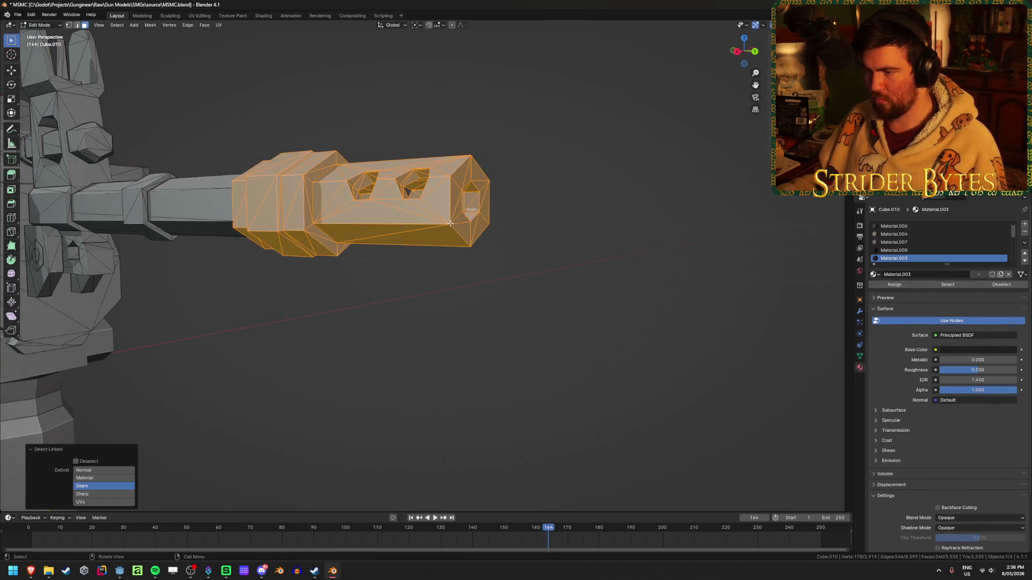
{"action": "scroll", "coordinate": [448, 248], "scroll_direction": "down", "scroll_amount": 3}
{"action": "key", "text": "h"}
{"action": "key", "text": "alt+h"}
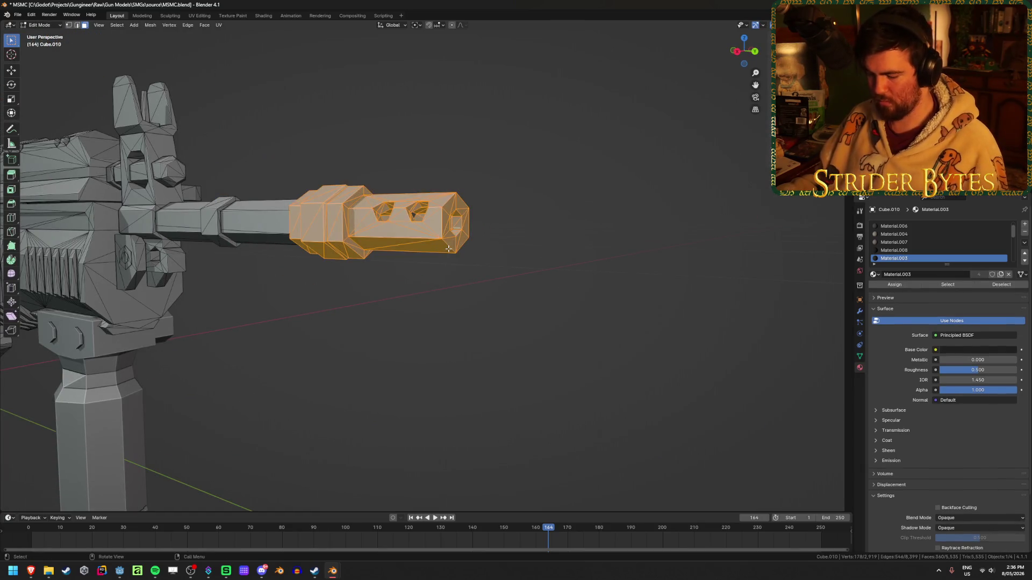
{"action": "mouse_move", "coordinate": [392, 237]}
{"action": "middle_mouse_down"}
{"action": "mouse_move", "coordinate": [187, 310]}
{"action": "mouse_move", "coordinate": [257, 267]}
{"action": "mouse_move", "coordinate": [247, 265]}
{"action": "mouse_move", "coordinate": [613, 183]}
{"action": "middle_mouse_up"}
{"action": "scroll", "coordinate": [187, 310], "scroll_direction": "up", "scroll_amount": 3}
{"action": "scroll", "coordinate": [187, 310], "scroll_direction": "down", "scroll_amount": 3}
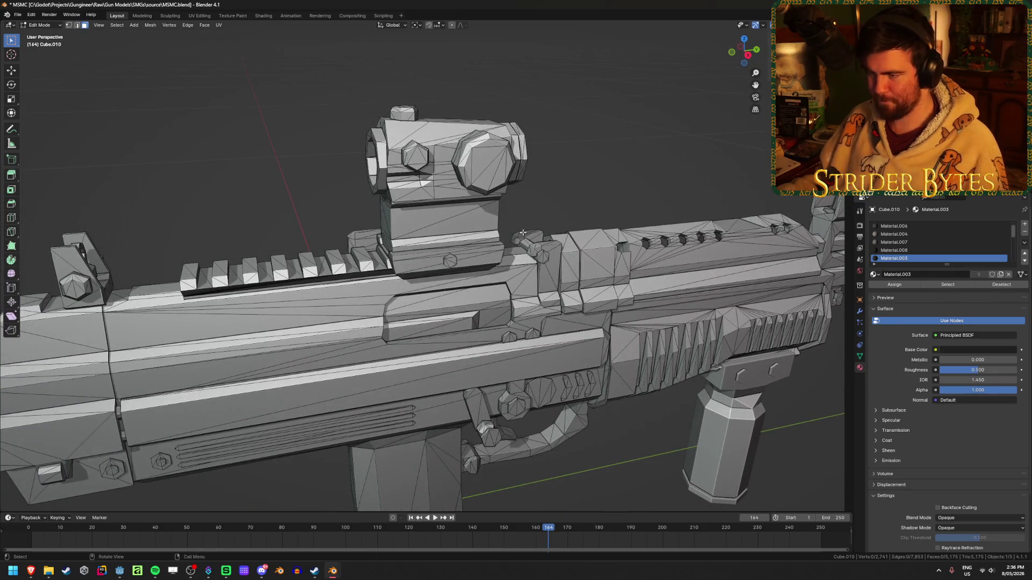
- Select the sight together with its mount clamp and verify the selection by hiding and revealing it
{"action": "key", "text": "l"}
{"action": "key", "text": "l"}
{"action": "key", "text": "l"}
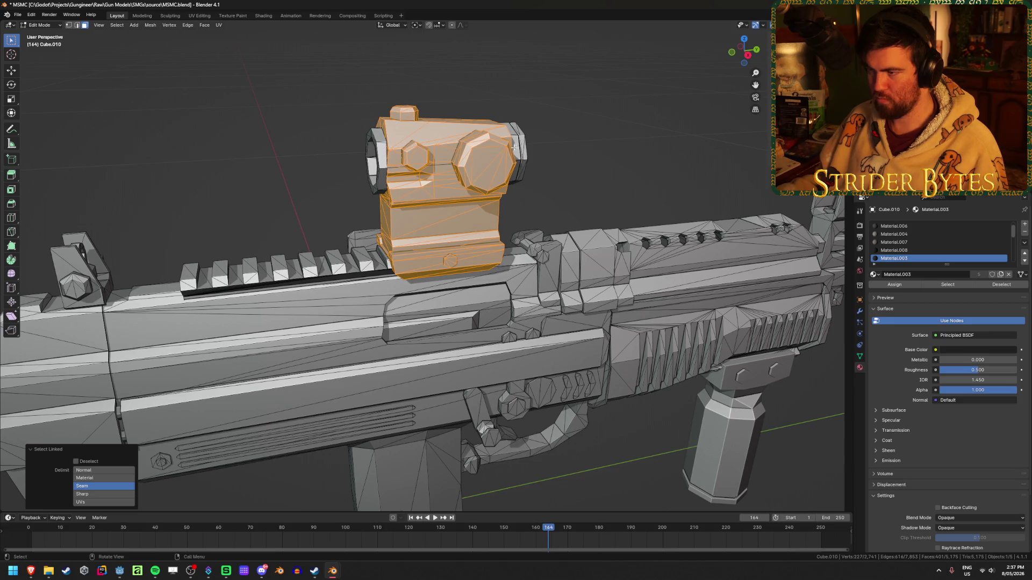
{"action": "middle_click_drag", "start_coordinate": [511, 145], "coordinate": [510, 166]}
{"action": "key", "text": "l"}
{"action": "mouse_move", "coordinate": [491, 260]}
{"action": "middle_mouse_down"}
{"action": "mouse_move", "coordinate": [524, 269]}
{"action": "mouse_move", "coordinate": [645, 204]}
{"action": "mouse_move", "coordinate": [476, 197]}
{"action": "middle_mouse_up"}
{"action": "key", "text": "h"}
{"action": "key", "text": "alt+h"}
- Separate the sight into its own object, clear the selection, and re-enter Edit Mode on the body
{"action": "key", "text": "p"}
{"action": "left_click", "coordinate": [516, 262]}
{"action": "key", "text": "Tab"}
{"action": "key", "text": "alt+a"}
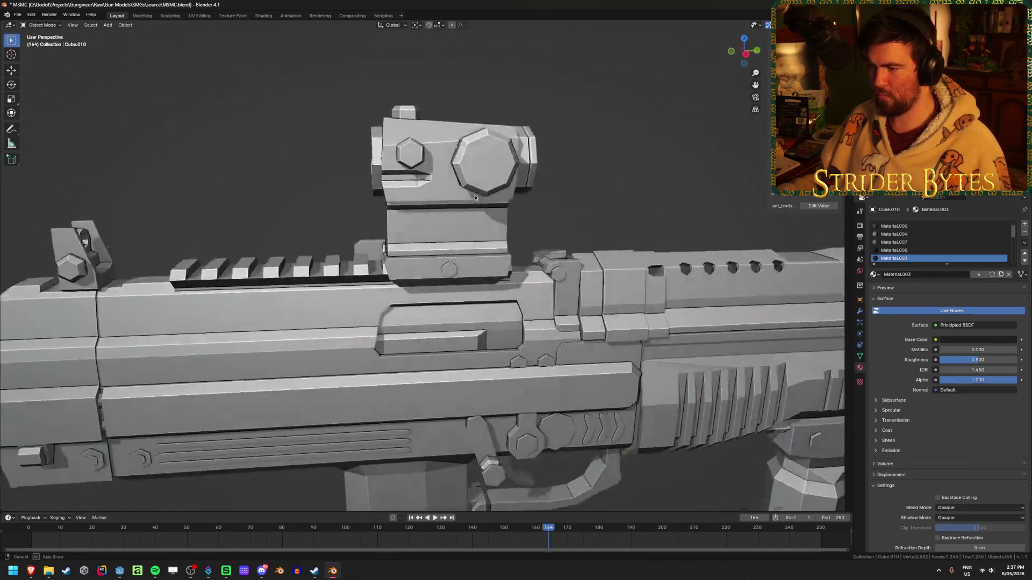
{"action": "scroll", "coordinate": [475, 195], "scroll_direction": "down", "scroll_amount": 4}
{"action": "key", "text": "Tab"}
{"action": "scroll", "coordinate": [719, 378], "scroll_direction": "down", "scroll_amount": 1}
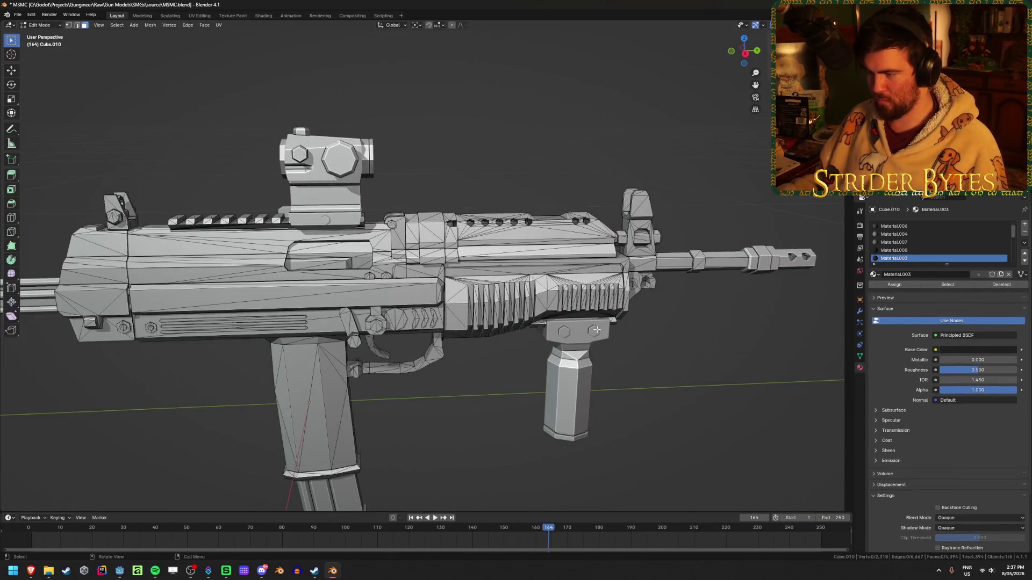
- Select the linked lower handguard, top rail, front sight block and barrel section geometry
{"action": "key", "text": "l"}
{"action": "scroll", "coordinate": [578, 293], "scroll_direction": "up", "scroll_amount": 2}
{"action": "key", "text": "l"}
{"action": "mouse_move", "coordinate": [560, 276]}
{"action": "middle_mouse_down"}
{"action": "mouse_move", "coordinate": [457, 243]}
{"action": "mouse_move", "coordinate": [482, 267]}
{"action": "middle_mouse_up"}
{"action": "key", "text": "l"}
{"action": "key", "text": "ctrl+z"}
{"action": "key", "text": "ctrl+shift+z"}
{"action": "key", "text": "ctrl+z"}
{"action": "middle_click_drag", "start_coordinate": [634, 342], "coordinate": [637, 371]}
{"action": "key", "text": "l"}
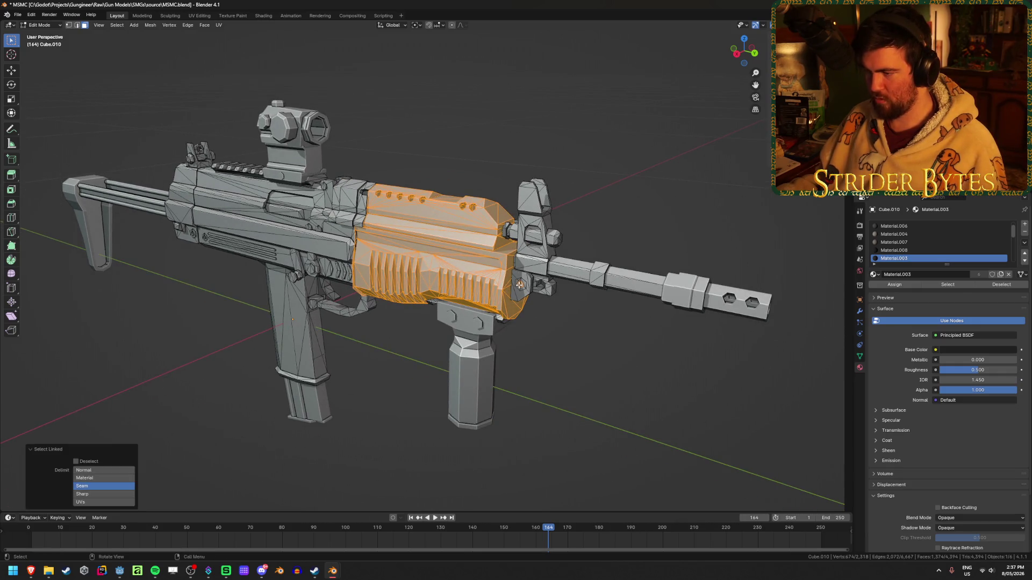
{"action": "key", "text": "l"}
{"action": "key", "text": "l"}
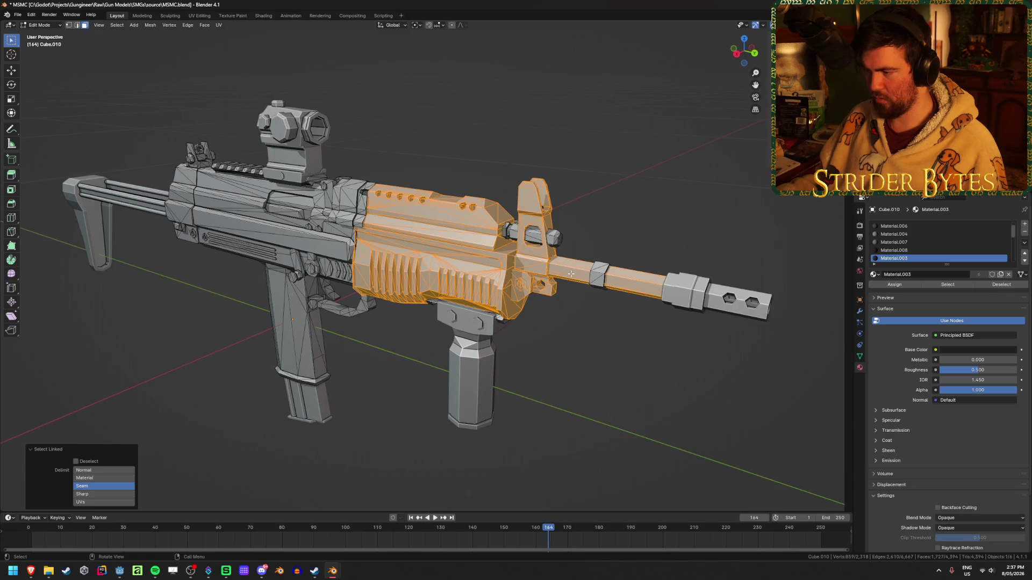
{"action": "mouse_move", "coordinate": [501, 274]}
{"action": "middle_mouse_down"}
{"action": "mouse_move", "coordinate": [383, 214]}
{"action": "mouse_move", "coordinate": [414, 216]}
{"action": "middle_mouse_up"}
- Add the remaining rail and hex pieces, hiding and revealing to check the selection
{"action": "key", "text": "h"}
{"action": "key", "text": "alt+h"}
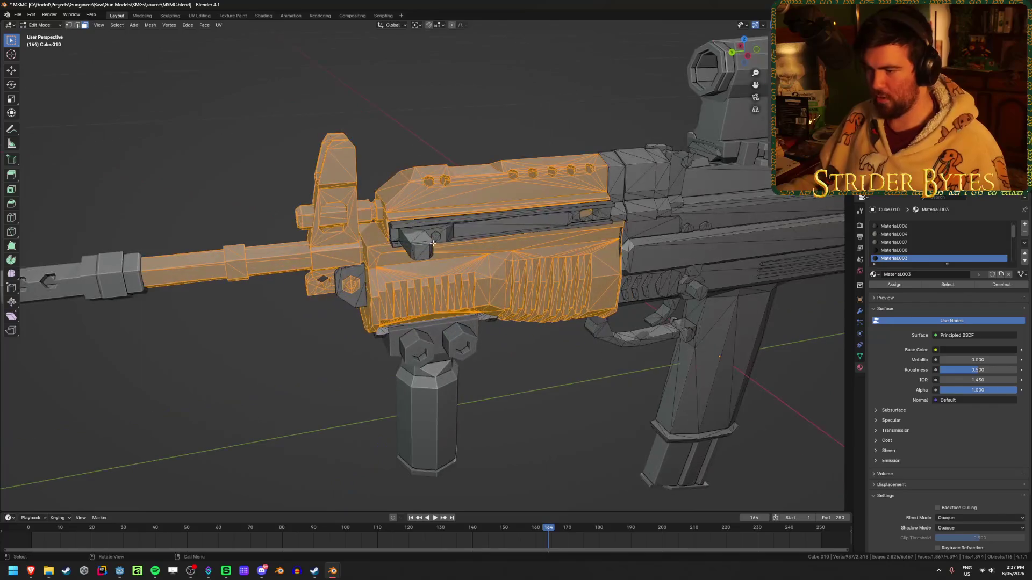
{"action": "scroll", "coordinate": [419, 217], "scroll_direction": "up", "scroll_amount": 4}
{"action": "key", "text": "l"}
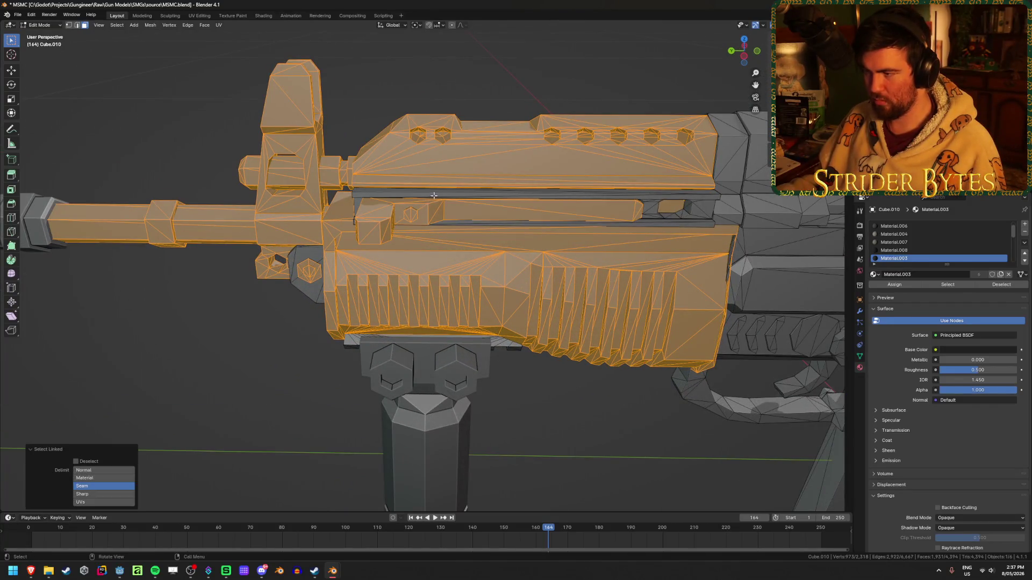
{"action": "key", "text": "l"}
{"action": "scroll", "coordinate": [434, 197], "scroll_direction": "down", "scroll_amount": 3}
{"action": "middle_click_drag", "start_coordinate": [433, 196], "coordinate": [602, 282]}
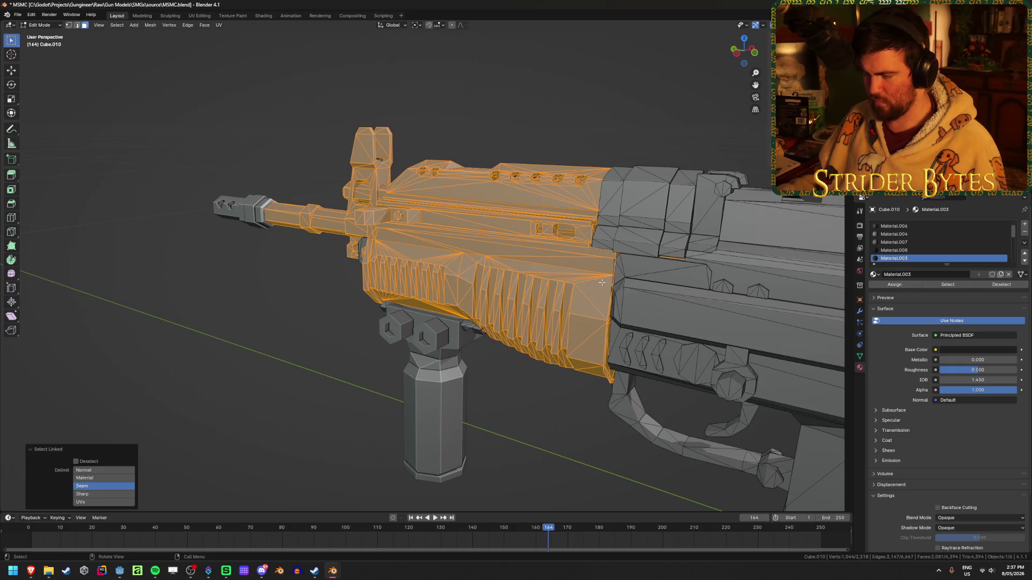
{"action": "key", "text": "h"}
{"action": "middle_click_drag", "start_coordinate": [519, 288], "coordinate": [559, 285]}
{"action": "key", "text": "alt+h"}
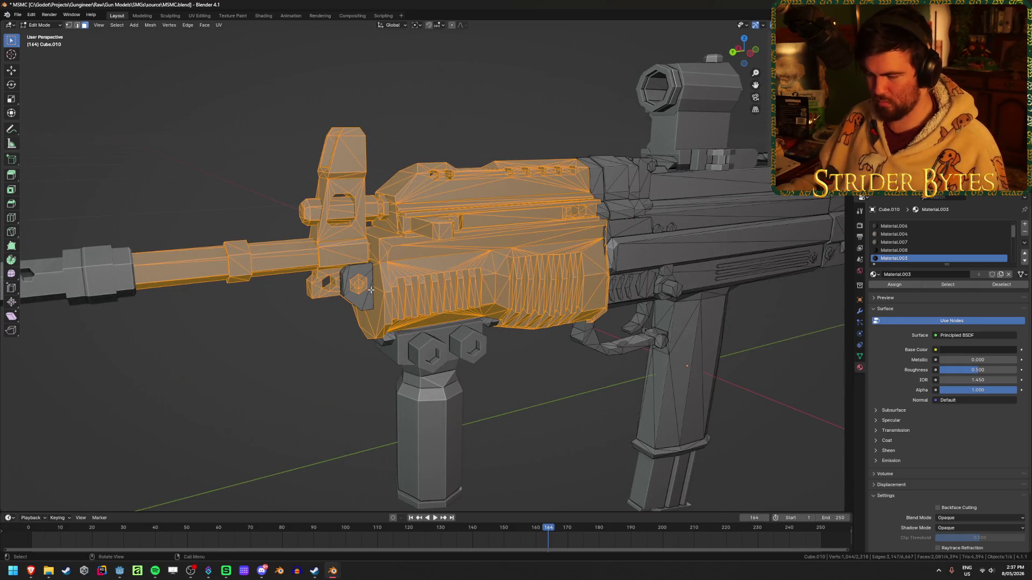
{"action": "key", "text": "l"}
{"action": "middle_click_drag", "start_coordinate": [332, 256], "coordinate": [372, 270]}
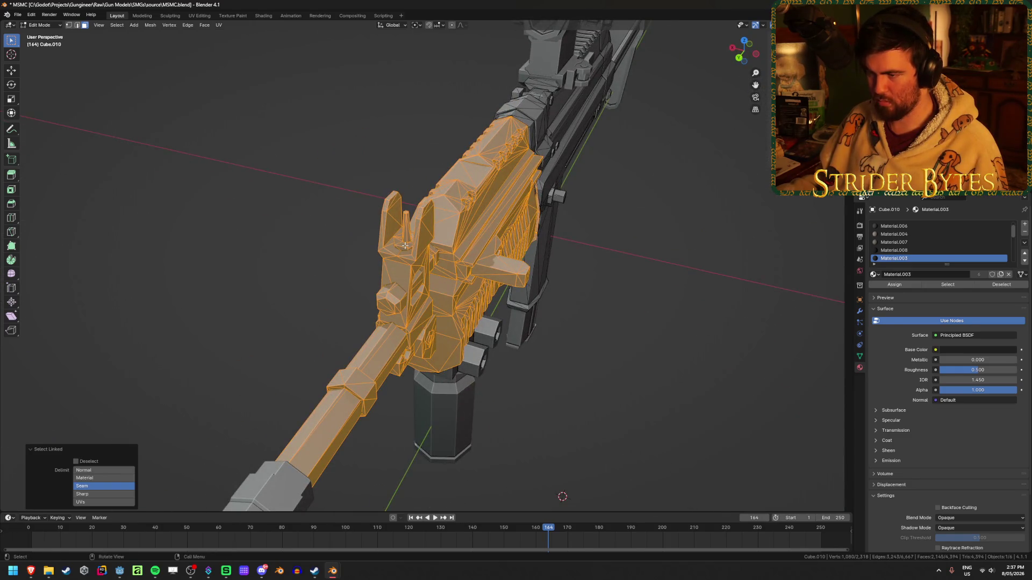
{"action": "middle_click_drag", "start_coordinate": [566, 281], "coordinate": [503, 270]}
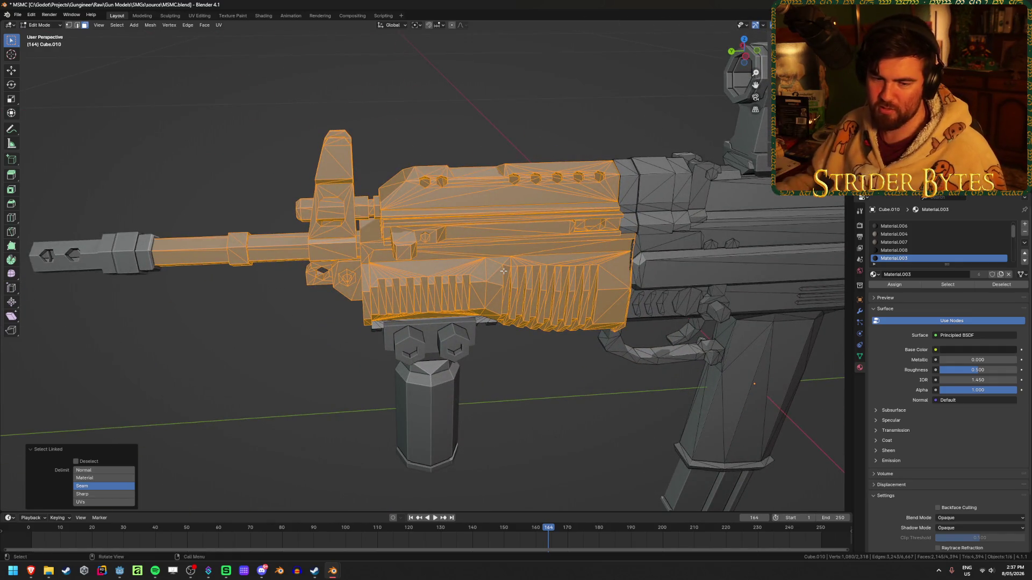
- Add the last connected geometry and separate the handguard into its own object, Cube.006
{"action": "key", "text": "h"}
{"action": "mouse_move", "coordinate": [396, 279]}
{"action": "middle_mouse_down"}
{"action": "mouse_move", "coordinate": [369, 254]}
{"action": "mouse_move", "coordinate": [361, 223]}
{"action": "mouse_move", "coordinate": [376, 224]}
{"action": "middle_mouse_up"}
{"action": "key", "text": "ctrl+z"}
{"action": "key", "text": "ctrl+l"}
{"action": "mouse_move", "coordinate": [501, 295]}
{"action": "middle_mouse_down"}
{"action": "mouse_move", "coordinate": [510, 312]}
{"action": "mouse_move", "coordinate": [569, 285]}
{"action": "mouse_move", "coordinate": [671, 293]}
{"action": "mouse_move", "coordinate": [633, 319]}
{"action": "mouse_move", "coordinate": [355, 307]}
{"action": "mouse_move", "coordinate": [341, 288]}
{"action": "mouse_move", "coordinate": [444, 292]}
{"action": "mouse_move", "coordinate": [516, 352]}
{"action": "mouse_move", "coordinate": [434, 364]}
{"action": "mouse_move", "coordinate": [505, 362]}
{"action": "middle_mouse_up"}
{"action": "key", "text": "h"}
{"action": "key", "text": "alt+h"}
{"action": "key", "text": "h"}
{"action": "scroll", "coordinate": [507, 362], "scroll_direction": "up", "scroll_amount": 5}
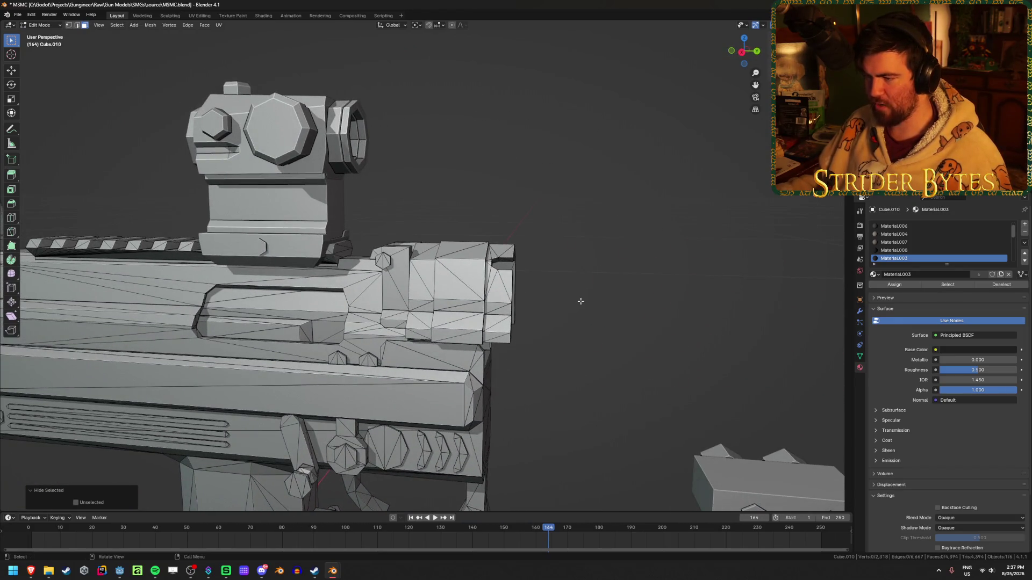
{"action": "key", "text": "ctrl+z"}
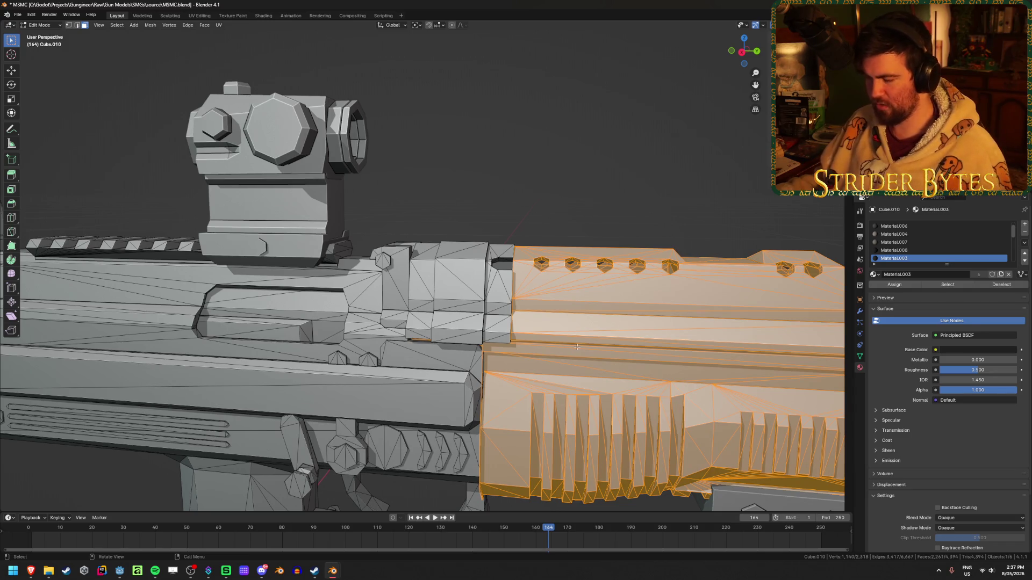
{"action": "scroll", "coordinate": [575, 347], "scroll_direction": "down", "scroll_amount": 4}
{"action": "key", "text": "p"}
- Hide the handguard and box-select the front sight faces of Cube.010 in Right Ortho wireframe
{"action": "left_click", "coordinate": [514, 349]}
{"action": "key", "text": "Tab"}
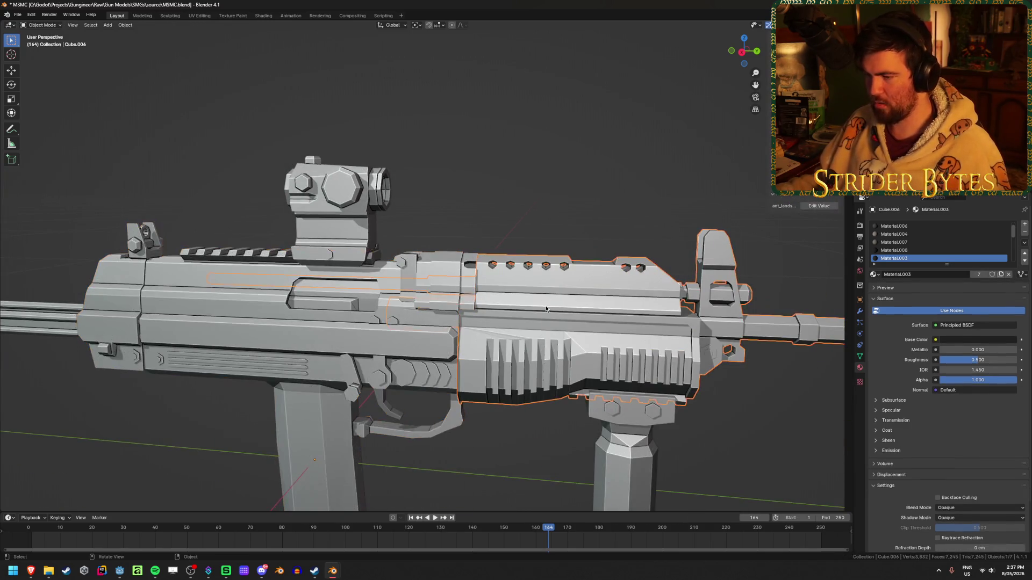
{"action": "key", "text": "h"}
{"action": "left_click", "coordinate": [521, 310]}
{"action": "key", "text": "KP_3"}
{"action": "key", "text": "shift+z"}
{"action": "scroll", "coordinate": [508, 300], "scroll_direction": "up", "scroll_amount": 3}
{"action": "scroll", "coordinate": [348, 294], "scroll_direction": "up", "scroll_amount": 3}
{"action": "key", "text": "Tab"}
{"action": "mouse_move", "coordinate": [447, 395]}
{"action": "left_mouse_down"}
{"action": "mouse_move", "coordinate": [348, 179]}
{"action": "mouse_move", "coordinate": [352, 168]}
{"action": "left_mouse_up"}
{"action": "middle_click_drag", "start_coordinate": [361, 178], "coordinate": [504, 316]}
{"action": "key", "text": "shift+z"}
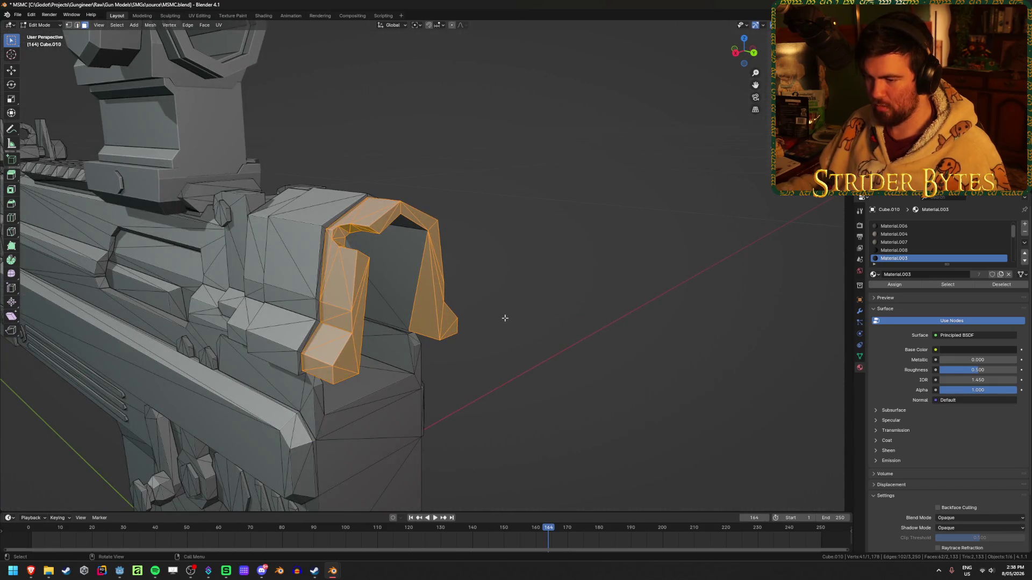
- Separate the selected front sight faces into Cube.007 and test-move it, cancelling the move
{"action": "key", "text": "p"}
{"action": "left_click", "coordinate": [483, 316]}
{"action": "key", "text": "Tab"}
{"action": "left_click", "coordinate": [446, 305]}
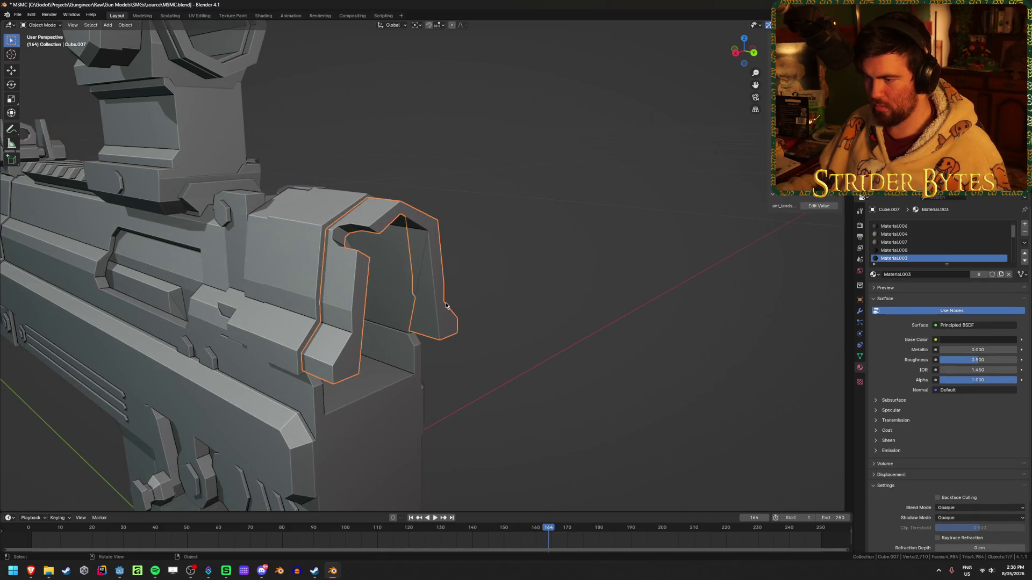
{"action": "mouse_move", "coordinate": [444, 306]}
{"action": "middle_mouse_down"}
{"action": "mouse_move", "coordinate": [502, 299]}
{"action": "mouse_move", "coordinate": [425, 313]}
{"action": "mouse_move", "coordinate": [399, 305]}
{"action": "middle_mouse_up"}
{"action": "middle_click_drag", "start_coordinate": [466, 269], "coordinate": [527, 265]}
{"action": "key", "text": "shift+z"}
{"action": "key", "text": "shift+z"}
{"action": "key", "text": "g"}
{"action": "left_click_drag", "start_coordinate": [519, 284], "coordinate": [681, 315]}
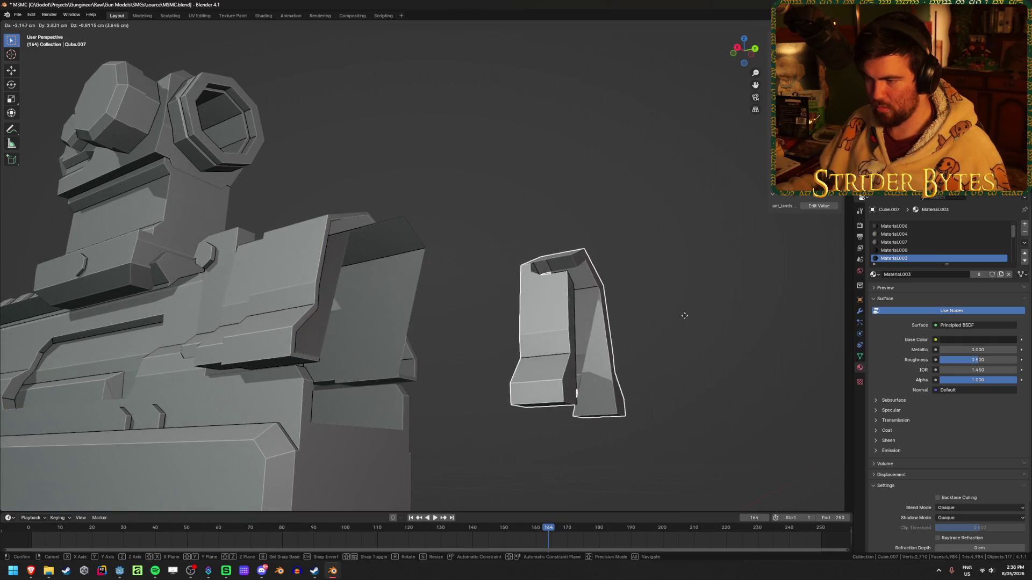
{"action": "right_click", "coordinate": [643, 306]}
{"action": "mouse_move", "coordinate": [642, 307]}
{"action": "middle_mouse_down"}
{"action": "mouse_move", "coordinate": [618, 322]}
{"action": "mouse_move", "coordinate": [637, 309]}
{"action": "mouse_move", "coordinate": [482, 312]}
{"action": "middle_mouse_up"}
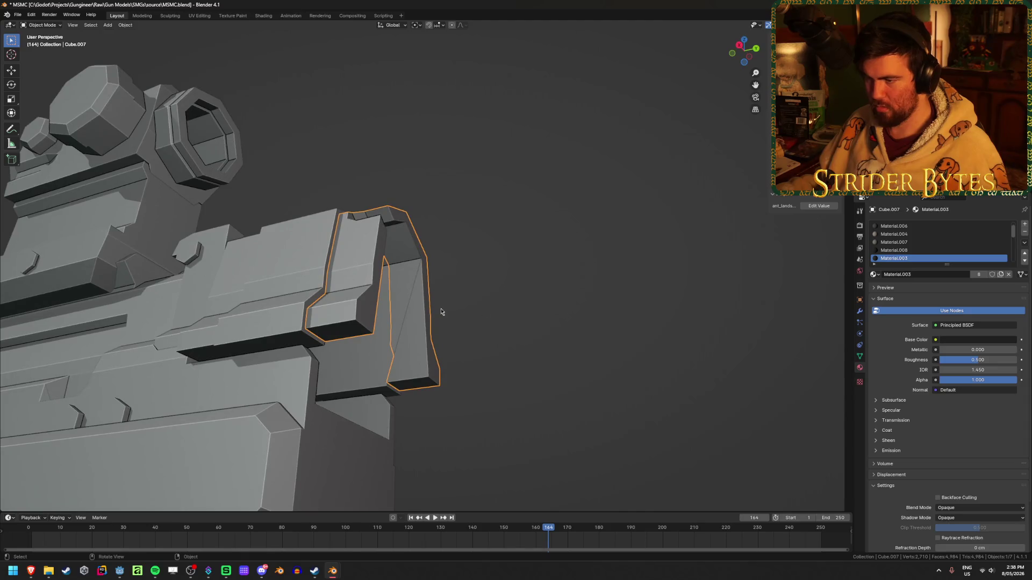
- Hide the front sight and edit the receiver Cube.010, centring the view on the selected vertex
{"action": "key", "text": "Tab"}
{"action": "mouse_move", "coordinate": [405, 287]}
{"action": "middle_mouse_down"}
{"action": "mouse_move", "coordinate": [279, 345]}
{"action": "mouse_move", "coordinate": [312, 317]}
{"action": "mouse_move", "coordinate": [318, 350]}
{"action": "mouse_move", "coordinate": [490, 346]}
{"action": "middle_mouse_up"}
{"action": "key", "text": "Tab"}
{"action": "key", "text": "h"}
{"action": "mouse_move", "coordinate": [579, 339]}
{"action": "middle_mouse_down"}
{"action": "mouse_move", "coordinate": [474, 350]}
{"action": "mouse_move", "coordinate": [670, 294]}
{"action": "middle_mouse_up"}
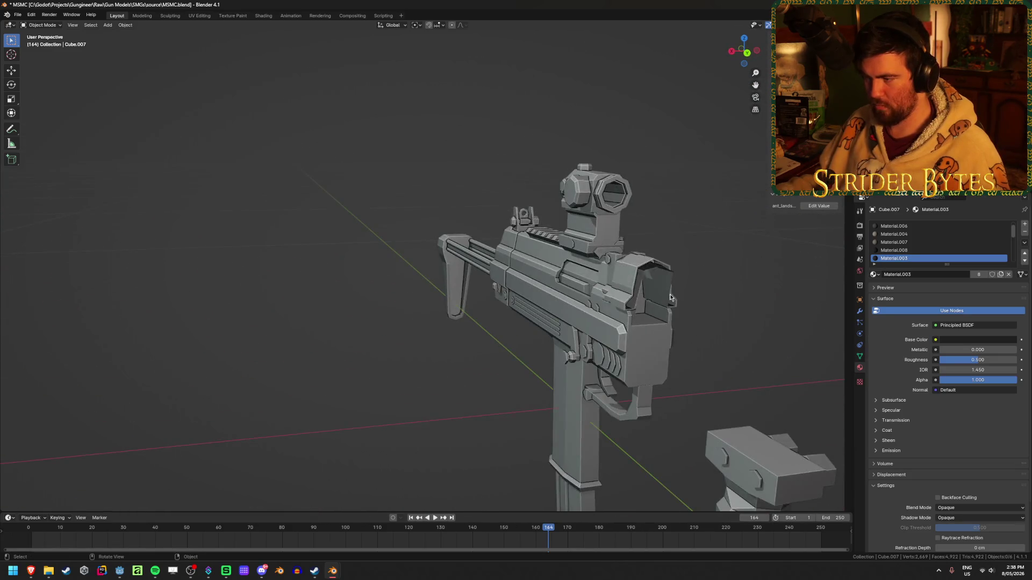
{"action": "left_click", "coordinate": [671, 291]}
{"action": "key", "text": "Tab"}
{"action": "key", "text": "KP_Decimal"}
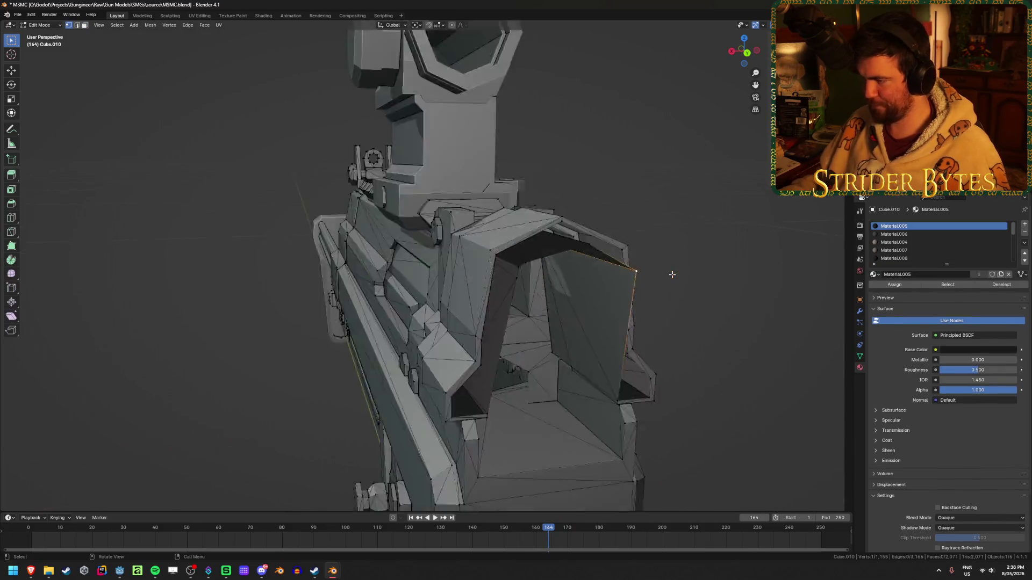
- Set the snap target, then move the corner vertex to Y -0.90225 cm and shift the tip vertex along Y
{"action": "scroll", "coordinate": [633, 299], "scroll_direction": "down", "scroll_amount": 5}
{"action": "mouse_move", "coordinate": [633, 299]}
{"action": "middle_mouse_down"}
{"action": "mouse_move", "coordinate": [527, 312]}
{"action": "mouse_move", "coordinate": [468, 134]}
{"action": "middle_mouse_up"}
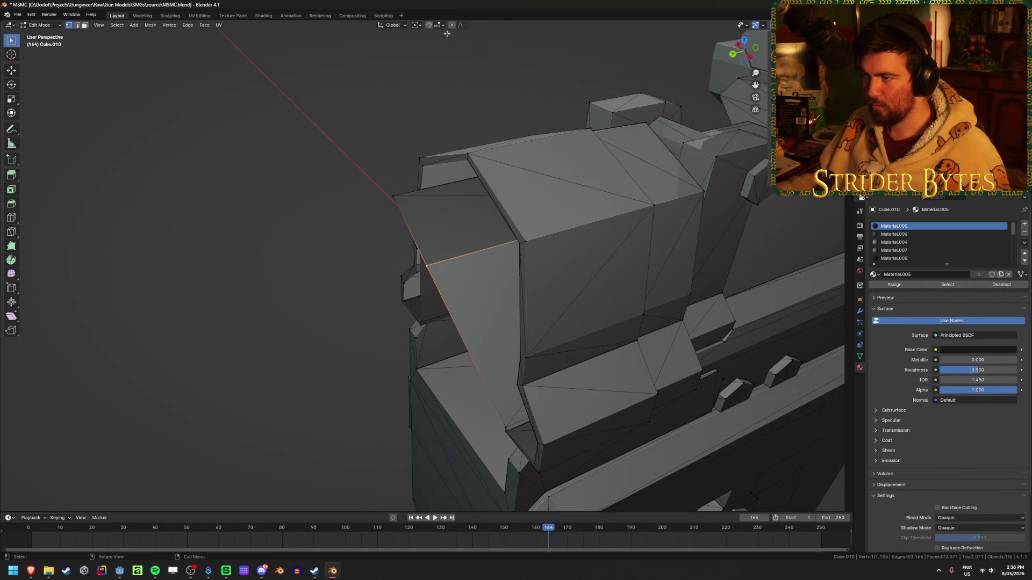
{"action": "left_click", "coordinate": [442, 25]}
{"action": "left_click", "coordinate": [438, 79]}
{"action": "mouse_move", "coordinate": [591, 209]}
{"action": "middle_mouse_down"}
{"action": "mouse_move", "coordinate": [564, 199]}
{"action": "mouse_move", "coordinate": [574, 329]}
{"action": "mouse_move", "coordinate": [571, 252]}
{"action": "middle_mouse_up"}
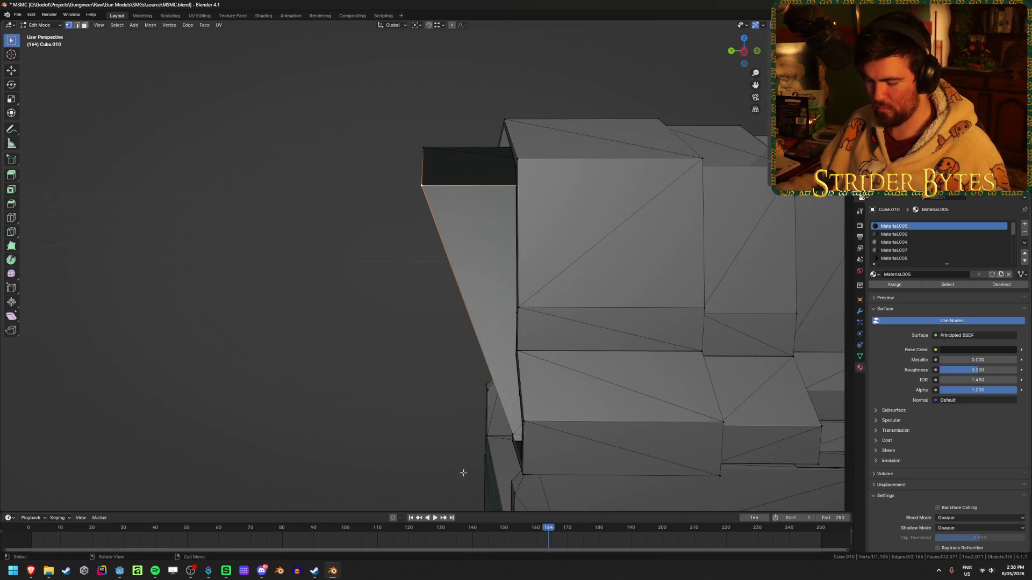
{"action": "key", "text": "g"}
{"action": "key", "text": "y"}
{"action": "left_click", "coordinate": [514, 432]}
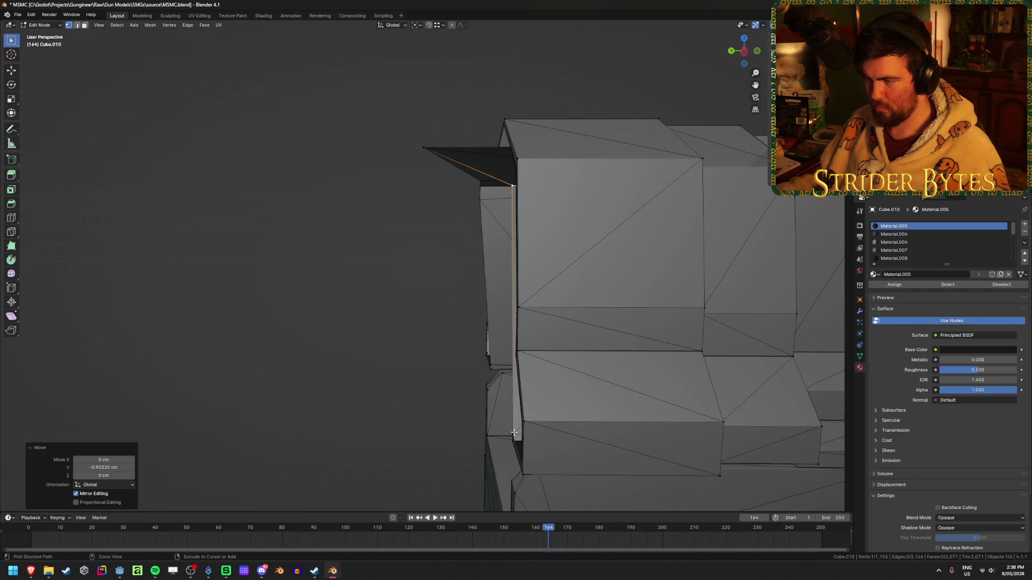
{"action": "left_click", "coordinate": [419, 145]}
{"action": "key", "text": "g"}
{"action": "key", "text": "y"}
{"action": "left_click", "coordinate": [511, 182]}
- Shift two more corner vertices along Y by -0.20031 cm, then leave Edit Mode and deselect
{"action": "scroll", "coordinate": [512, 182], "scroll_direction": "down", "scroll_amount": 3}
{"action": "mouse_move", "coordinate": [511, 182]}
{"action": "middle_mouse_down"}
{"action": "mouse_move", "coordinate": [495, 219]}
{"action": "mouse_move", "coordinate": [594, 225]}
{"action": "middle_mouse_up"}
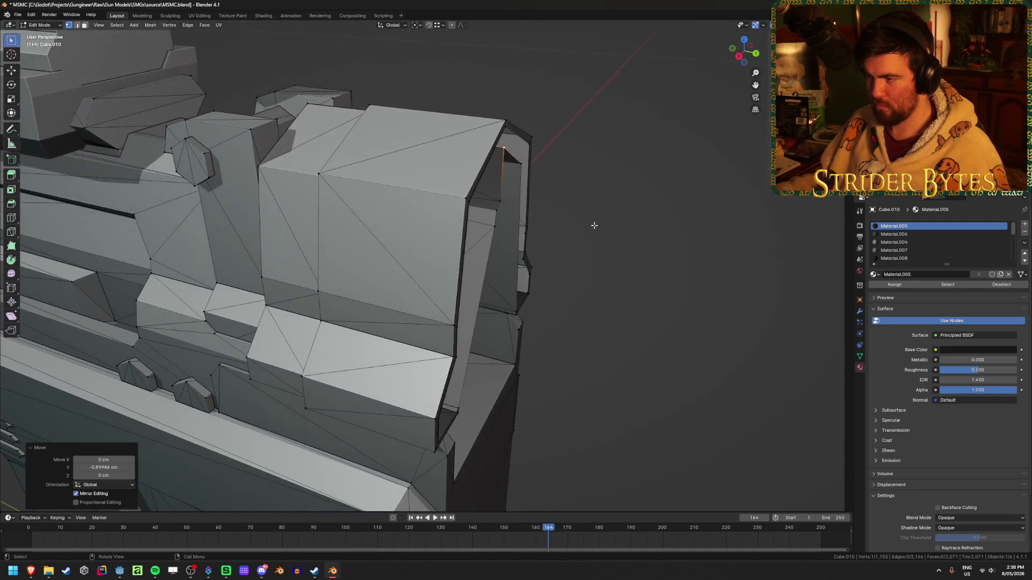
{"action": "left_click", "coordinate": [497, 198]}
{"action": "middle_click_drag", "start_coordinate": [498, 198], "coordinate": [531, 175]}
{"action": "left_click", "coordinate": [499, 150]}
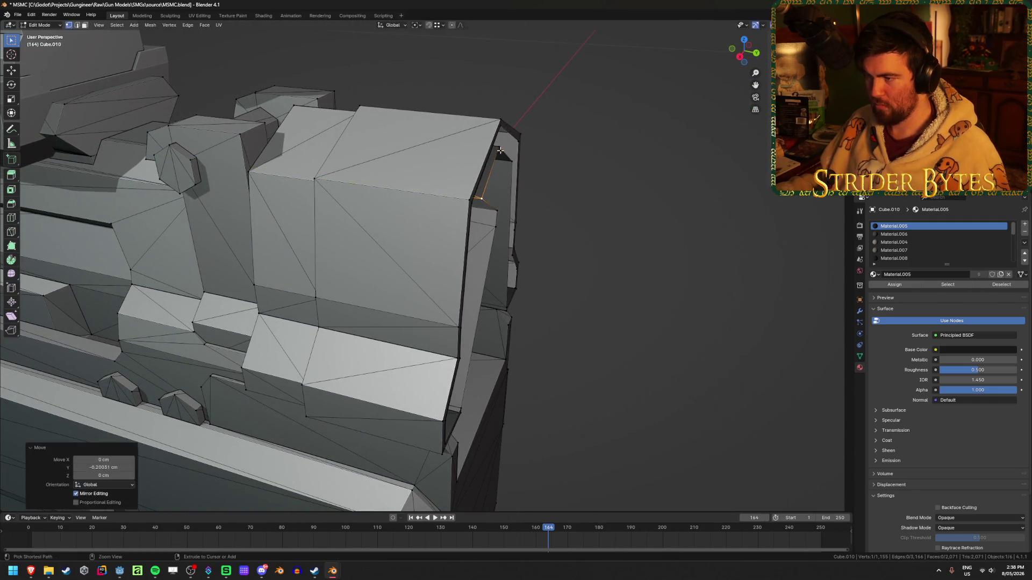
{"action": "left_click", "coordinate": [496, 215]}
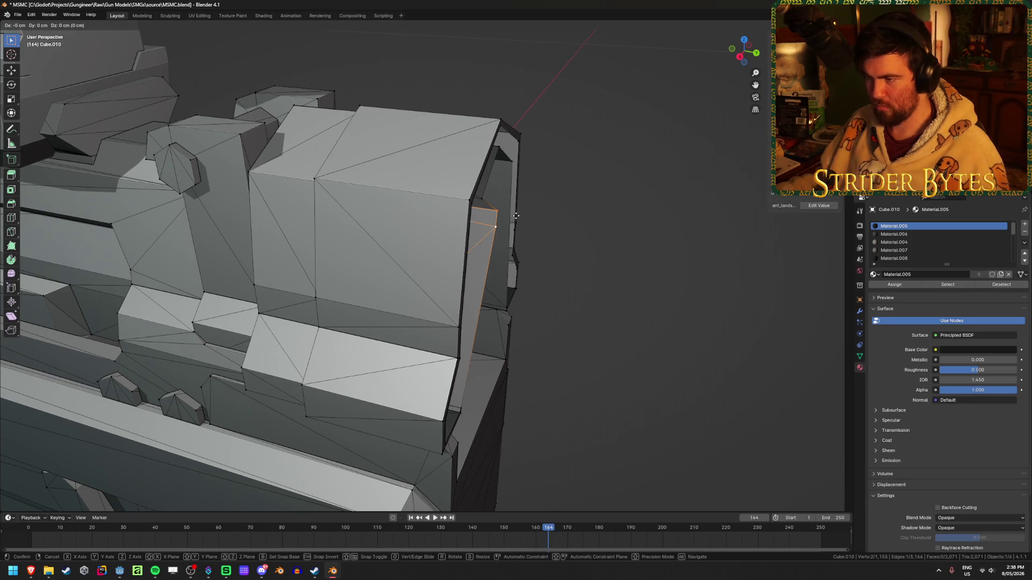
{"action": "key", "text": "y"}
{"action": "left_click", "coordinate": [539, 315]}
{"action": "mouse_move", "coordinate": [539, 315]}
{"action": "middle_mouse_down"}
{"action": "mouse_move", "coordinate": [509, 299]}
{"action": "mouse_move", "coordinate": [490, 328]}
{"action": "mouse_move", "coordinate": [497, 316]}
{"action": "mouse_move", "coordinate": [511, 333]}
{"action": "mouse_move", "coordinate": [502, 340]}
{"action": "mouse_move", "coordinate": [491, 322]}
{"action": "mouse_move", "coordinate": [502, 348]}
{"action": "mouse_move", "coordinate": [796, 399]}
{"action": "middle_mouse_up"}
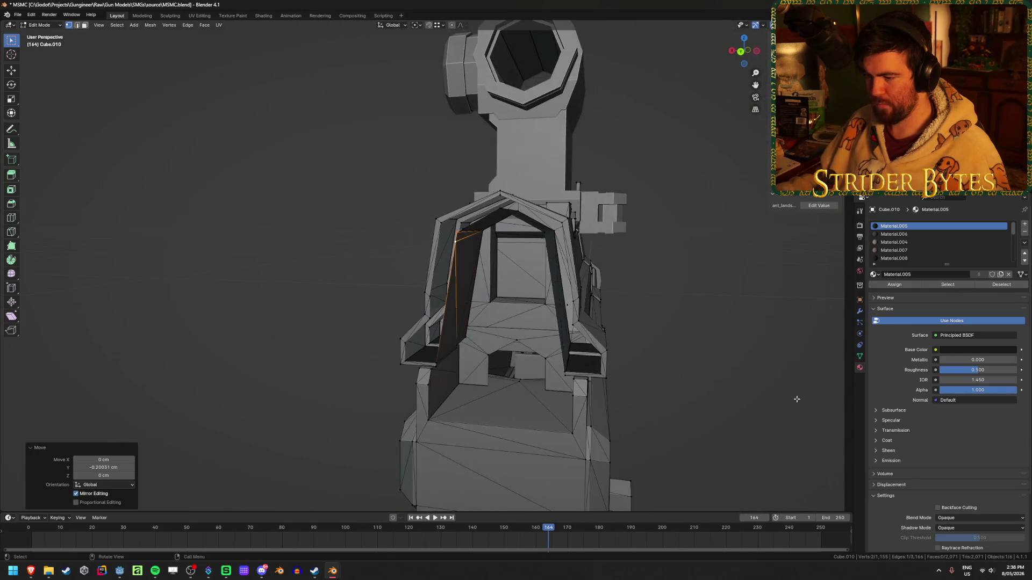
{"action": "key", "text": "Tab"}
{"action": "left_click", "coordinate": [708, 375]}
{"action": "middle_click_drag", "start_coordinate": [707, 375], "coordinate": [647, 395]}
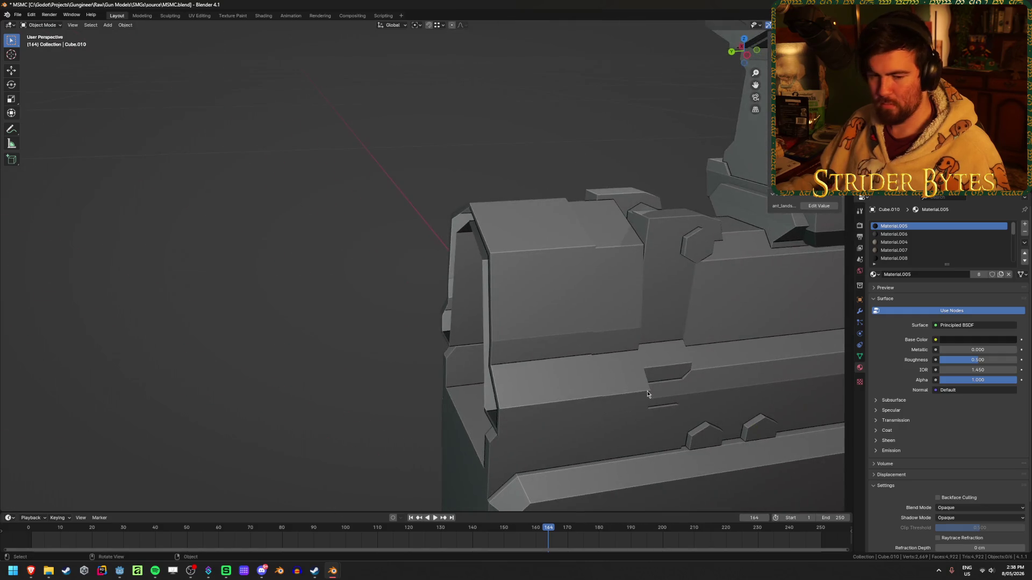
- Reveal all parts, then hide the receiver, scope, magazine and rail piece
{"action": "scroll", "coordinate": [647, 395], "scroll_direction": "down", "scroll_amount": 3}
{"action": "key", "text": "alt+h"}
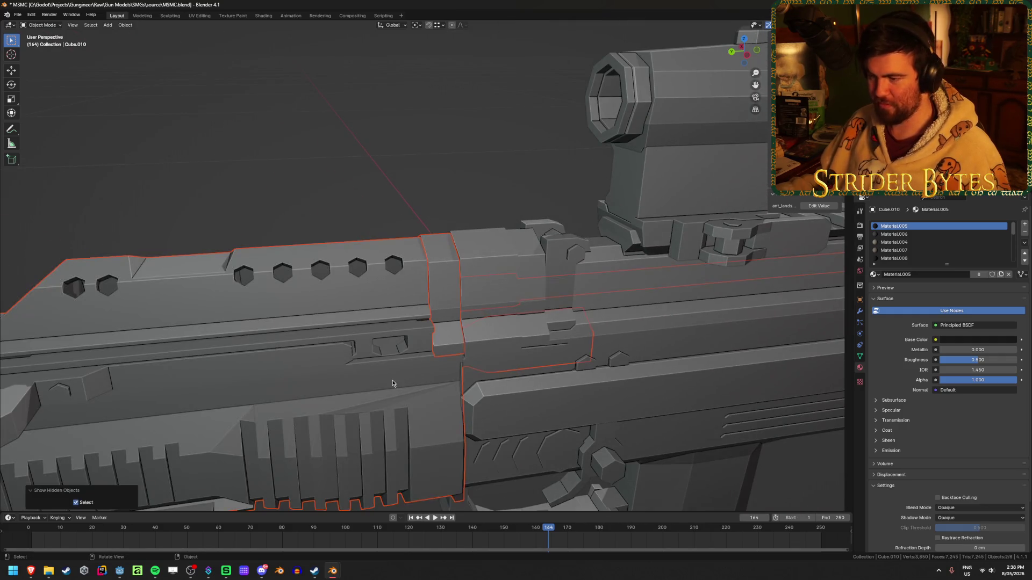
{"action": "left_click", "coordinate": [560, 286]}
{"action": "key", "text": "h"}
{"action": "middle_click_drag", "start_coordinate": [567, 290], "coordinate": [723, 230]}
{"action": "scroll", "coordinate": [604, 228], "scroll_direction": "down", "scroll_amount": 5}
{"action": "left_click", "coordinate": [604, 230]}
{"action": "scroll", "coordinate": [605, 295], "scroll_direction": "down", "scroll_amount": 2}
{"action": "key", "text": "h"}
{"action": "left_click", "coordinate": [541, 385]}
{"action": "key", "text": "h"}
{"action": "left_click", "coordinate": [803, 376]}
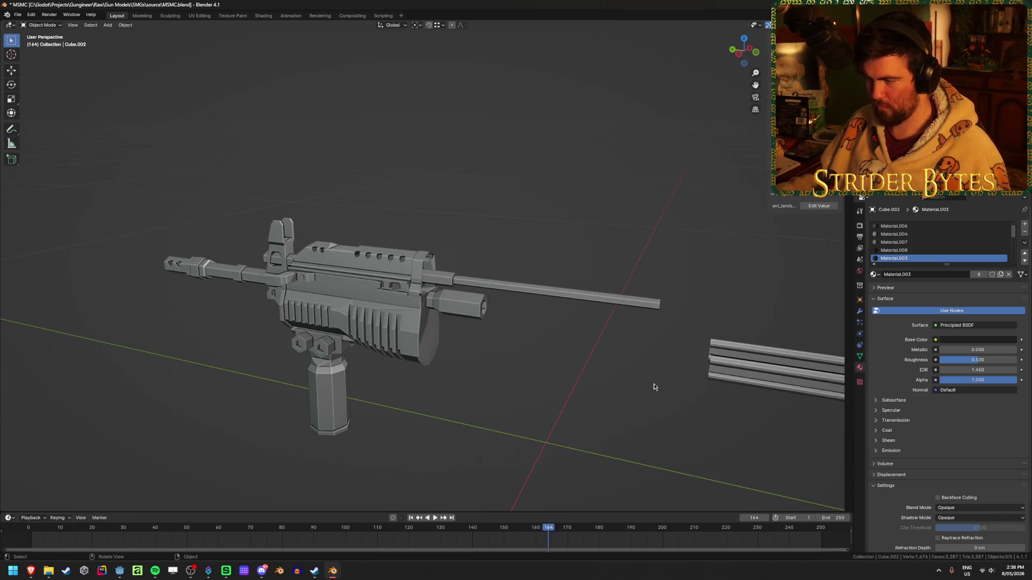
{"action": "key", "text": "h"}
{"action": "mouse_move", "coordinate": [803, 373]}
{"action": "middle_mouse_down"}
{"action": "mouse_move", "coordinate": [485, 361]}
{"action": "mouse_move", "coordinate": [486, 338]}
{"action": "middle_mouse_up"}
{"action": "scroll", "coordinate": [485, 362], "scroll_direction": "up", "scroll_amount": 3}
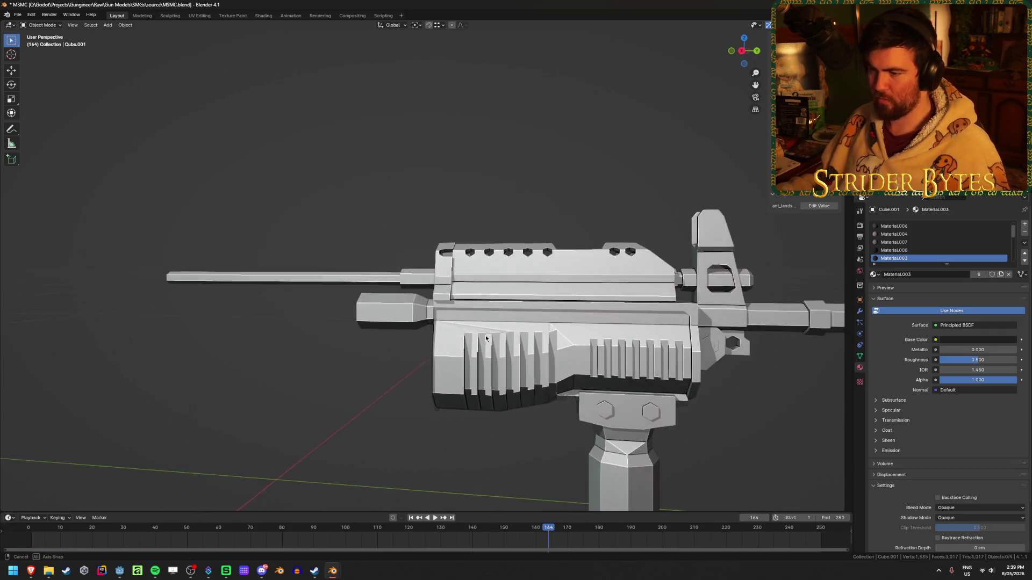
- In a right-side X-ray view, edit the handguard Cube.006 and delete its stray front vertices
{"action": "key", "text": "KP_3"}
{"action": "key", "text": "alt+z"}
{"action": "key", "text": "alt+z"}
{"action": "left_click", "coordinate": [454, 291]}
{"action": "key", "text": "Tab"}
{"action": "middle_click_drag", "start_coordinate": [455, 291], "coordinate": [380, 300]}
- Move the upper section's front vertices 2.61 cm along Y, then leave Edit Mode
{"action": "key", "text": "alt+z"}
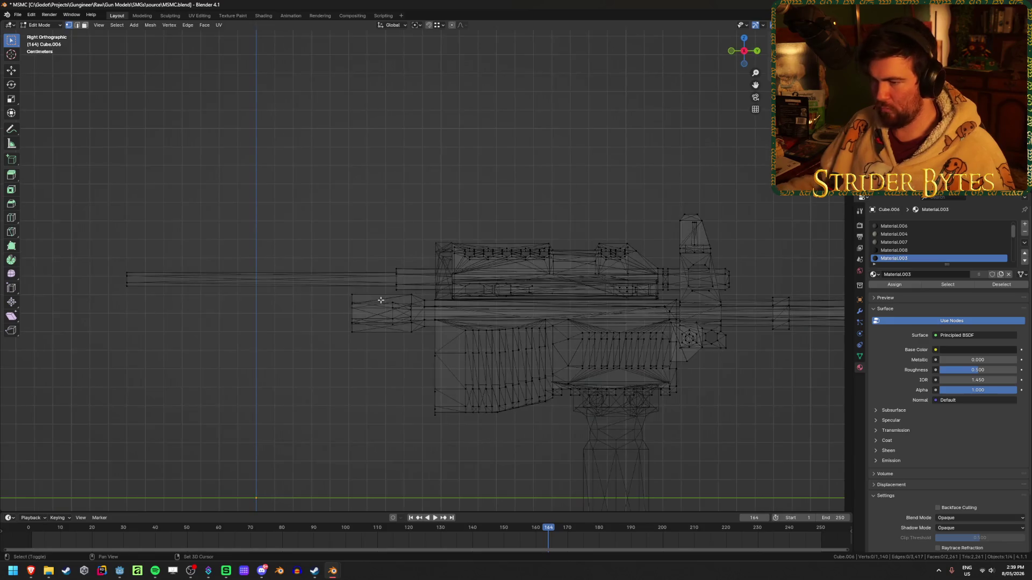
{"action": "left_click_drag", "start_coordinate": [88, 237], "coordinate": [226, 364]}
{"action": "key", "text": "x"}
{"action": "left_click", "coordinate": [227, 365]}
{"action": "mouse_move", "coordinate": [227, 365]}
{"action": "middle_mouse_down"}
{"action": "mouse_move", "coordinate": [337, 294]}
{"action": "mouse_move", "coordinate": [370, 340]}
{"action": "middle_mouse_up"}
{"action": "key", "text": "alt+z"}
{"action": "scroll", "coordinate": [349, 312], "scroll_direction": "up", "scroll_amount": 4}
{"action": "key", "text": "KP_3"}
{"action": "key", "text": "alt+z"}
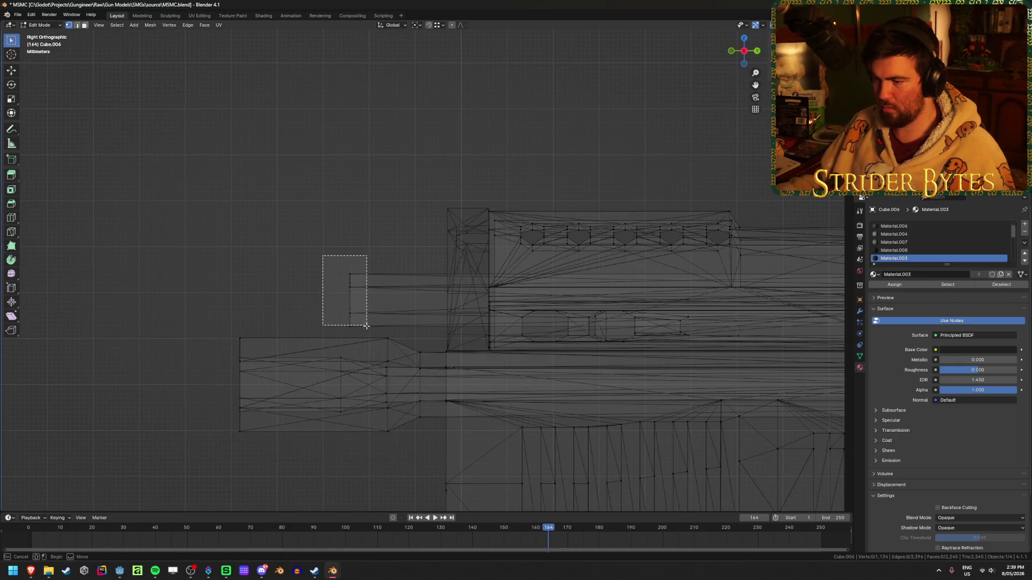
{"action": "left_click_drag", "start_coordinate": [366, 326], "coordinate": [367, 327]}
{"action": "key", "text": "y"}
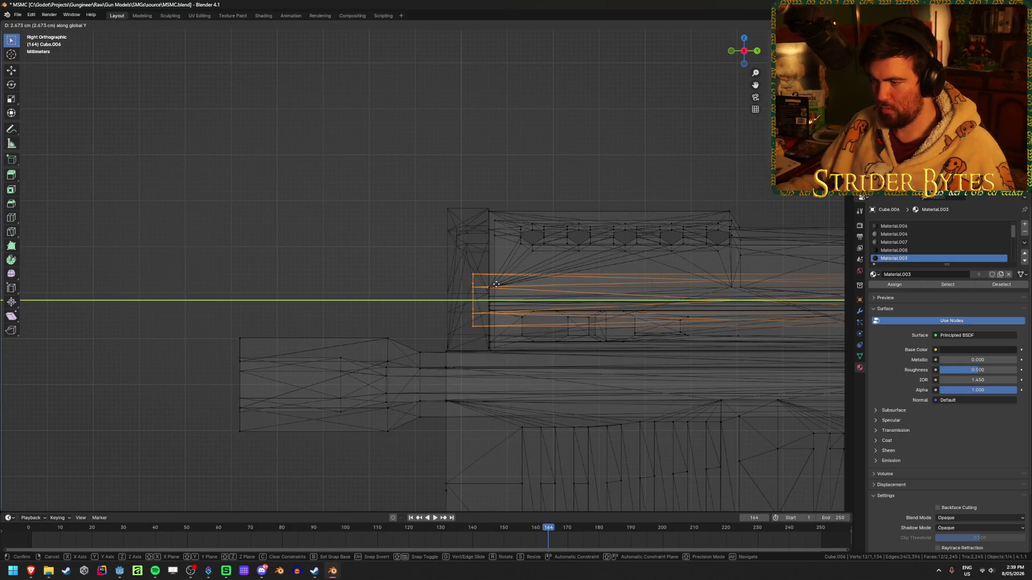
{"action": "left_click", "coordinate": [496, 285]}
{"action": "key", "text": "alt+z"}
{"action": "middle_click_drag", "start_coordinate": [496, 284], "coordinate": [306, 323]}
{"action": "middle_click_drag", "start_coordinate": [213, 321], "coordinate": [253, 329]}
{"action": "key", "text": "Tab"}
{"action": "scroll", "coordinate": [726, 281], "scroll_direction": "up", "scroll_amount": 2}
{"action": "mouse_move", "coordinate": [620, 295]}
{"action": "middle_mouse_down"}
{"action": "mouse_move", "coordinate": [642, 337]}
{"action": "mouse_move", "coordinate": [572, 341]}
{"action": "mouse_move", "coordinate": [585, 323]}
{"action": "mouse_move", "coordinate": [674, 310]}
{"action": "mouse_move", "coordinate": [645, 317]}
{"action": "middle_mouse_up"}
{"action": "left_click", "coordinate": [572, 341]}
{"action": "key", "text": "Tab"}
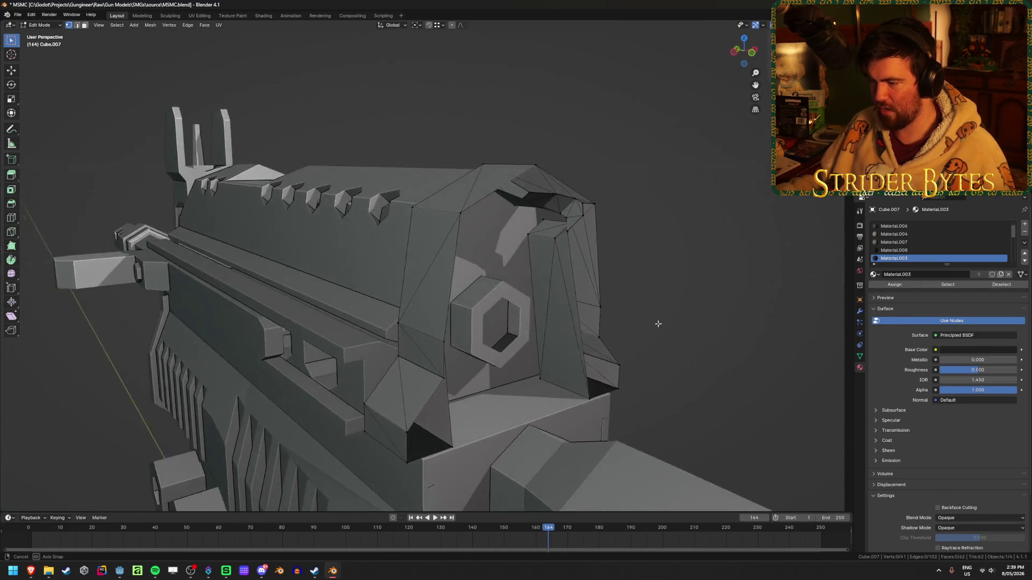
{"action": "key", "text": "Tab"}
{"action": "scroll", "coordinate": [507, 334], "scroll_direction": "up", "scroll_amount": 4}
{"action": "scroll", "coordinate": [507, 331], "scroll_direction": "down", "scroll_amount": 3}
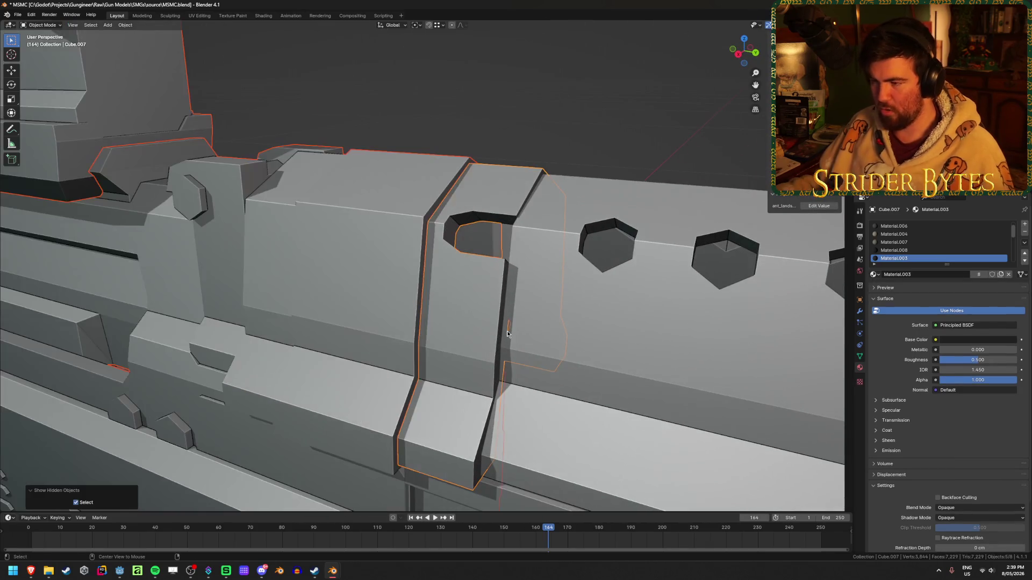
{"action": "scroll", "coordinate": [495, 329], "scroll_direction": "down", "scroll_amount": 2}
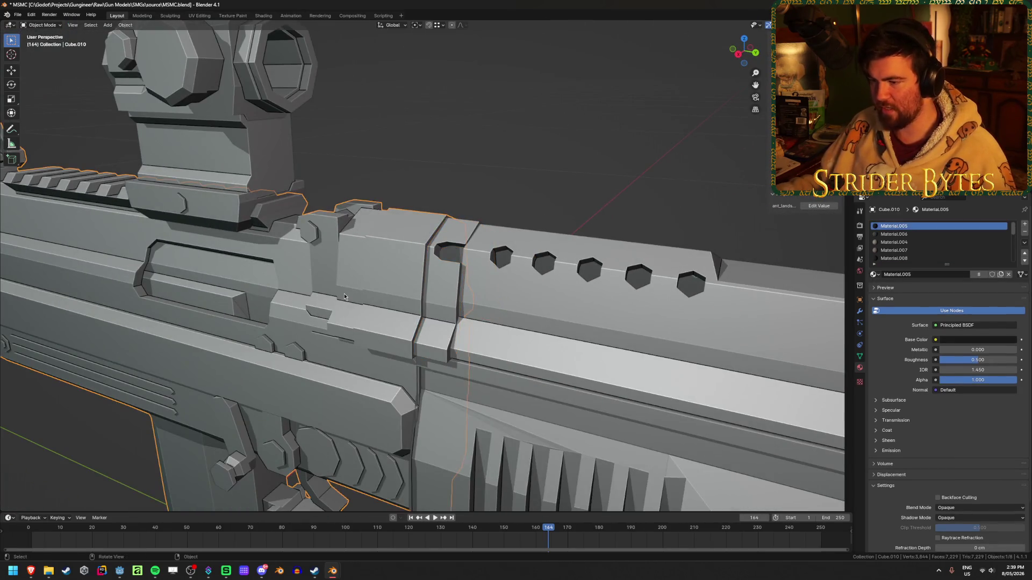
{"action": "key", "text": "h"}
{"action": "mouse_move", "coordinate": [292, 312]}
{"action": "middle_mouse_down"}
{"action": "mouse_move", "coordinate": [474, 314]}
{"action": "mouse_move", "coordinate": [356, 311]}
{"action": "mouse_move", "coordinate": [502, 327]}
{"action": "middle_mouse_up"}
{"action": "left_click", "coordinate": [527, 330]}
{"action": "key", "text": "Tab"}
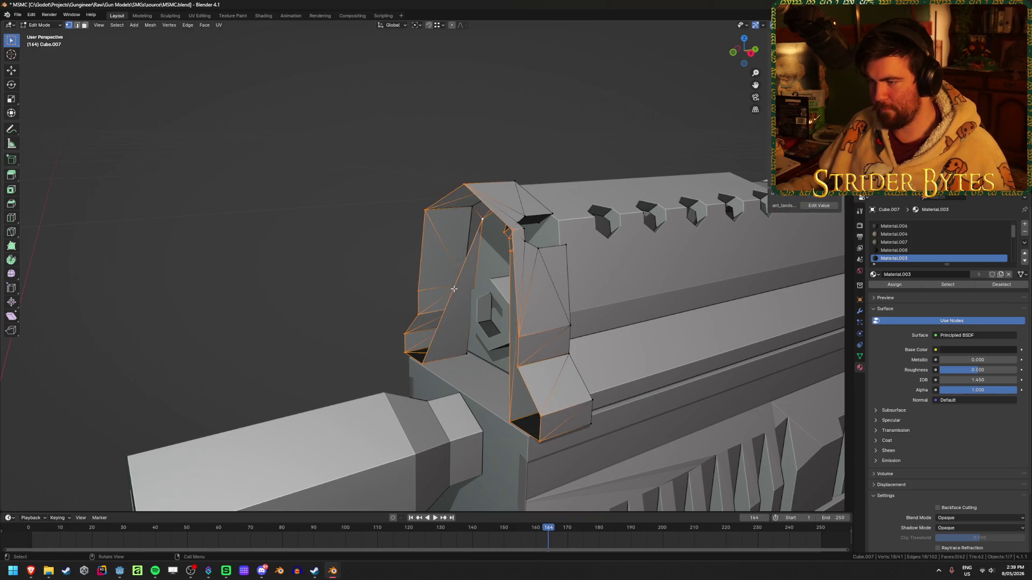
{"action": "mouse_move", "coordinate": [453, 289]}
{"action": "middle_mouse_down"}
{"action": "mouse_move", "coordinate": [318, 325]}
{"action": "mouse_move", "coordinate": [345, 323]}
{"action": "mouse_move", "coordinate": [563, 382]}
{"action": "middle_mouse_up"}
{"action": "key", "text": "2"}
{"action": "key", "text": "ctrl+e"}
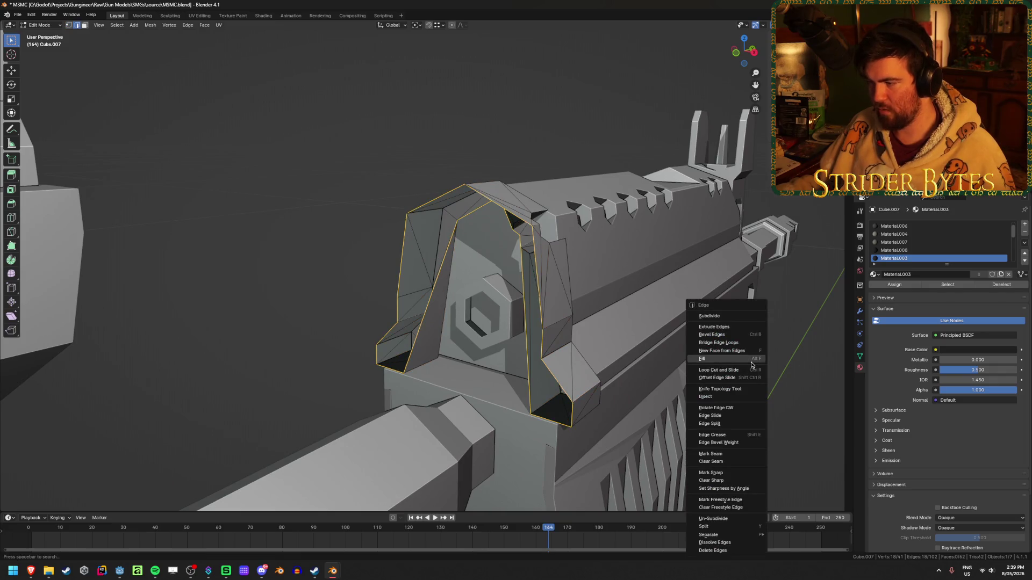
{"action": "left_click", "coordinate": [752, 344]}
{"action": "mouse_move", "coordinate": [326, 302]}
{"action": "middle_mouse_down"}
{"action": "mouse_move", "coordinate": [317, 279]}
{"action": "mouse_move", "coordinate": [415, 276]}
{"action": "mouse_move", "coordinate": [428, 308]}
{"action": "mouse_move", "coordinate": [364, 260]}
{"action": "mouse_move", "coordinate": [288, 281]}
{"action": "mouse_move", "coordinate": [350, 274]}
{"action": "mouse_move", "coordinate": [300, 291]}
{"action": "middle_mouse_up"}
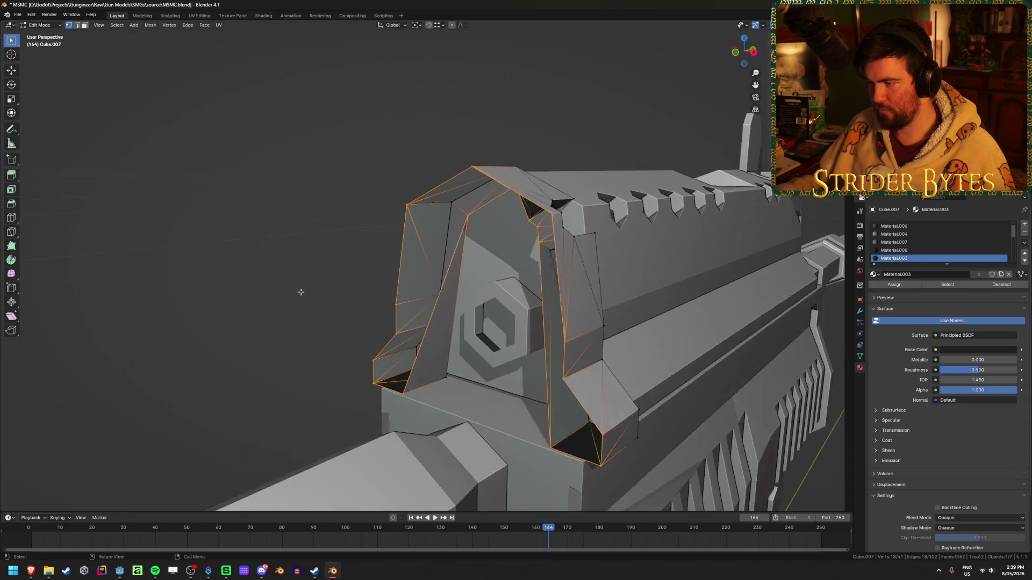
{"action": "scroll", "coordinate": [419, 253], "scroll_direction": "up", "scroll_amount": 1}
{"action": "left_click", "coordinate": [474, 206]}
{"action": "key", "text": "g"}
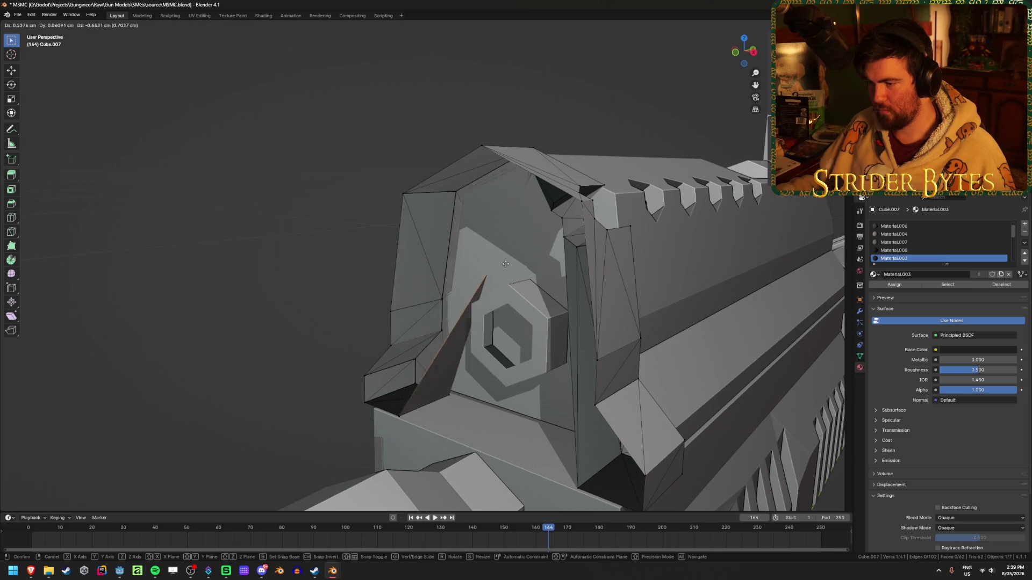
{"action": "key", "text": "Escape"}
{"action": "key", "text": "Tab"}
{"action": "mouse_move", "coordinate": [742, 264]}
{"action": "middle_mouse_down"}
{"action": "mouse_move", "coordinate": [541, 278]}
{"action": "mouse_move", "coordinate": [518, 269]}
{"action": "mouse_move", "coordinate": [543, 252]}
{"action": "mouse_move", "coordinate": [544, 212]}
{"action": "mouse_move", "coordinate": [532, 211]}
{"action": "mouse_move", "coordinate": [419, 258]}
{"action": "mouse_move", "coordinate": [656, 252]}
{"action": "mouse_move", "coordinate": [613, 269]}
{"action": "middle_mouse_up"}
{"action": "left_click", "coordinate": [654, 276]}
{"action": "key", "text": "Tab"}
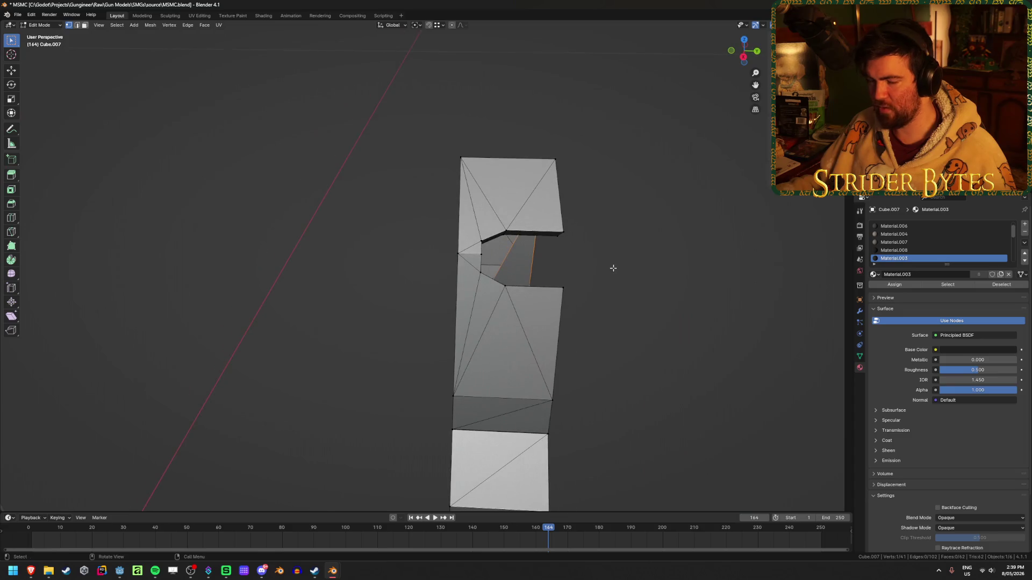
{"action": "key", "text": "Tab"}
{"action": "key", "text": "KP_Divide"}
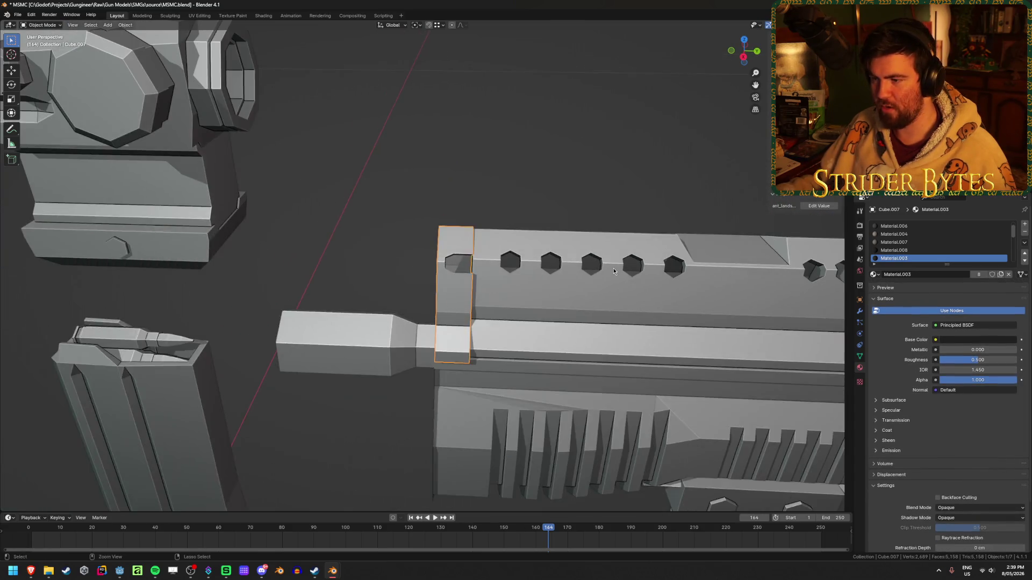
- Isolate the handguard and clip piece for inspection, then bring every hidden gun part back
{"action": "left_click", "coordinate": [614, 272]}
{"action": "key", "text": "KP_Divide"}
{"action": "key", "text": "ctrl+z"}
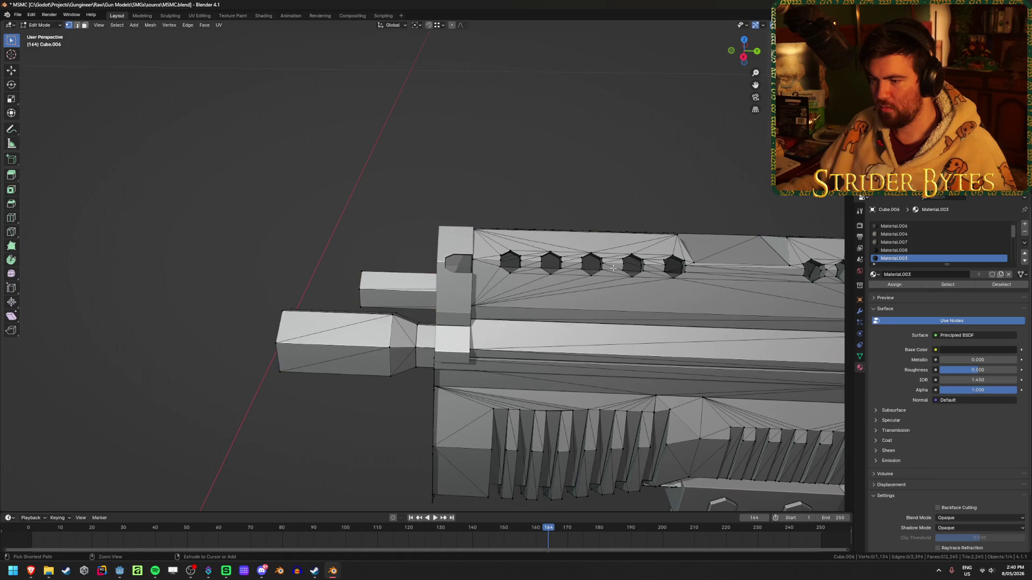
{"action": "key", "text": "ctrl+z"}
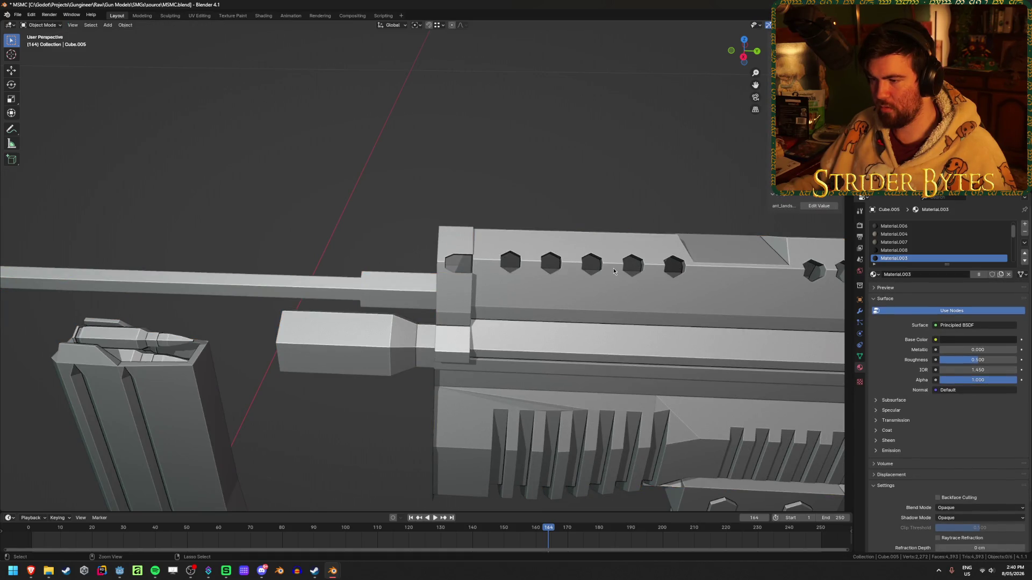
{"action": "left_click", "coordinate": [456, 318]}
{"action": "mouse_move", "coordinate": [469, 305]}
{"action": "middle_mouse_down"}
{"action": "mouse_move", "coordinate": [463, 334]}
{"action": "mouse_move", "coordinate": [456, 315]}
{"action": "middle_mouse_up"}
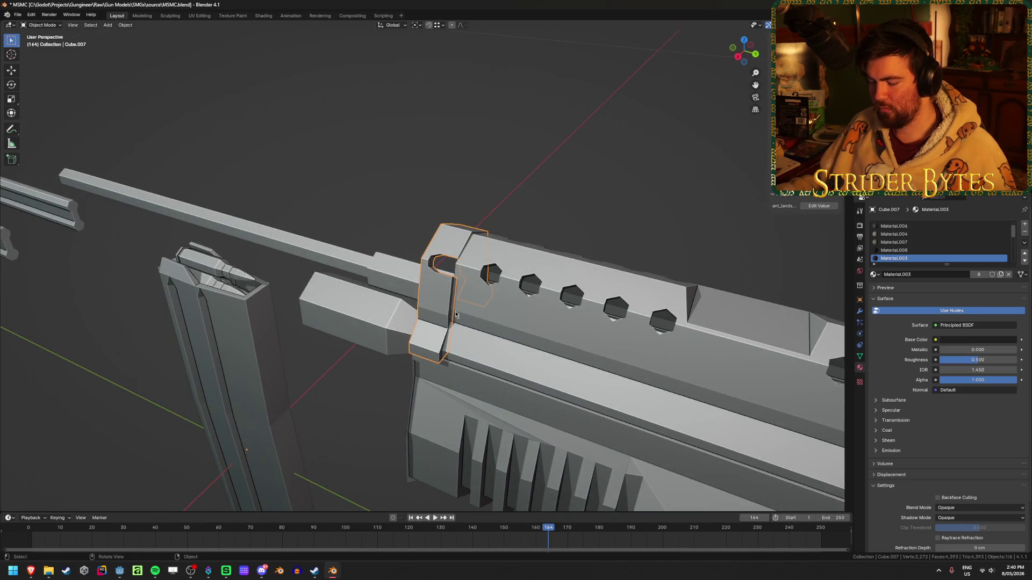
{"action": "key", "text": "ctrl+z"}
{"action": "key", "text": "ctrl+z"}
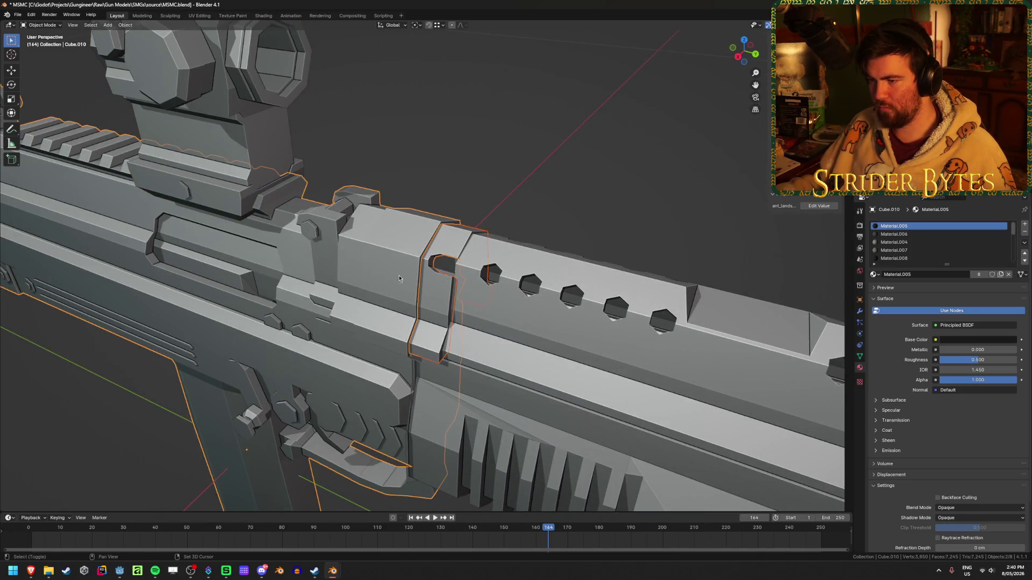
- Merge duplicate vertices across the entire gun body mesh by distance
{"action": "key", "text": "Tab"}
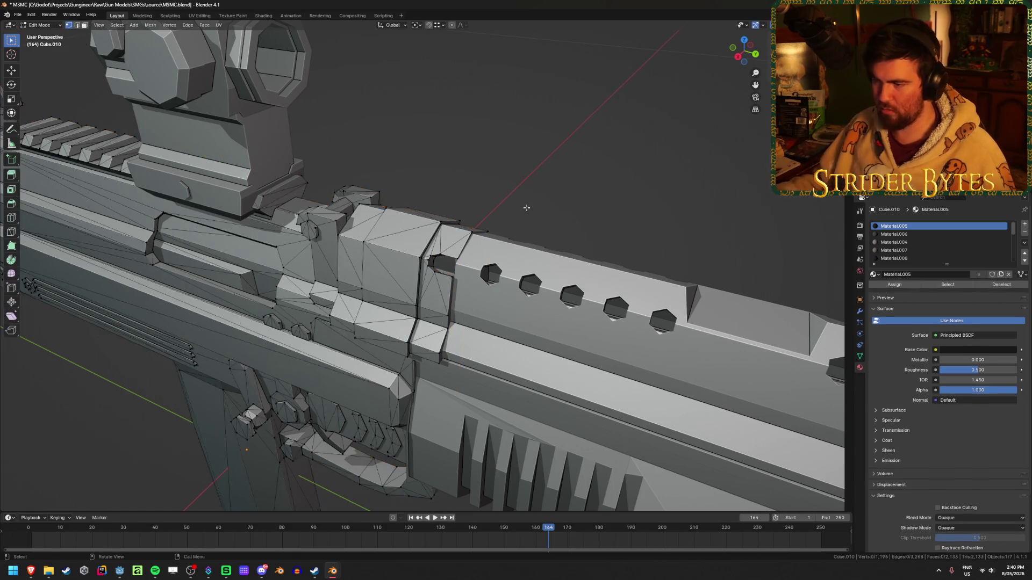
{"action": "key", "text": "a"}
{"action": "key", "text": "b"}
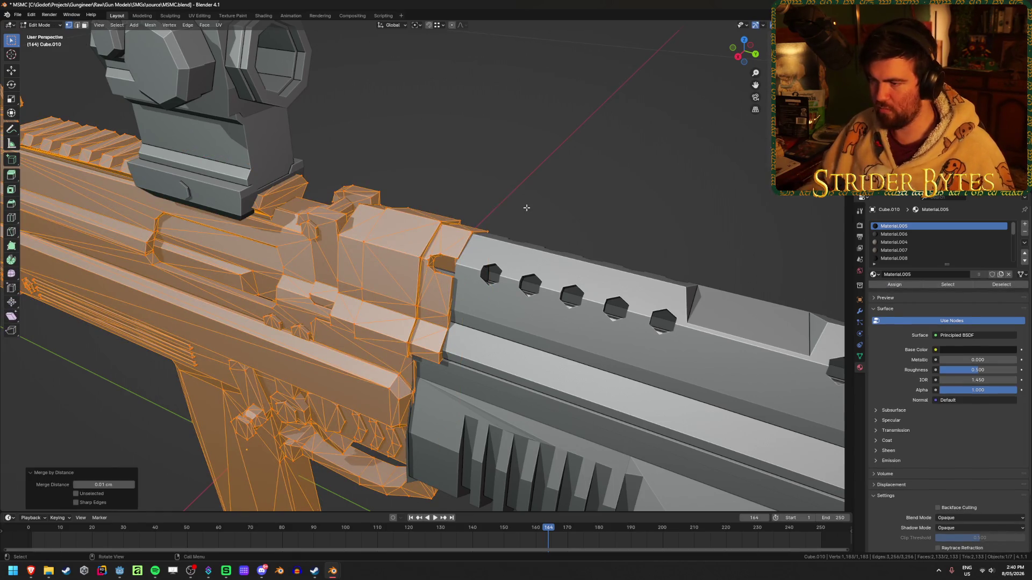
{"action": "key", "text": "Tab"}
- Reselect the gun body in Edit Mode and merge the first stray vertex pair At Last
{"action": "middle_click_drag", "start_coordinate": [538, 236], "coordinate": [497, 224]}
{"action": "scroll", "coordinate": [529, 266], "scroll_direction": "down", "scroll_amount": 8}
{"action": "left_click", "coordinate": [529, 265]}
{"action": "mouse_move", "coordinate": [529, 265]}
{"action": "middle_mouse_down"}
{"action": "mouse_move", "coordinate": [324, 300]}
{"action": "mouse_move", "coordinate": [525, 260]}
{"action": "middle_mouse_up"}
{"action": "scroll", "coordinate": [414, 284], "scroll_direction": "up", "scroll_amount": 4}
{"action": "left_click", "coordinate": [523, 339]}
{"action": "key", "text": "Tab"}
{"action": "scroll", "coordinate": [518, 359], "scroll_direction": "up", "scroll_amount": 6}
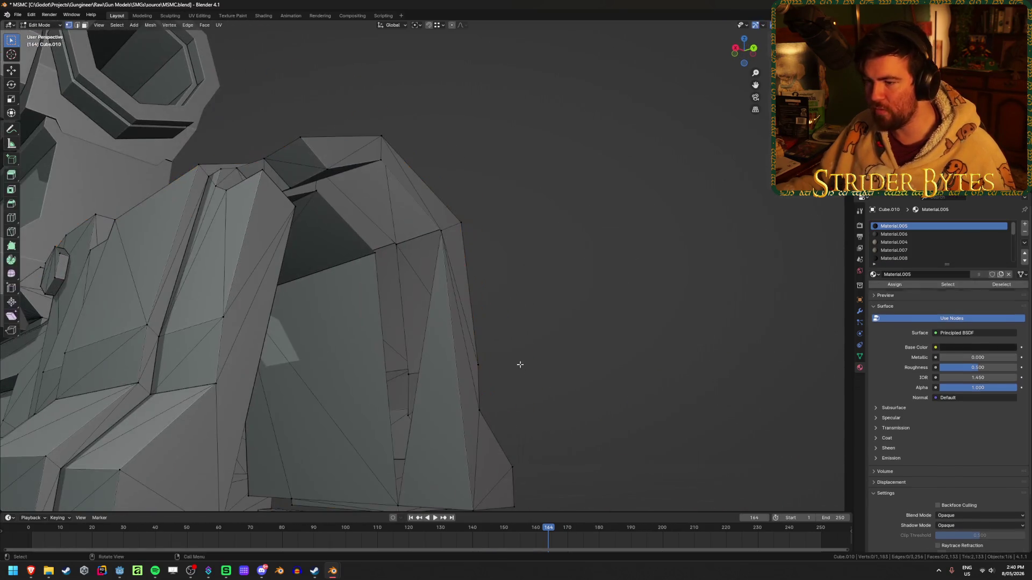
{"action": "left_click", "coordinate": [379, 260], "text": "alt"}
{"action": "mouse_move", "coordinate": [379, 260]}
{"action": "middle_mouse_down"}
{"action": "mouse_move", "coordinate": [445, 232]}
{"action": "mouse_move", "coordinate": [444, 247]}
{"action": "mouse_move", "coordinate": [396, 232]}
{"action": "mouse_move", "coordinate": [362, 239]}
{"action": "mouse_move", "coordinate": [394, 223]}
{"action": "middle_mouse_up"}
{"action": "key", "text": "m"}
{"action": "left_click", "coordinate": [500, 235]}
- Weld several more stray vertex pairs into single points with Merge At Last
{"action": "left_click", "coordinate": [362, 239]}
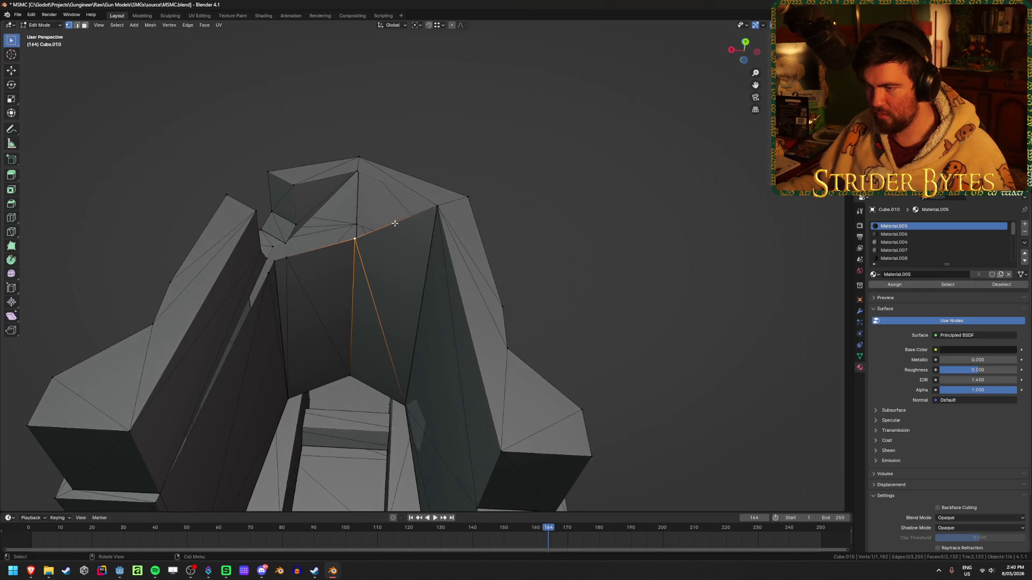
{"action": "left_click", "coordinate": [356, 172]}
{"action": "mouse_move", "coordinate": [356, 172]}
{"action": "middle_mouse_down"}
{"action": "mouse_move", "coordinate": [287, 243]}
{"action": "mouse_move", "coordinate": [403, 311]}
{"action": "mouse_move", "coordinate": [390, 280]}
{"action": "middle_mouse_up"}
{"action": "key", "text": "m"}
{"action": "left_click", "coordinate": [377, 301]}
{"action": "key", "text": "m"}
{"action": "left_click", "coordinate": [375, 280]}
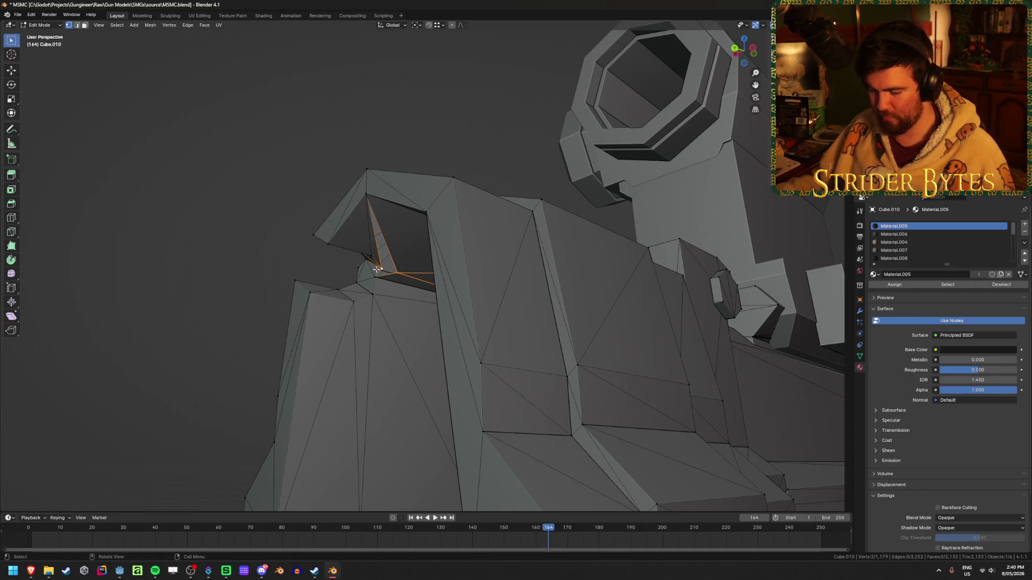
{"action": "key", "text": "m"}
{"action": "left_click", "coordinate": [377, 270]}
- Clear the vertex selection, inspect the welded corners and return to Object Mode
{"action": "mouse_move", "coordinate": [377, 266]}
{"action": "middle_mouse_down"}
{"action": "mouse_move", "coordinate": [396, 230]}
{"action": "mouse_move", "coordinate": [439, 192]}
{"action": "middle_mouse_up"}
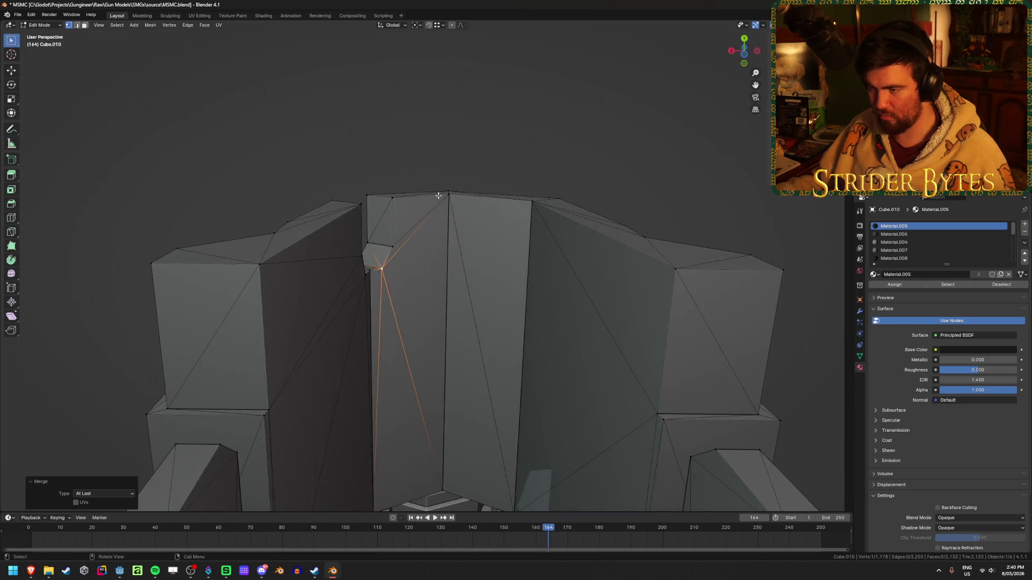
{"action": "scroll", "coordinate": [439, 192], "scroll_direction": "up", "scroll_amount": 2}
{"action": "left_click", "coordinate": [392, 239]}
{"action": "middle_click_drag", "start_coordinate": [382, 237], "coordinate": [574, 185]}
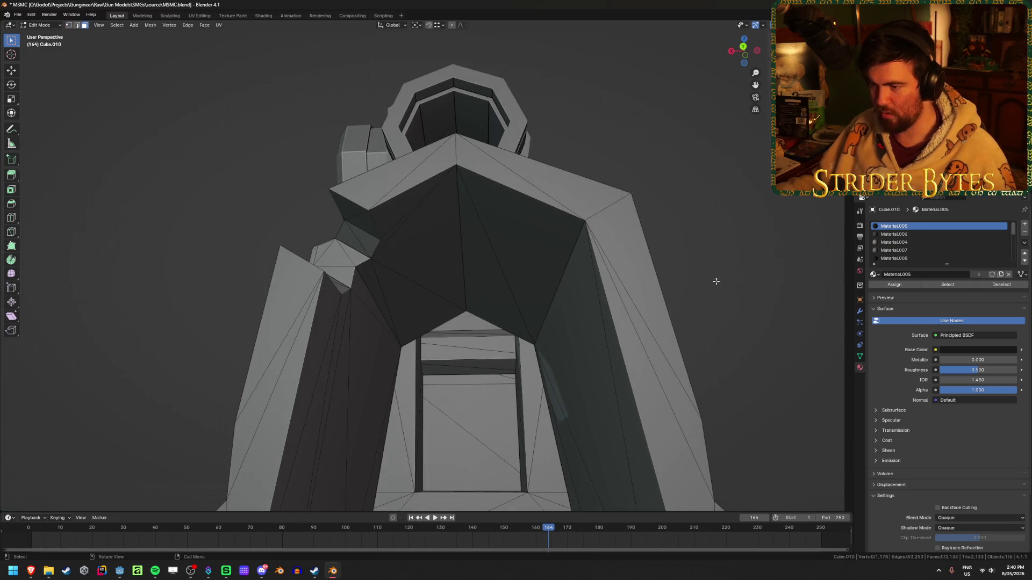
{"action": "key", "text": "Tab"}
{"action": "scroll", "coordinate": [715, 280], "scroll_direction": "down", "scroll_amount": 5}
{"action": "mouse_move", "coordinate": [664, 286]}
{"action": "middle_mouse_down"}
{"action": "mouse_move", "coordinate": [339, 288]}
{"action": "mouse_move", "coordinate": [553, 290]}
{"action": "mouse_move", "coordinate": [428, 215]}
{"action": "mouse_move", "coordinate": [420, 236]}
{"action": "mouse_move", "coordinate": [635, 347]}
{"action": "mouse_move", "coordinate": [456, 296]}
{"action": "middle_mouse_up"}
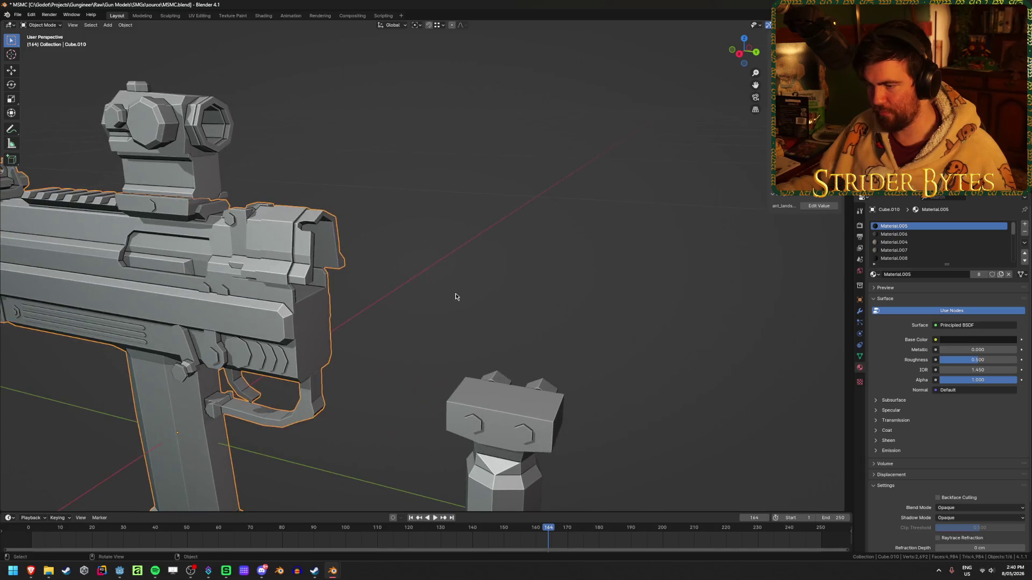
- Hide and reveal the handguard and gun body to inspect the front parts
{"action": "key", "text": "alt+h"}
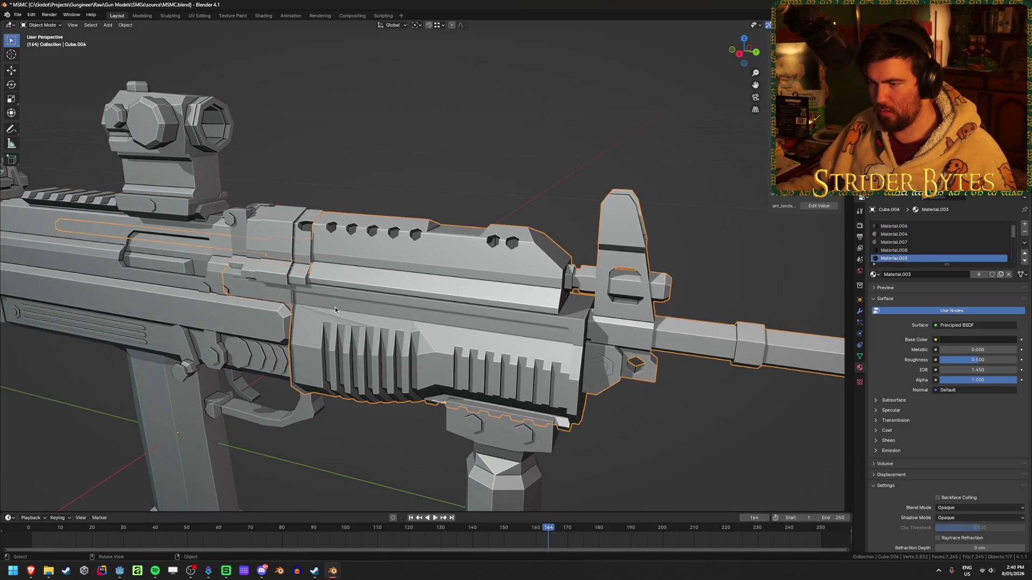
{"action": "middle_click_drag", "start_coordinate": [335, 310], "coordinate": [255, 247]}
{"action": "left_click", "coordinate": [254, 246]}
{"action": "left_click", "coordinate": [417, 334]}
{"action": "key", "text": "h"}
{"action": "mouse_move", "coordinate": [417, 333]}
{"action": "middle_mouse_down"}
{"action": "mouse_move", "coordinate": [559, 324]}
{"action": "mouse_move", "coordinate": [344, 336]}
{"action": "mouse_move", "coordinate": [547, 333]}
{"action": "mouse_move", "coordinate": [521, 336]}
{"action": "middle_mouse_up"}
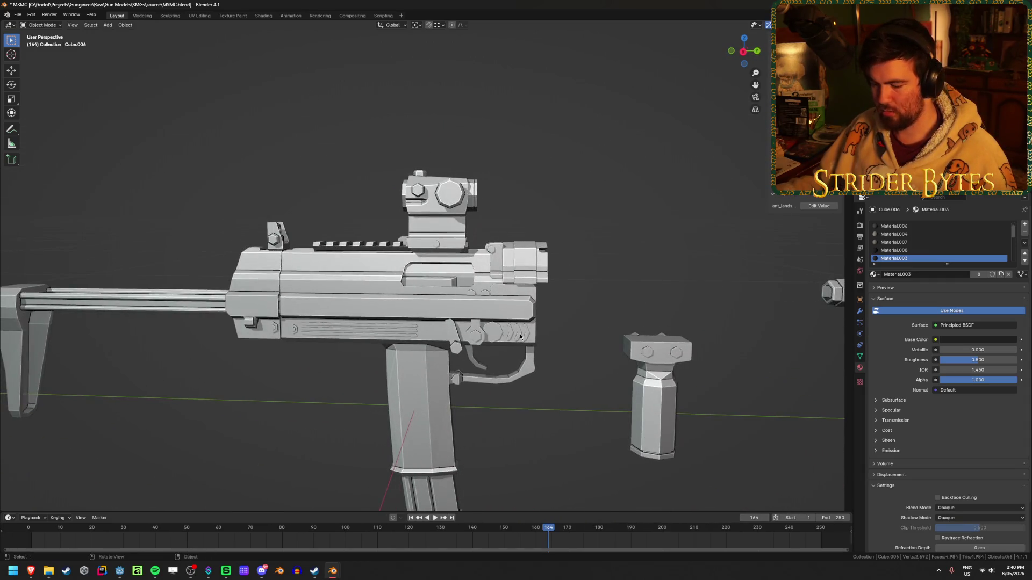
{"action": "key", "text": "alt+h"}
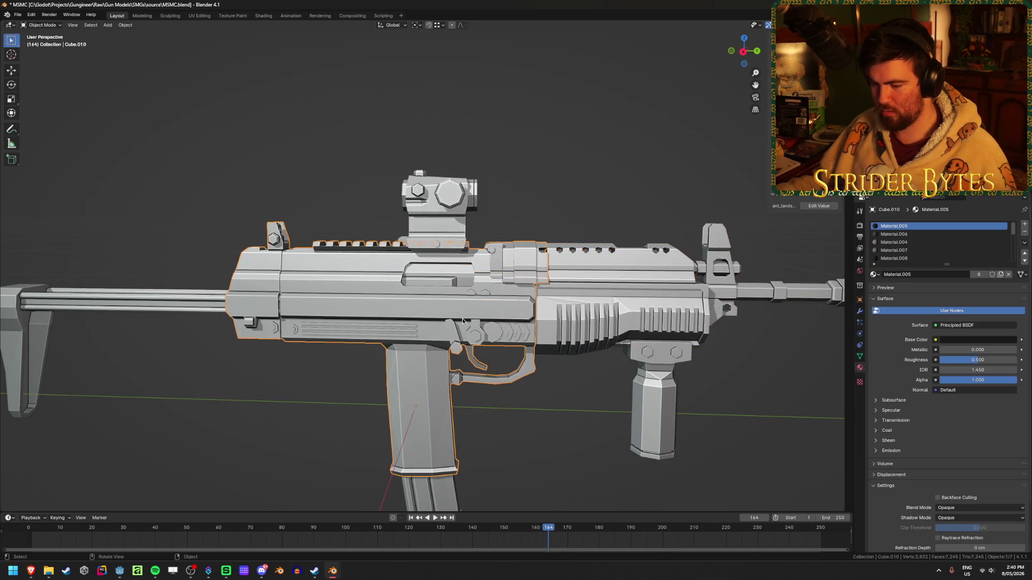
{"action": "key", "text": "h"}
{"action": "middle_click_drag", "start_coordinate": [558, 330], "coordinate": [421, 316]}
{"action": "scroll", "coordinate": [422, 316], "scroll_direction": "up", "scroll_amount": 5}
{"action": "scroll", "coordinate": [421, 320], "scroll_direction": "down", "scroll_amount": 2}
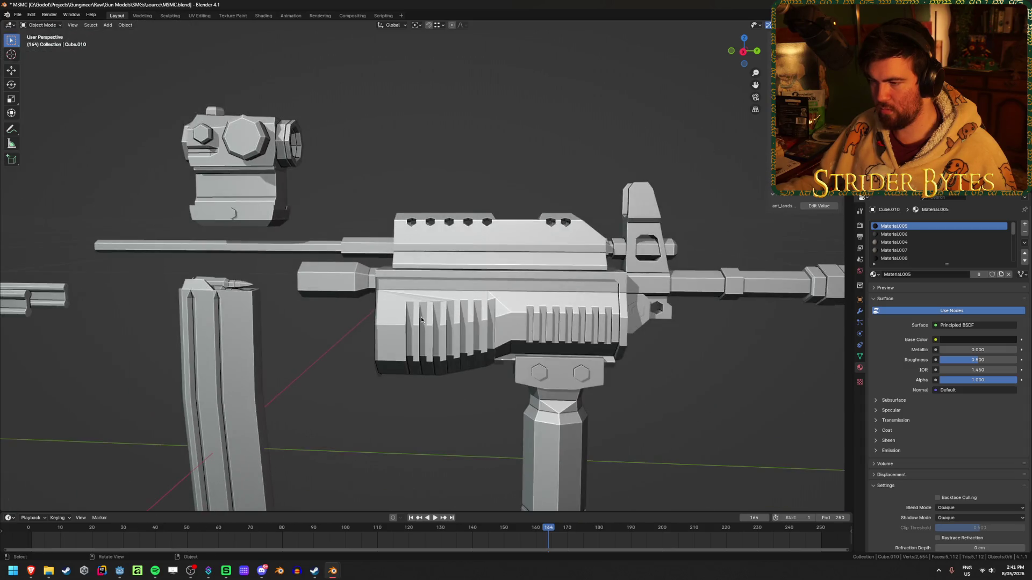
{"action": "key", "text": "alt+h"}
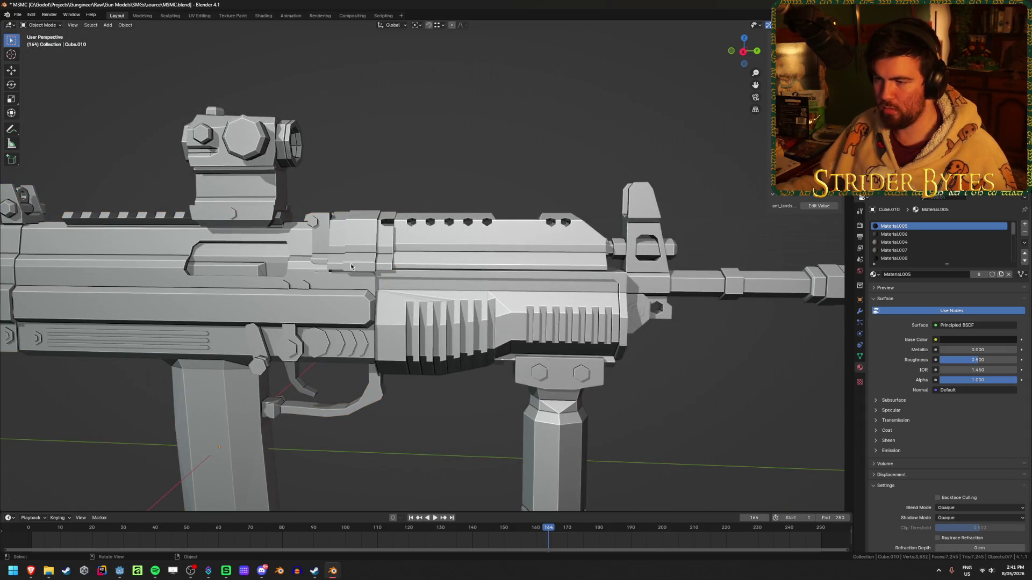
- Separate the front receiver block from the gun body into its own object
{"action": "key", "text": "Tab"}
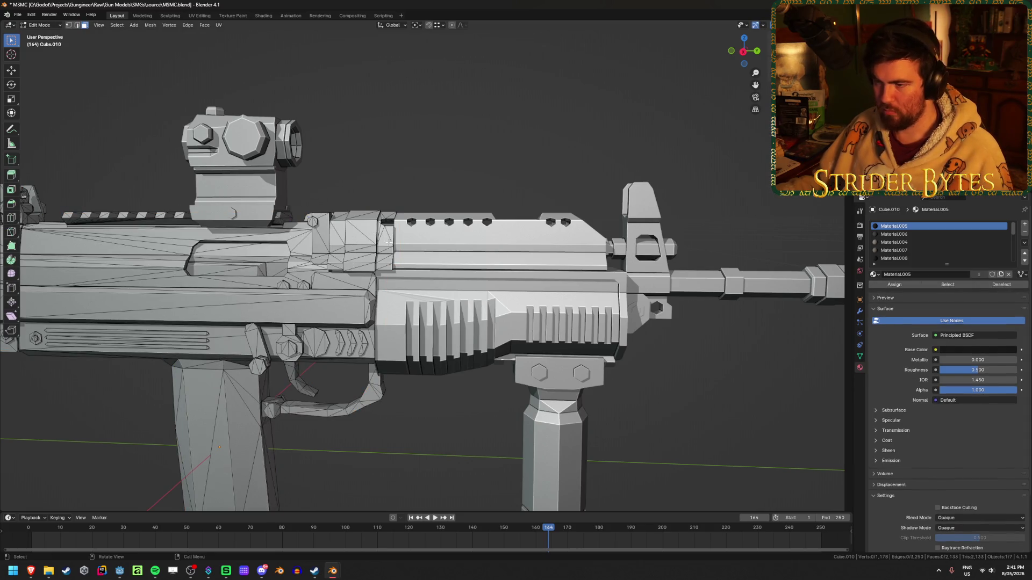
{"action": "key", "text": "l"}
{"action": "mouse_move", "coordinate": [389, 243]}
{"action": "middle_mouse_down"}
{"action": "mouse_move", "coordinate": [395, 264]}
{"action": "mouse_move", "coordinate": [416, 261]}
{"action": "middle_mouse_up"}
{"action": "key", "text": "h"}
{"action": "key", "text": "Tab"}
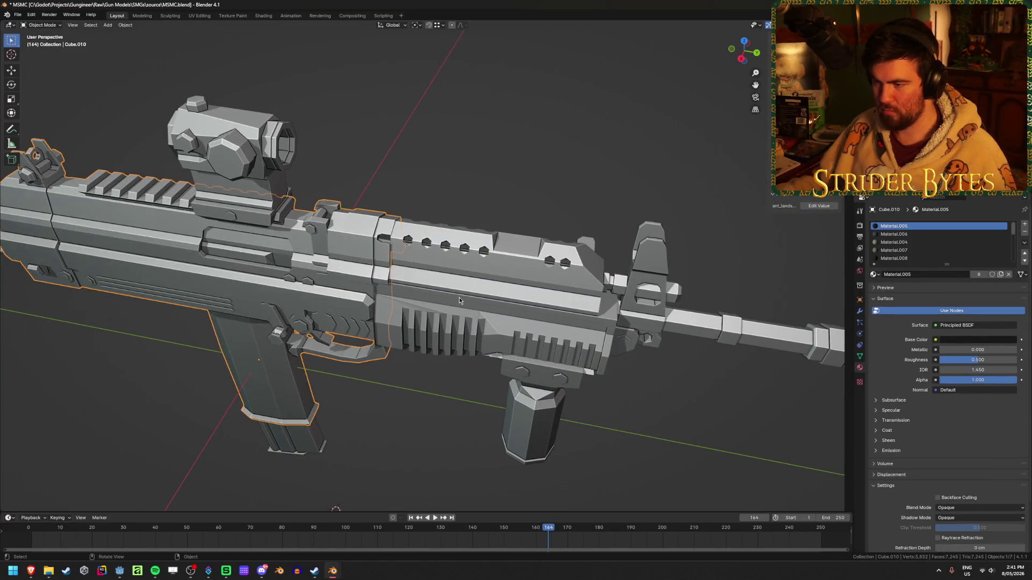
{"action": "key", "text": "Tab"}
{"action": "key", "text": "Tab"}
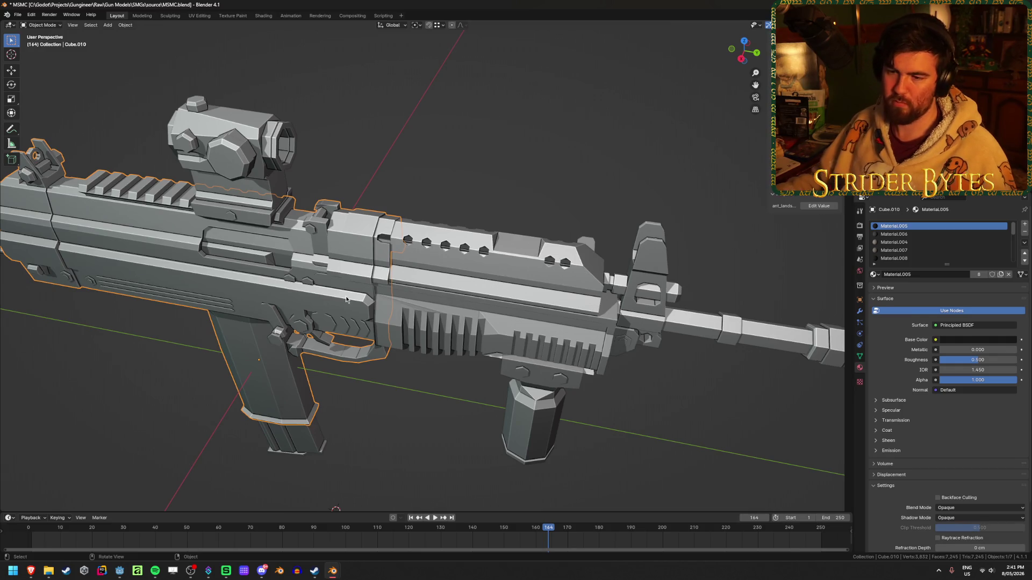
{"action": "key", "text": "Tab"}
{"action": "key", "text": "alt+h"}
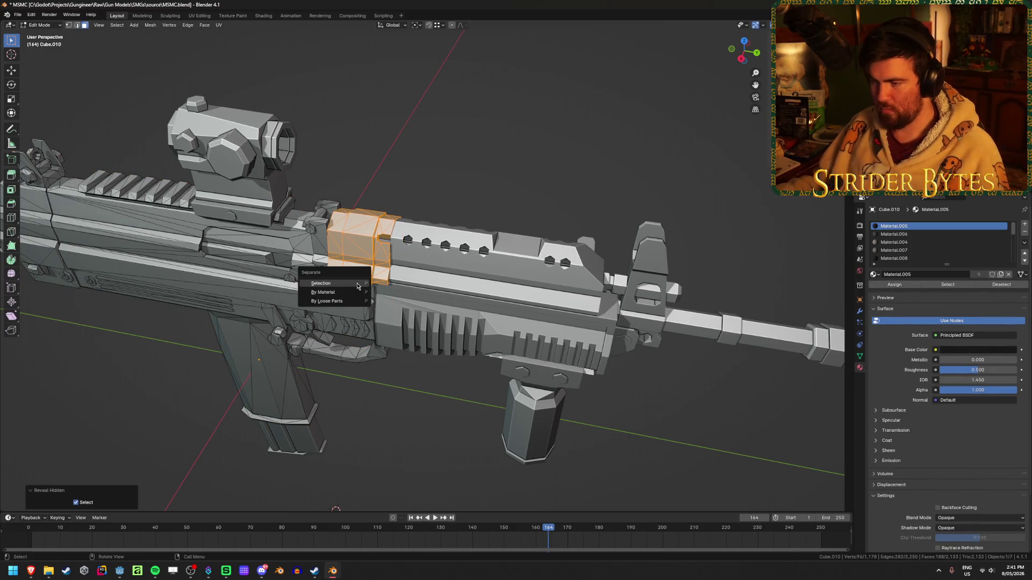
{"action": "left_click", "coordinate": [357, 284]}
{"action": "key", "text": "Tab"}
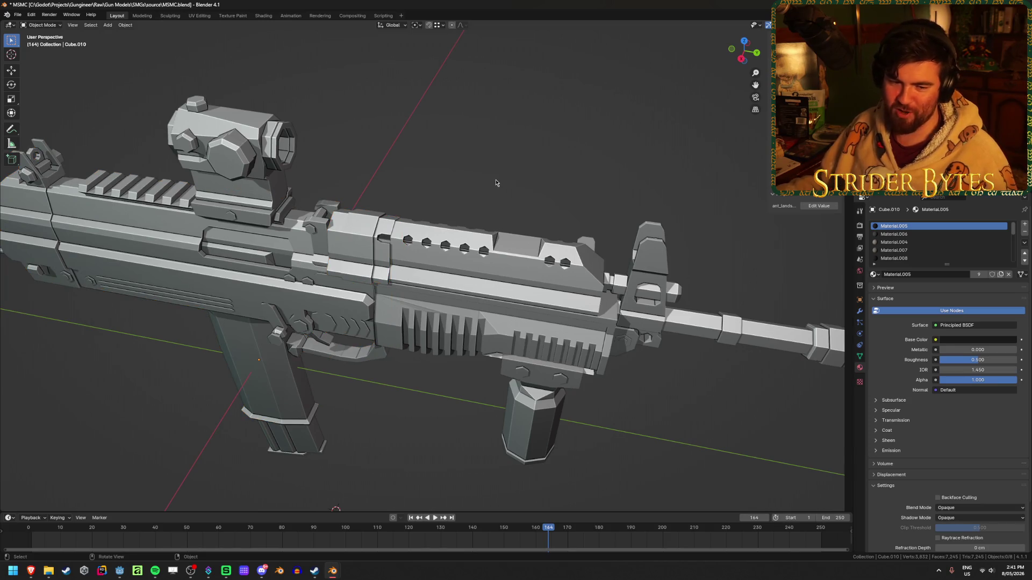
- Hide the gun body, sight, magazine and stock to isolate the handguard
{"action": "middle_click_drag", "start_coordinate": [415, 150], "coordinate": [253, 300]}
{"action": "key", "text": "h"}
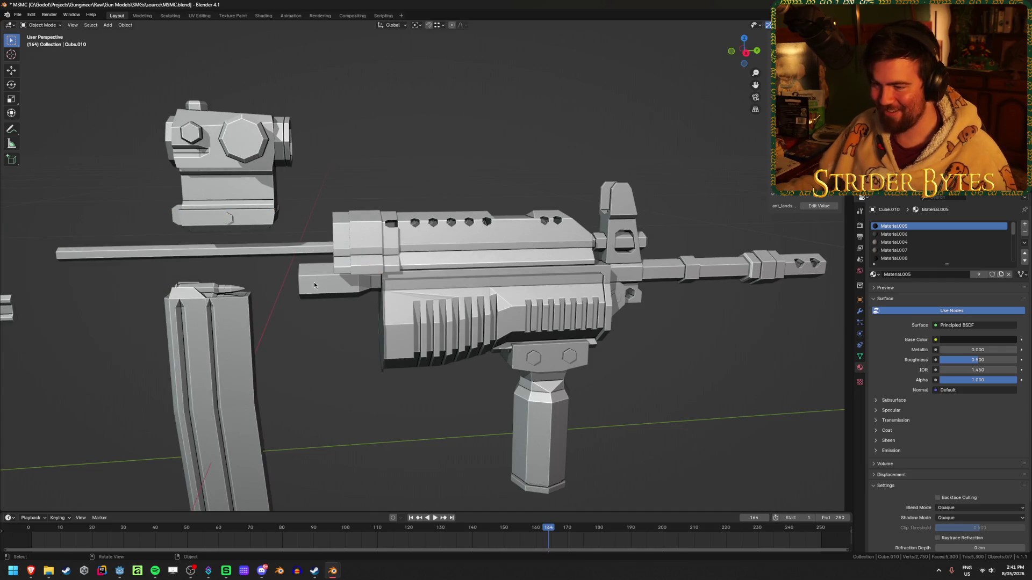
{"action": "left_click", "coordinate": [241, 179]}
{"action": "key", "text": "h"}
{"action": "left_click", "coordinate": [202, 427]}
{"action": "scroll", "coordinate": [161, 350], "scroll_direction": "down", "scroll_amount": 3}
{"action": "key", "text": "h"}
{"action": "left_click", "coordinate": [159, 299]}
{"action": "key", "text": "h"}
{"action": "scroll", "coordinate": [344, 392], "scroll_direction": "up", "scroll_amount": 5}
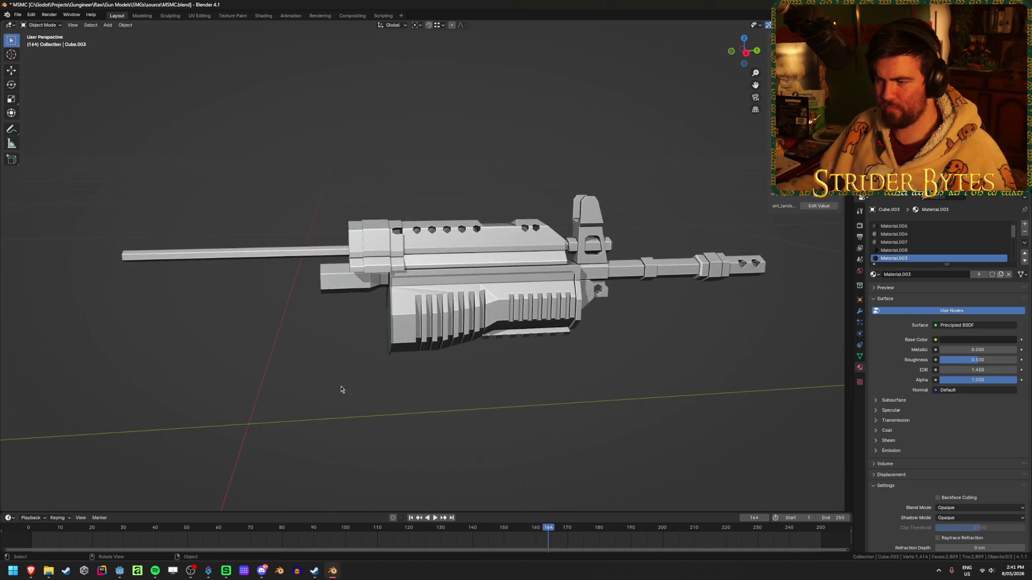
- Delete the long barrel rod vertices from the handguard mesh using X-ray view
{"action": "left_click", "coordinate": [488, 225]}
{"action": "key", "text": "Tab"}
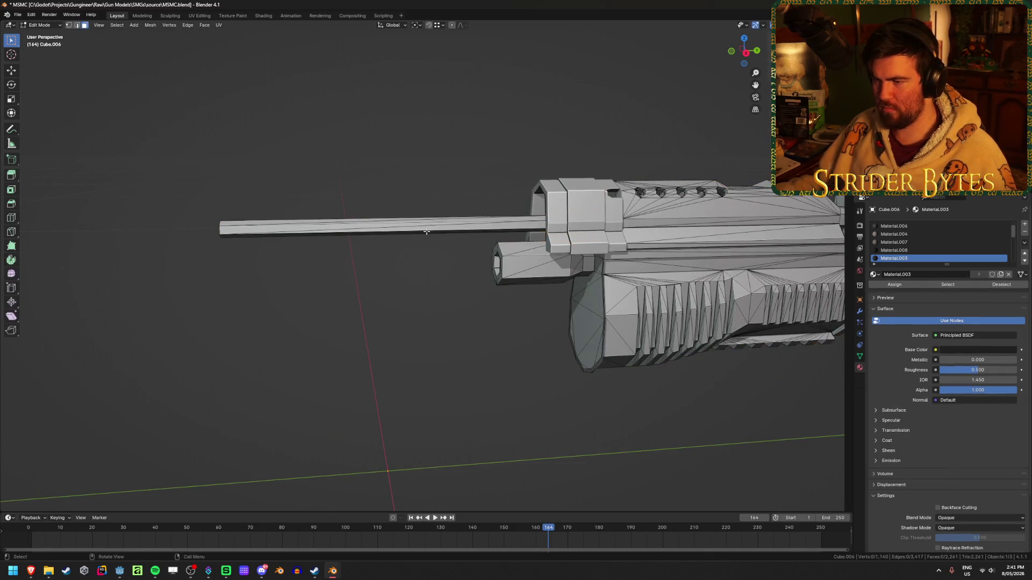
{"action": "key", "text": "alt+z"}
{"action": "key", "text": "alt+z"}
{"action": "middle_click_drag", "start_coordinate": [248, 286], "coordinate": [306, 296]}
{"action": "key", "text": "x"}
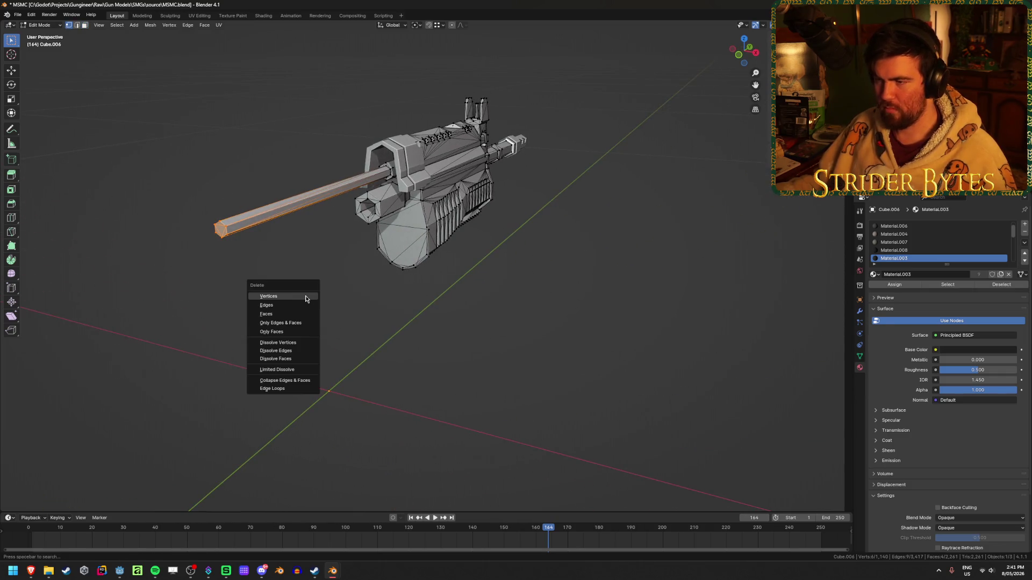
{"action": "left_click", "coordinate": [306, 297]}
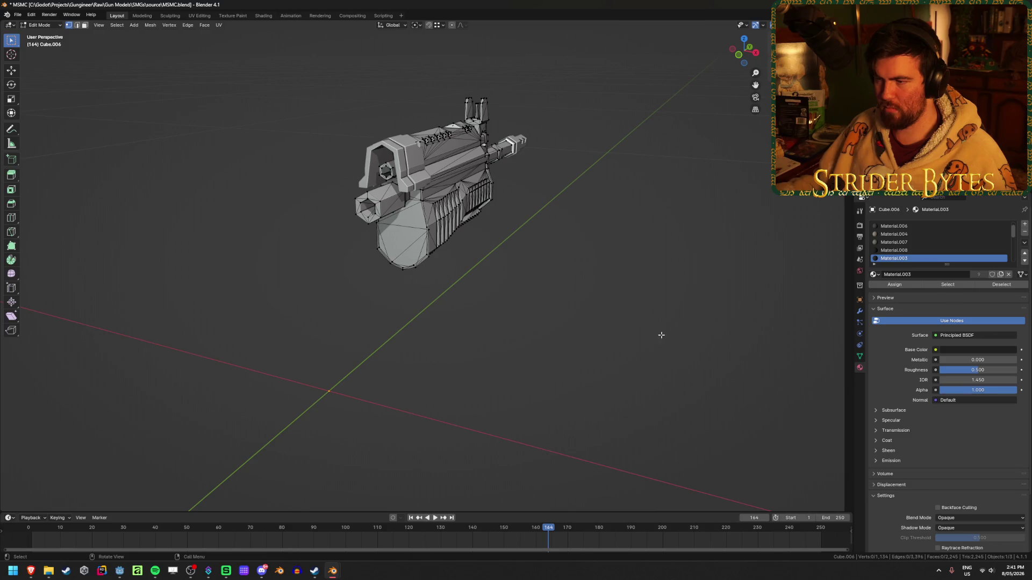
{"action": "key", "text": "Tab"}
- Save MSMC.blend and view the separated parts from a tilted angle
{"action": "scroll", "coordinate": [645, 336], "scroll_direction": "up", "scroll_amount": 3}
{"action": "mouse_move", "coordinate": [663, 345]}
{"action": "middle_mouse_down"}
{"action": "mouse_move", "coordinate": [530, 362]}
{"action": "mouse_move", "coordinate": [495, 339]}
{"action": "mouse_move", "coordinate": [482, 355]}
{"action": "middle_mouse_up"}
{"action": "scroll", "coordinate": [481, 355], "scroll_direction": "down", "scroll_amount": 5}
{"action": "key", "text": "ctrl+s"}
{"action": "left_click", "coordinate": [623, 298]}
{"action": "scroll", "coordinate": [623, 297], "scroll_direction": "up", "scroll_amount": 3}
{"action": "mouse_move", "coordinate": [571, 299]}
{"action": "middle_mouse_down"}
{"action": "mouse_move", "coordinate": [477, 380]}
{"action": "mouse_move", "coordinate": [536, 321]}
{"action": "middle_mouse_up"}
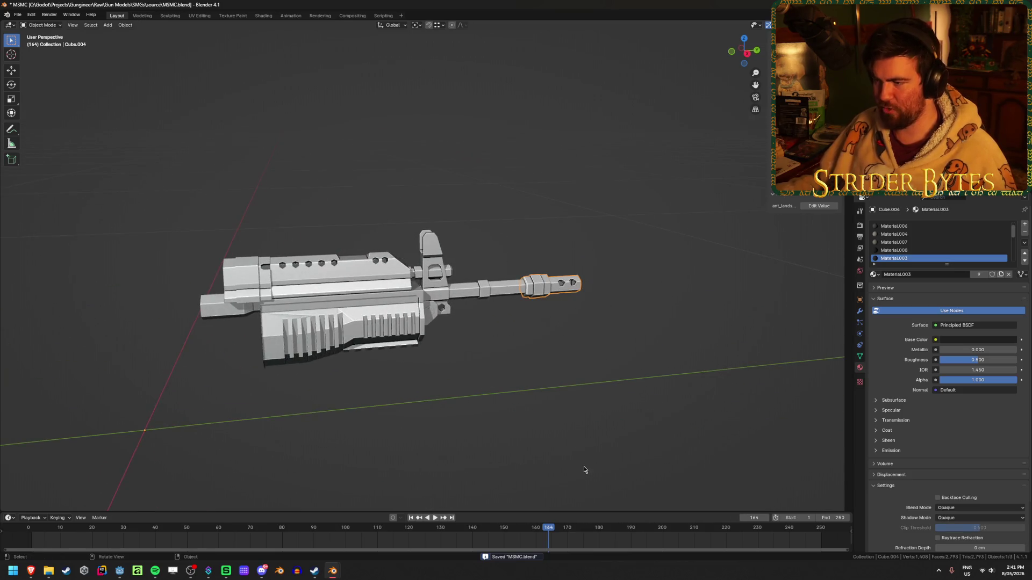
- Delete the muzzle piece, undo a handguard deletion, and join the front receiver into the handguard
{"action": "key", "text": "Delete"}
{"action": "mouse_move", "coordinate": [550, 428]}
{"action": "middle_mouse_down"}
{"action": "mouse_move", "coordinate": [511, 415]}
{"action": "mouse_move", "coordinate": [550, 417]}
{"action": "mouse_move", "coordinate": [491, 419]}
{"action": "mouse_move", "coordinate": [463, 406]}
{"action": "mouse_move", "coordinate": [488, 412]}
{"action": "middle_mouse_up"}
{"action": "key", "text": "KP_Divide"}
{"action": "scroll", "coordinate": [453, 430], "scroll_direction": "up", "scroll_amount": 3}
{"action": "left_click", "coordinate": [350, 330]}
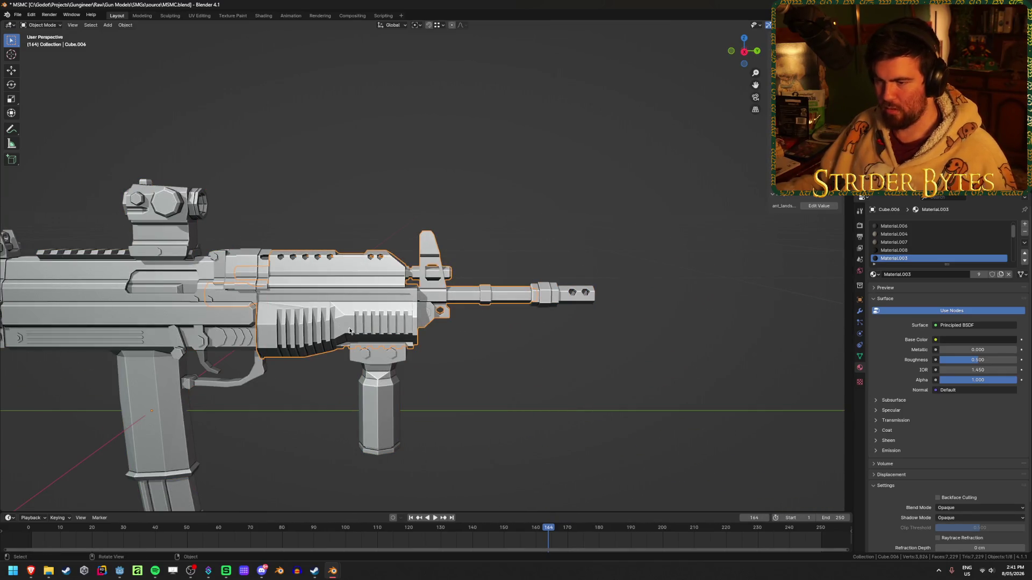
{"action": "key", "text": "Delete"}
{"action": "left_click", "coordinate": [375, 357]}
{"action": "left_click", "coordinate": [235, 255]}
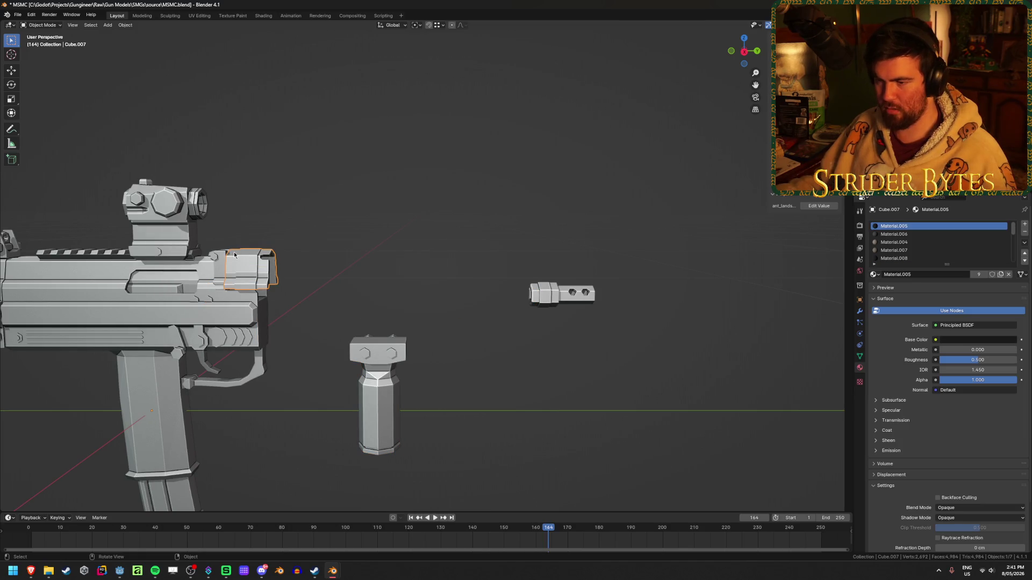
{"action": "key", "text": "ctrl+z"}
{"action": "key", "text": "ctrl+z"}
{"action": "key", "text": "ctrl+z"}
{"action": "left_click", "coordinate": [244, 263], "text": "shift"}
{"action": "left_click", "coordinate": [334, 269], "text": "shift"}
{"action": "key", "text": "ctrl+j"}
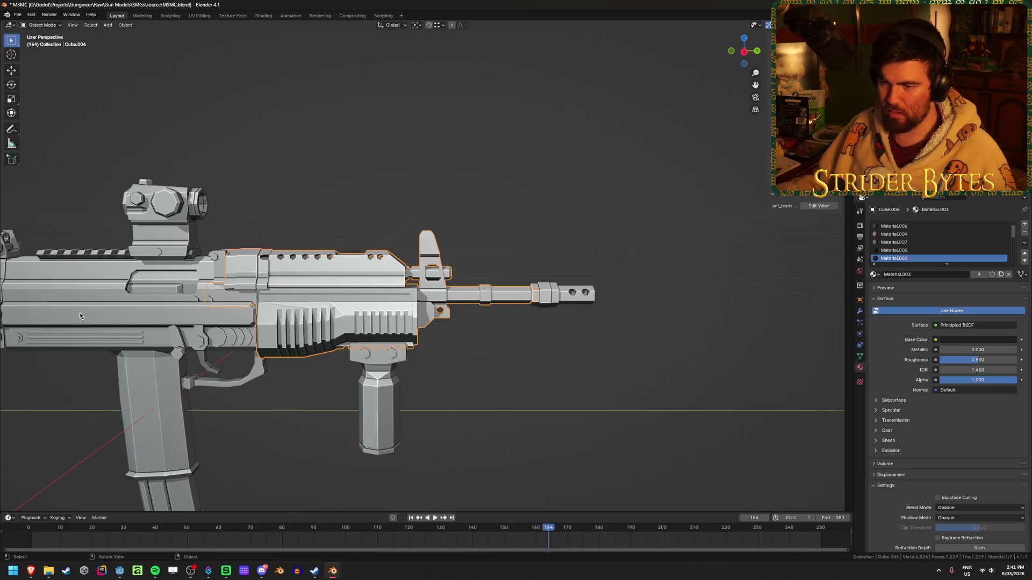
- Remove the rear receiver with stock, the top sight and the magazine
{"action": "left_click", "coordinate": [98, 316]}
{"action": "key", "text": "Delete"}
{"action": "middle_click_drag", "start_coordinate": [70, 311], "coordinate": [156, 322]}
{"action": "left_click", "coordinate": [156, 197]}
{"action": "key", "text": "Delete"}
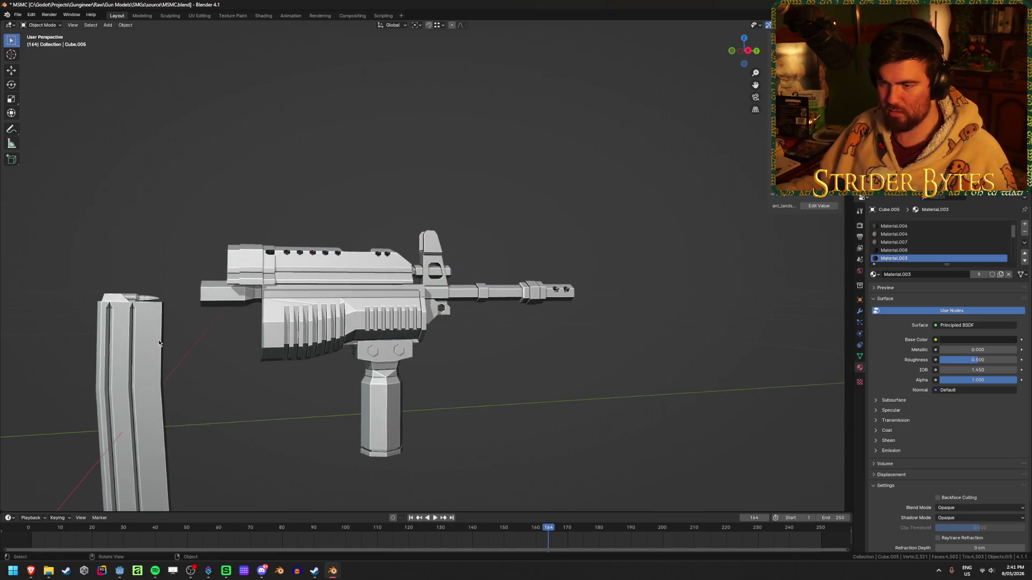
{"action": "left_click", "coordinate": [156, 337]}
{"action": "key", "text": "Delete"}
{"action": "scroll", "coordinate": [157, 369], "scroll_direction": "down", "scroll_amount": 3}
{"action": "middle_click_drag", "start_coordinate": [260, 340], "coordinate": [373, 334]}
- Undo back through the history, then redo until the foregrip and muzzle return
{"action": "key", "text": "ctrl+z"}
{"action": "key", "text": "ctrl+z"}
{"action": "key", "text": "ctrl+z"}
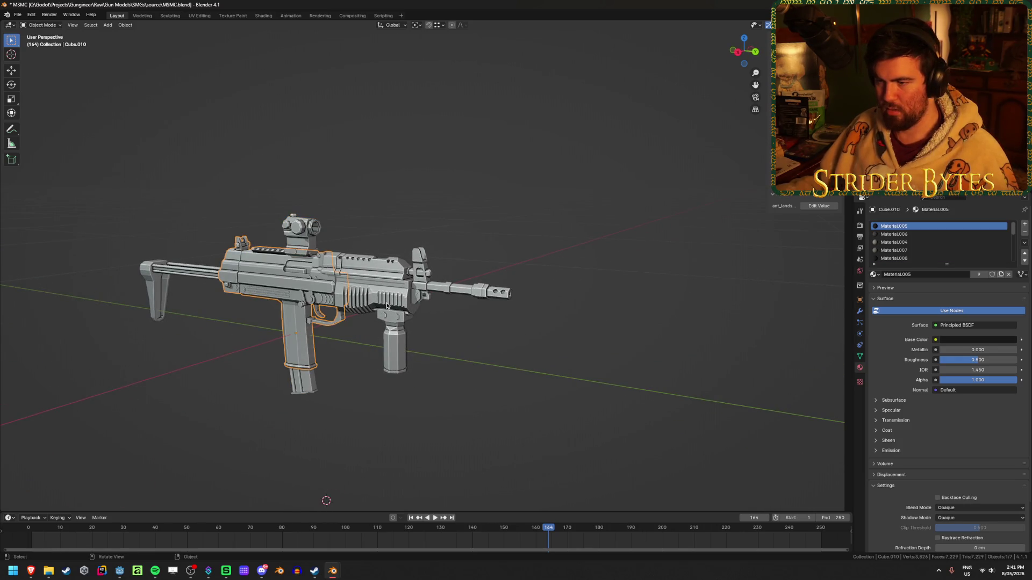
{"action": "key", "text": "ctrl+z"}
{"action": "key", "text": "ctrl+z"}
{"action": "mouse_move", "coordinate": [373, 334]}
{"action": "middle_mouse_down"}
{"action": "mouse_move", "coordinate": [383, 312]}
{"action": "mouse_move", "coordinate": [288, 311]}
{"action": "mouse_move", "coordinate": [511, 318]}
{"action": "mouse_move", "coordinate": [327, 317]}
{"action": "mouse_move", "coordinate": [491, 273]}
{"action": "middle_mouse_up"}
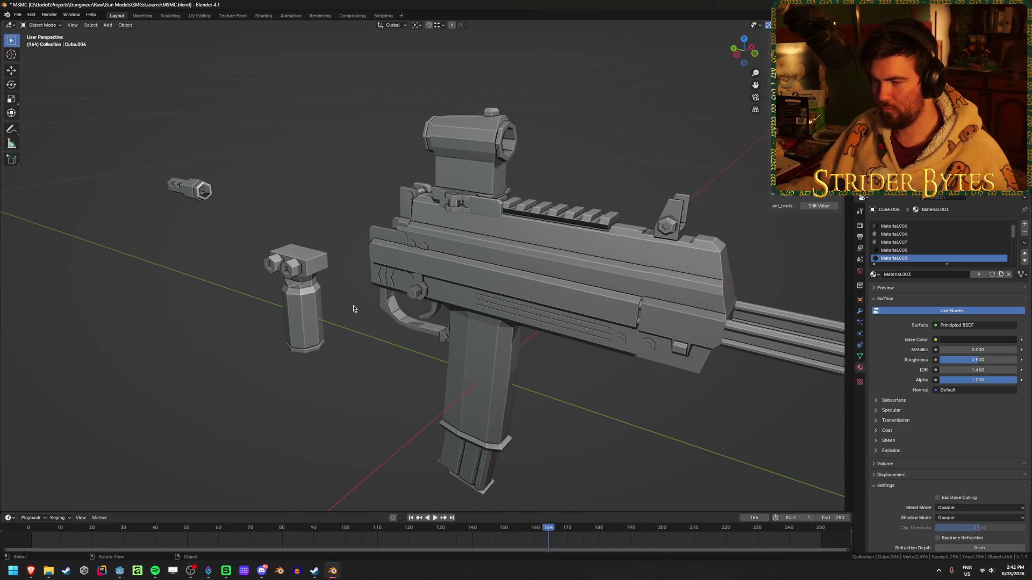
{"action": "key", "text": "ctrl+shift+z"}
{"action": "mouse_move", "coordinate": [353, 306]}
{"action": "middle_mouse_down"}
{"action": "mouse_move", "coordinate": [492, 341]}
{"action": "mouse_move", "coordinate": [536, 301]}
{"action": "middle_mouse_up"}
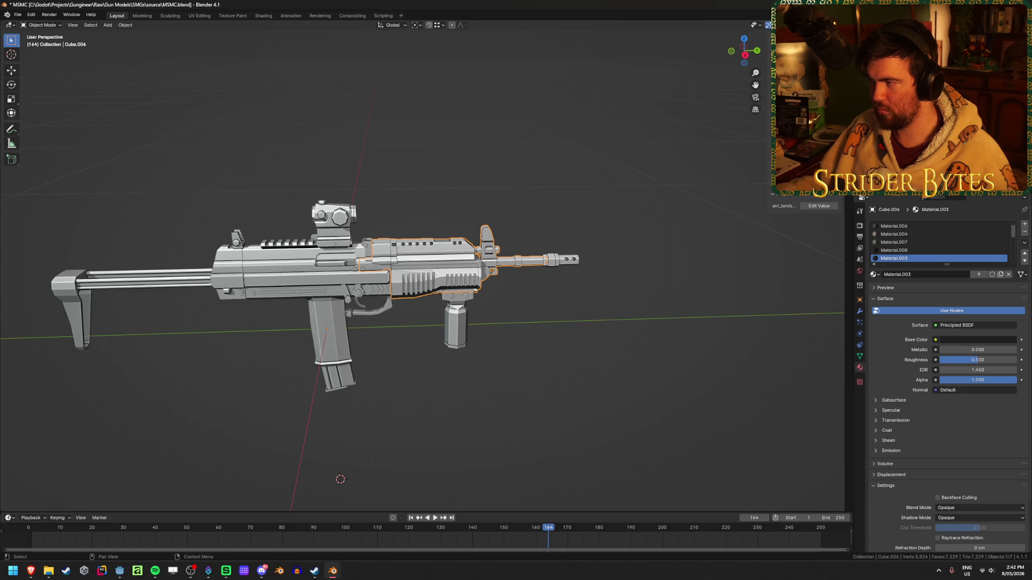
{"action": "scroll", "coordinate": [136, 356], "scroll_direction": "up", "scroll_amount": 2}
- Rename the receiver to MSMC_Receiver and give the magazine its new name
{"action": "left_click", "coordinate": [422, 344]}
{"action": "key", "text": "F2"}
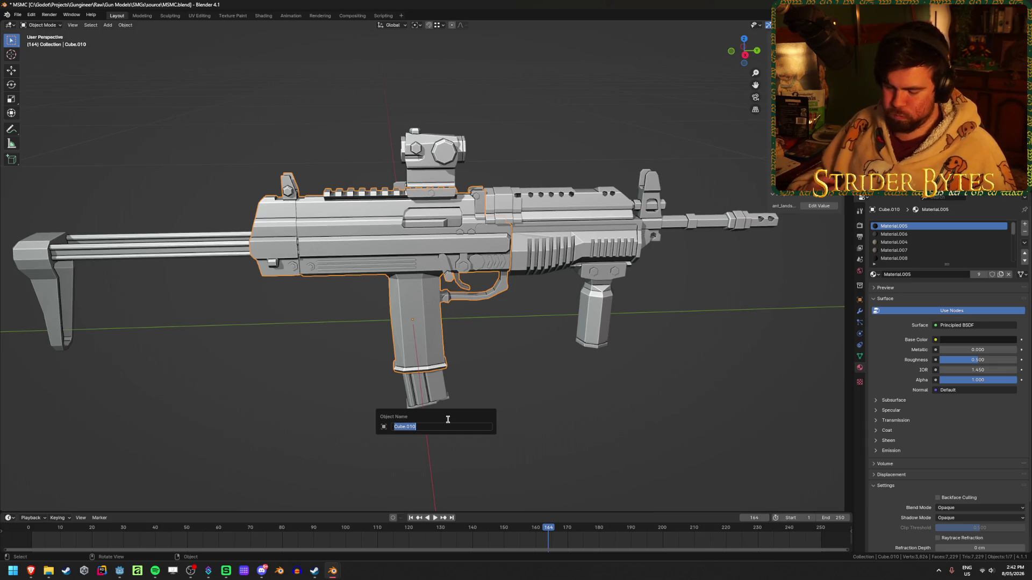
{"action": "key", "text": "shift"}
{"action": "type", "text": "MSMC_"}
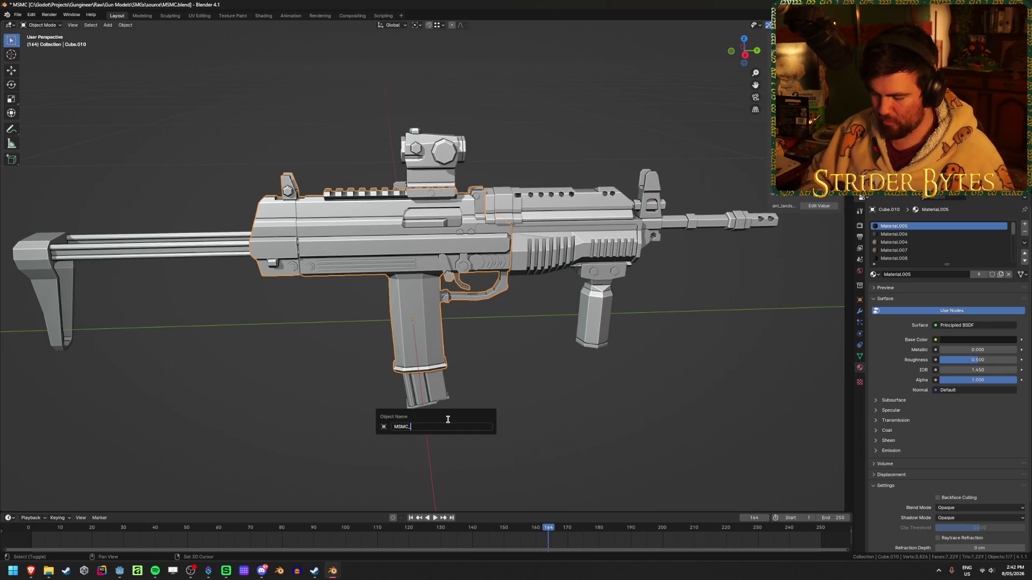
{"action": "type", "text": "Receiv"}
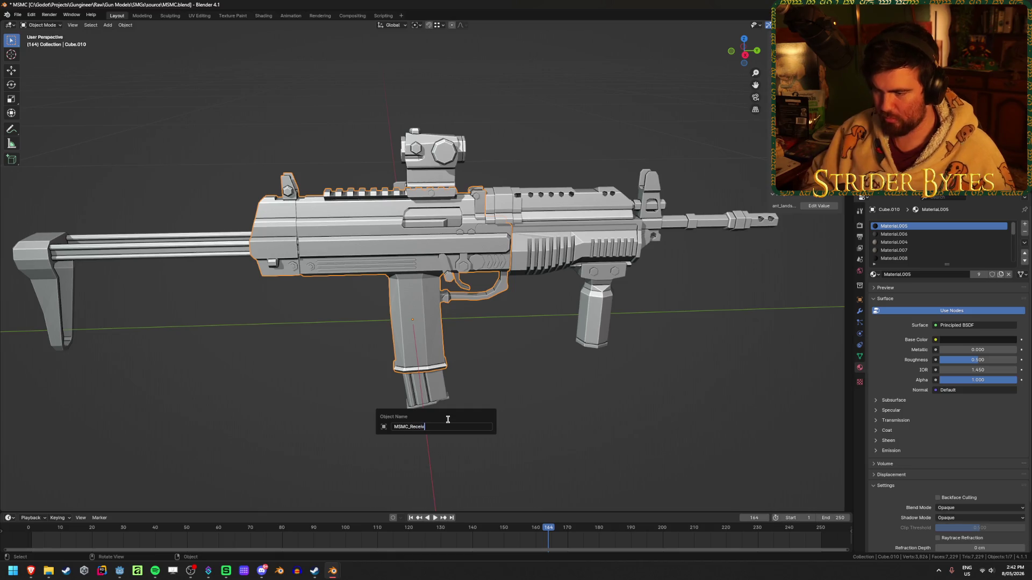
{"action": "type", "text": "er"}
{"action": "key", "text": "Return"}
{"action": "left_click", "coordinate": [432, 397]}
{"action": "key", "text": "F2"}
{"action": "type", "text": "MSMC_Magazin"}
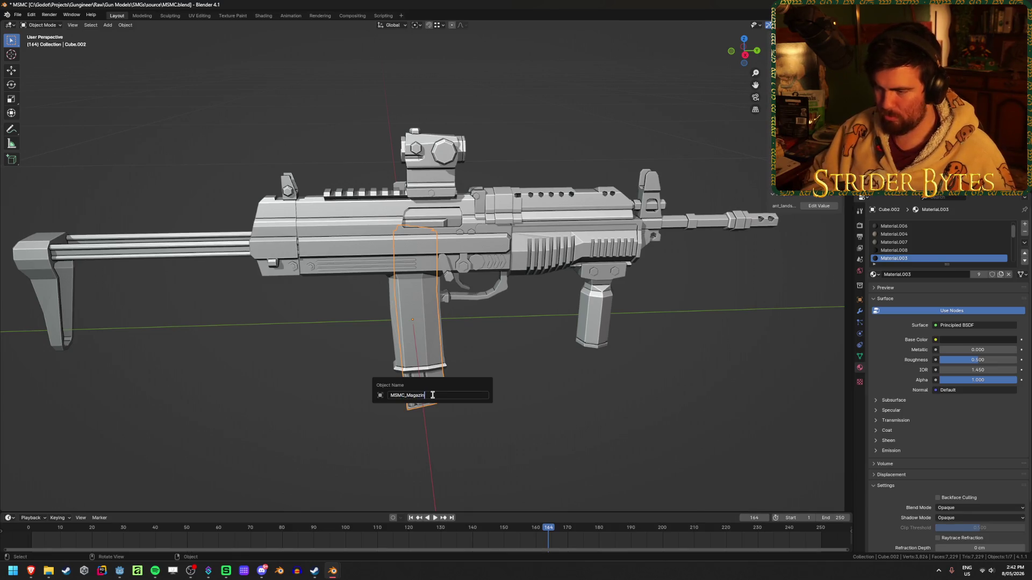
{"action": "type", "text": "e"}
{"action": "key", "text": "Return"}
- Rename the stock to MSMC_Stock and the red-dot sight to MSMC_Sight
{"action": "left_click", "coordinate": [156, 247]}
{"action": "key", "text": "F2"}
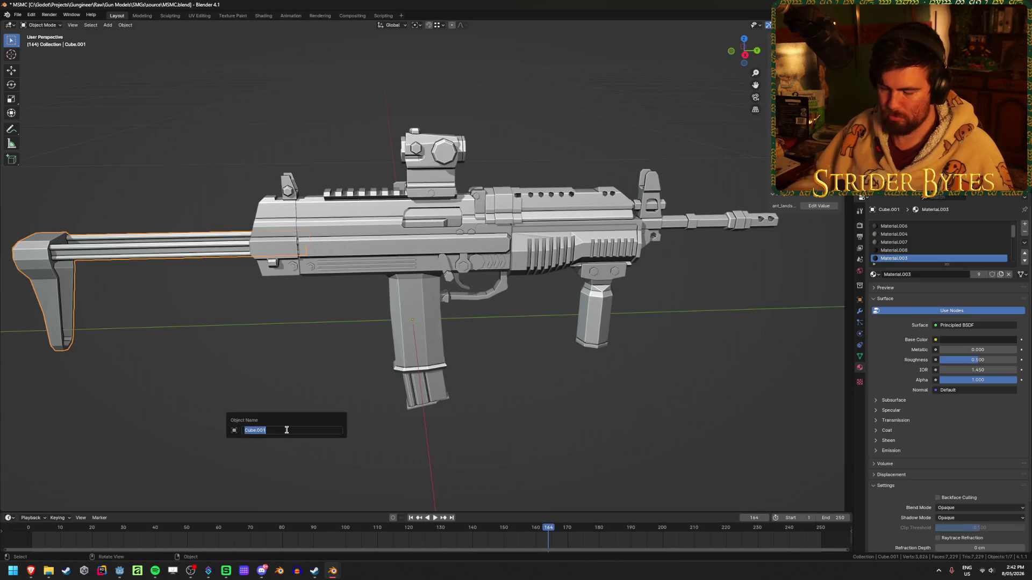
{"action": "type", "text": "MSMC_"}
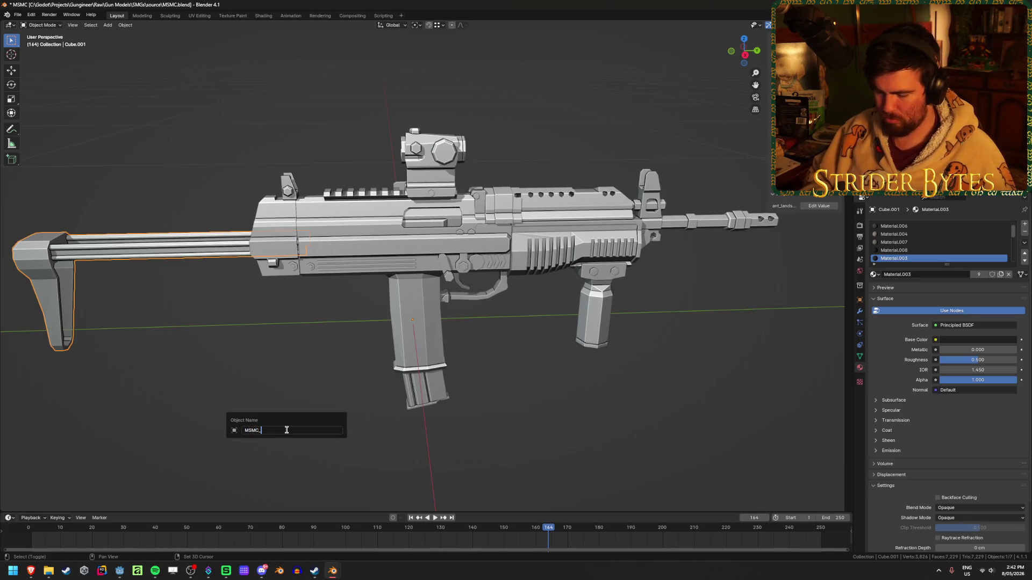
{"action": "type", "text": "ck"}
{"action": "key", "text": "Return"}
{"action": "left_click", "coordinate": [432, 161]}
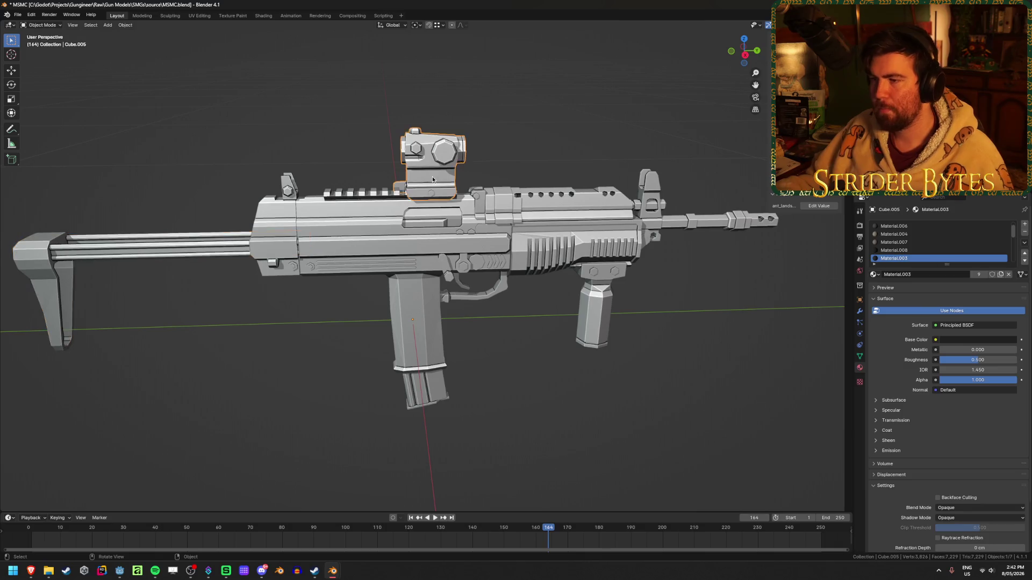
{"action": "key", "text": "F2"}
{"action": "type", "text": "MSMC_Sight"}
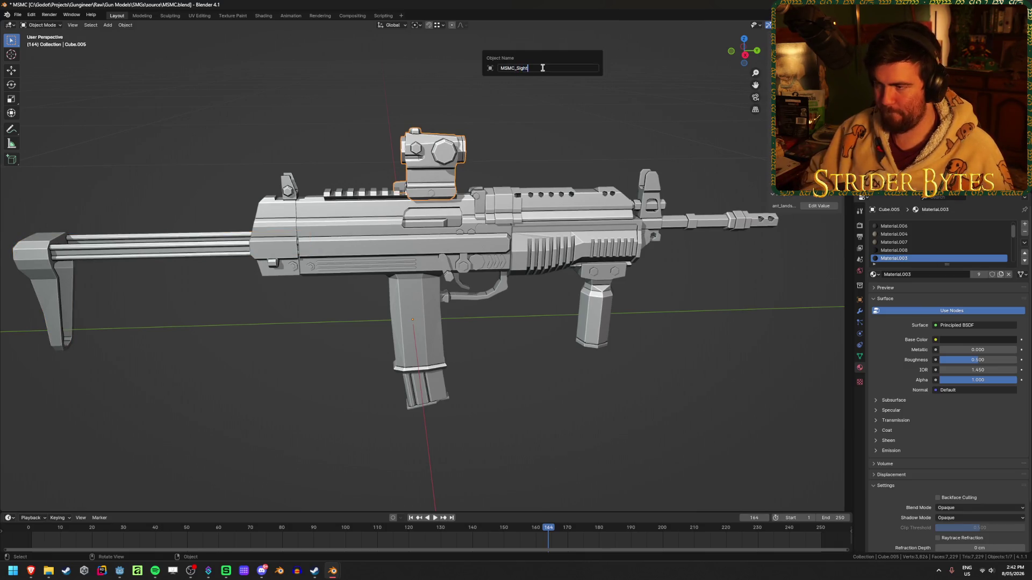
{"action": "key", "text": "Return"}
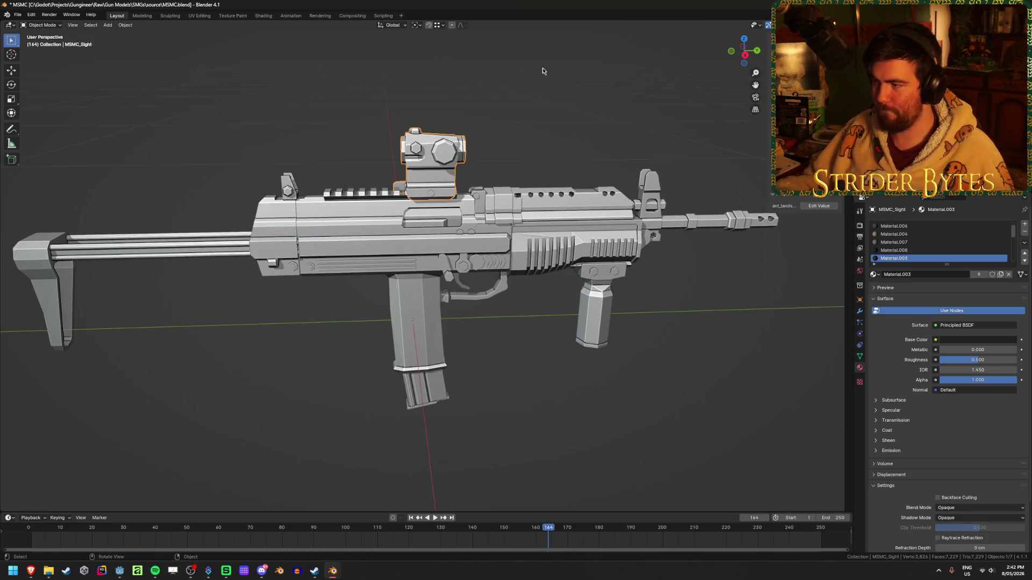
- Rename the muzzle device to MSMC_Muzzle and give the foregrip its new name
{"action": "left_click", "coordinate": [736, 218]}
{"action": "key", "text": "F2"}
{"action": "type", "text": "MSMC_M"}
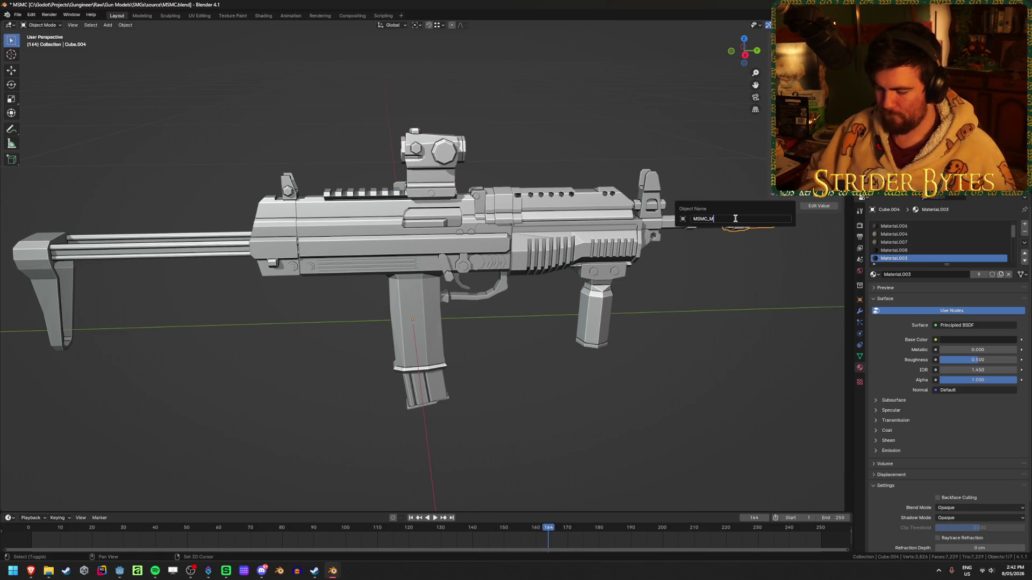
{"action": "type", "text": "uzzle"}
{"action": "key", "text": "Return"}
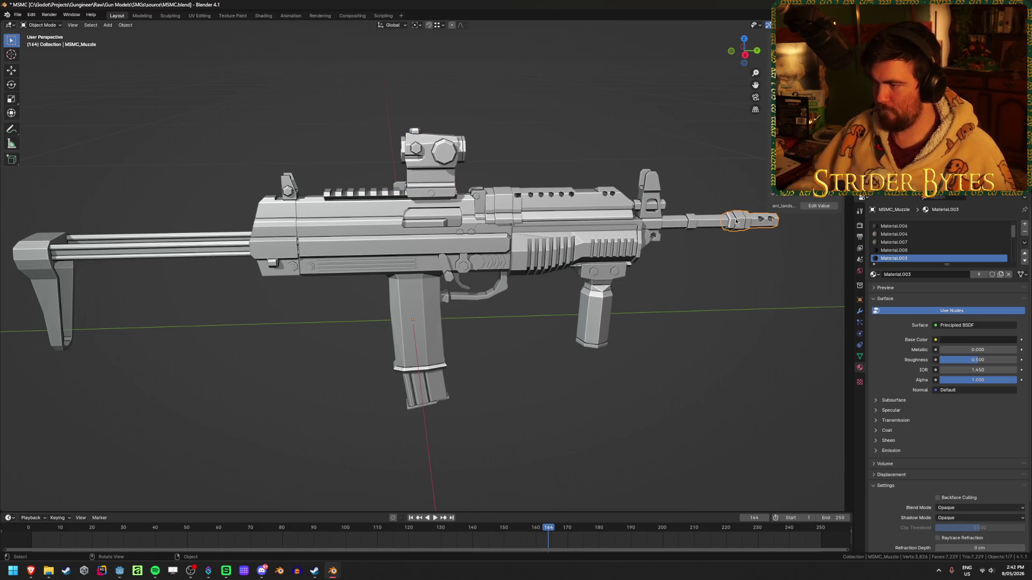
{"action": "left_click", "coordinate": [596, 317]}
{"action": "key", "text": "F2"}
{"action": "type", "text": "MSMC_Foregrip"}
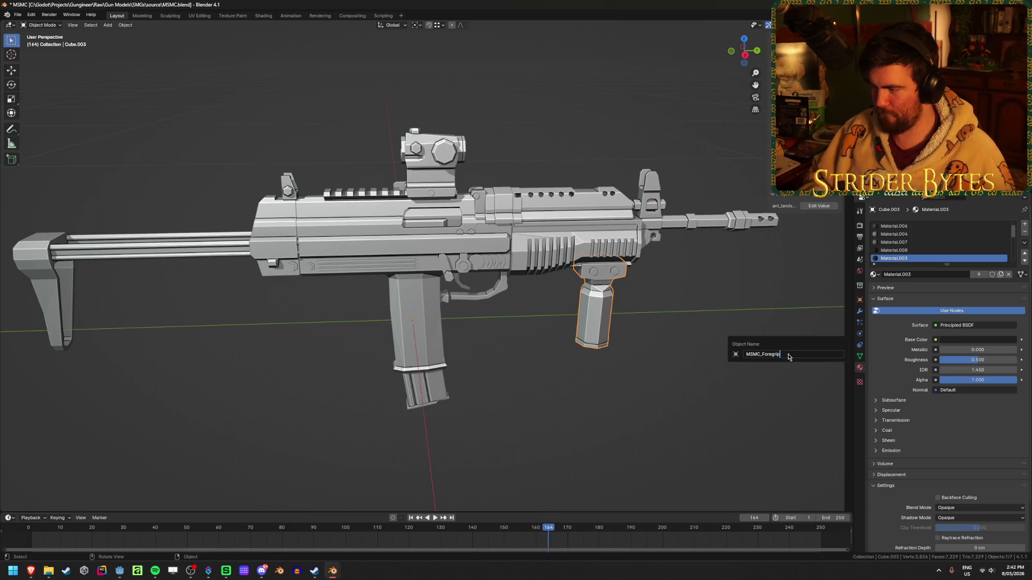
{"action": "key", "text": "Return"}
- Rename the handguard and barrel piece to MSMC_Barrel, then deselect everything
{"action": "left_click", "coordinate": [570, 210]}
{"action": "key", "text": "F2"}
{"action": "type", "text": "Barrel"}
{"action": "key", "text": "Return"}
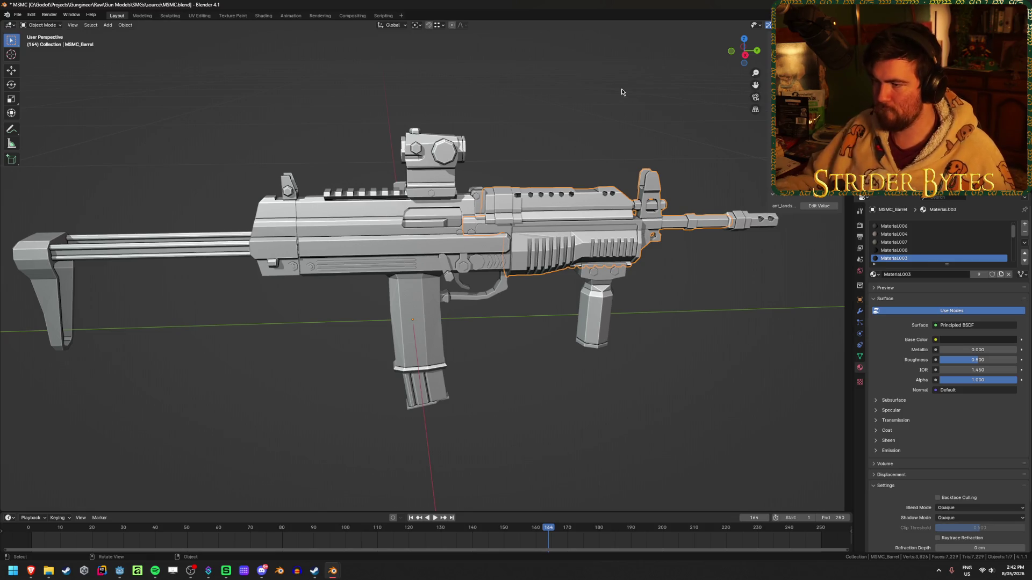
{"action": "key", "text": "alt+a"}
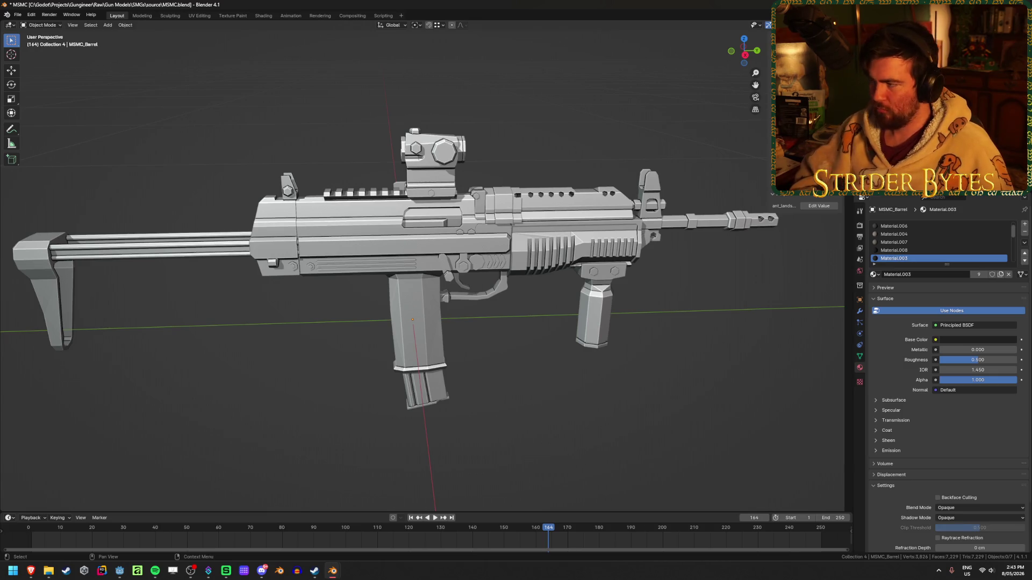
- Save the renamed gun model as MSMC.blend
{"action": "key", "text": "Down"}
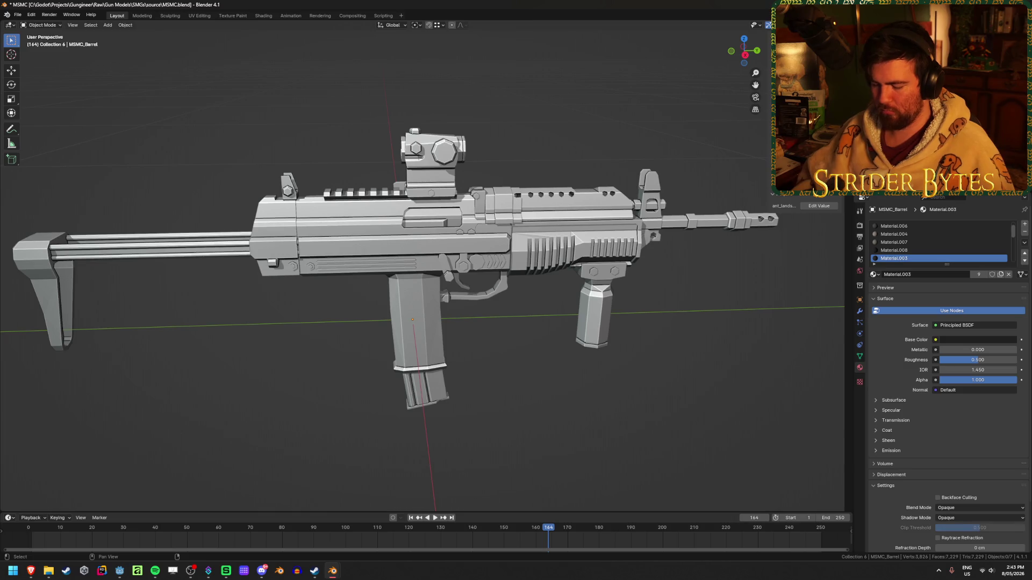
{"action": "key", "text": "Down"}
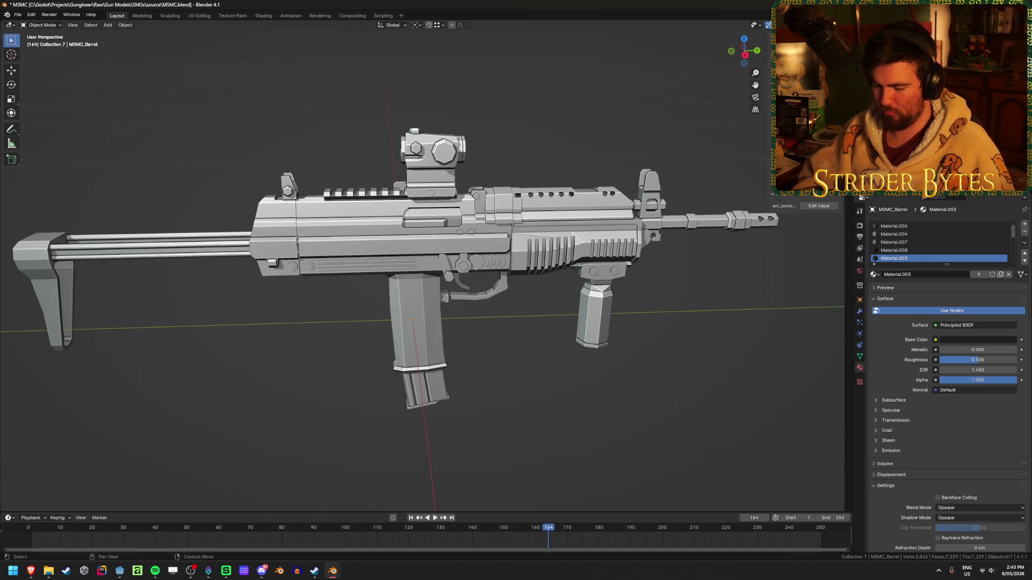
{"action": "key", "text": "Down"}
{"action": "key", "text": "ctrl+s"}
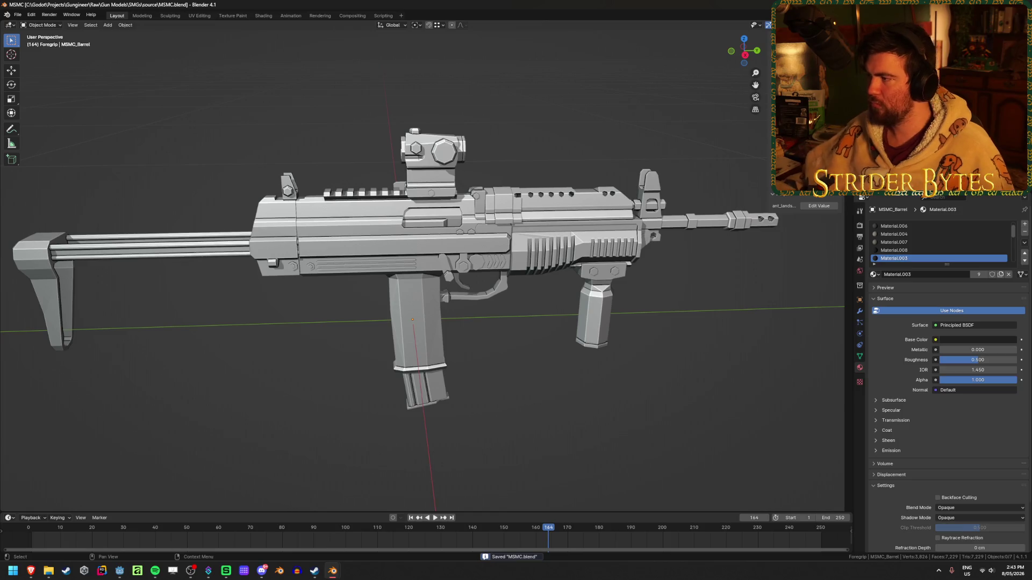
- Check the foregrip, muzzle, stock and receiver objects to confirm each part's name
{"action": "key", "text": "Down"}
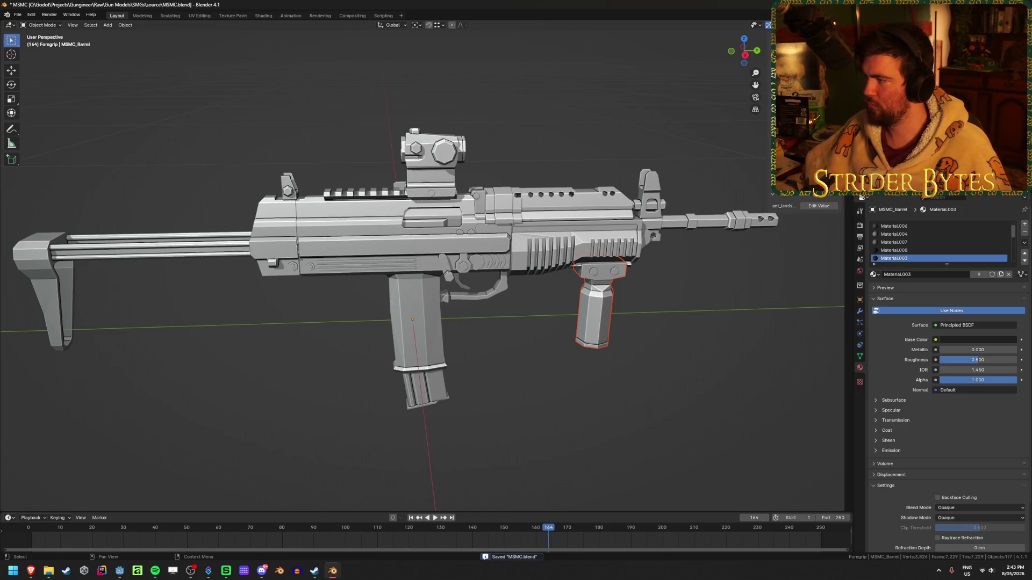
{"action": "key", "text": "Down"}
{"action": "key", "text": "Down"}
{"action": "key", "text": "Down"}
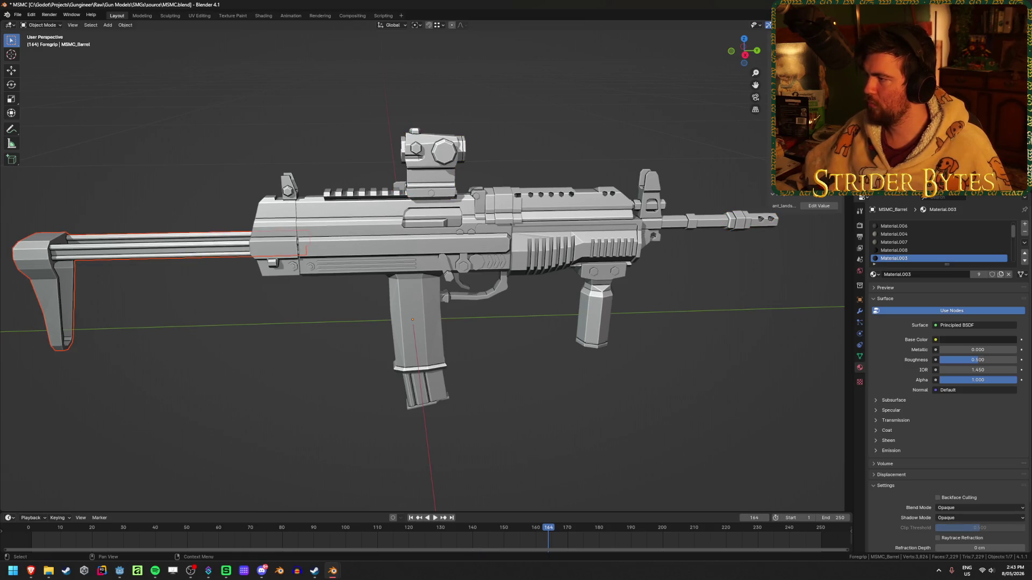
{"action": "key", "text": "Down"}
{"action": "key", "text": "Down"}
{"action": "left_click", "coordinate": [418, 269]}
{"action": "left_click", "coordinate": [418, 269], "text": "shift"}
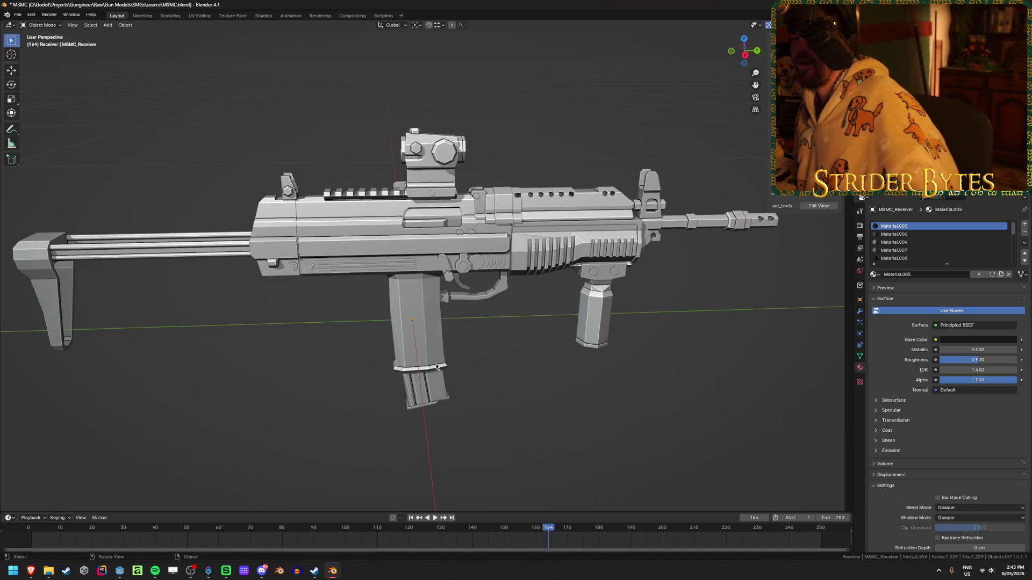
{"action": "left_click", "coordinate": [276, 264]}
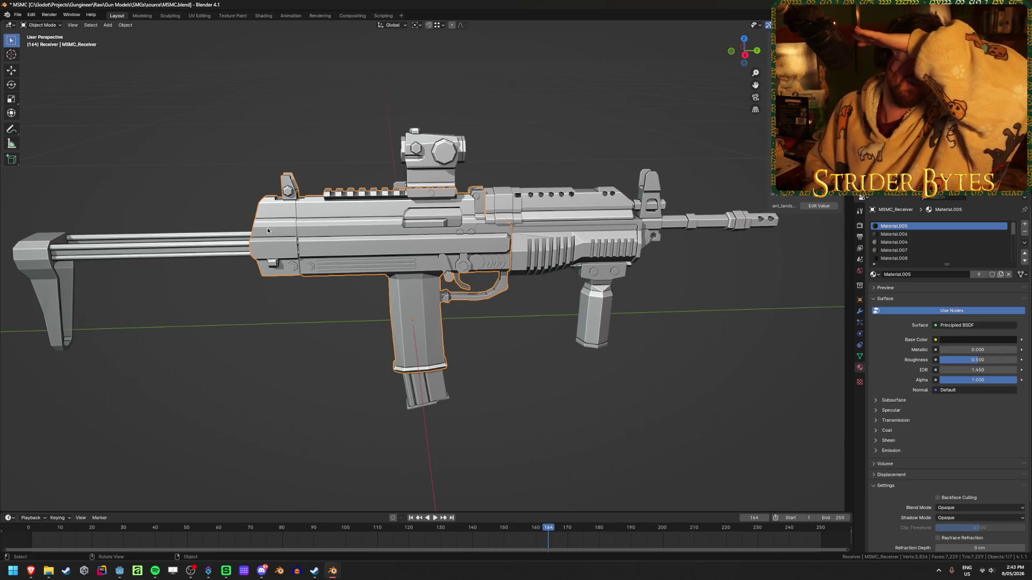
{"action": "left_click", "coordinate": [218, 251]}
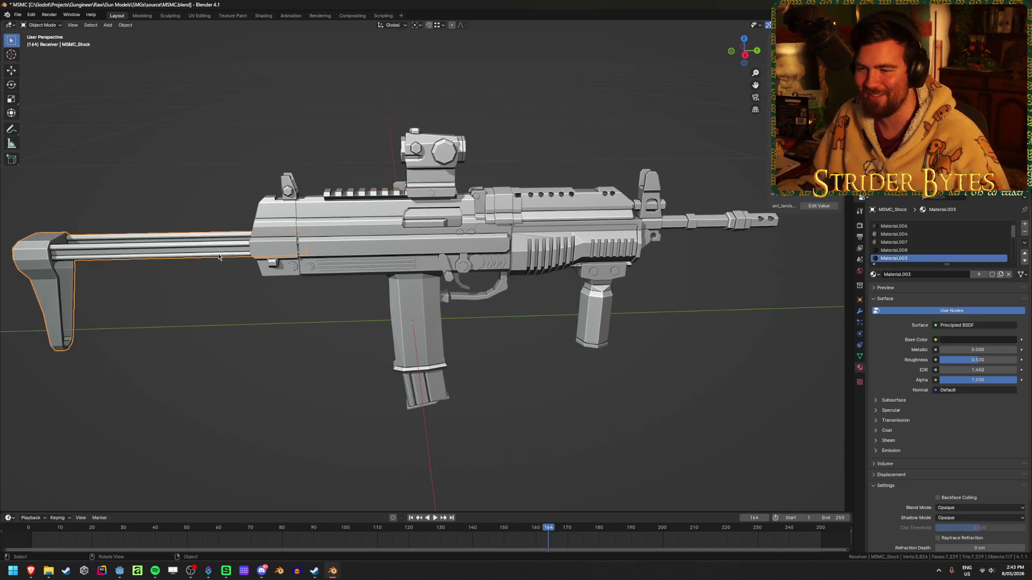
- Snap the 3D cursor to two vertices on the stock's top edge at the joint
{"action": "scroll", "coordinate": [431, 231], "scroll_direction": "up", "scroll_amount": 5}
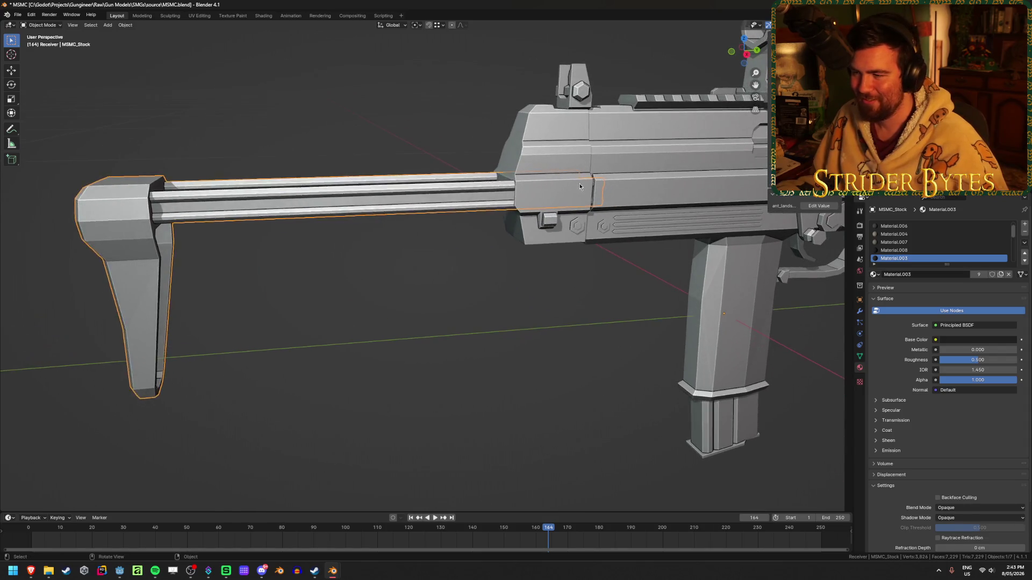
{"action": "key", "text": "Tab"}
{"action": "scroll", "coordinate": [579, 184], "scroll_direction": "up", "scroll_amount": 2}
{"action": "key", "text": "shift+z"}
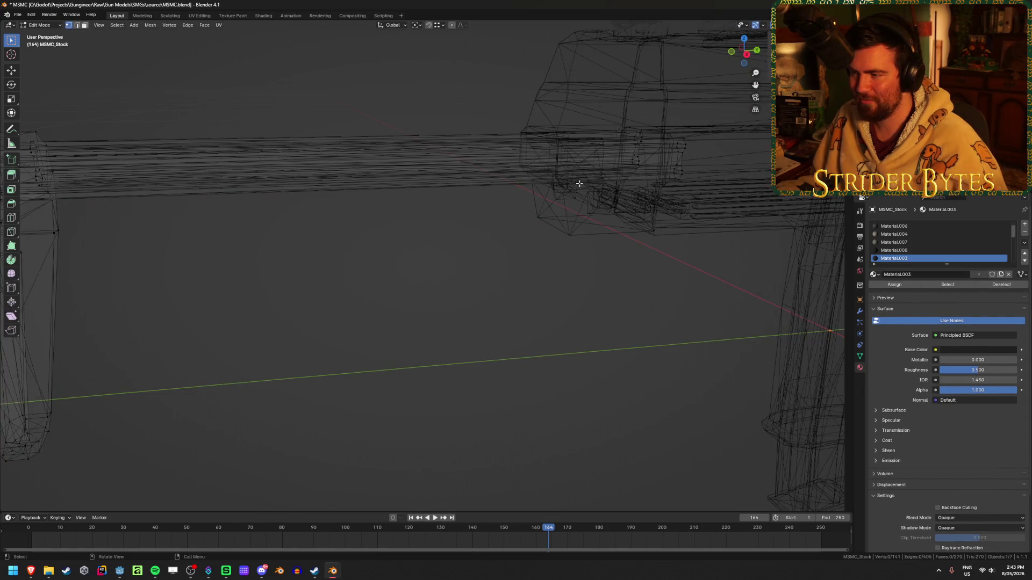
{"action": "mouse_move", "coordinate": [579, 184]}
{"action": "middle_mouse_down"}
{"action": "mouse_move", "coordinate": [702, 194]}
{"action": "mouse_move", "coordinate": [592, 203]}
{"action": "middle_mouse_up"}
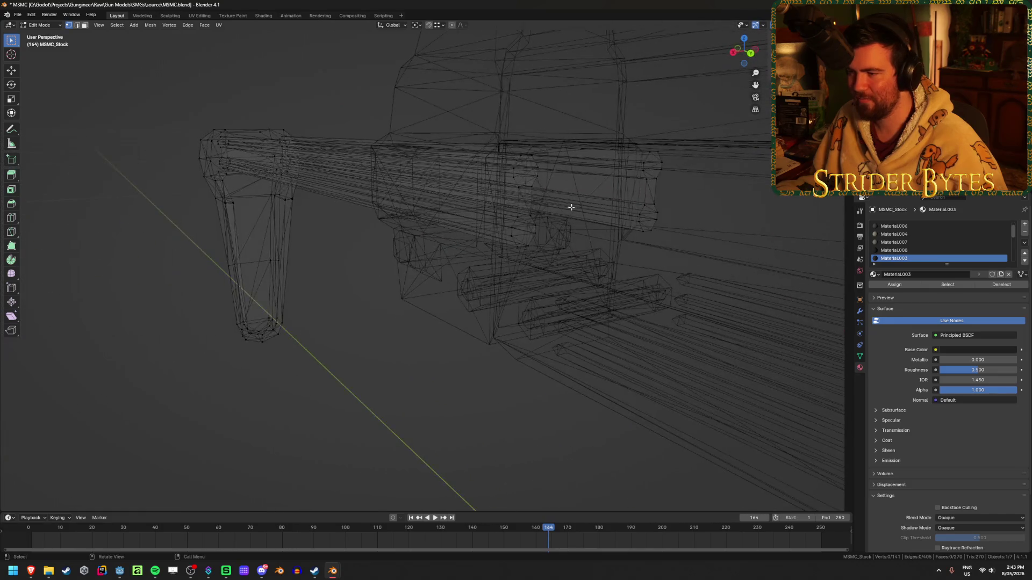
{"action": "left_click", "coordinate": [531, 187]}
{"action": "left_click", "coordinate": [645, 205], "text": "shift"}
{"action": "key", "text": "shift+s"}
{"action": "left_click", "coordinate": [675, 247]}
- Add a Plain Axes empty at the 3D cursor by the stock joint
{"action": "key", "text": "Tab"}
{"action": "middle_click_drag", "start_coordinate": [498, 292], "coordinate": [518, 291]}
{"action": "key", "text": "shift+a"}
{"action": "mouse_move", "coordinate": [495, 382]}
{"action": "left_click", "coordinate": [556, 380]}
{"action": "middle_click_drag", "start_coordinate": [576, 387], "coordinate": [468, 350]}
{"action": "key", "text": "shift+z"}
{"action": "scroll", "coordinate": [467, 350], "scroll_direction": "up", "scroll_amount": 3}
{"action": "scroll", "coordinate": [345, 299], "scroll_direction": "up", "scroll_amount": 2}
{"action": "middle_click_drag", "start_coordinate": [344, 299], "coordinate": [348, 299]}
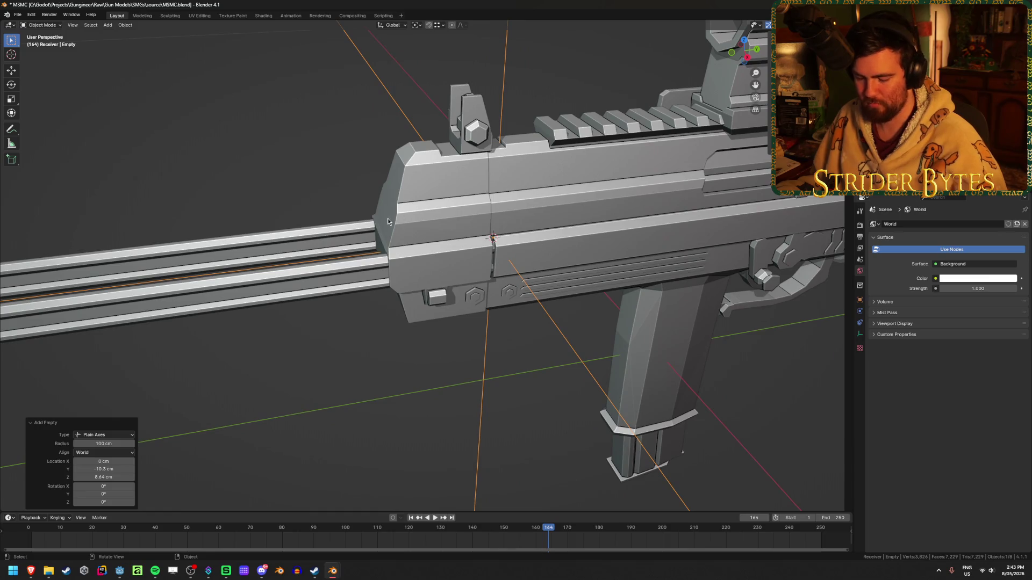
{"action": "key", "text": "Delete"}
{"action": "key", "text": "ctrl+z"}
- Move the empty -5.1411 cm along Y, then bring up the stock's Set Origin options
{"action": "key", "text": "g"}
{"action": "key", "text": "y"}
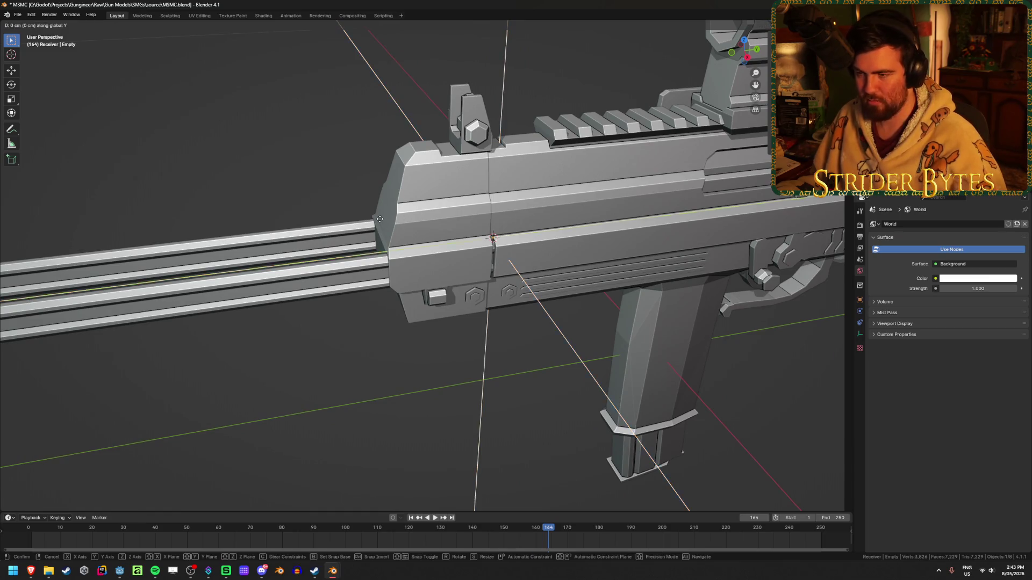
{"action": "left_click", "coordinate": [373, 221]}
{"action": "mouse_move", "coordinate": [373, 222]}
{"action": "middle_mouse_down"}
{"action": "mouse_move", "coordinate": [388, 244]}
{"action": "mouse_move", "coordinate": [608, 317]}
{"action": "mouse_move", "coordinate": [569, 311]}
{"action": "middle_mouse_up"}
{"action": "key", "text": "shift+z"}
{"action": "key", "text": "shift+z"}
{"action": "scroll", "coordinate": [570, 311], "scroll_direction": "up", "scroll_amount": 3}
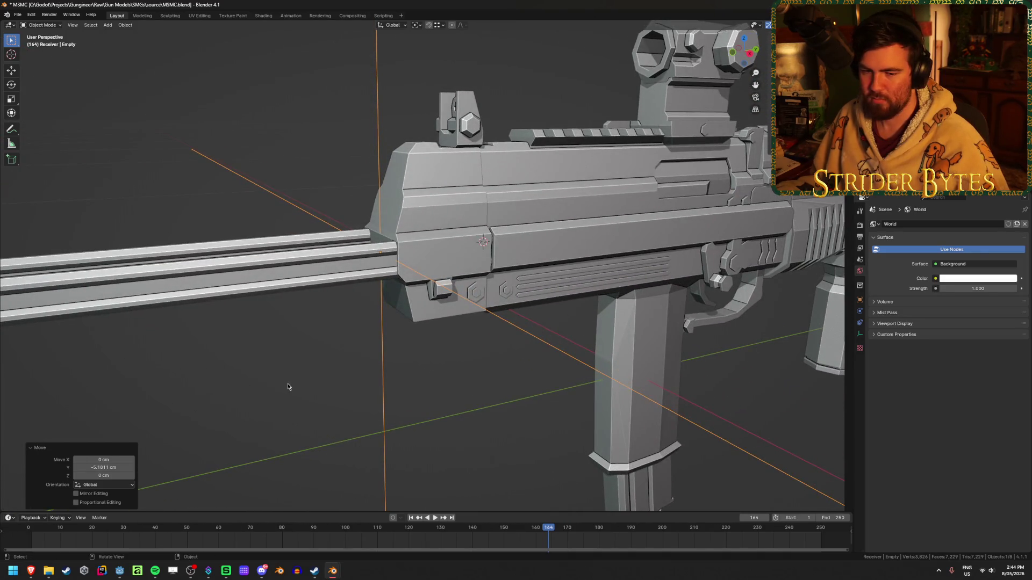
{"action": "scroll", "coordinate": [318, 275], "scroll_direction": "down", "scroll_amount": 2}
{"action": "left_click", "coordinate": [318, 276]}
{"action": "scroll", "coordinate": [319, 275], "scroll_direction": "down", "scroll_amount": 3}
{"action": "right_click", "coordinate": [360, 349]}
{"action": "mouse_move", "coordinate": [360, 349]}
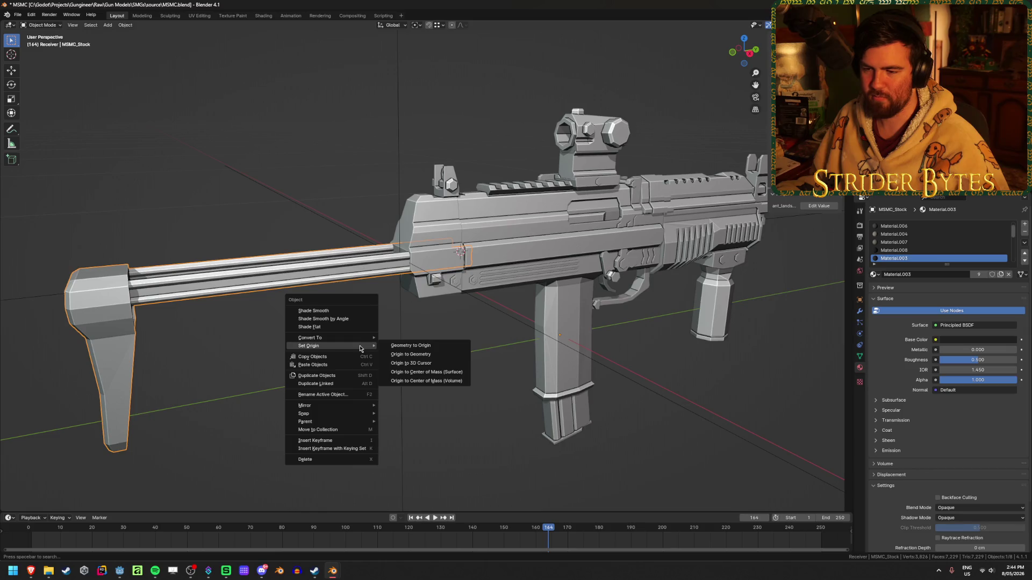
- Set the stock's origin to the 3D cursor snapped onto the joint empty
{"action": "left_click", "coordinate": [424, 366]}
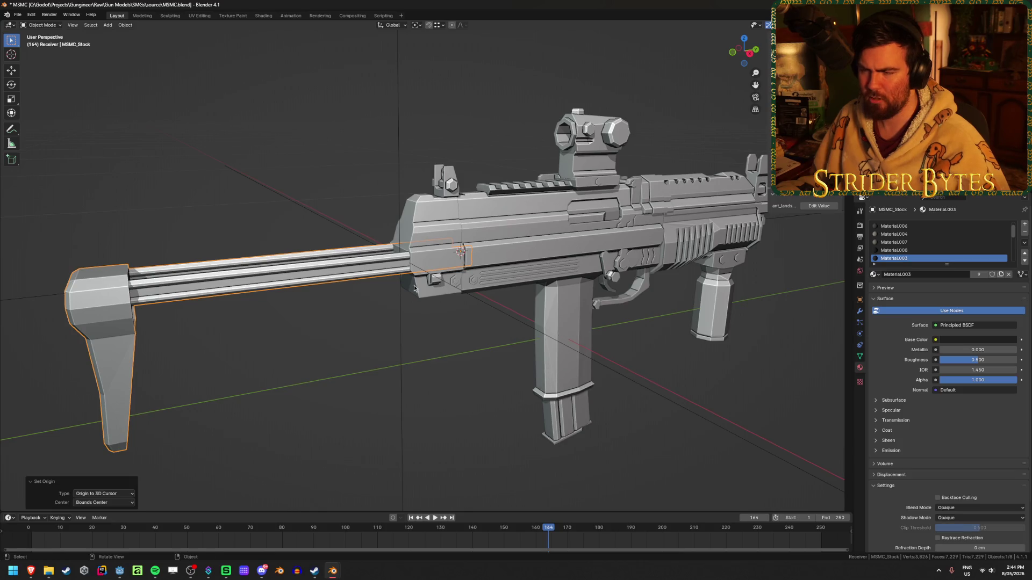
{"action": "left_click", "coordinate": [398, 192]}
{"action": "key", "text": "shift+s"}
{"action": "left_click", "coordinate": [395, 234]}
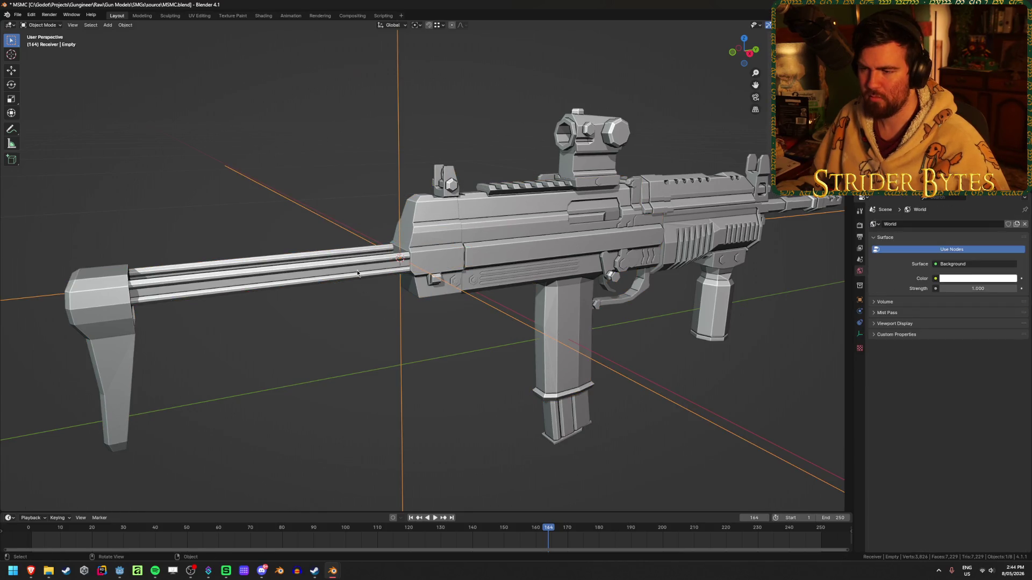
{"action": "left_click", "coordinate": [381, 269]}
{"action": "right_click", "coordinate": [385, 316]}
{"action": "mouse_move", "coordinate": [385, 316]}
{"action": "left_click", "coordinate": [436, 330]}
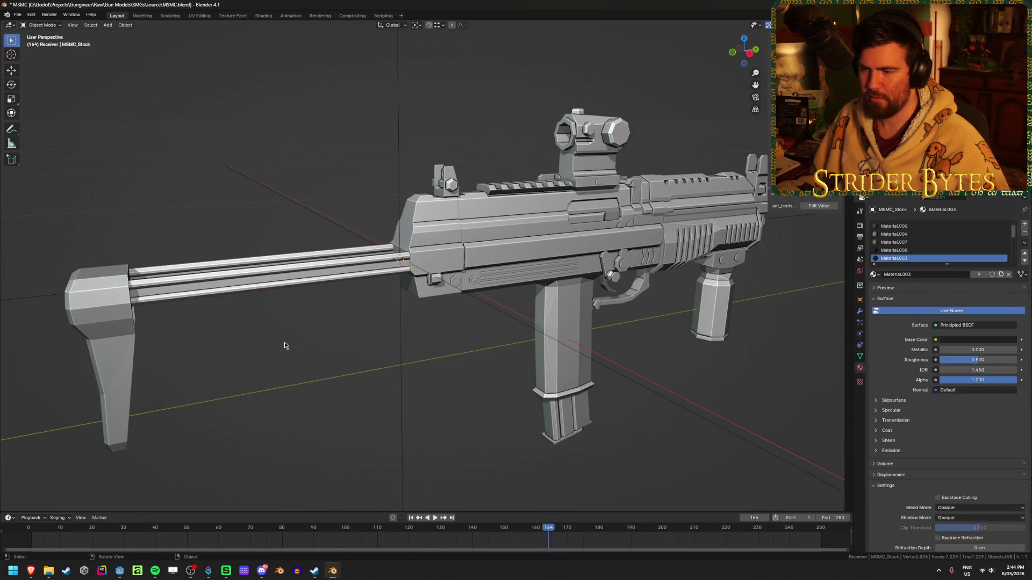
{"action": "middle_click_drag", "start_coordinate": [287, 345], "coordinate": [387, 178]}
- Shrink the joint empty to 0.135 and apply its scale
{"action": "left_click", "coordinate": [388, 237]}
{"action": "mouse_move", "coordinate": [388, 237]}
{"action": "middle_mouse_down"}
{"action": "mouse_move", "coordinate": [417, 317]}
{"action": "mouse_move", "coordinate": [562, 318]}
{"action": "mouse_move", "coordinate": [566, 285]}
{"action": "middle_mouse_up"}
{"action": "key", "text": "s"}
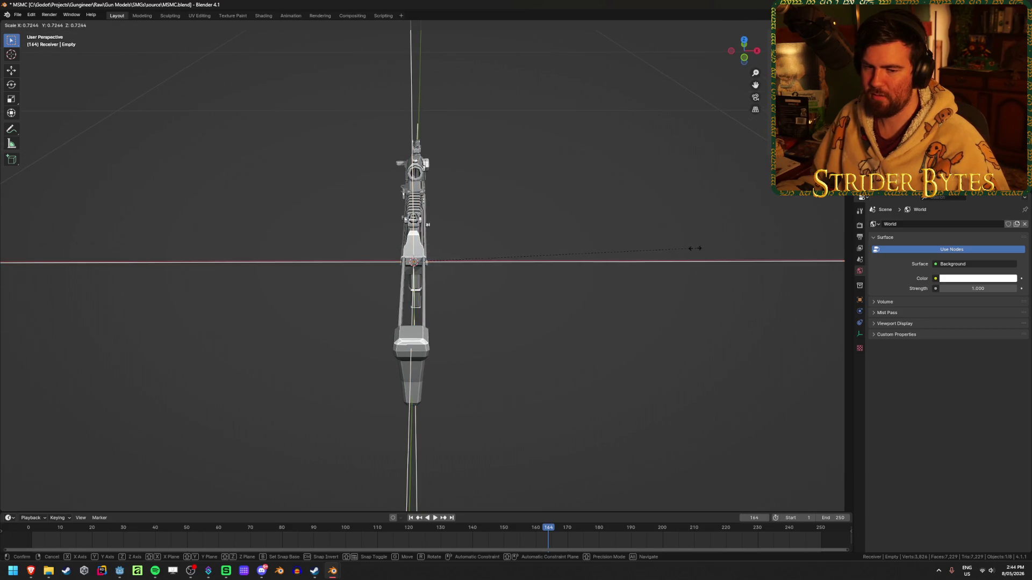
{"action": "left_click", "coordinate": [466, 264]}
{"action": "key", "text": "ctrl+a"}
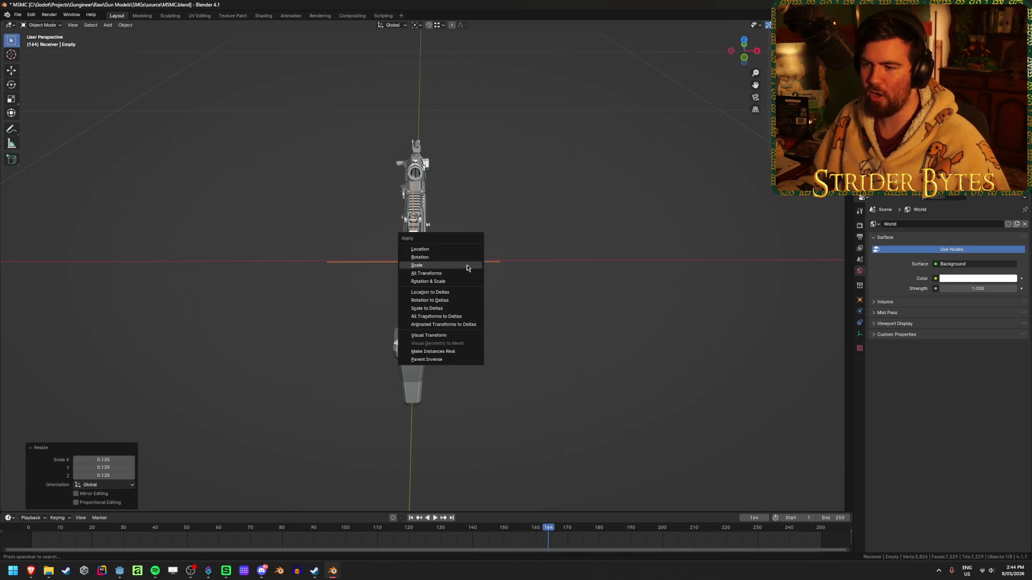
{"action": "left_click", "coordinate": [468, 266]}
{"action": "middle_click_drag", "start_coordinate": [598, 307], "coordinate": [542, 302]}
{"action": "scroll", "coordinate": [542, 302], "scroll_direction": "up", "scroll_amount": 2}
- Rename the empty to StockAttach and save MSMC.blend
{"action": "key", "text": "F2"}
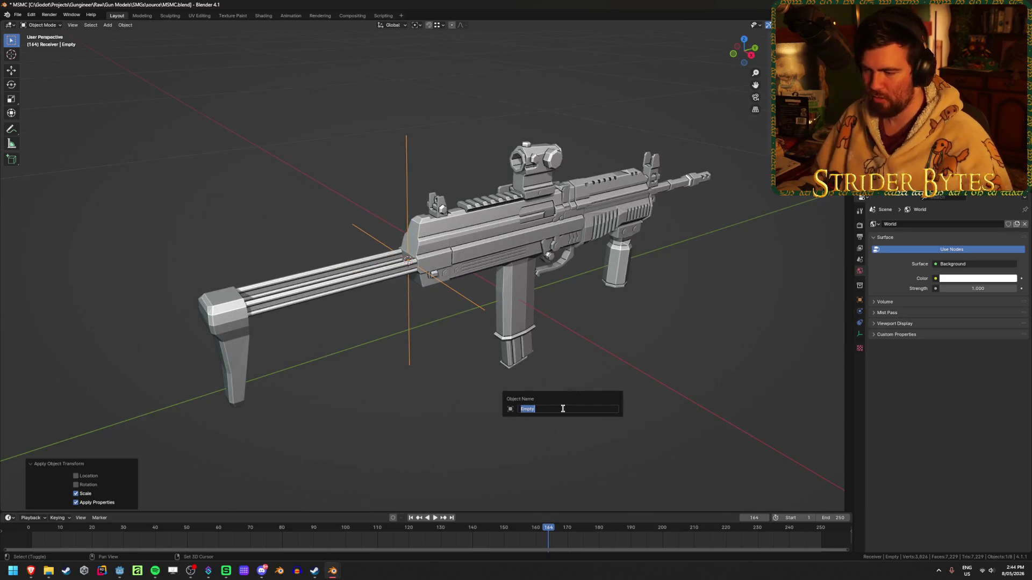
{"action": "type", "text": "StockAttach"}
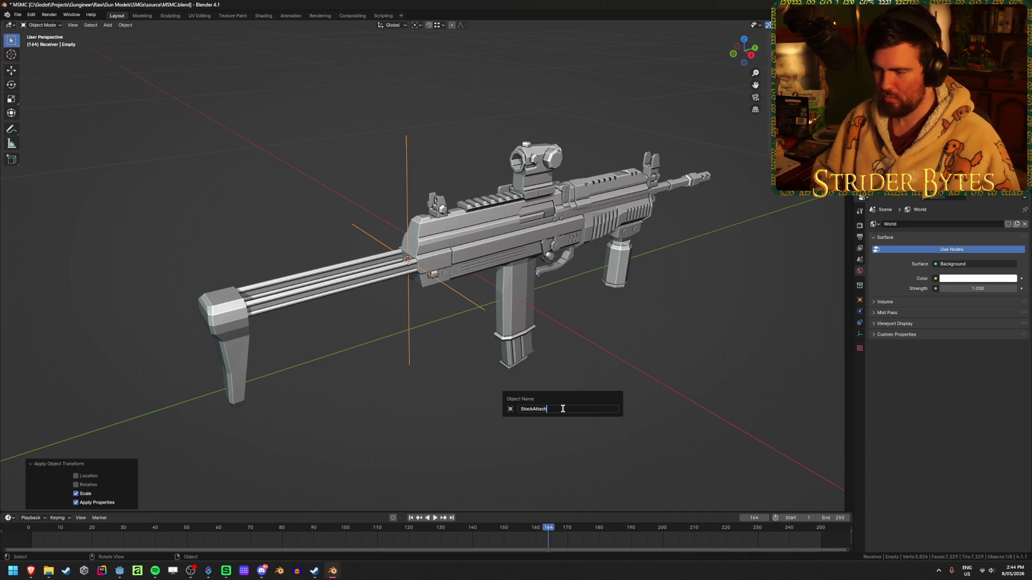
{"action": "key", "text": "Return"}
{"action": "key", "text": "ctrl+s"}
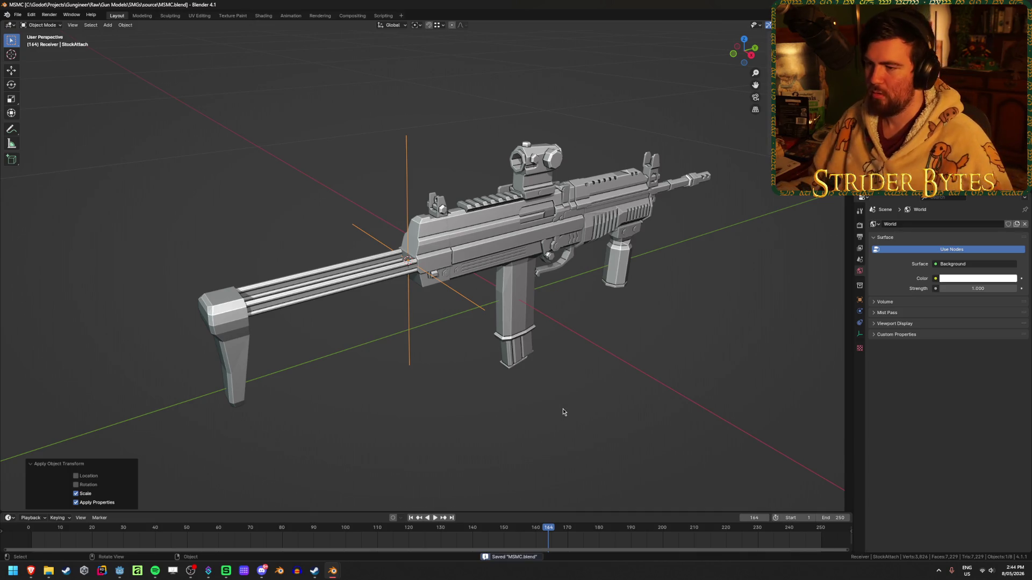
{"action": "scroll", "coordinate": [561, 370], "scroll_direction": "up", "scroll_amount": 3}
- Orbit around the gun and select the red-dot sight
{"action": "middle_click_drag", "start_coordinate": [601, 367], "coordinate": [475, 373]}
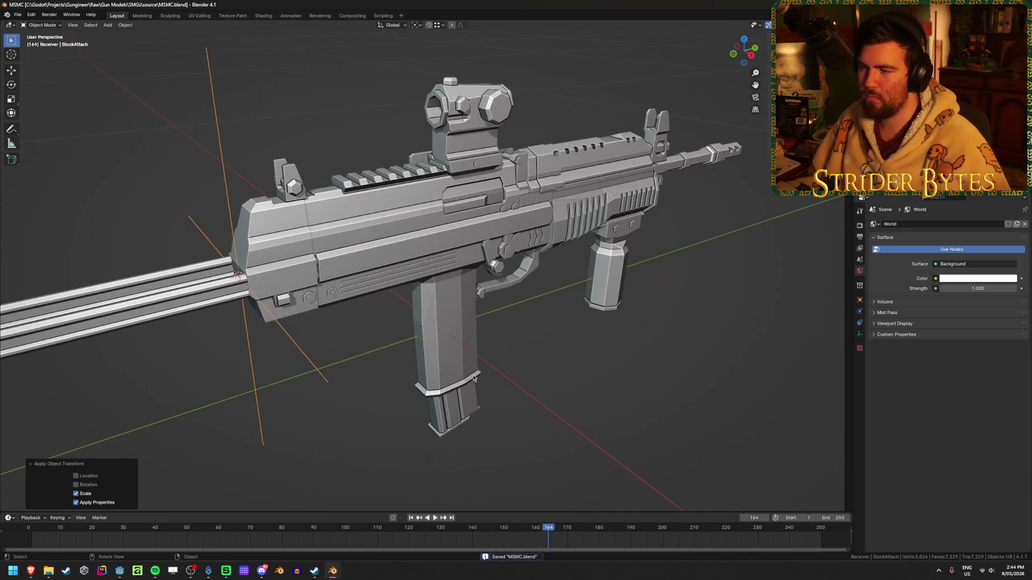
{"action": "left_click", "coordinate": [450, 131]}
{"action": "mouse_move", "coordinate": [284, 233]}
{"action": "middle_mouse_down"}
{"action": "mouse_move", "coordinate": [345, 249]}
{"action": "mouse_move", "coordinate": [435, 241]}
{"action": "mouse_move", "coordinate": [443, 317]}
{"action": "mouse_move", "coordinate": [547, 299]}
{"action": "middle_mouse_up"}
{"action": "left_click", "coordinate": [443, 318]}
{"action": "scroll", "coordinate": [547, 300], "scroll_direction": "down", "scroll_amount": 5}
{"action": "left_click", "coordinate": [481, 176]}
{"action": "mouse_move", "coordinate": [481, 176]}
{"action": "middle_mouse_down"}
{"action": "mouse_move", "coordinate": [484, 215]}
{"action": "mouse_move", "coordinate": [516, 223]}
{"action": "middle_mouse_up"}
- Inspect the sight's mesh from below, reveal hidden receiver parts and select the whole sight mesh
{"action": "key", "text": "Tab"}
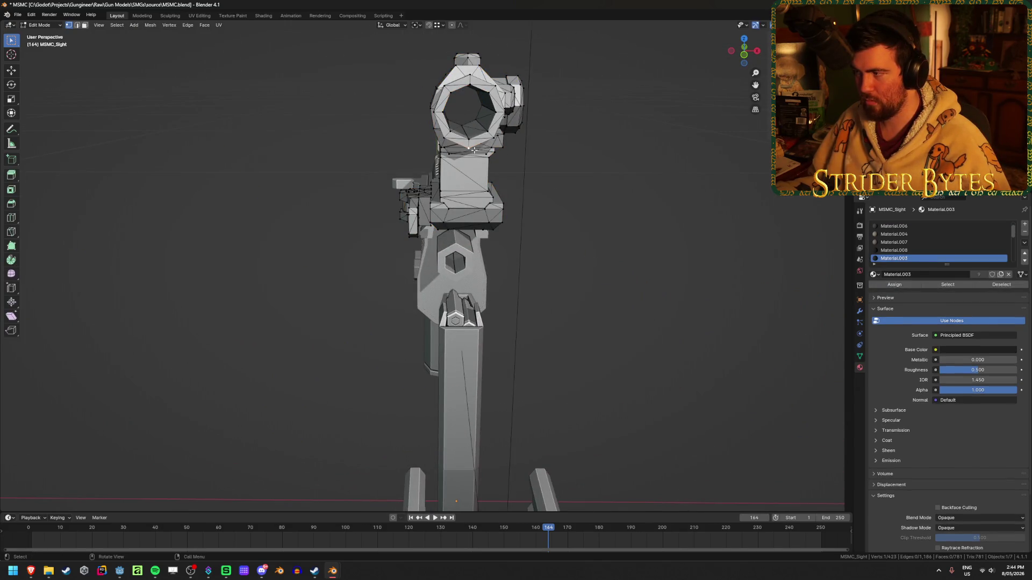
{"action": "mouse_move", "coordinate": [575, 233]}
{"action": "middle_mouse_down"}
{"action": "mouse_move", "coordinate": [575, 294]}
{"action": "mouse_move", "coordinate": [528, 296]}
{"action": "mouse_move", "coordinate": [533, 263]}
{"action": "mouse_move", "coordinate": [536, 308]}
{"action": "mouse_move", "coordinate": [521, 224]}
{"action": "mouse_move", "coordinate": [516, 368]}
{"action": "mouse_move", "coordinate": [518, 338]}
{"action": "mouse_move", "coordinate": [518, 353]}
{"action": "middle_mouse_up"}
{"action": "key", "text": "Tab"}
{"action": "key", "text": "alt+h"}
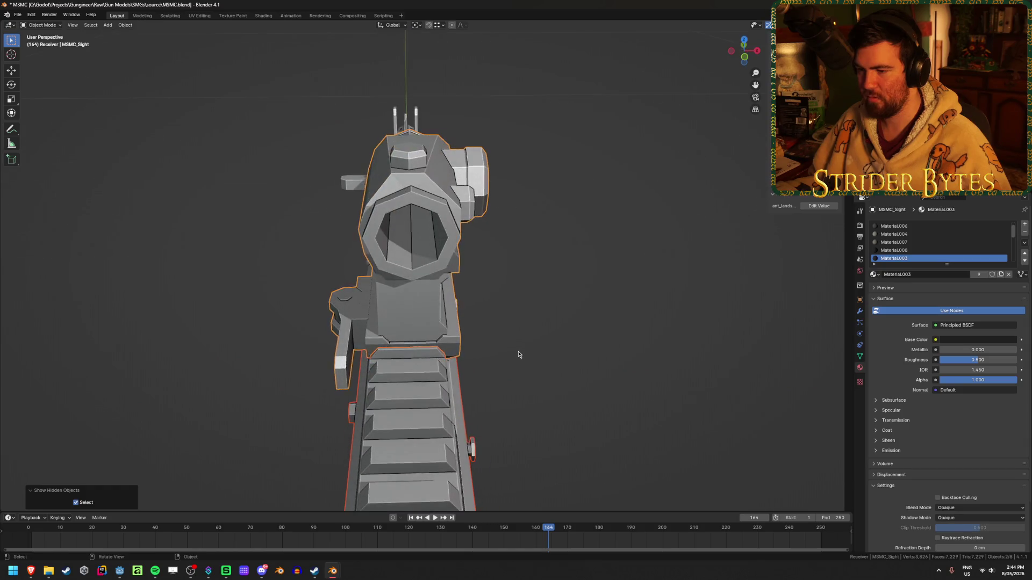
{"action": "key", "text": "Tab"}
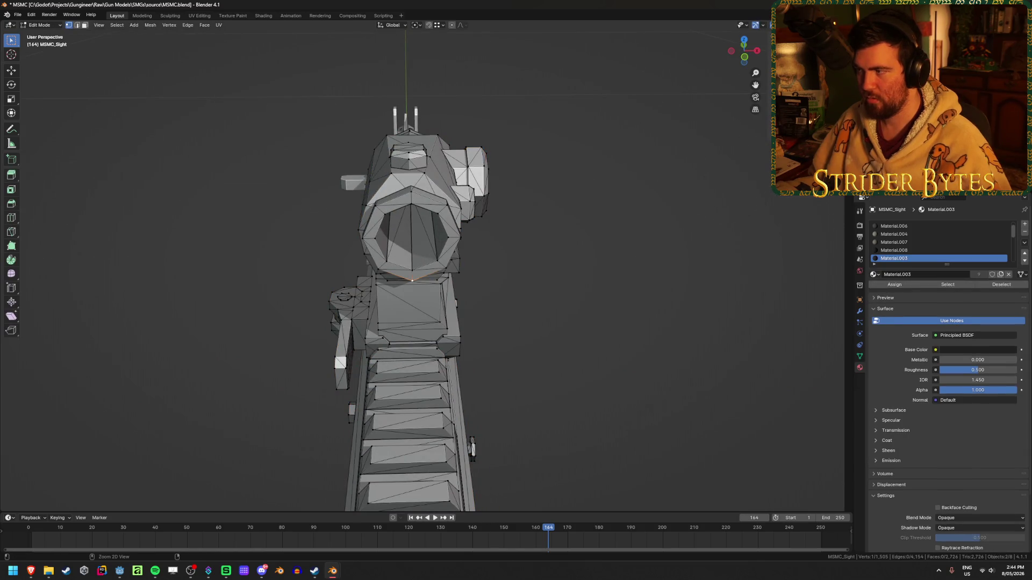
{"action": "key", "text": "a"}
{"action": "key", "text": "Tab"}
{"action": "key", "text": "KP_Divide"}
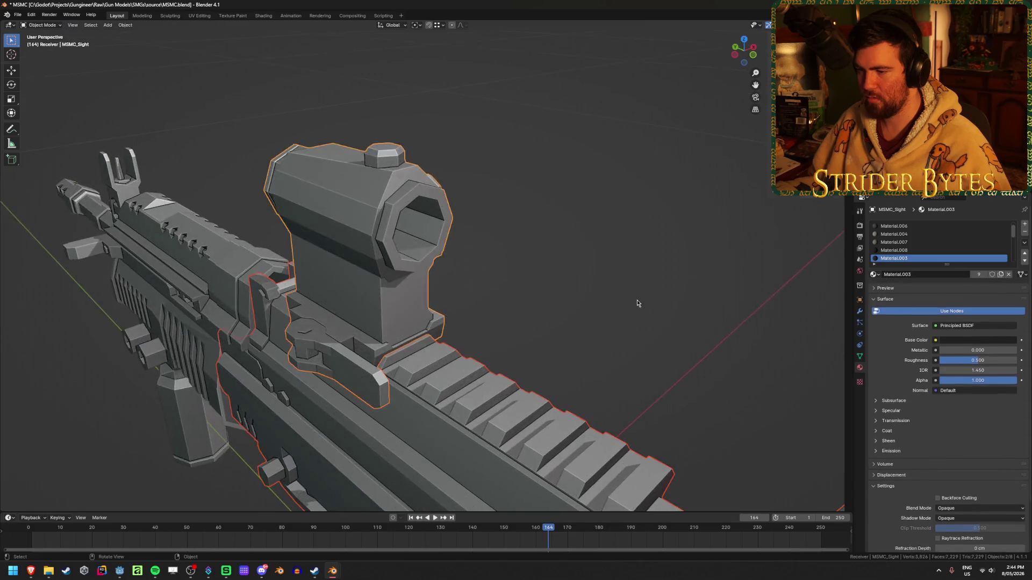
{"action": "key", "text": "KP_Divide"}
- Select a receiver rail edge, then reselect the sight and check it in isolated view
{"action": "key", "text": "Tab"}
{"action": "key", "text": "Tab"}
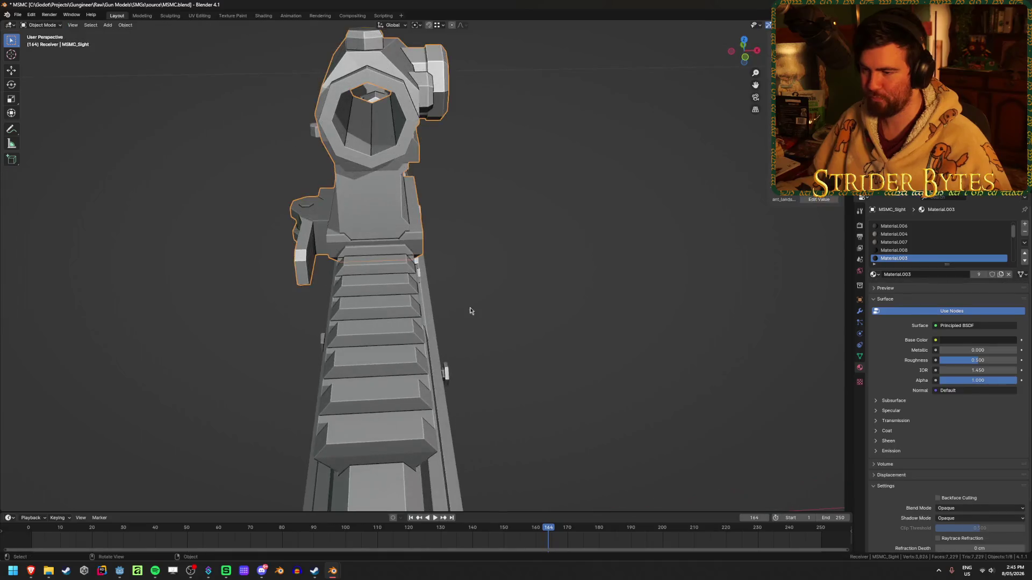
{"action": "left_click", "coordinate": [444, 370]}
{"action": "key", "text": "Tab"}
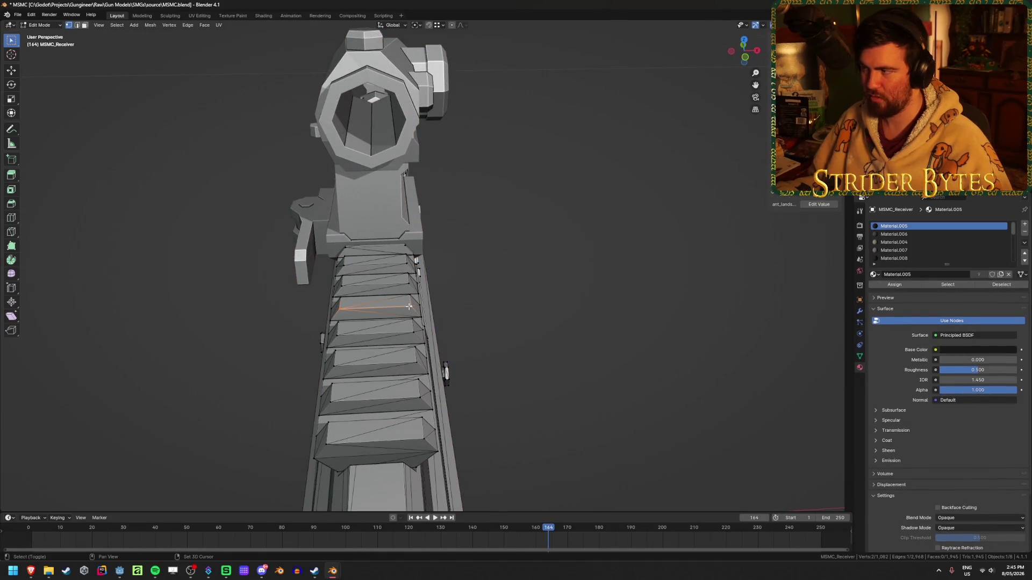
{"action": "key", "text": "Tab"}
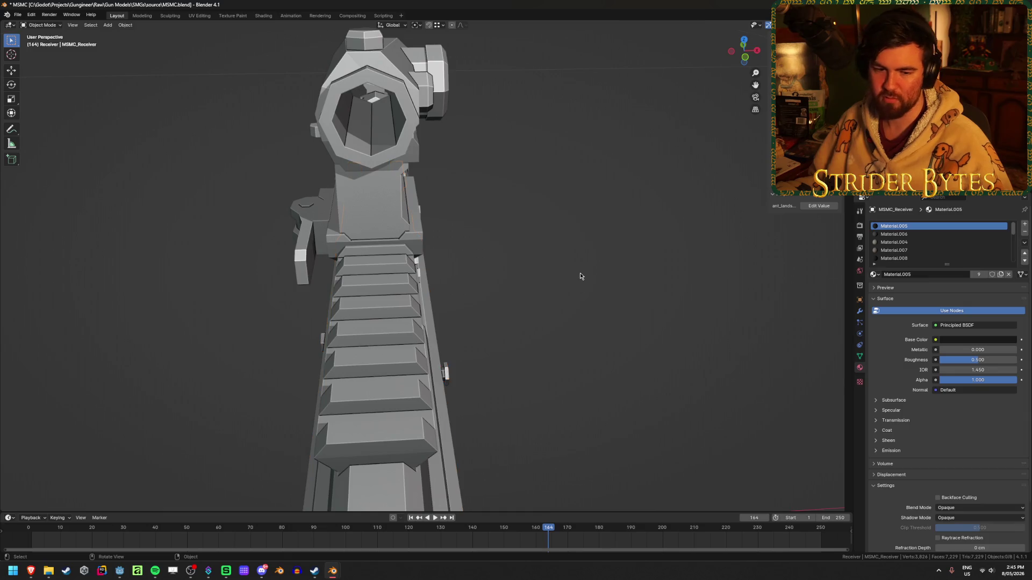
{"action": "left_click", "coordinate": [445, 369]}
{"action": "key", "text": "KP_Divide"}
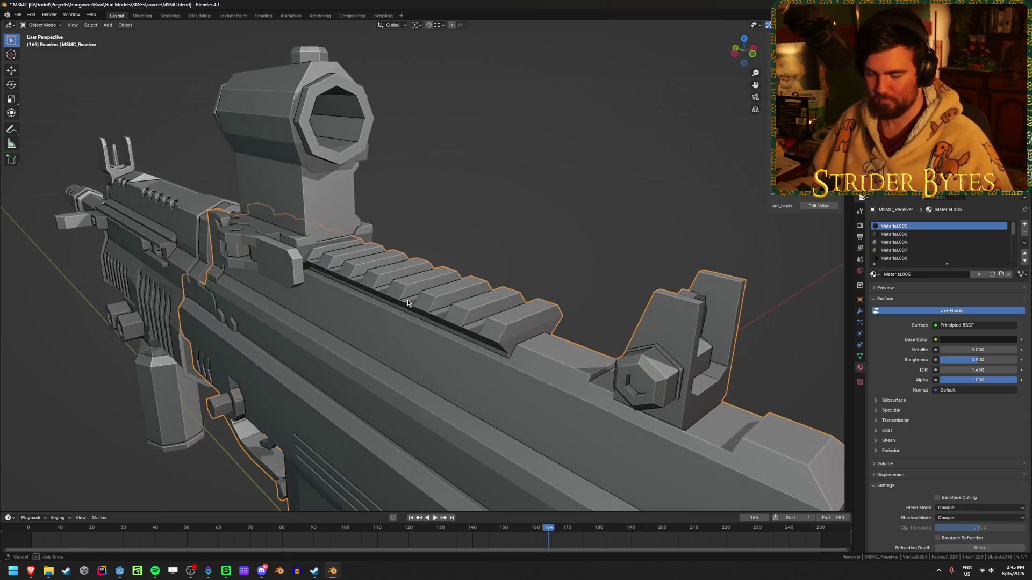
{"action": "left_click", "coordinate": [332, 218]}
{"action": "middle_click_drag", "start_coordinate": [331, 218], "coordinate": [433, 241]}
{"action": "key", "text": "KP_Divide"}
- Hide the receiver and reselect the sight's mesh
{"action": "left_click", "coordinate": [488, 199]}
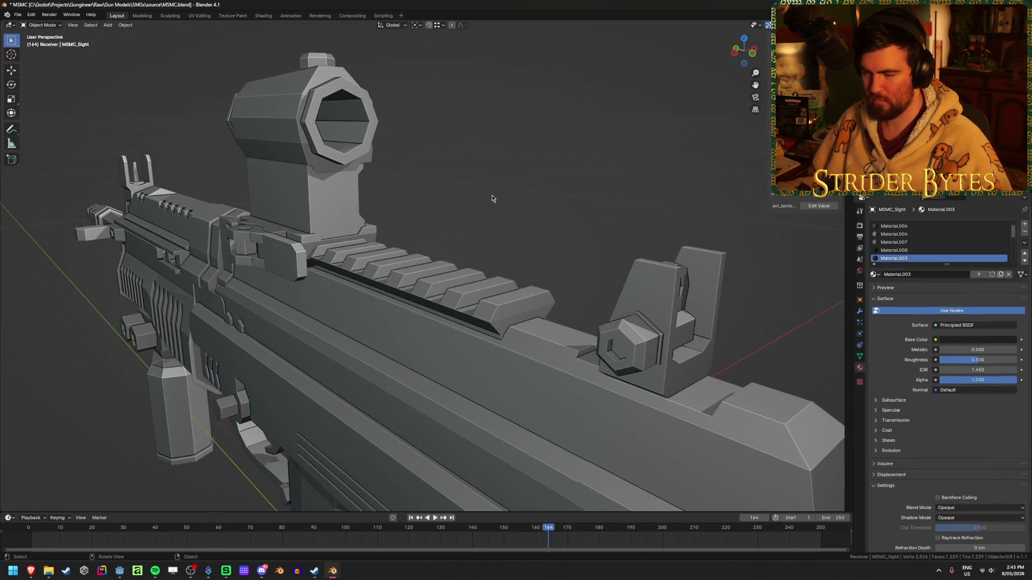
{"action": "mouse_move", "coordinate": [492, 198]}
{"action": "middle_mouse_down"}
{"action": "mouse_move", "coordinate": [492, 188]}
{"action": "mouse_move", "coordinate": [472, 201]}
{"action": "middle_mouse_up"}
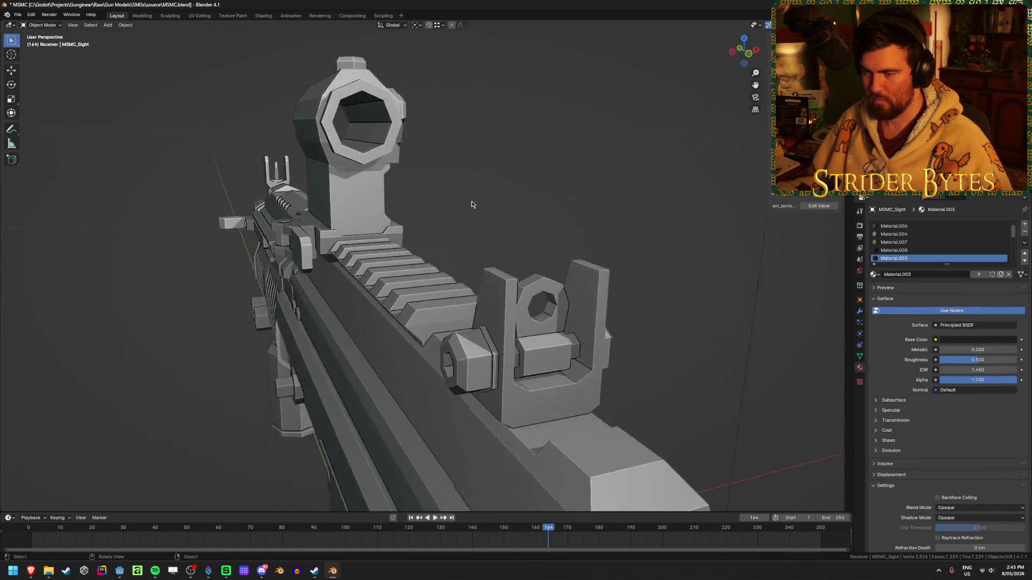
{"action": "left_click", "coordinate": [404, 288]}
{"action": "key", "text": "h"}
{"action": "left_click", "coordinate": [344, 251]}
{"action": "key", "text": "Tab"}
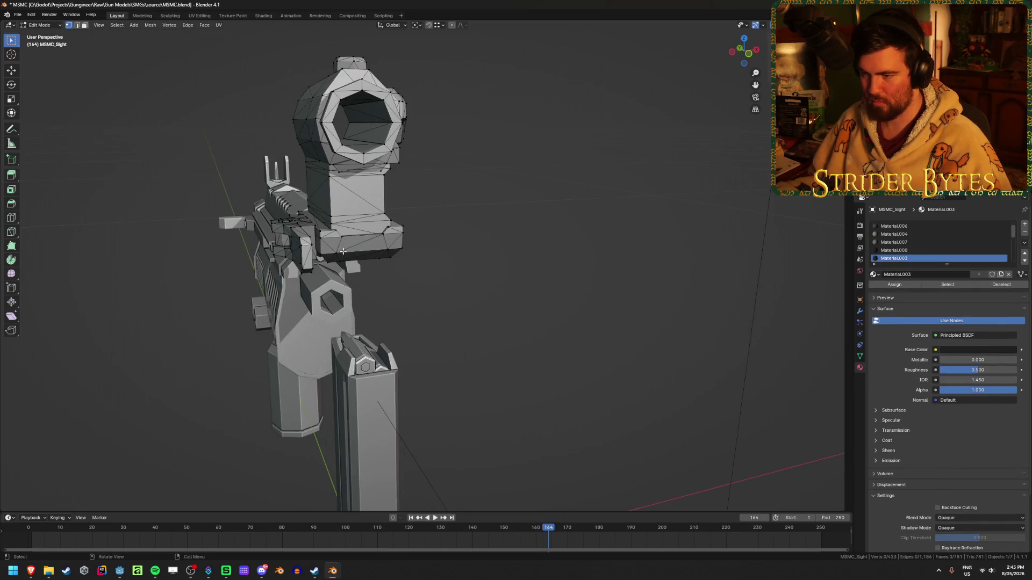
{"action": "key", "text": "ctrl+Tab"}
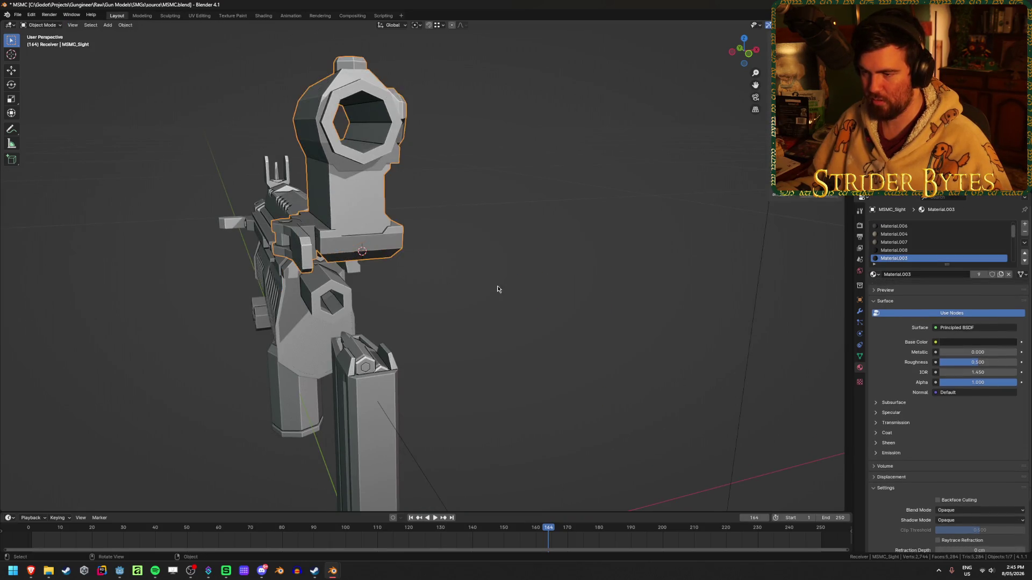
- Set the sight's origin to the 3D cursor and bring the receiver back into view
{"action": "right_click", "coordinate": [500, 251]}
{"action": "mouse_move", "coordinate": [530, 253]}
{"action": "left_click", "coordinate": [592, 270]}
{"action": "key", "text": "alt+h"}
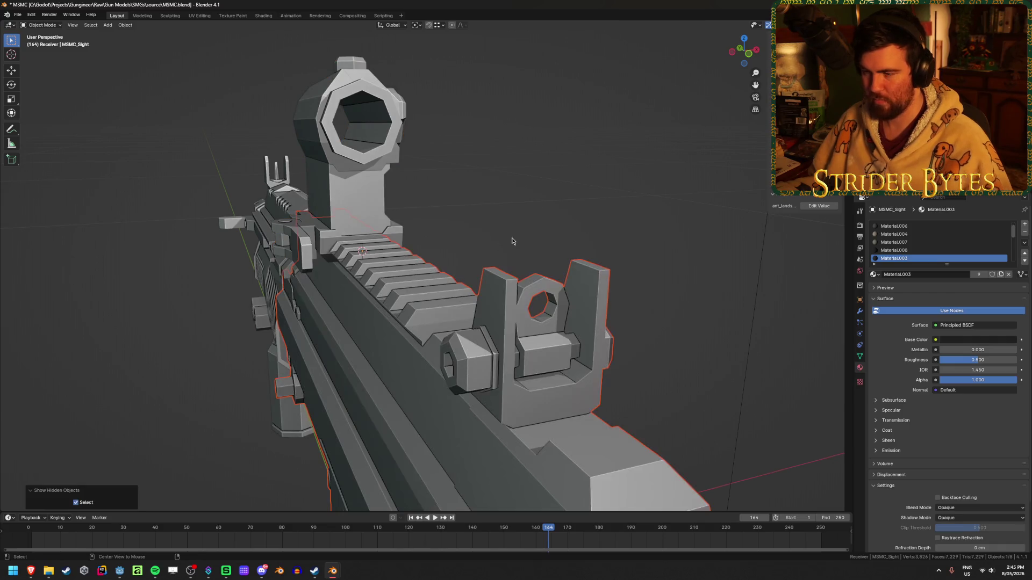
{"action": "left_click", "coordinate": [418, 303]}
{"action": "mouse_move", "coordinate": [418, 303]}
{"action": "middle_mouse_down"}
{"action": "mouse_move", "coordinate": [507, 260]}
{"action": "mouse_move", "coordinate": [543, 262]}
{"action": "mouse_move", "coordinate": [504, 287]}
{"action": "middle_mouse_up"}
{"action": "scroll", "coordinate": [507, 260], "scroll_direction": "down", "scroll_amount": 5}
- Add a Plain Axes empty at the cursor, shrink it to 0.122 and apply its scale
{"action": "key", "text": "shift+a"}
{"action": "mouse_move", "coordinate": [494, 231]}
{"action": "left_click", "coordinate": [537, 231]}
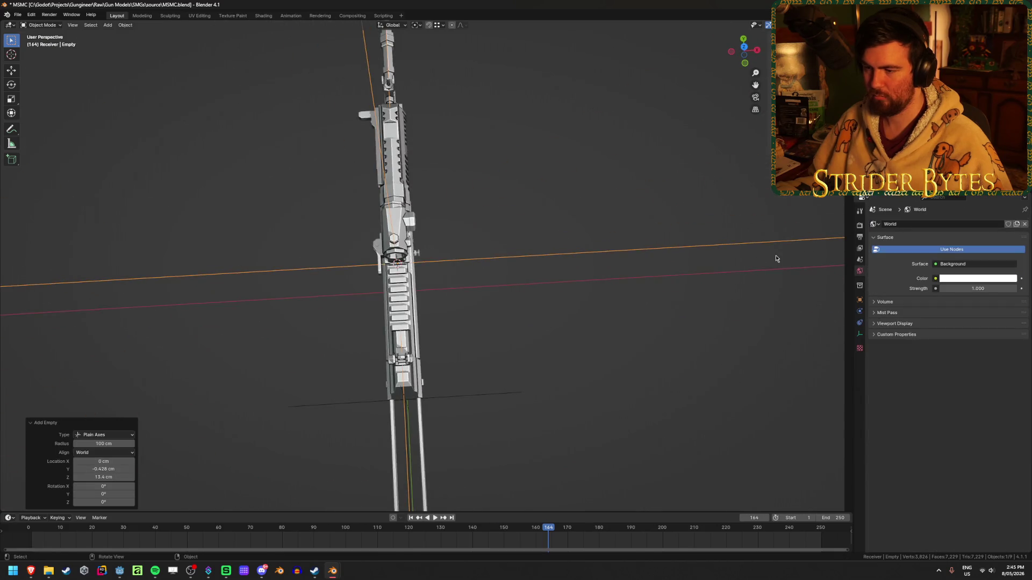
{"action": "key", "text": "s"}
{"action": "left_click", "coordinate": [444, 267]}
{"action": "key", "text": "ctrl+a"}
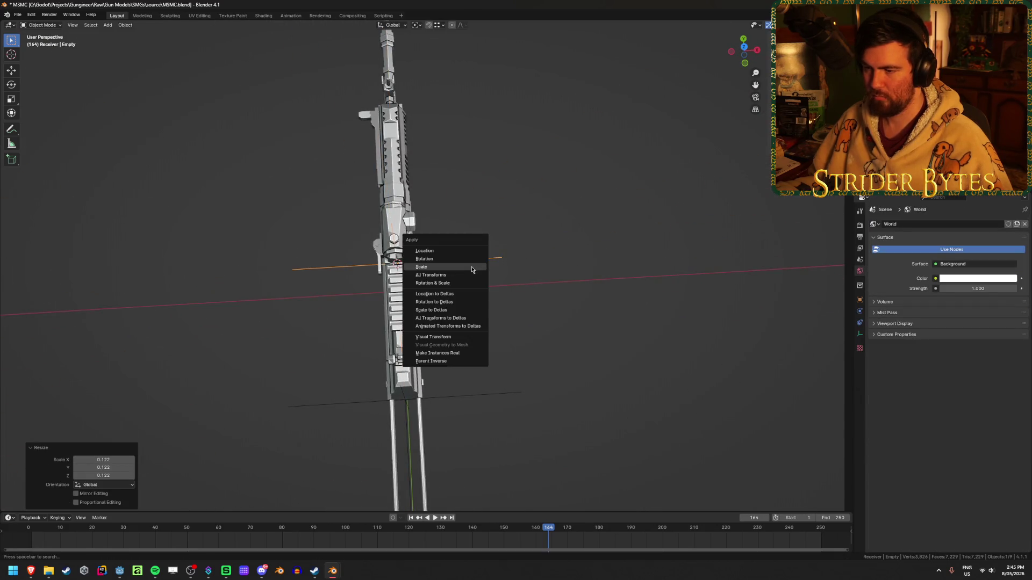
{"action": "left_click", "coordinate": [473, 269]}
- Rename the empty 'SightAttach' and save MSMC.blend
{"action": "middle_click_drag", "start_coordinate": [503, 285], "coordinate": [476, 246]}
{"action": "scroll", "coordinate": [476, 246], "scroll_direction": "up", "scroll_amount": 2}
{"action": "key", "text": "F2"}
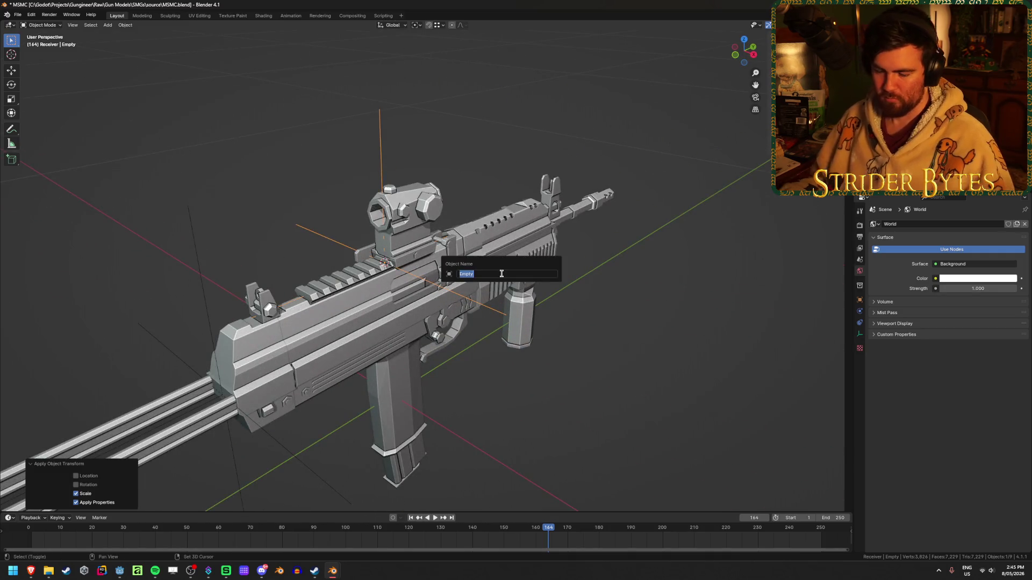
{"action": "type", "text": "SightAttach"}
{"action": "key", "text": "Return"}
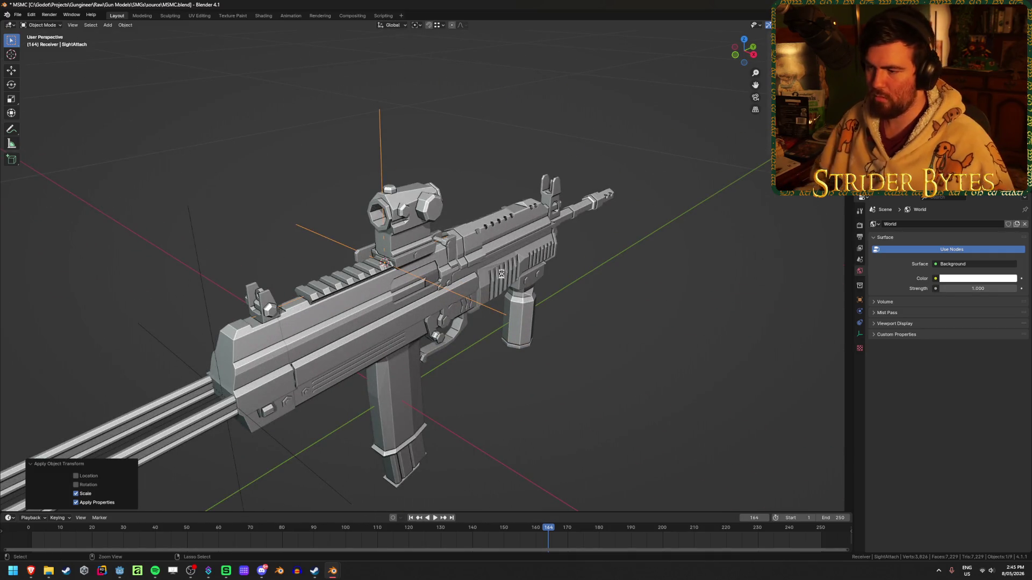
{"action": "key", "text": "ctrl+s"}
{"action": "mouse_move", "coordinate": [617, 341]}
{"action": "middle_mouse_down"}
{"action": "mouse_move", "coordinate": [380, 304]}
{"action": "mouse_move", "coordinate": [365, 333]}
{"action": "mouse_move", "coordinate": [337, 345]}
{"action": "middle_mouse_up"}
- Place the 3D cursor on the foregrip joint using see-through edit view
{"action": "scroll", "coordinate": [392, 329], "scroll_direction": "up", "scroll_amount": 3}
{"action": "left_click", "coordinate": [337, 345]}
{"action": "key", "text": "Tab"}
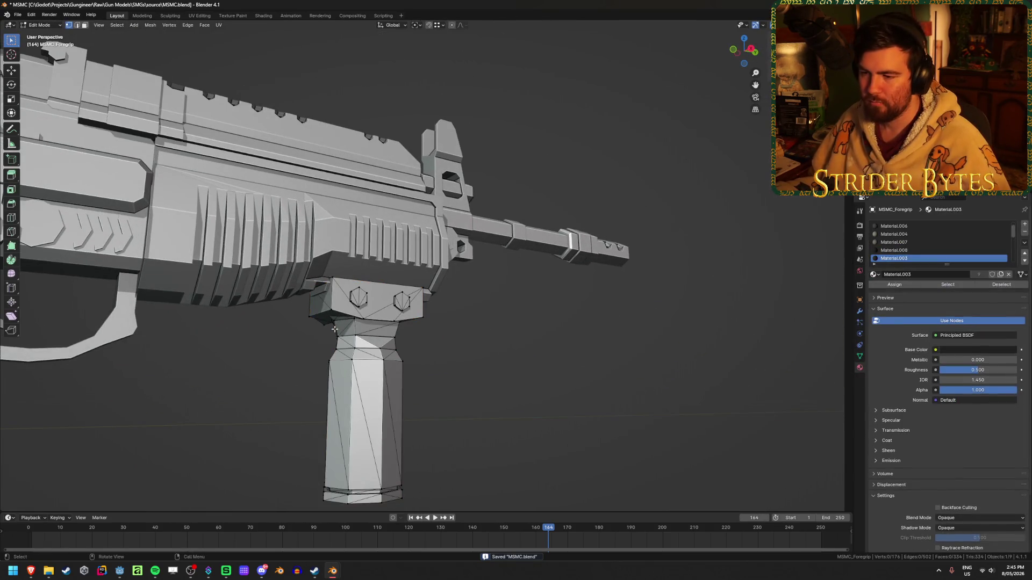
{"action": "key", "text": "shift+z"}
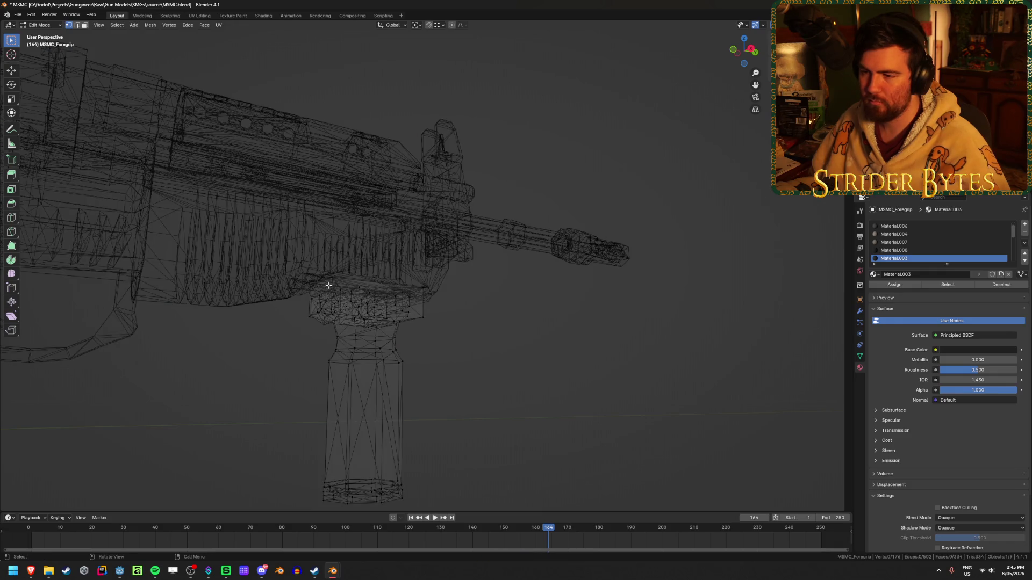
{"action": "middle_click_drag", "start_coordinate": [308, 286], "coordinate": [345, 272]}
{"action": "key", "text": "ctrl+Tab"}
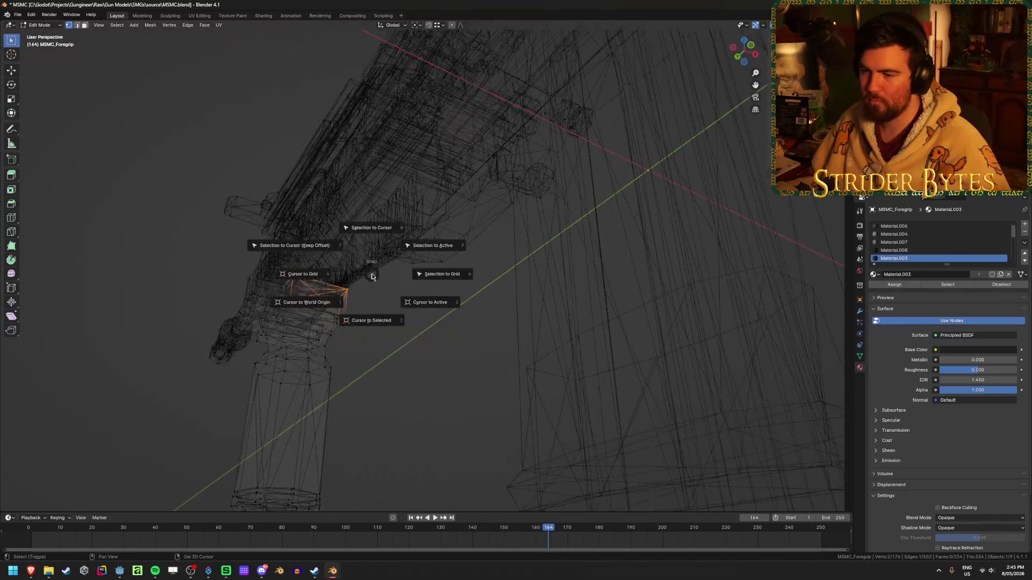
{"action": "left_click", "coordinate": [290, 272]}
{"action": "middle_click_drag", "start_coordinate": [473, 318], "coordinate": [398, 352]}
{"action": "key", "text": "shift+z"}
- Move the foregrip's origin to the 3D cursor and add a Plain Axes empty there
{"action": "right_click", "coordinate": [398, 352]}
{"action": "mouse_move", "coordinate": [401, 349]}
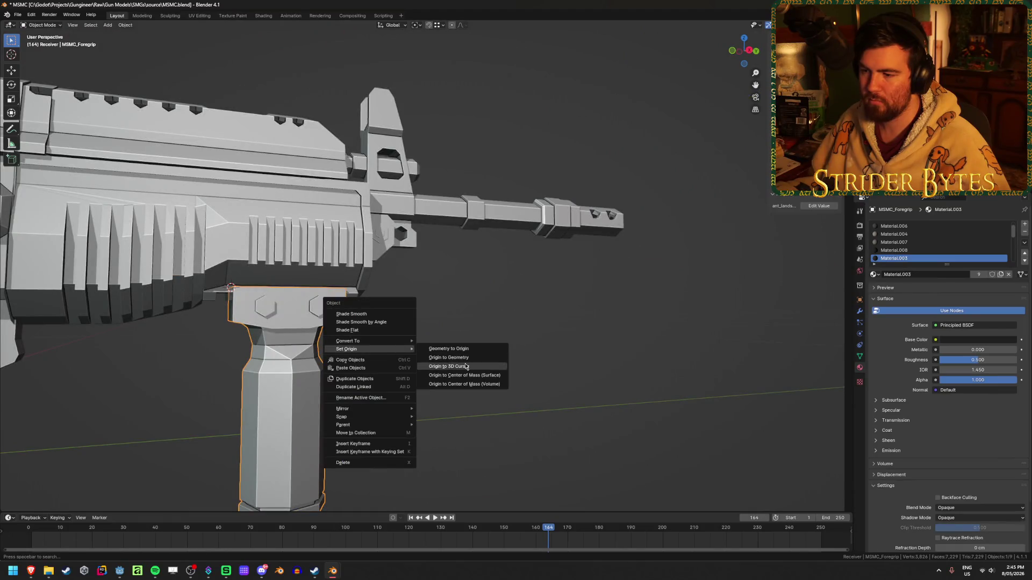
{"action": "left_click", "coordinate": [452, 366]}
{"action": "scroll", "coordinate": [476, 355], "scroll_direction": "down", "scroll_amount": 2}
{"action": "key", "text": "shift+a"}
{"action": "mouse_move", "coordinate": [476, 353]}
{"action": "left_click", "coordinate": [516, 353]}
{"action": "scroll", "coordinate": [433, 380], "scroll_direction": "down", "scroll_amount": 5}
{"action": "middle_click_drag", "start_coordinate": [433, 380], "coordinate": [632, 312]}
- Shrink the new empty to 0.168 and apply its scale
{"action": "key", "text": "s"}
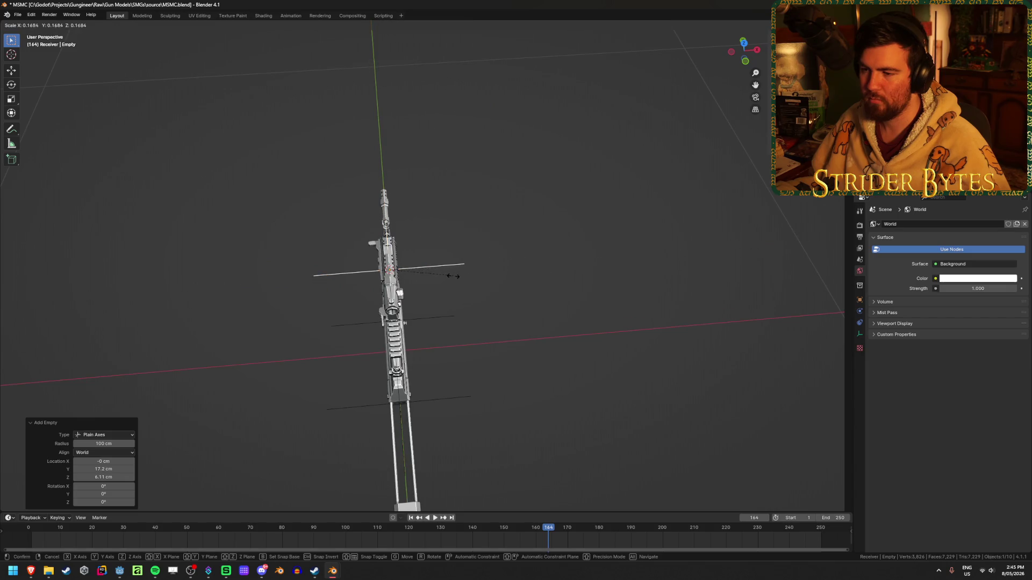
{"action": "left_click", "coordinate": [441, 277]}
{"action": "key", "text": "ctrl+a"}
{"action": "left_click", "coordinate": [445, 278]}
{"action": "mouse_move", "coordinate": [445, 277]}
{"action": "middle_mouse_down"}
{"action": "mouse_move", "coordinate": [511, 300]}
{"action": "mouse_move", "coordinate": [501, 324]}
{"action": "middle_mouse_up"}
{"action": "scroll", "coordinate": [501, 324], "scroll_direction": "up", "scroll_amount": 5}
- Rename the empty 'ForegripAttach' and save MSMC.blend
{"action": "key", "text": "F2"}
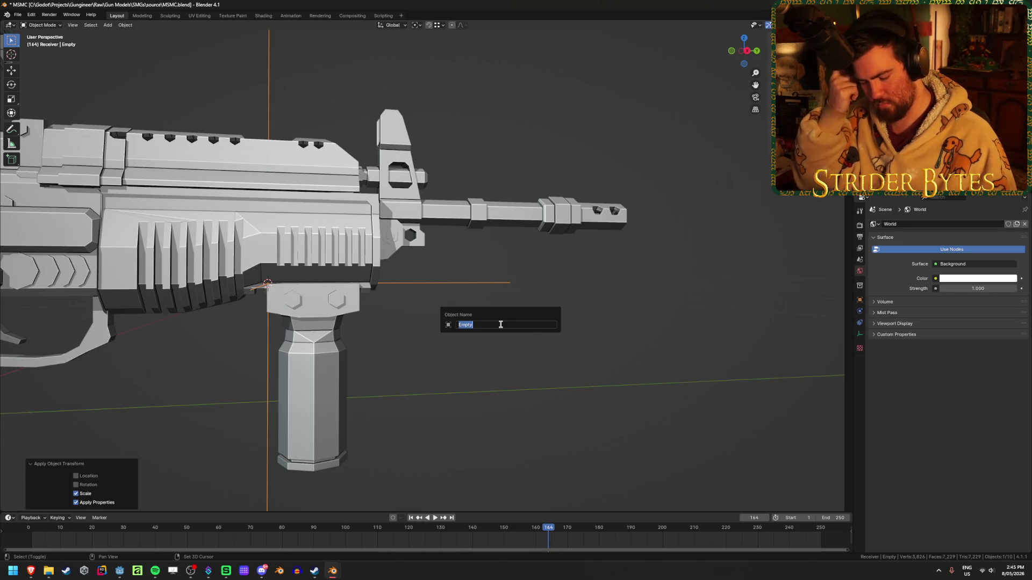
{"action": "type", "text": "ForegripAt"}
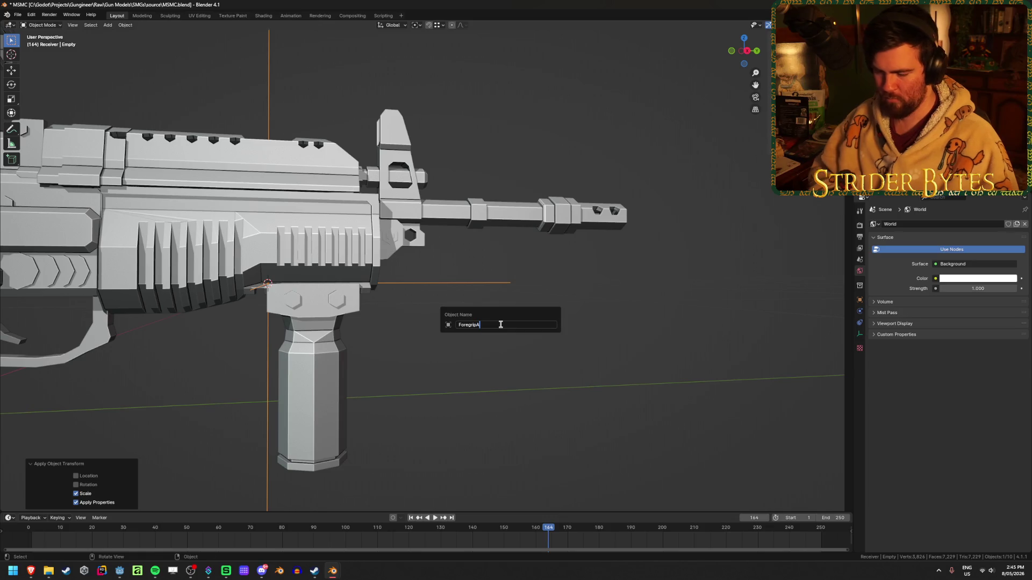
{"action": "key", "text": "Return"}
{"action": "key", "text": "ctrl+s"}
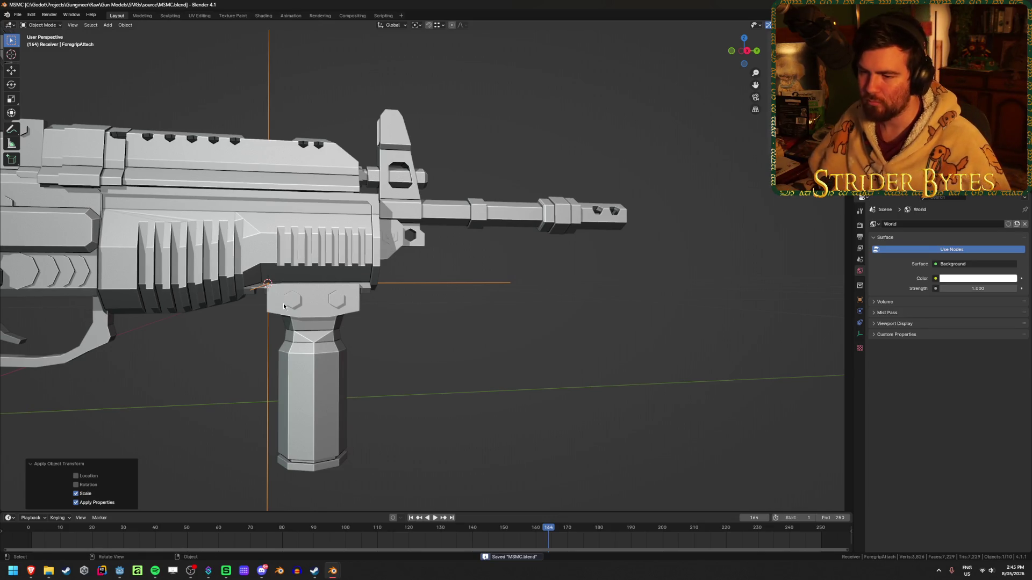
{"action": "left_click", "coordinate": [344, 303]}
{"action": "left_click", "coordinate": [560, 220]}
- Hide the muzzle and pick a vertex at the barrel tip in the barrel's mesh
{"action": "key", "text": "h"}
{"action": "scroll", "coordinate": [460, 318], "scroll_direction": "up", "scroll_amount": 4}
{"action": "left_click", "coordinate": [435, 295]}
{"action": "middle_click_drag", "start_coordinate": [435, 296], "coordinate": [454, 301]}
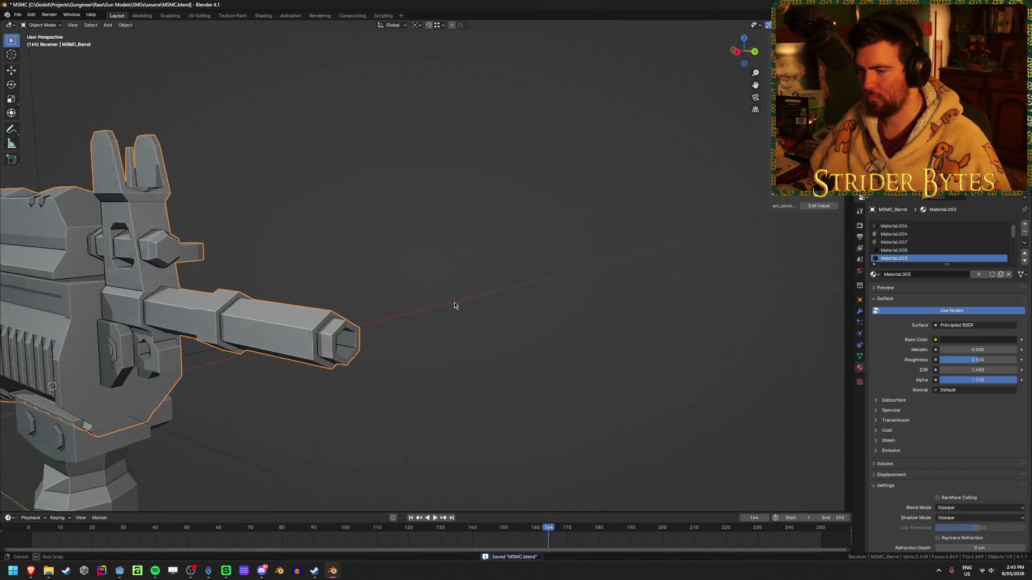
{"action": "key", "text": "Tab"}
{"action": "left_click", "coordinate": [352, 314]}
{"action": "mouse_move", "coordinate": [352, 314]}
{"action": "middle_mouse_down"}
{"action": "mouse_move", "coordinate": [382, 341]}
{"action": "mouse_move", "coordinate": [367, 361]}
{"action": "middle_mouse_up"}
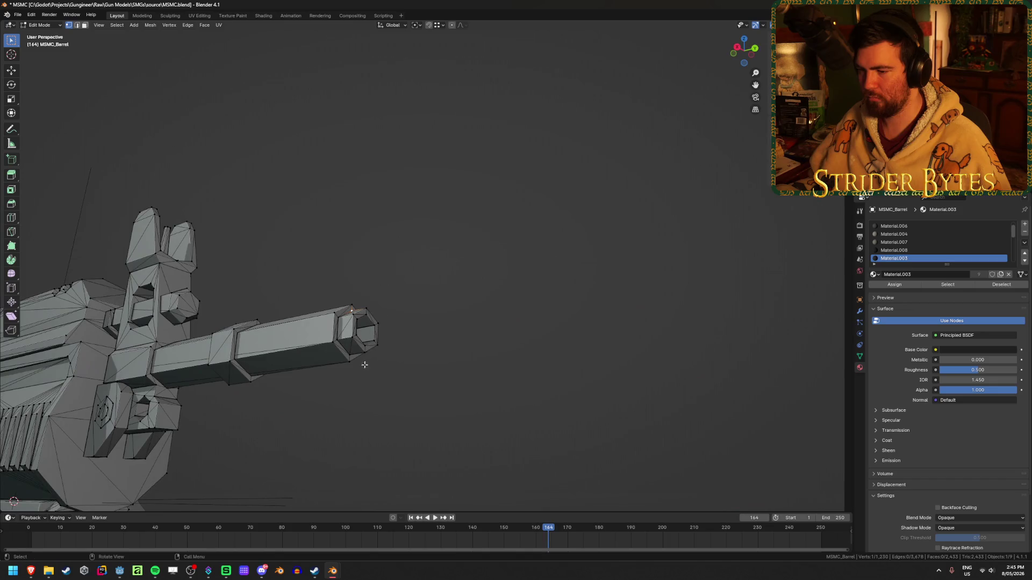
{"action": "key", "text": "grave"}
{"action": "left_click", "coordinate": [424, 293]}
{"action": "key", "text": "alt+z"}
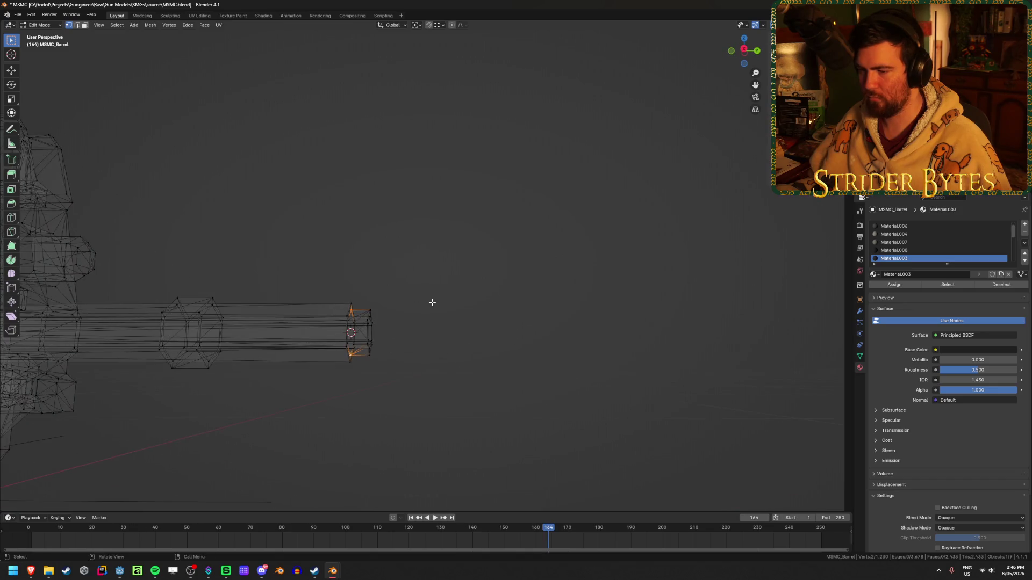
{"action": "key", "text": "alt+z"}
{"action": "key", "text": "Tab"}
- Unhide the muzzle and set its origin to the 3D cursor at the barrel tip
{"action": "key", "text": "alt+h"}
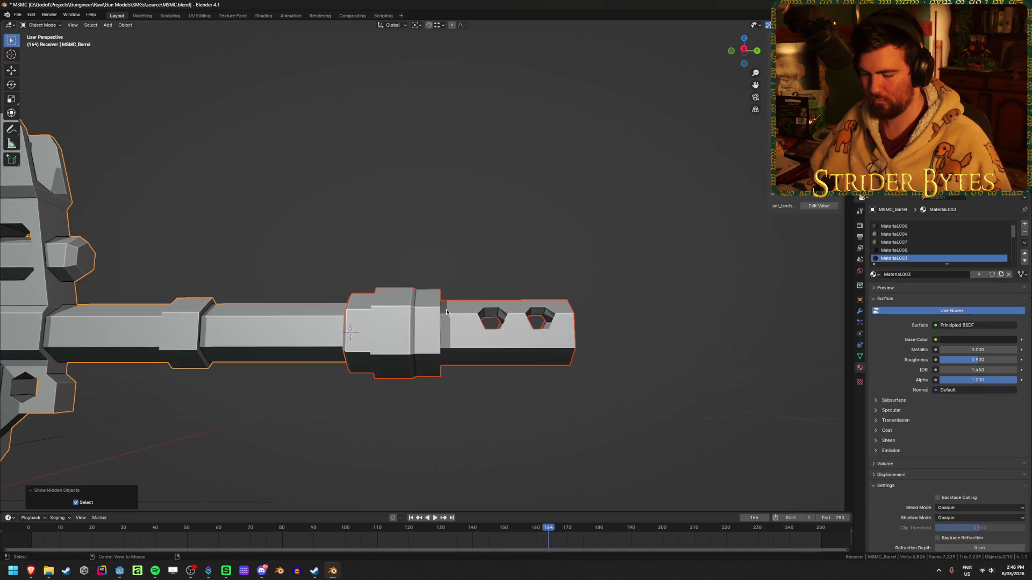
{"action": "left_click", "coordinate": [420, 330]}
{"action": "right_click", "coordinate": [421, 329]}
{"action": "mouse_move", "coordinate": [409, 315]}
{"action": "left_click", "coordinate": [484, 337]}
- Add a Plain Axes empty at the barrel tip, shrink it to 0.131 and apply its scale
{"action": "middle_click_drag", "start_coordinate": [551, 294], "coordinate": [661, 295]}
{"action": "key", "text": "shift+a"}
{"action": "mouse_move", "coordinate": [661, 294]}
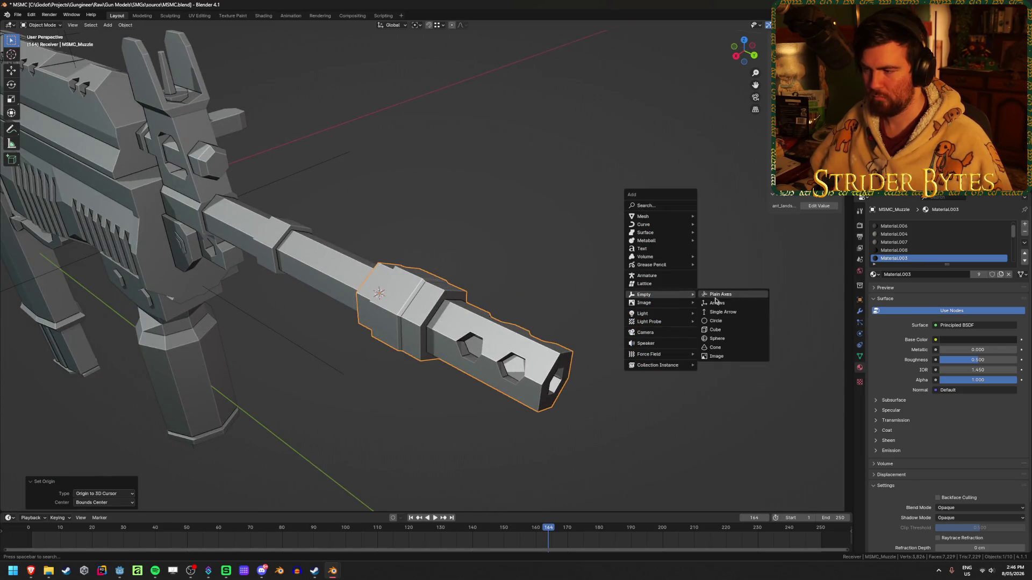
{"action": "left_click", "coordinate": [736, 298]}
{"action": "mouse_move", "coordinate": [736, 298]}
{"action": "middle_mouse_down"}
{"action": "mouse_move", "coordinate": [691, 336]}
{"action": "mouse_move", "coordinate": [744, 293]}
{"action": "middle_mouse_up"}
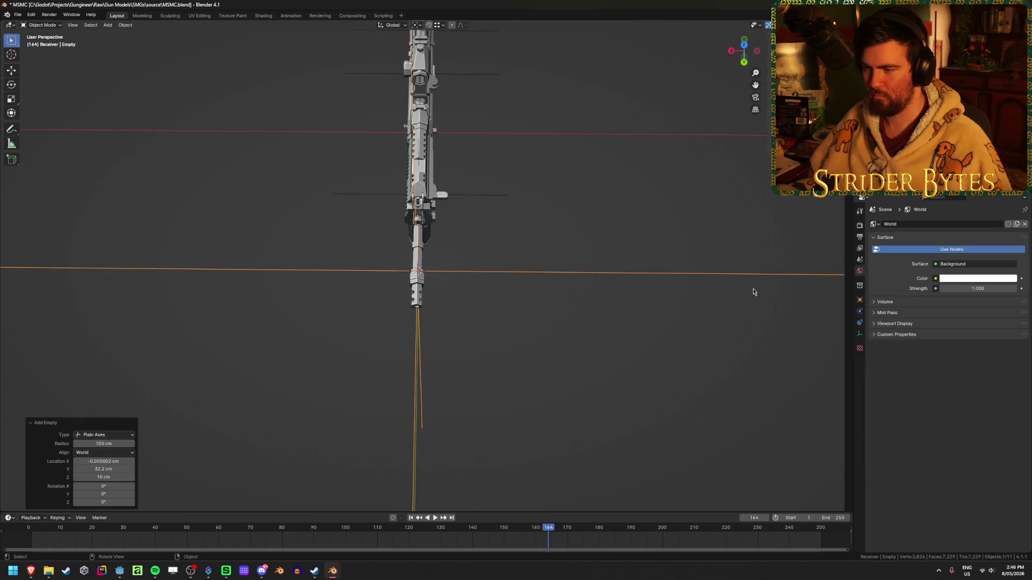
{"action": "key", "text": "s"}
{"action": "left_click", "coordinate": [465, 268]}
{"action": "key", "text": "ctrl+a"}
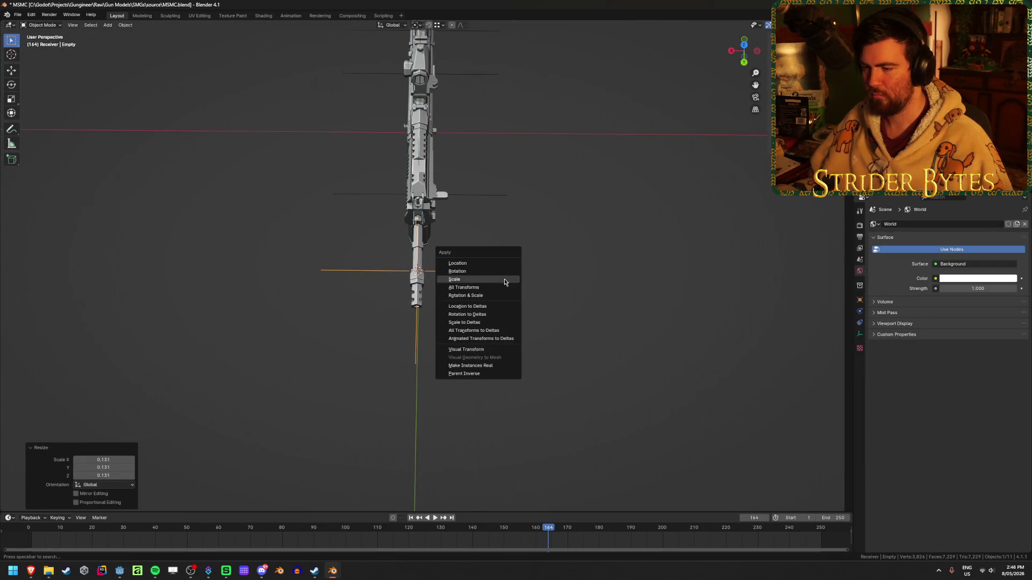
{"action": "left_click", "coordinate": [501, 280]}
{"action": "middle_click_drag", "start_coordinate": [421, 288], "coordinate": [360, 246]}
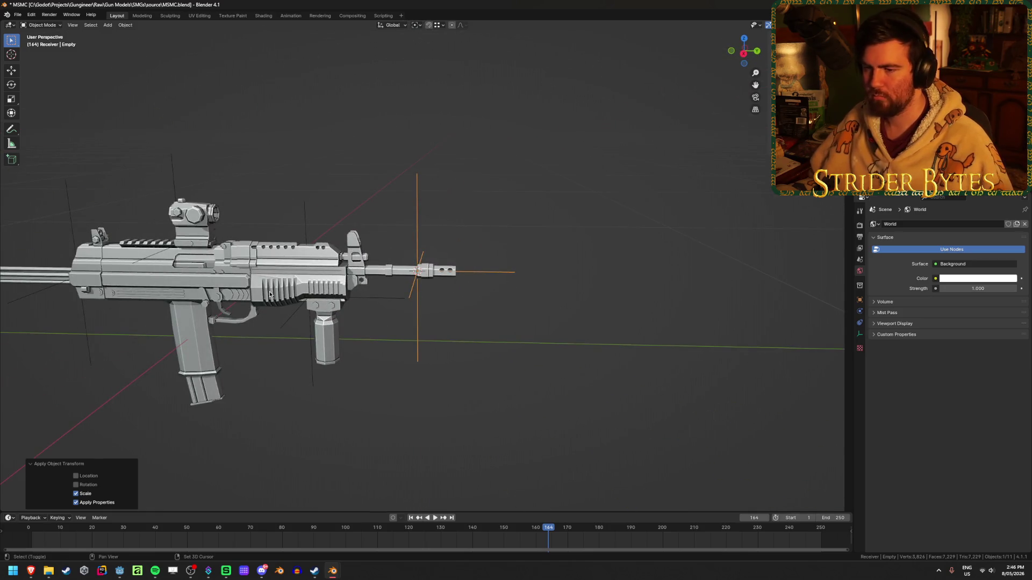
{"action": "middle_click_drag", "start_coordinate": [139, 322], "coordinate": [328, 316], "text": "shift"}
{"action": "left_click", "coordinate": [379, 388]}
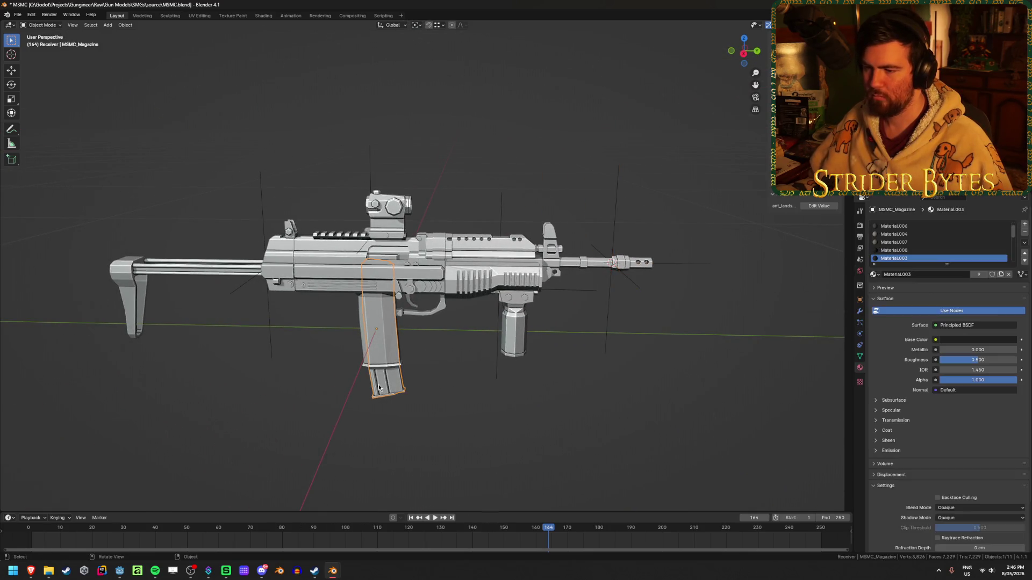
- Move the magazine's origin to the 3D cursor at its joint
{"action": "middle_click_drag", "start_coordinate": [250, 381], "coordinate": [286, 362]}
{"action": "scroll", "coordinate": [354, 377], "scroll_direction": "up", "scroll_amount": 3}
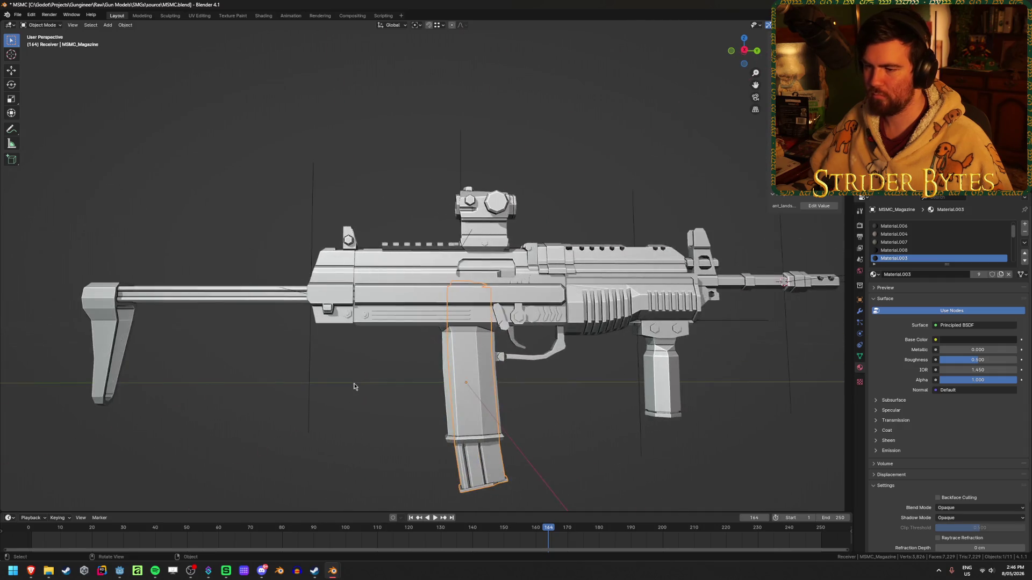
{"action": "scroll", "coordinate": [401, 326], "scroll_direction": "up", "scroll_amount": 2}
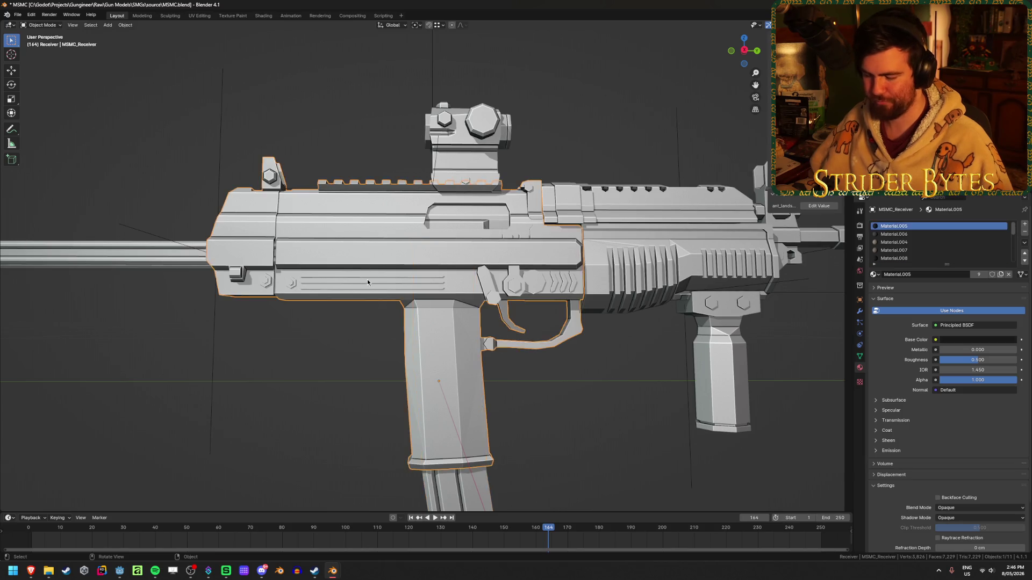
{"action": "key", "text": "Tab"}
{"action": "mouse_move", "coordinate": [366, 279]}
{"action": "middle_mouse_down"}
{"action": "mouse_move", "coordinate": [422, 325]}
{"action": "mouse_move", "coordinate": [462, 258]}
{"action": "middle_mouse_up"}
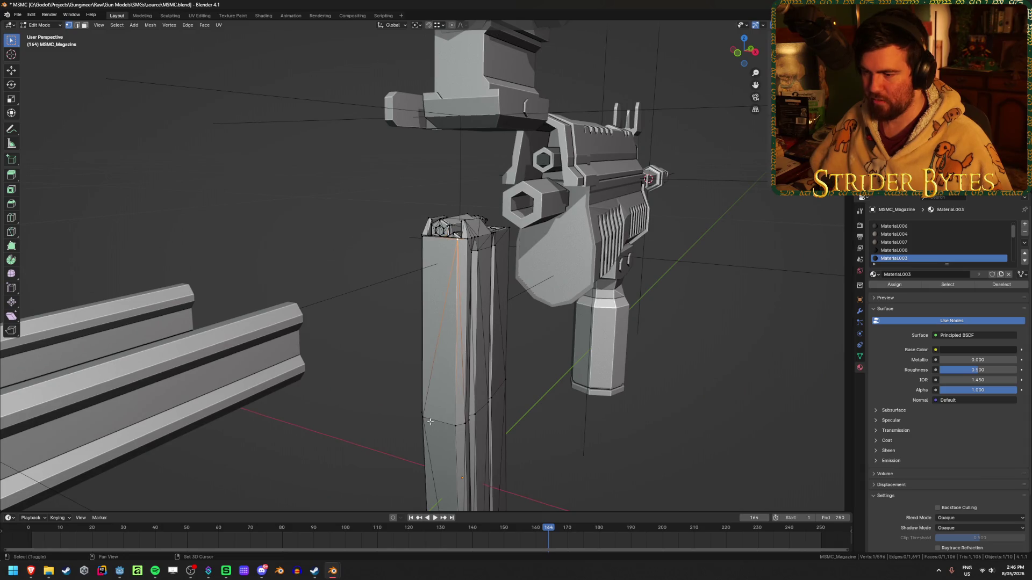
{"action": "key", "text": "ctrl+Tab"}
{"action": "left_click", "coordinate": [415, 460]}
{"action": "mouse_move", "coordinate": [414, 460]}
{"action": "middle_mouse_down"}
{"action": "mouse_move", "coordinate": [617, 394]}
{"action": "mouse_move", "coordinate": [585, 396]}
{"action": "middle_mouse_up"}
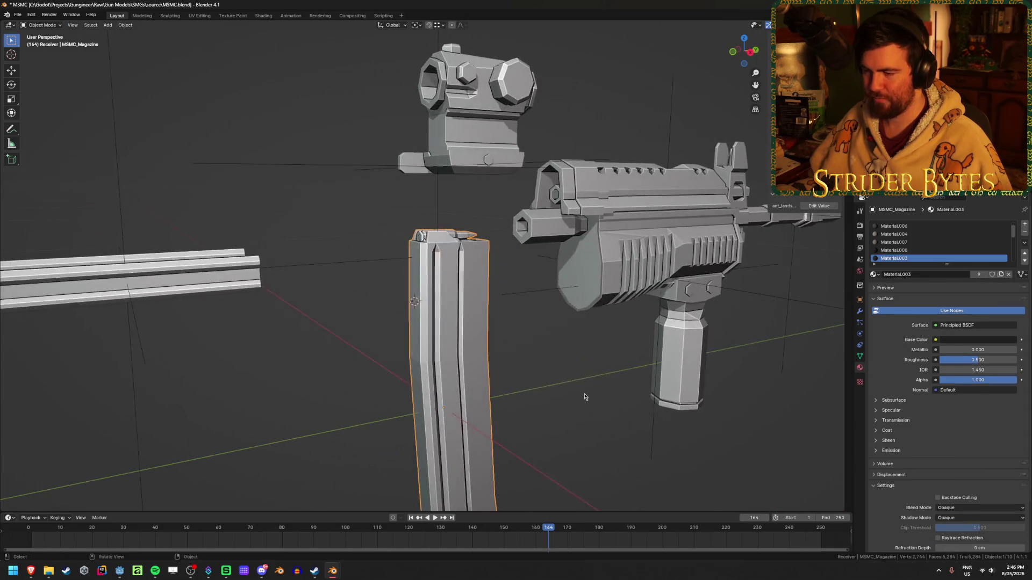
{"action": "right_click", "coordinate": [328, 386]}
{"action": "mouse_move", "coordinate": [331, 385]}
{"action": "left_click", "coordinate": [381, 399]}
- Add a plain axes empty at the magazine joint, shrink it and apply its scale
{"action": "mouse_move", "coordinate": [381, 400]}
{"action": "middle_mouse_down"}
{"action": "mouse_move", "coordinate": [516, 376]}
{"action": "mouse_move", "coordinate": [661, 397]}
{"action": "middle_mouse_up"}
{"action": "key", "text": "shift+a"}
{"action": "mouse_move", "coordinate": [666, 397]}
{"action": "left_click", "coordinate": [720, 397]}
{"action": "mouse_move", "coordinate": [532, 373]}
{"action": "middle_mouse_down"}
{"action": "mouse_move", "coordinate": [532, 322]}
{"action": "mouse_move", "coordinate": [527, 347]}
{"action": "mouse_move", "coordinate": [684, 286]}
{"action": "middle_mouse_up"}
{"action": "key", "text": "s"}
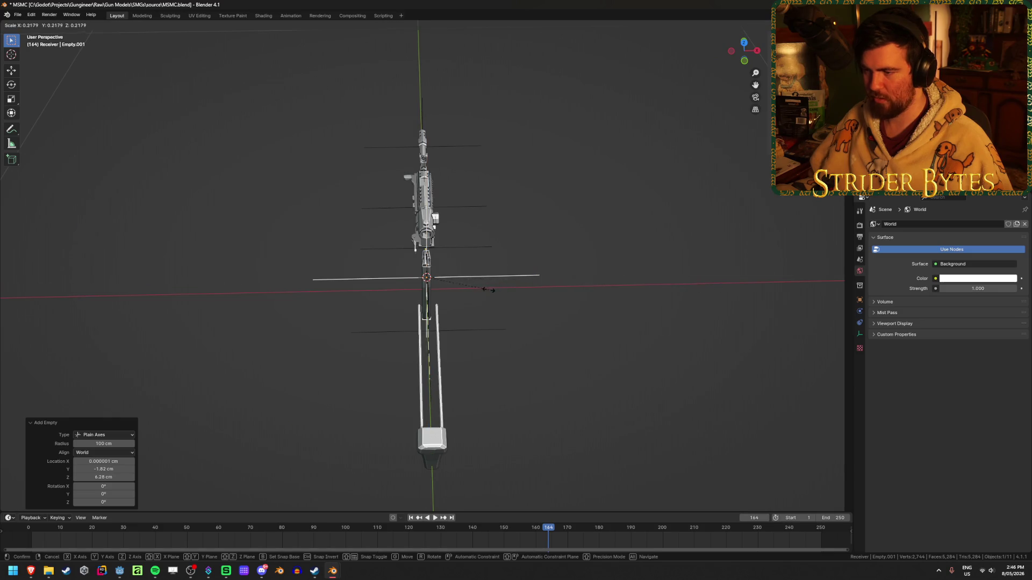
{"action": "left_click", "coordinate": [463, 290]}
{"action": "key", "text": "ctrl+a"}
{"action": "left_click", "coordinate": [491, 298]}
- Undo the last change and reselect the new magazine empty
{"action": "mouse_move", "coordinate": [490, 299]}
{"action": "middle_mouse_down"}
{"action": "mouse_move", "coordinate": [533, 314]}
{"action": "mouse_move", "coordinate": [525, 352]}
{"action": "middle_mouse_up"}
{"action": "scroll", "coordinate": [525, 353], "scroll_direction": "up", "scroll_amount": 2}
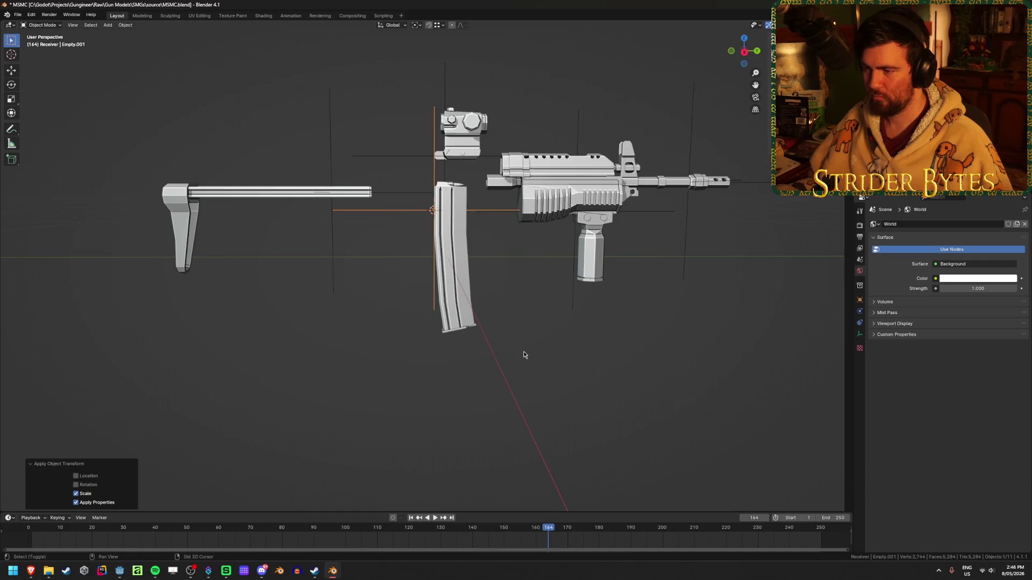
{"action": "key", "text": "ctrl+z"}
{"action": "middle_click_drag", "start_coordinate": [521, 355], "coordinate": [494, 405]}
{"action": "scroll", "coordinate": [545, 371], "scroll_direction": "up", "scroll_amount": 3}
{"action": "right_click", "coordinate": [569, 353]}
{"action": "mouse_move", "coordinate": [454, 446]}
{"action": "middle_mouse_down"}
{"action": "mouse_move", "coordinate": [433, 427]}
{"action": "mouse_move", "coordinate": [463, 343]}
{"action": "middle_mouse_up"}
{"action": "left_click", "coordinate": [492, 313]}
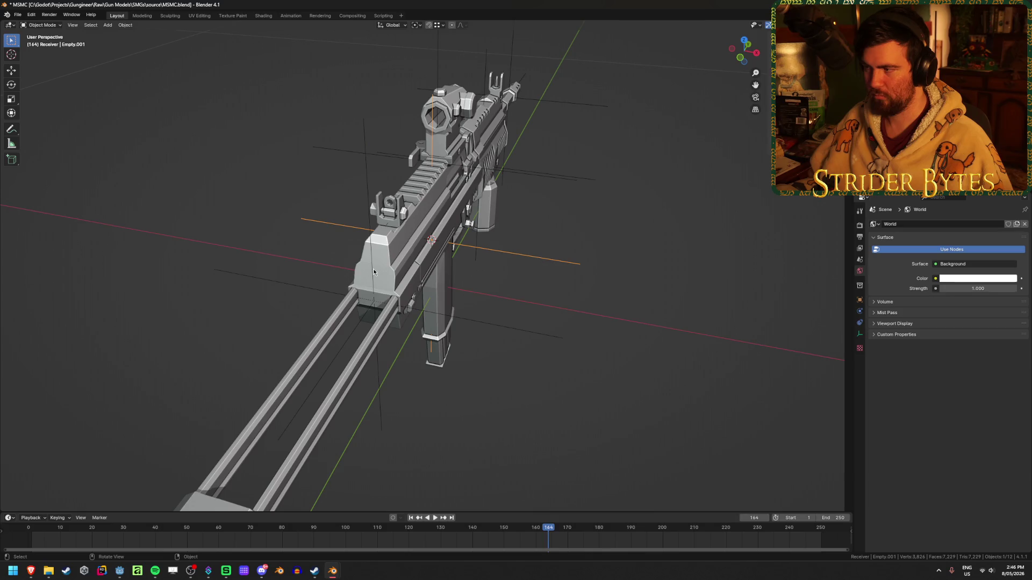
{"action": "left_click", "coordinate": [472, 97]}
{"action": "left_click", "coordinate": [567, 256]}
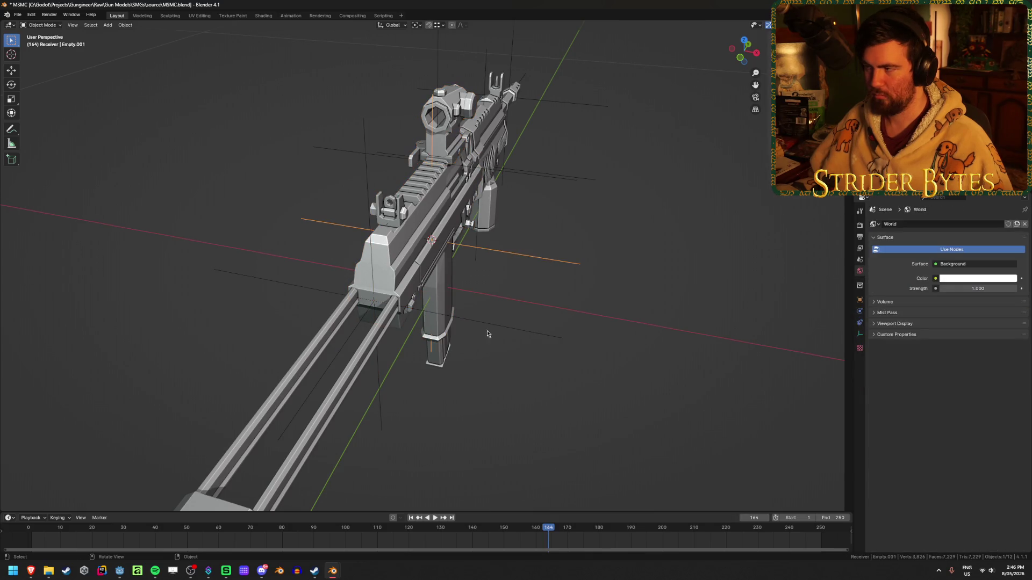
- Rename the magazine empty to MagazineAttach
{"action": "middle_click_drag", "start_coordinate": [515, 320], "coordinate": [478, 340]}
{"action": "middle_click_drag", "start_coordinate": [627, 304], "coordinate": [571, 287]}
{"action": "key", "text": "F2"}
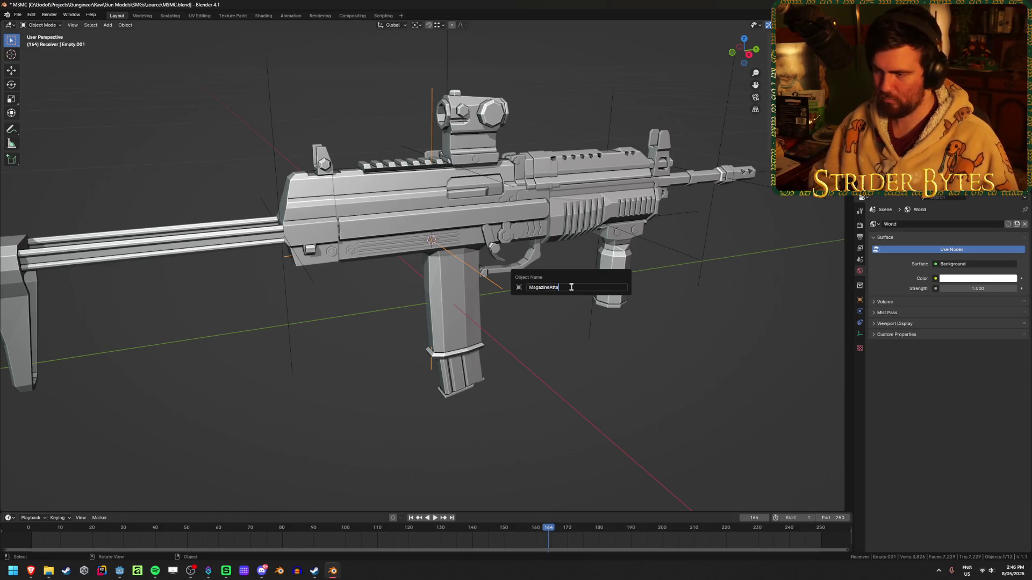
{"action": "type", "text": "ach"}
{"action": "key", "text": "Return"}
{"action": "mouse_move", "coordinate": [496, 364]}
{"action": "middle_mouse_down"}
{"action": "mouse_move", "coordinate": [543, 309]}
{"action": "mouse_move", "coordinate": [529, 376]}
{"action": "middle_mouse_up"}
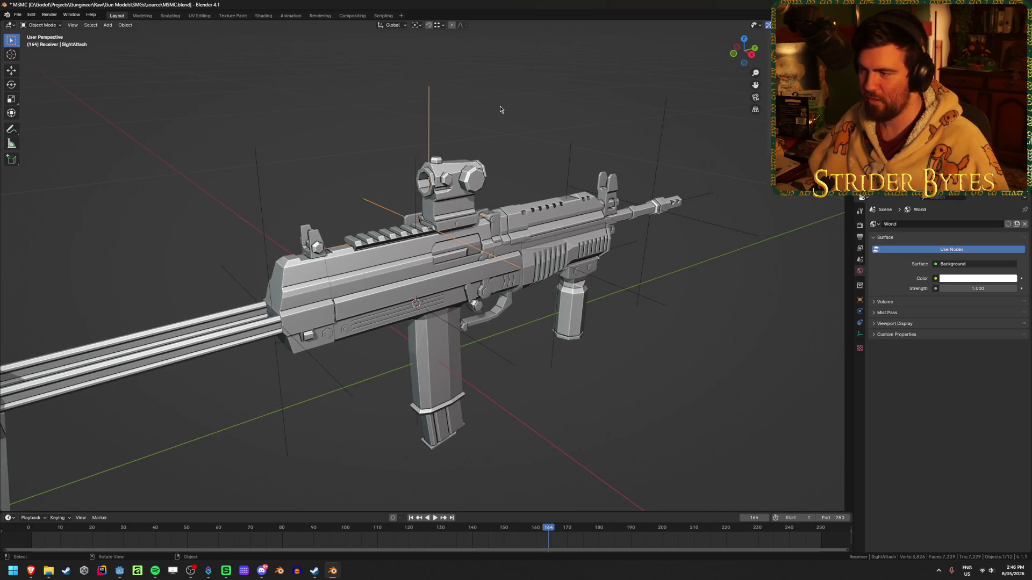
- Rename the barrel-tip empty to MuzzleAttach and save MSMC.blend
{"action": "mouse_move", "coordinate": [661, 311]}
{"action": "middle_mouse_down"}
{"action": "mouse_move", "coordinate": [709, 369]}
{"action": "mouse_move", "coordinate": [717, 241]}
{"action": "middle_mouse_up"}
{"action": "left_click", "coordinate": [720, 238]}
{"action": "key", "text": "F2"}
{"action": "type", "text": "Muzz"}
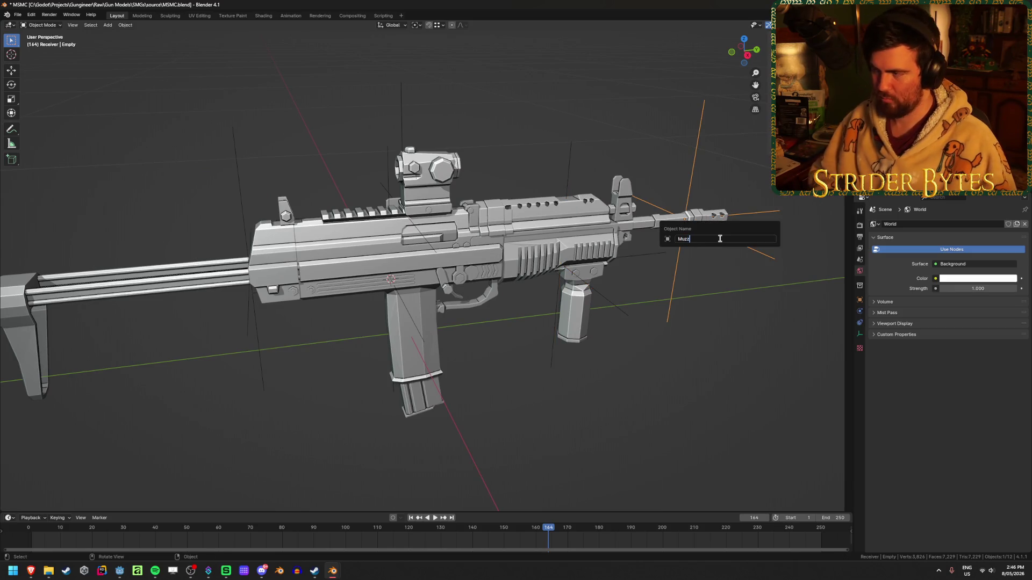
{"action": "type", "text": "leAttach"}
{"action": "key", "text": "Return"}
{"action": "key", "text": "ctrl+s"}
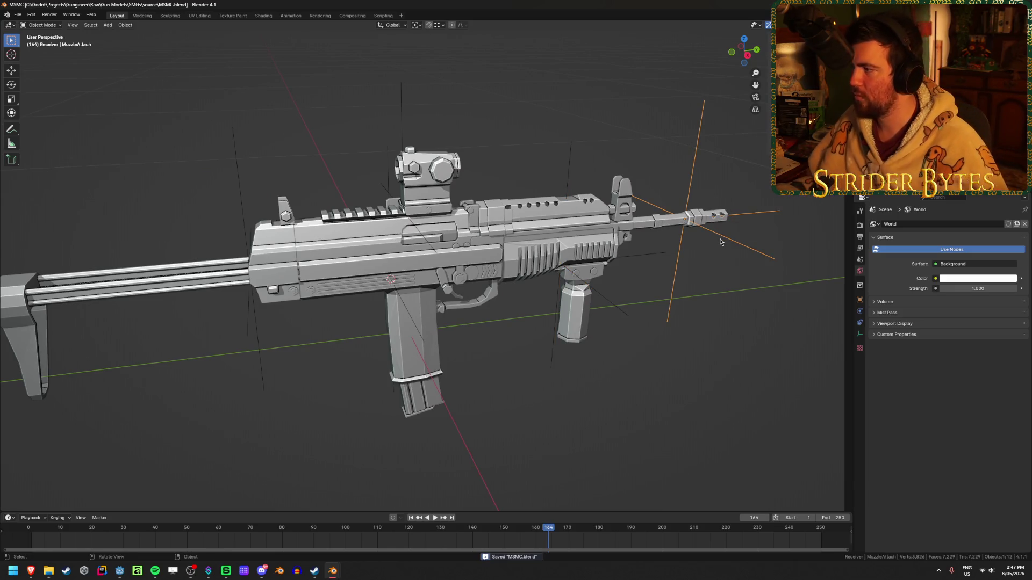
- Select ForegripAttach as well, save the file again, then clear the selection
{"action": "middle_click_drag", "start_coordinate": [713, 164], "coordinate": [648, 143]}
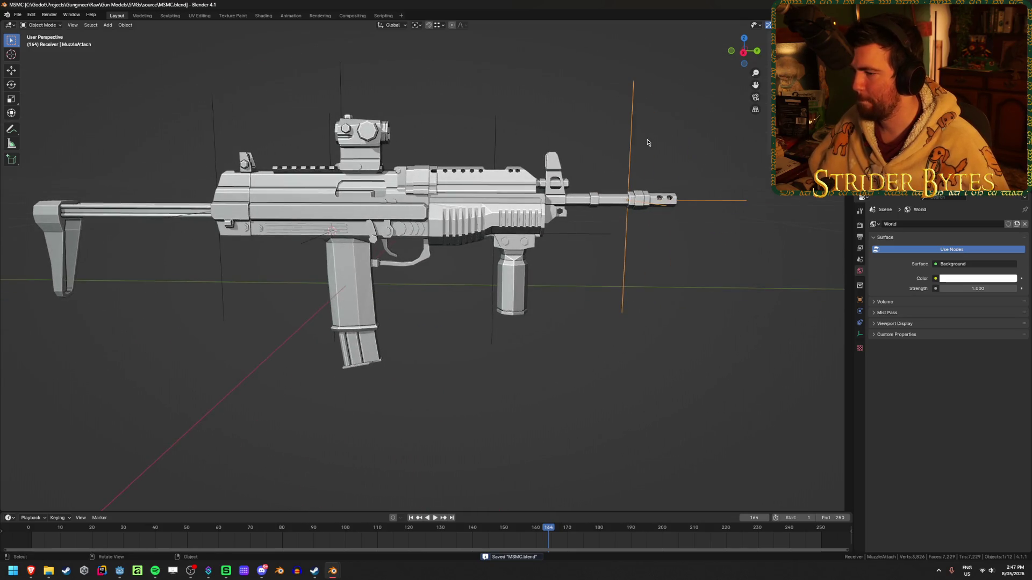
{"action": "left_click", "coordinate": [588, 238], "text": "shift"}
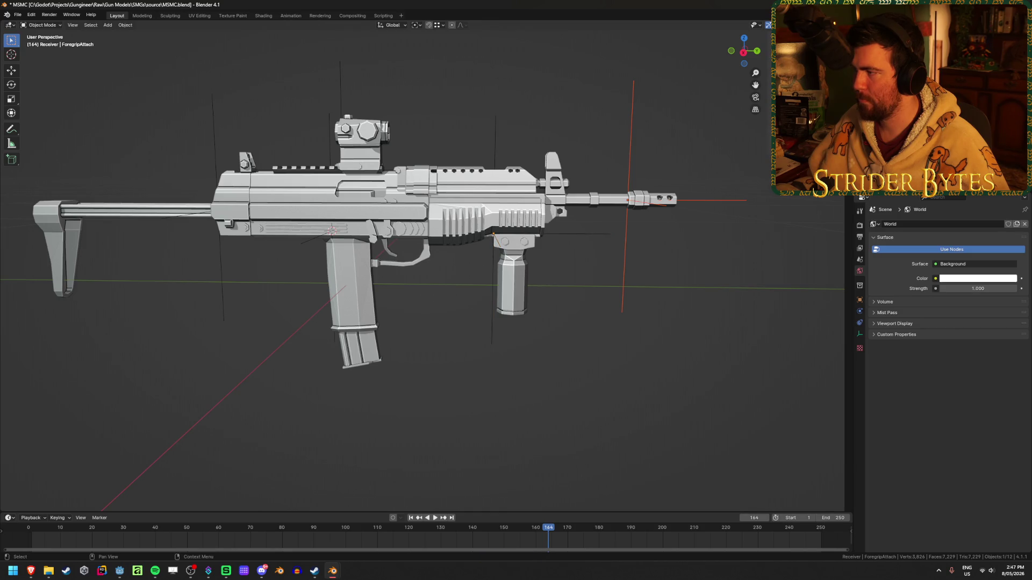
{"action": "key", "text": "ctrl+s"}
{"action": "left_click", "coordinate": [594, 281]}
- Delete the sight part to clear the view of the barrel
{"action": "mouse_move", "coordinate": [594, 281]}
{"action": "middle_mouse_down"}
{"action": "mouse_move", "coordinate": [476, 253]}
{"action": "mouse_move", "coordinate": [451, 119]}
{"action": "mouse_move", "coordinate": [449, 145]}
{"action": "middle_mouse_up"}
{"action": "scroll", "coordinate": [540, 152], "scroll_direction": "down", "scroll_amount": 3}
{"action": "mouse_move", "coordinate": [521, 159]}
{"action": "middle_mouse_down"}
{"action": "mouse_move", "coordinate": [477, 159]}
{"action": "mouse_move", "coordinate": [439, 208]}
{"action": "middle_mouse_up"}
{"action": "left_click", "coordinate": [438, 209]}
{"action": "key", "text": "Delete"}
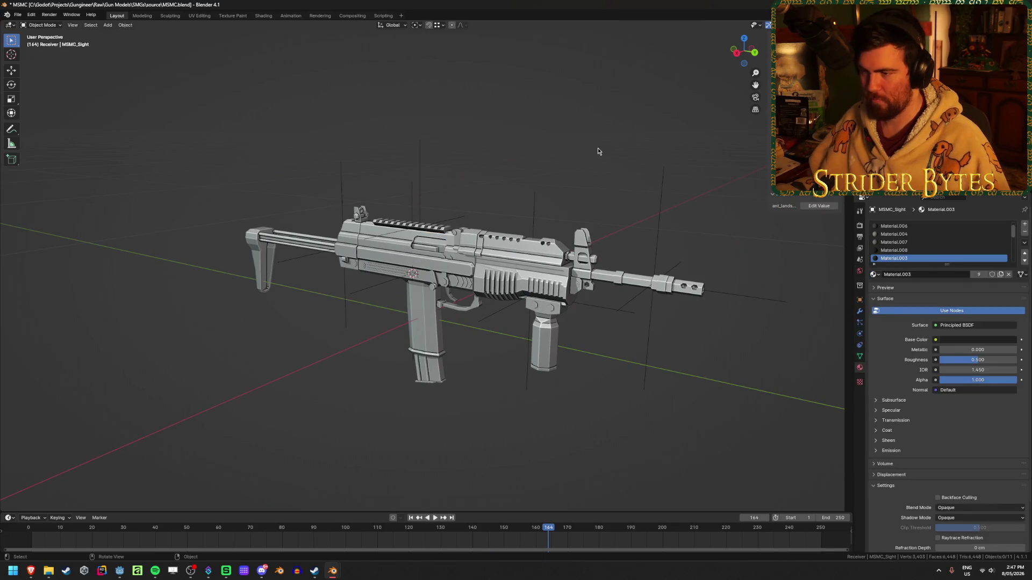
{"action": "middle_click_drag", "start_coordinate": [595, 152], "coordinate": [543, 144]}
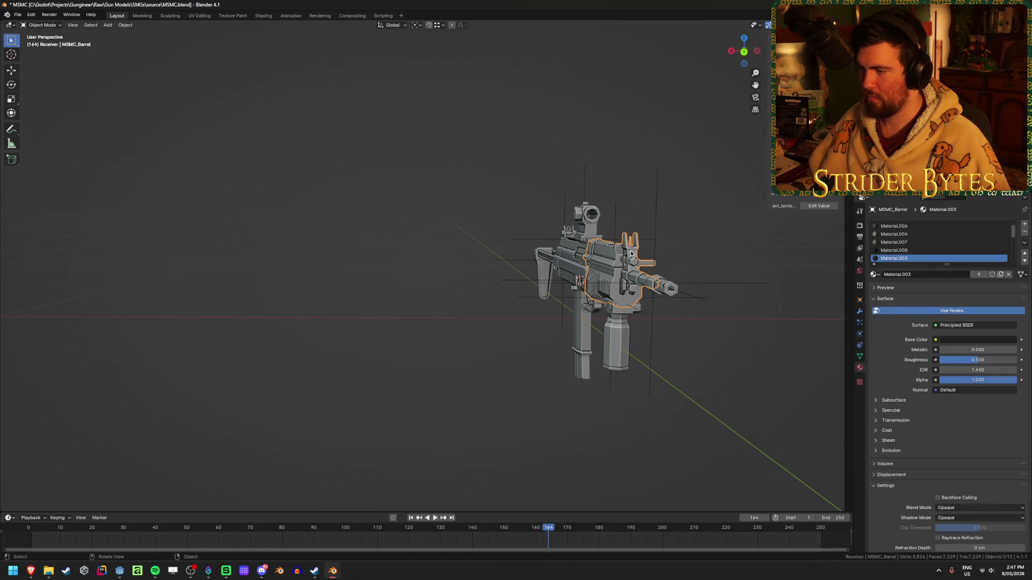
- Place the 3D cursor on the front sight post from the barrel's Edit Mode
{"action": "key", "text": "Tab"}
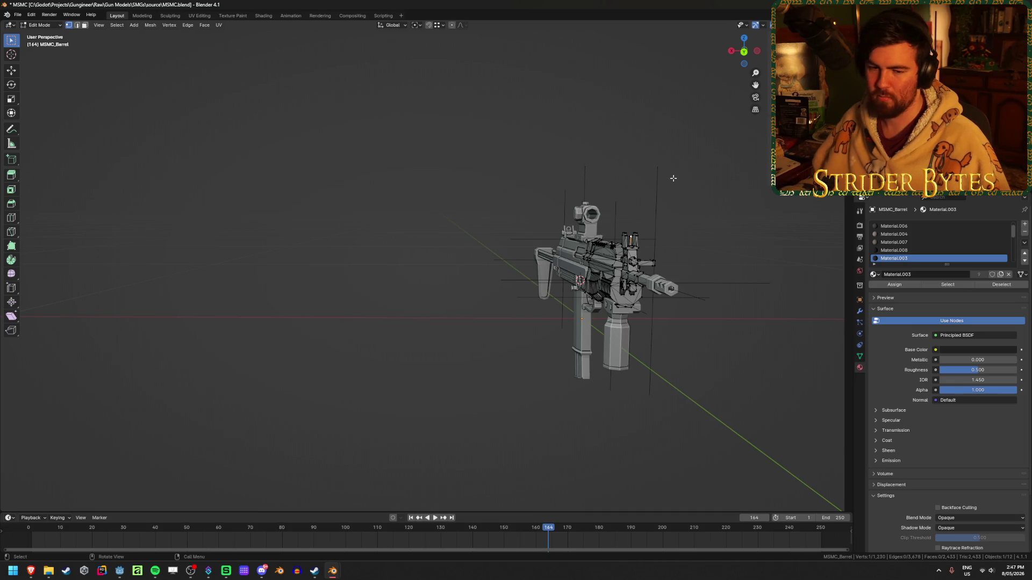
{"action": "scroll", "coordinate": [672, 177], "scroll_direction": "up", "scroll_amount": 10}
{"action": "mouse_move", "coordinate": [673, 177]}
{"action": "middle_mouse_down"}
{"action": "mouse_move", "coordinate": [606, 177]}
{"action": "mouse_move", "coordinate": [485, 217]}
{"action": "mouse_move", "coordinate": [403, 224]}
{"action": "middle_mouse_up"}
{"action": "key", "text": "Tab"}
{"action": "left_click", "coordinate": [450, 241]}
{"action": "scroll", "coordinate": [453, 236], "scroll_direction": "down", "scroll_amount": 5}
{"action": "scroll", "coordinate": [453, 240], "scroll_direction": "down", "scroll_amount": 3}
- Add a plain axes empty there, shrink it to 0.1231 and apply its scale
{"action": "key", "text": "shift+a"}
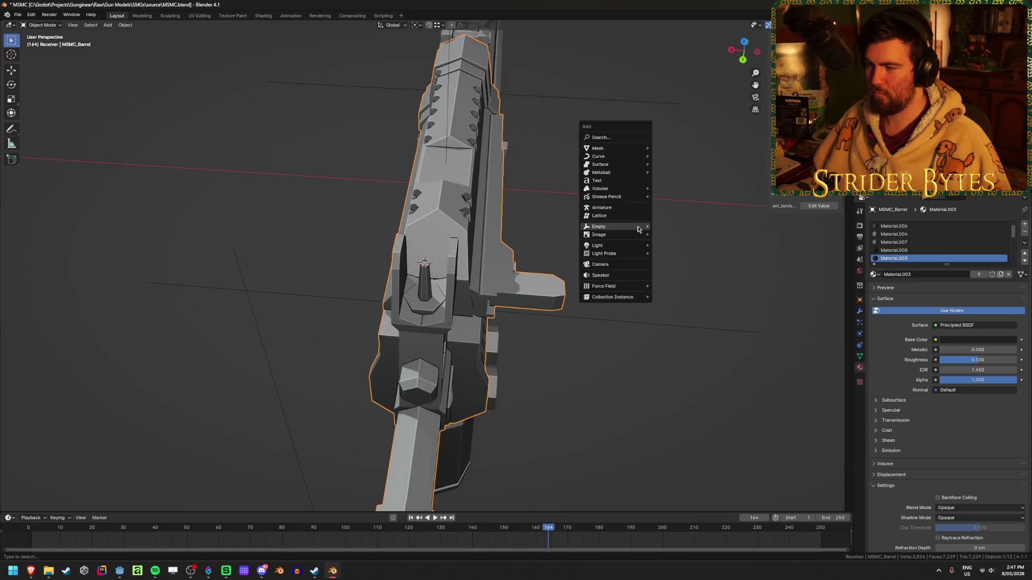
{"action": "left_click", "coordinate": [688, 226]}
{"action": "scroll", "coordinate": [699, 242], "scroll_direction": "down", "scroll_amount": 3}
{"action": "key", "text": "s"}
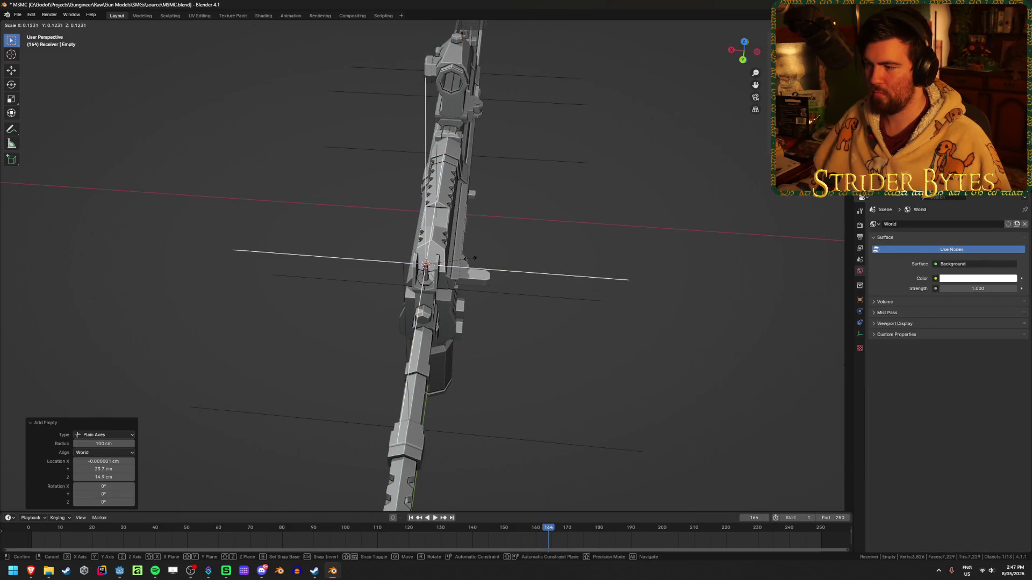
{"action": "left_click", "coordinate": [468, 258]}
{"action": "scroll", "coordinate": [645, 290], "scroll_direction": "down", "scroll_amount": 3}
{"action": "key", "text": "ctrl+a"}
{"action": "left_click", "coordinate": [648, 286]}
{"action": "scroll", "coordinate": [573, 262], "scroll_direction": "up", "scroll_amount": 5}
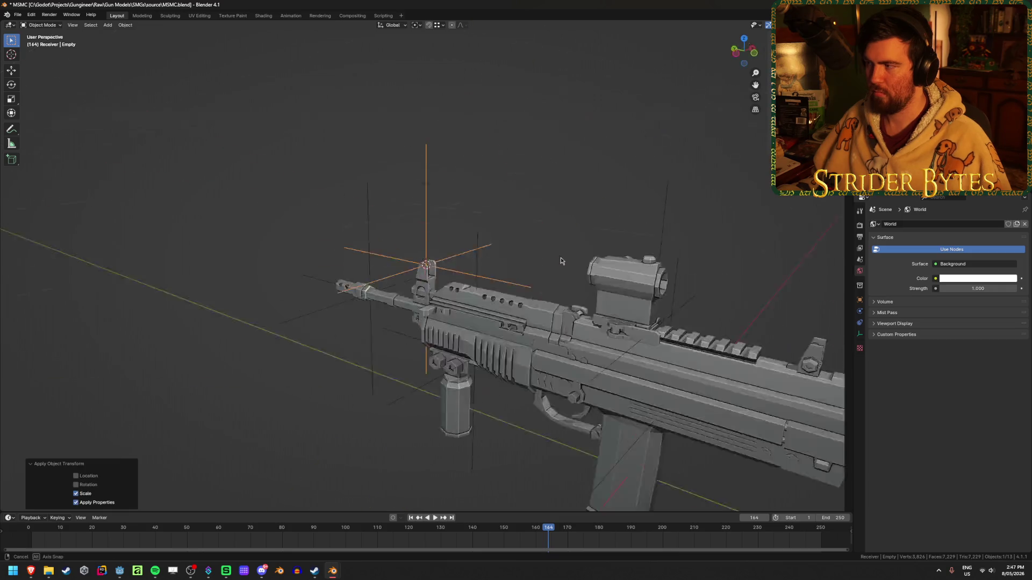
{"action": "middle_click_drag", "start_coordinate": [573, 263], "coordinate": [486, 257]}
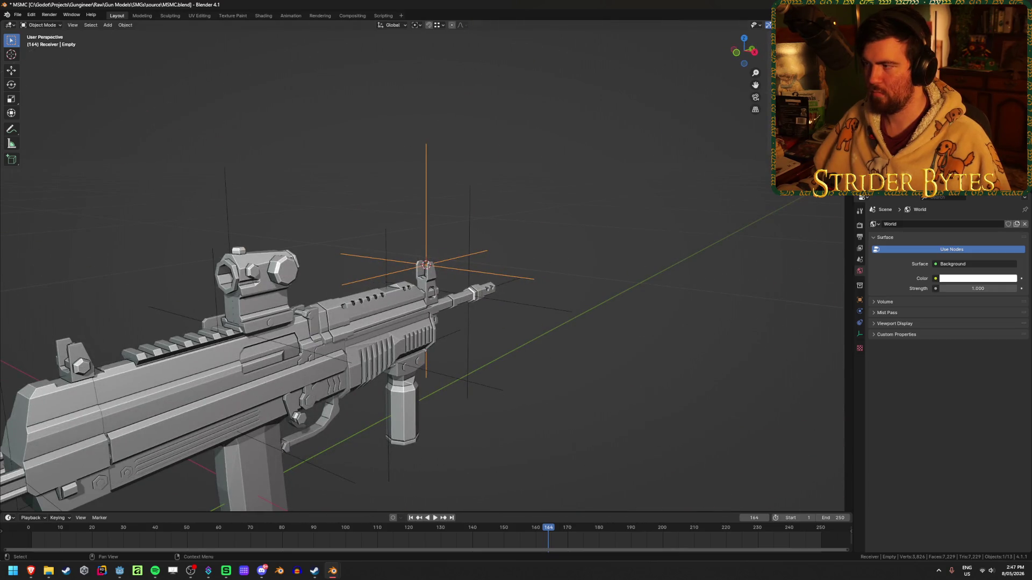
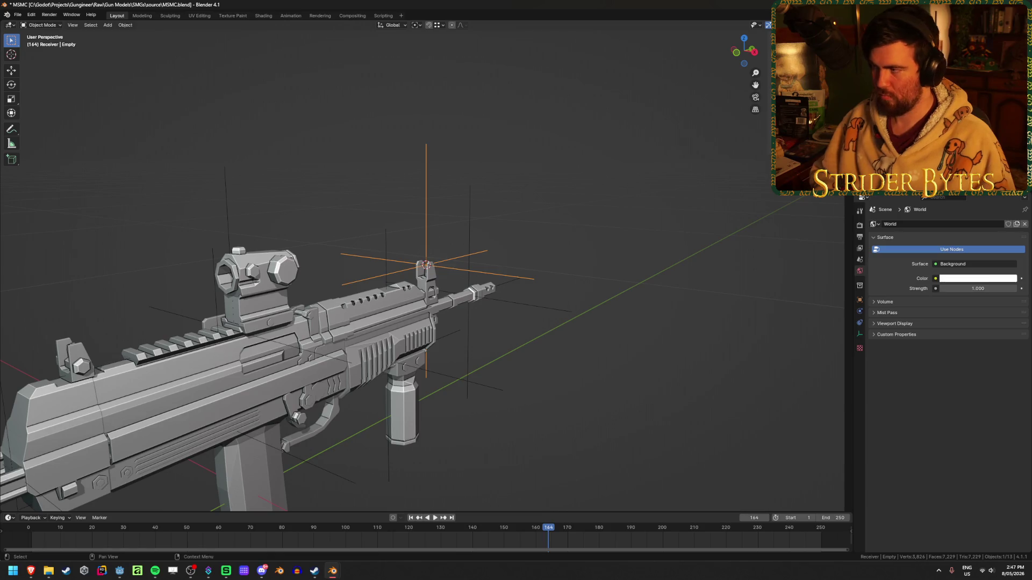
- Snap the 3D cursor to the edge loop around the red-dot sight's lens opening
{"action": "left_click", "coordinate": [289, 279]}
{"action": "middle_click_drag", "start_coordinate": [289, 279], "coordinate": [387, 285]}
{"action": "scroll", "coordinate": [397, 288], "scroll_direction": "up", "scroll_amount": 4}
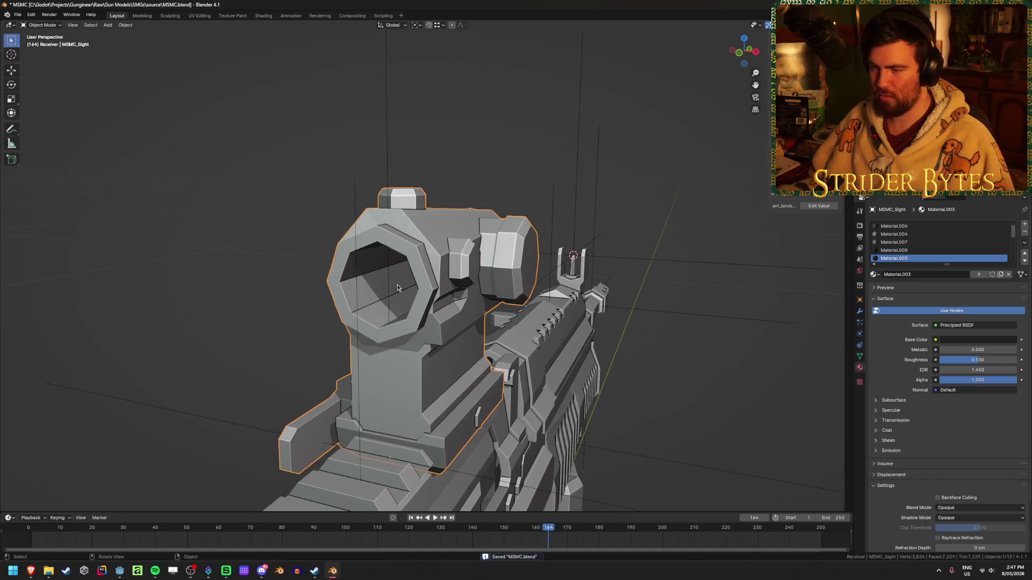
{"action": "key", "text": "Tab"}
{"action": "key", "text": "shift+s"}
{"action": "left_click", "coordinate": [377, 371]}
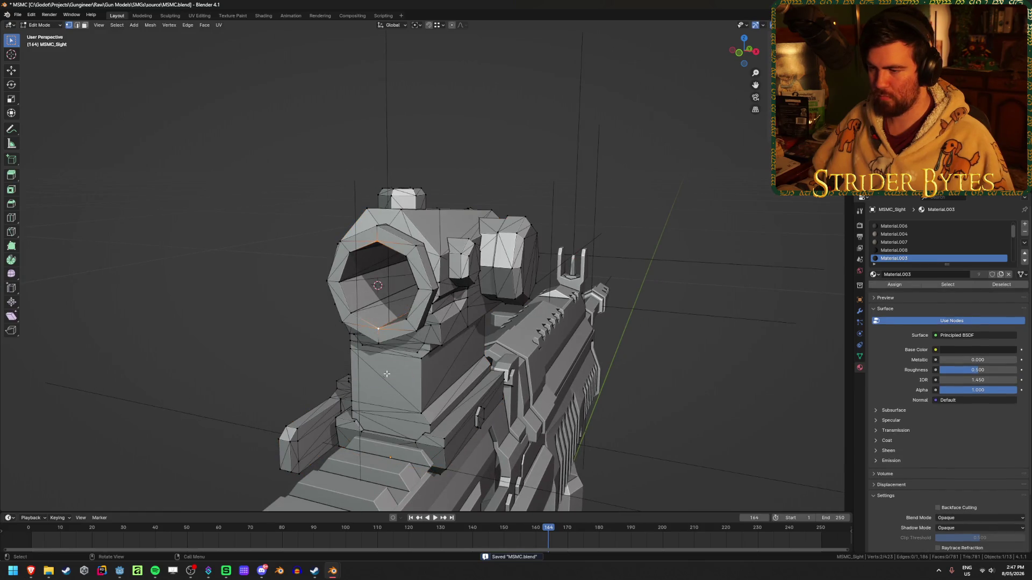
{"action": "key", "text": "Tab"}
- Add a Plain Axes empty at the centre of the sight
{"action": "key", "text": "shift+a"}
{"action": "mouse_move", "coordinate": [704, 264]}
{"action": "left_click", "coordinate": [769, 264]}
{"action": "scroll", "coordinate": [678, 304], "scroll_direction": "down", "scroll_amount": 3}
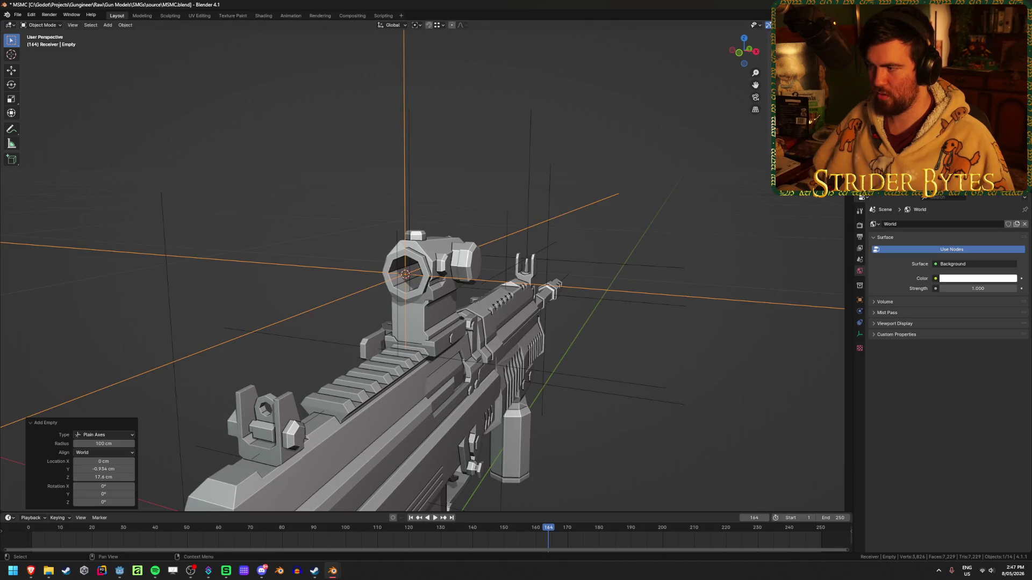
{"action": "middle_click_drag", "start_coordinate": [670, 217], "coordinate": [539, 219]}
- Rename the new empty to AimPoint2 and save MSMC.blend
{"action": "key", "text": "F2"}
{"action": "type", "text": "Aim"}
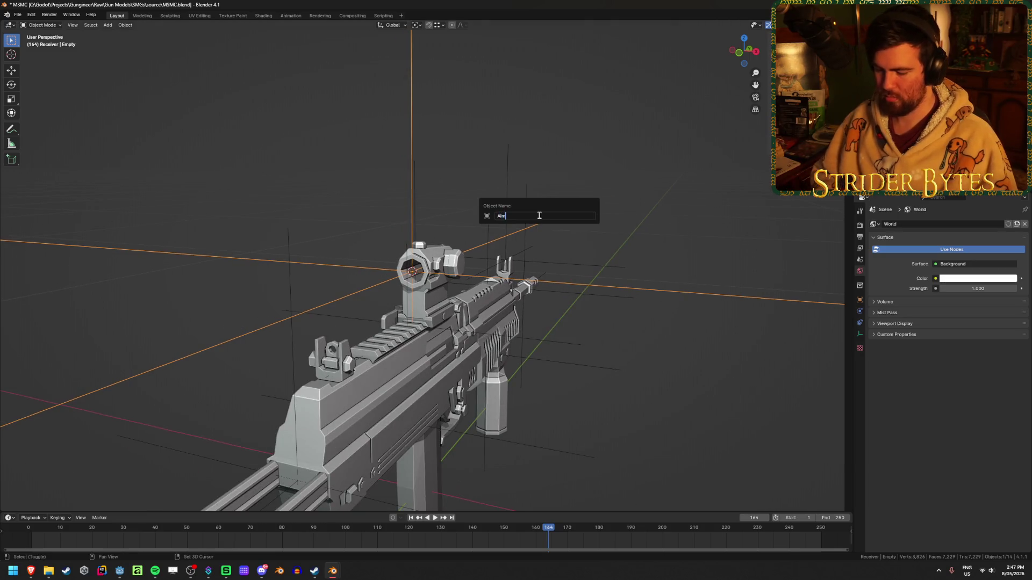
{"action": "key", "text": "Return"}
{"action": "key", "text": "ctrl+s"}
{"action": "middle_click_drag", "start_coordinate": [543, 215], "coordinate": [734, 235]}
- Scale the AimPoint2 empty down to 0.132 without applying the scale
{"action": "key", "text": "s"}
{"action": "left_click", "coordinate": [462, 261]}
{"action": "right_click", "coordinate": [535, 231]}
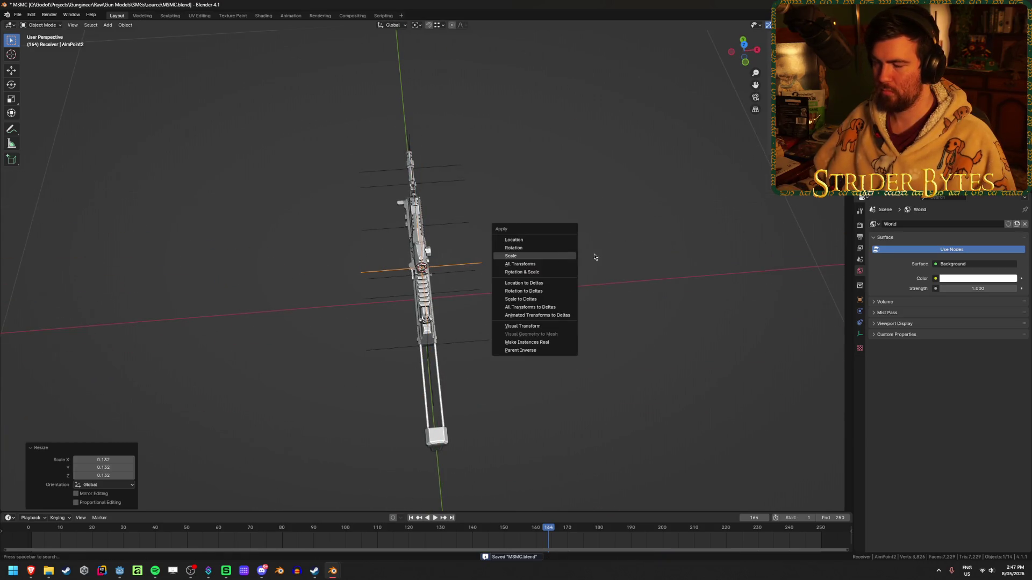
{"action": "mouse_move", "coordinate": [618, 261]}
{"action": "middle_mouse_down"}
{"action": "mouse_move", "coordinate": [459, 224]}
{"action": "mouse_move", "coordinate": [495, 203]}
{"action": "mouse_move", "coordinate": [497, 183]}
{"action": "middle_mouse_up"}
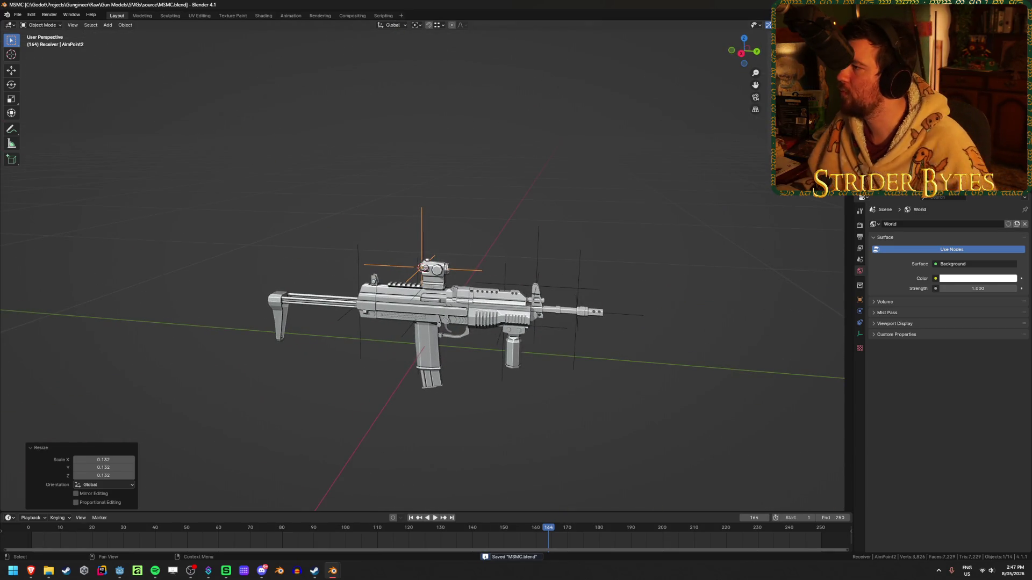
{"action": "left_click", "coordinate": [418, 323]}
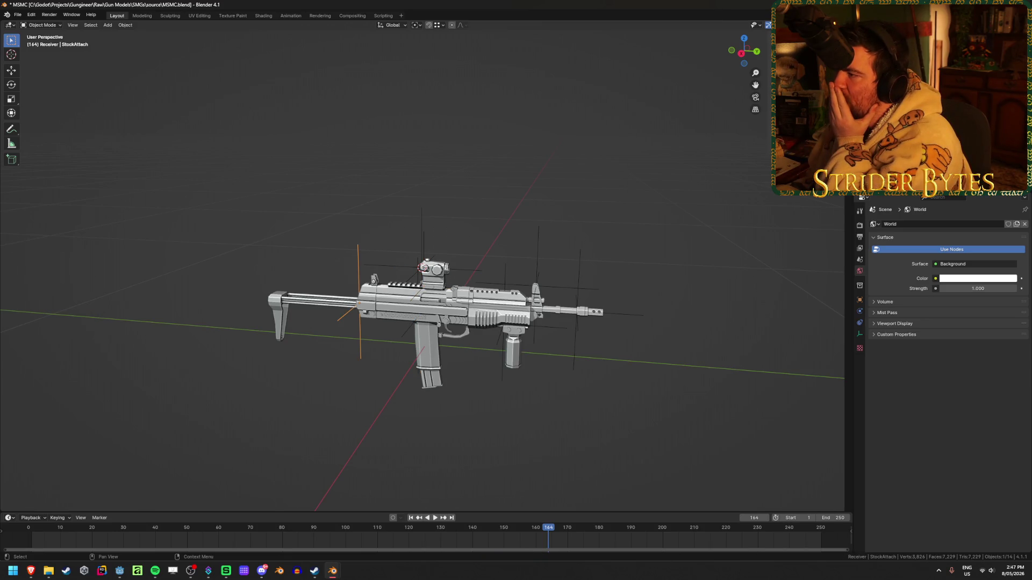
- Frame the barrel and the receiver, then hide MSMC_Receiver to expose the barrel
{"action": "left_click", "coordinate": [497, 325]}
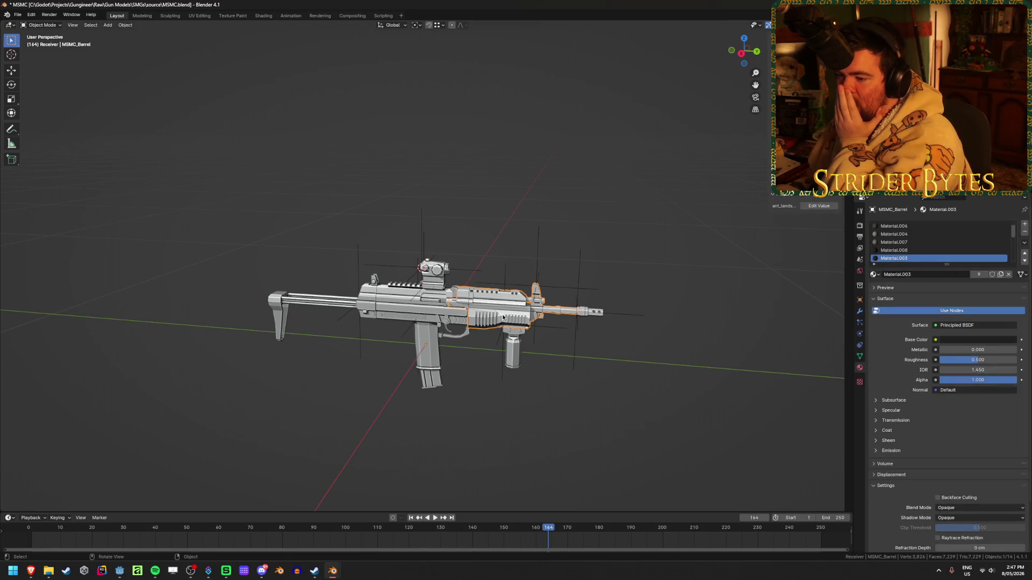
{"action": "key", "text": "KP_Decimal"}
{"action": "left_click", "coordinate": [408, 301]}
{"action": "key", "text": "KP_Decimal"}
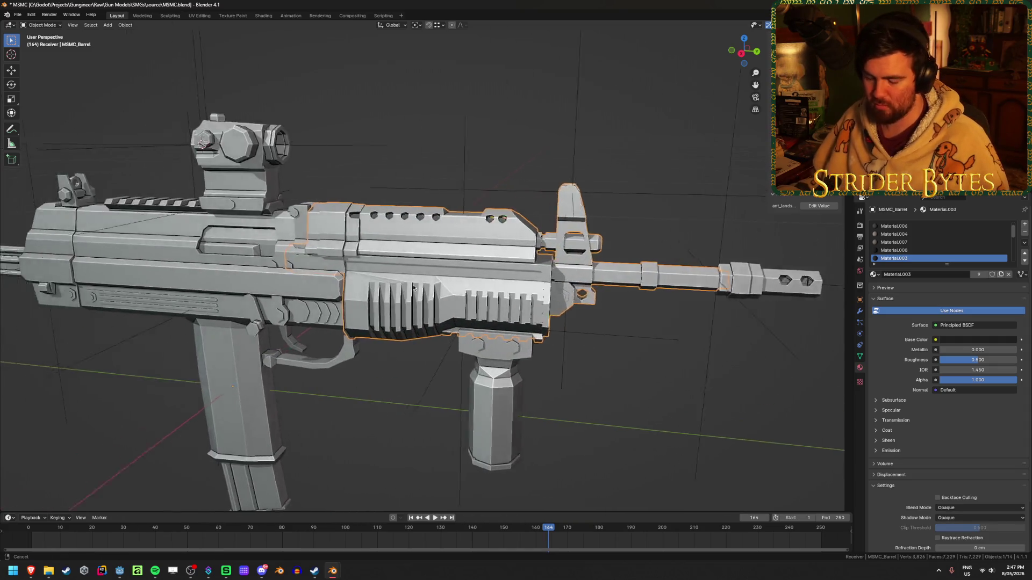
{"action": "key", "text": "Delete"}
{"action": "middle_click_drag", "start_coordinate": [478, 269], "coordinate": [530, 253]}
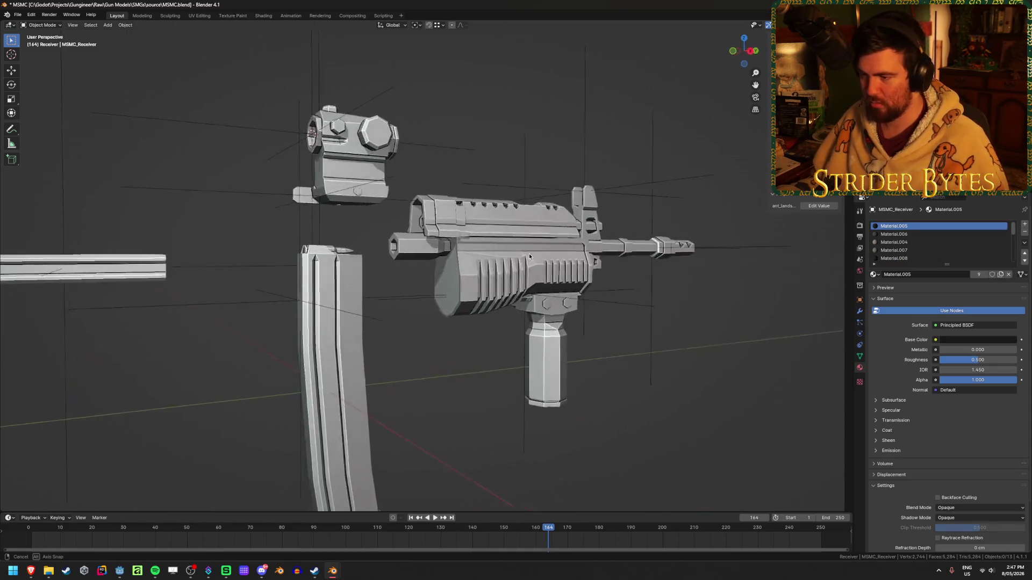
{"action": "scroll", "coordinate": [503, 237], "scroll_direction": "up", "scroll_amount": 3}
- Snap the 3D cursor to a vertex at the barrel's rear in see-through Edit Mode
{"action": "left_click", "coordinate": [503, 237]}
{"action": "key", "text": "Tab"}
{"action": "scroll", "coordinate": [503, 237], "scroll_direction": "up", "scroll_amount": 2}
{"action": "key", "text": "alt+z"}
{"action": "key", "text": "alt+z"}
{"action": "middle_click_drag", "start_coordinate": [478, 202], "coordinate": [408, 269]}
{"action": "scroll", "coordinate": [408, 268], "scroll_direction": "up", "scroll_amount": 3}
{"action": "key", "text": "shift+s"}
{"action": "left_click", "coordinate": [402, 287]}
{"action": "key", "text": "Tab"}
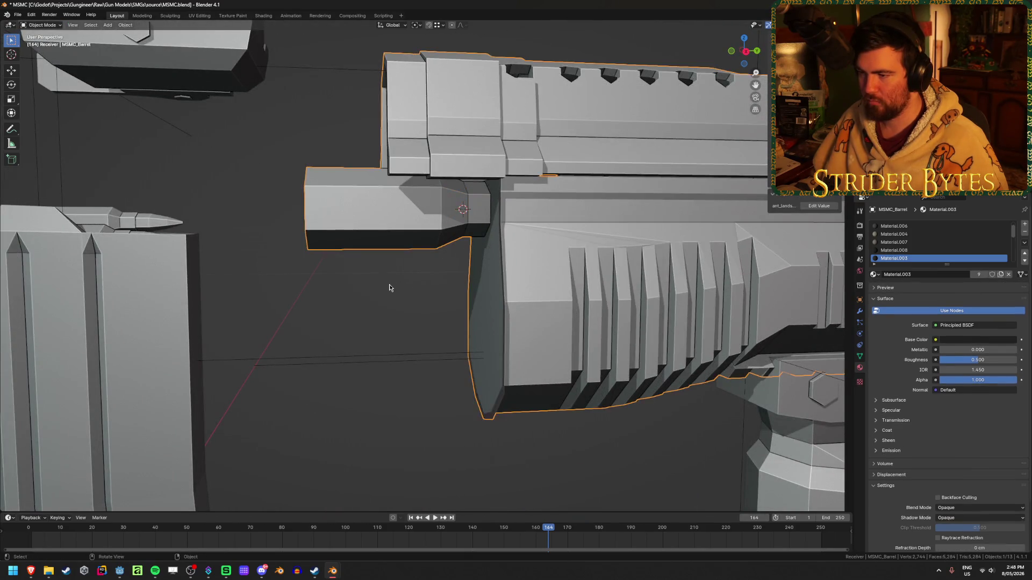
- Add a Plain Axes empty at the barrel's rear and shift it slightly along Y
{"action": "key", "text": "shift+a"}
{"action": "mouse_move", "coordinate": [395, 287]}
{"action": "left_click", "coordinate": [437, 290]}
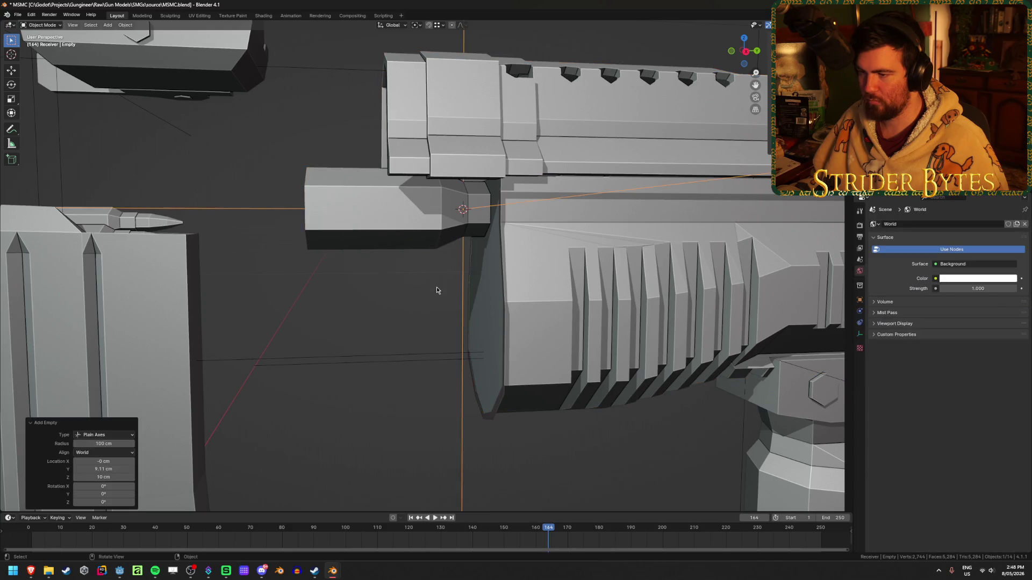
{"action": "key", "text": "g"}
{"action": "key", "text": "y"}
{"action": "left_click", "coordinate": [457, 277]}
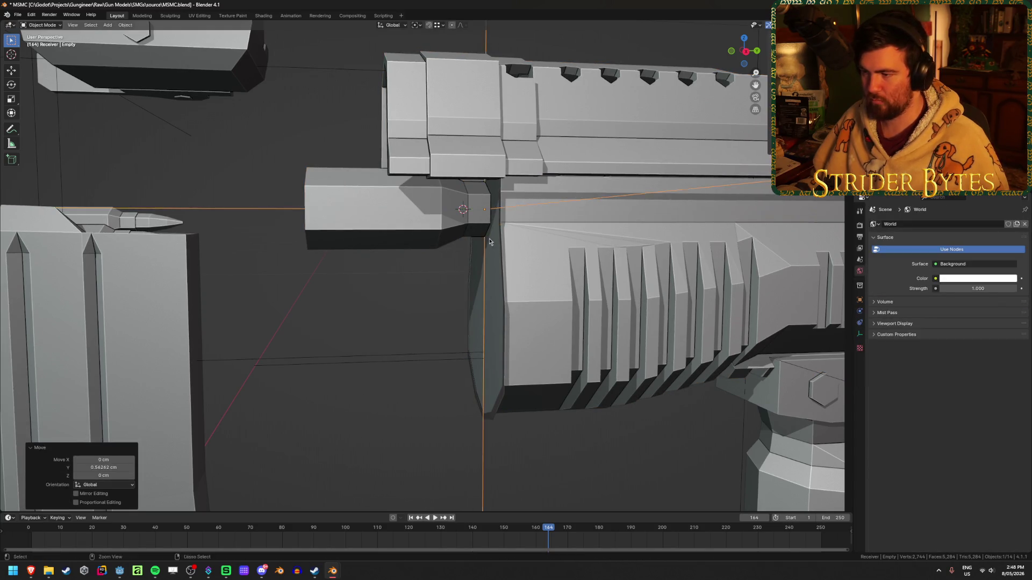
{"action": "middle_click_drag", "start_coordinate": [457, 276], "coordinate": [473, 267]}
{"action": "scroll", "coordinate": [397, 294], "scroll_direction": "down", "scroll_amount": 5}
- Select the new empty and reveal all the hidden gun parts with Alt+H
{"action": "scroll", "coordinate": [398, 293], "scroll_direction": "down", "scroll_amount": 5}
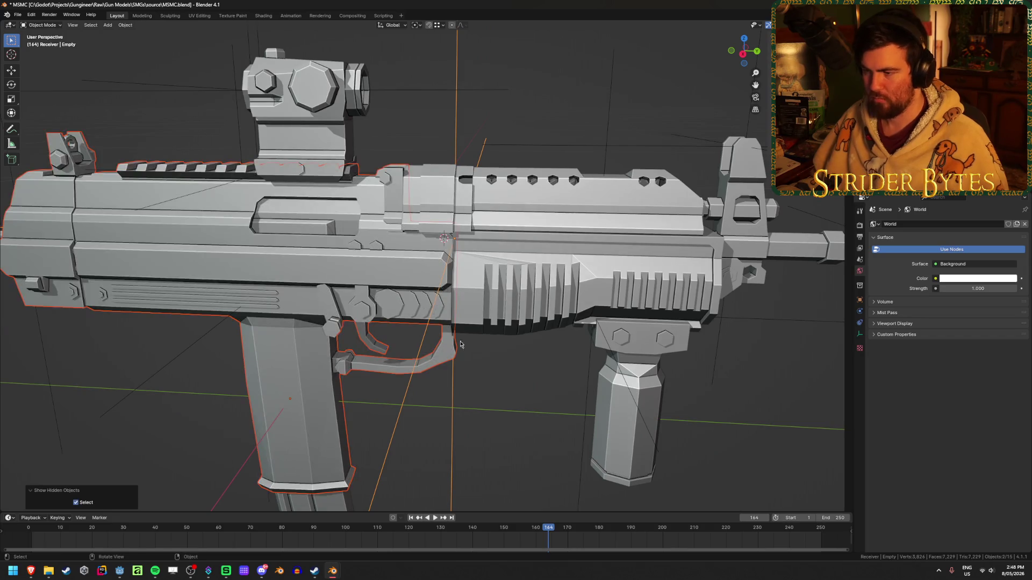
{"action": "left_click", "coordinate": [544, 356]}
{"action": "mouse_move", "coordinate": [543, 357]}
{"action": "middle_mouse_down"}
{"action": "mouse_move", "coordinate": [485, 282]}
{"action": "mouse_move", "coordinate": [525, 259]}
{"action": "mouse_move", "coordinate": [488, 255]}
{"action": "mouse_move", "coordinate": [311, 323]}
{"action": "mouse_move", "coordinate": [438, 291]}
{"action": "middle_mouse_up"}
{"action": "left_click", "coordinate": [402, 292]}
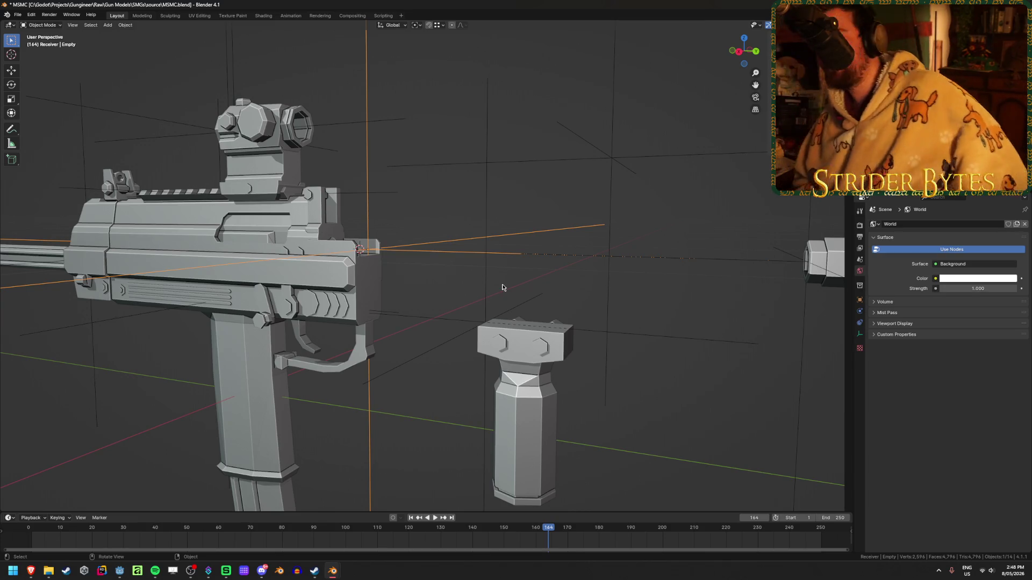
{"action": "key", "text": "alt+h"}
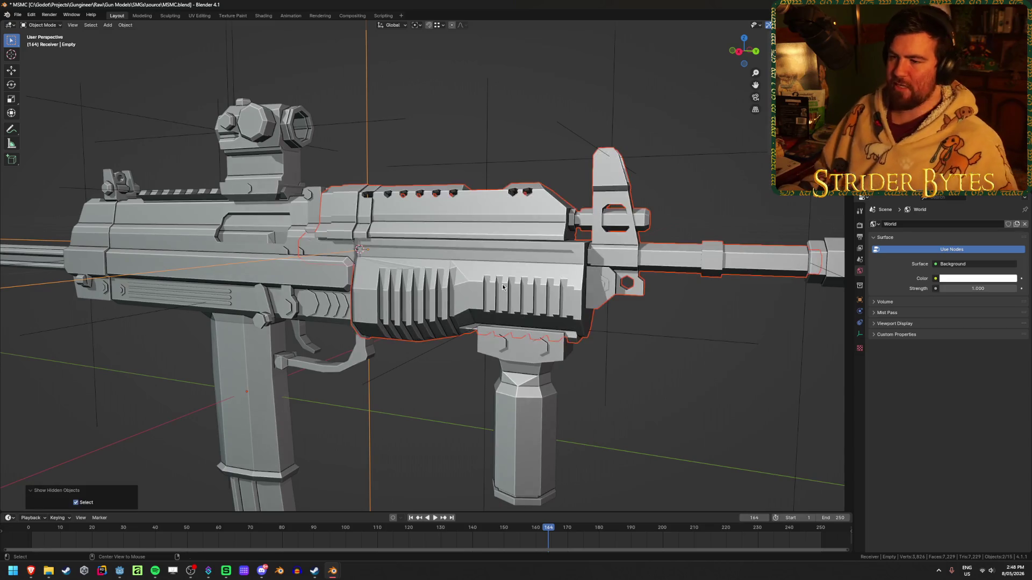
{"action": "left_click", "coordinate": [338, 295]}
{"action": "mouse_move", "coordinate": [338, 295]}
{"action": "middle_mouse_down"}
{"action": "mouse_move", "coordinate": [272, 281]}
{"action": "mouse_move", "coordinate": [608, 269]}
{"action": "mouse_move", "coordinate": [492, 267]}
{"action": "mouse_move", "coordinate": [529, 240]}
{"action": "middle_mouse_up"}
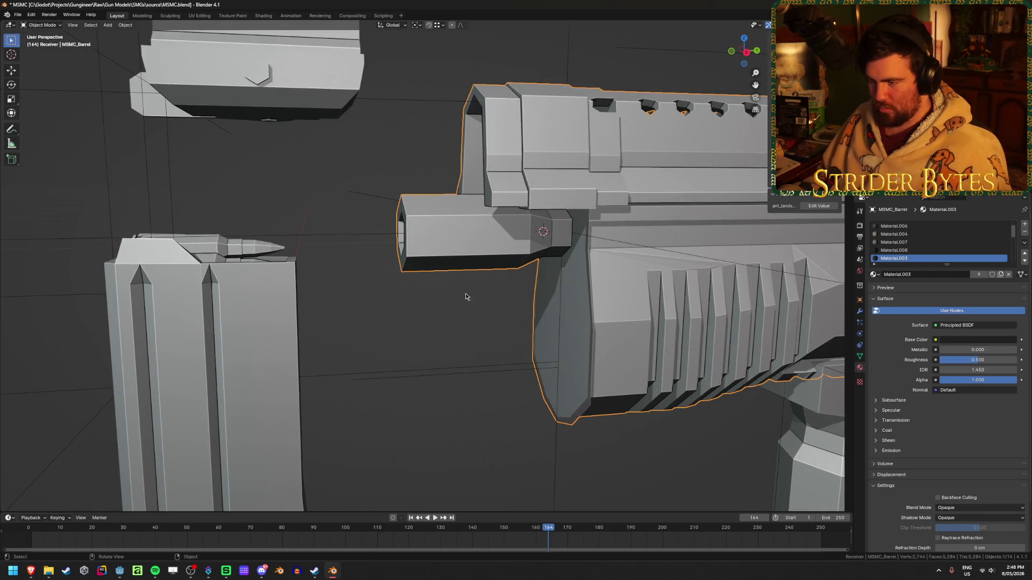
- Box-select the vertices of the barrel's rear block in side view with X-ray on
{"action": "key", "text": "Tab"}
{"action": "key", "text": "KP_3"}
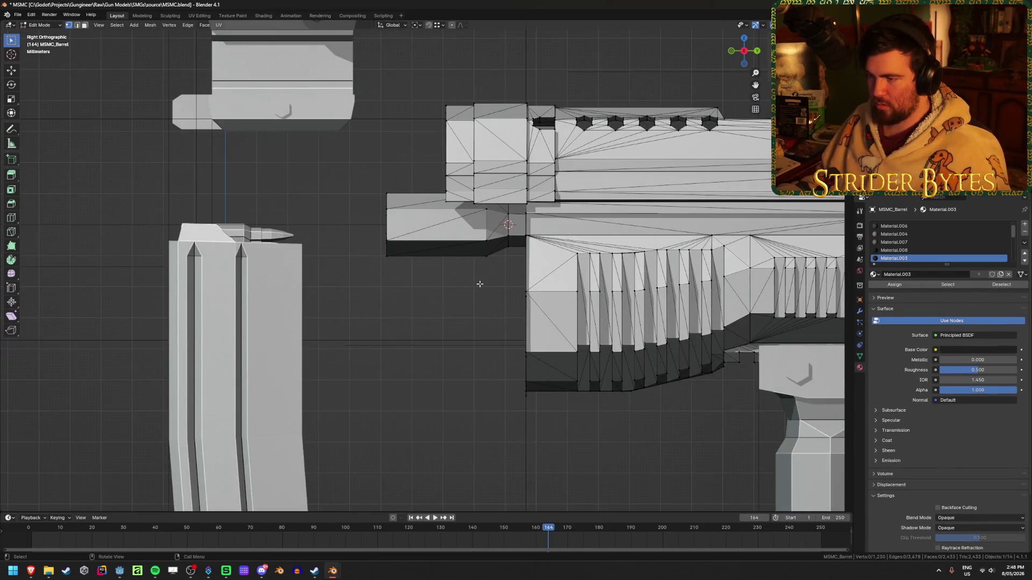
{"action": "key", "text": "alt+z"}
{"action": "mouse_move", "coordinate": [371, 169]}
{"action": "left_mouse_down"}
{"action": "mouse_move", "coordinate": [410, 288]}
{"action": "mouse_move", "coordinate": [501, 257]}
{"action": "mouse_move", "coordinate": [478, 193]}
{"action": "mouse_move", "coordinate": [450, 202]}
{"action": "left_mouse_up"}
{"action": "mouse_move", "coordinate": [450, 201]}
{"action": "middle_mouse_down"}
{"action": "mouse_move", "coordinate": [444, 279]}
{"action": "mouse_move", "coordinate": [497, 262]}
{"action": "mouse_move", "coordinate": [475, 267]}
{"action": "middle_mouse_up"}
{"action": "key", "text": "alt+z"}
{"action": "key", "text": "h"}
{"action": "key", "text": "ctrl+z"}
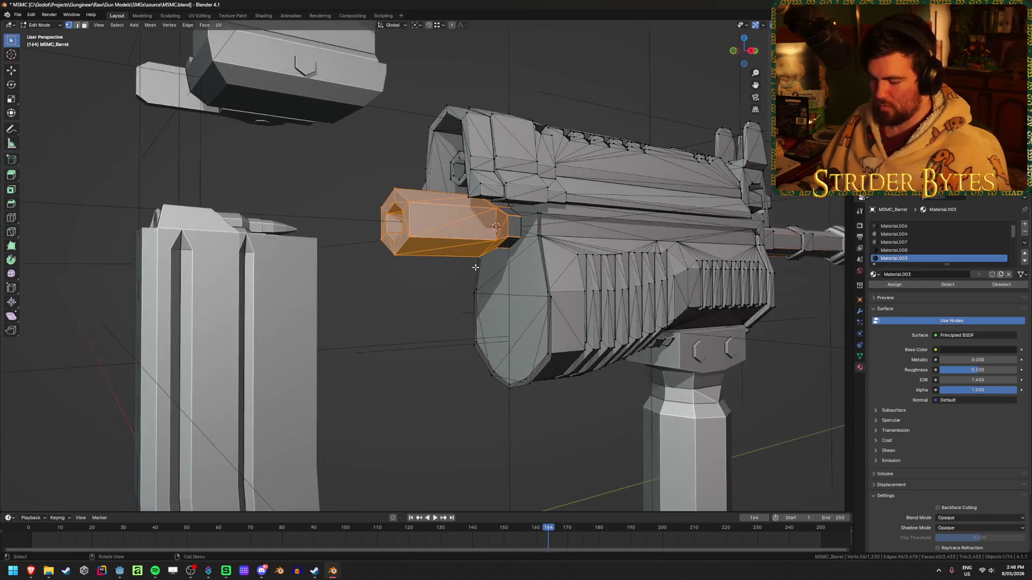
- Separate the selected rear block into its own object, MSMC_Barrel.001
{"action": "key", "text": "p"}
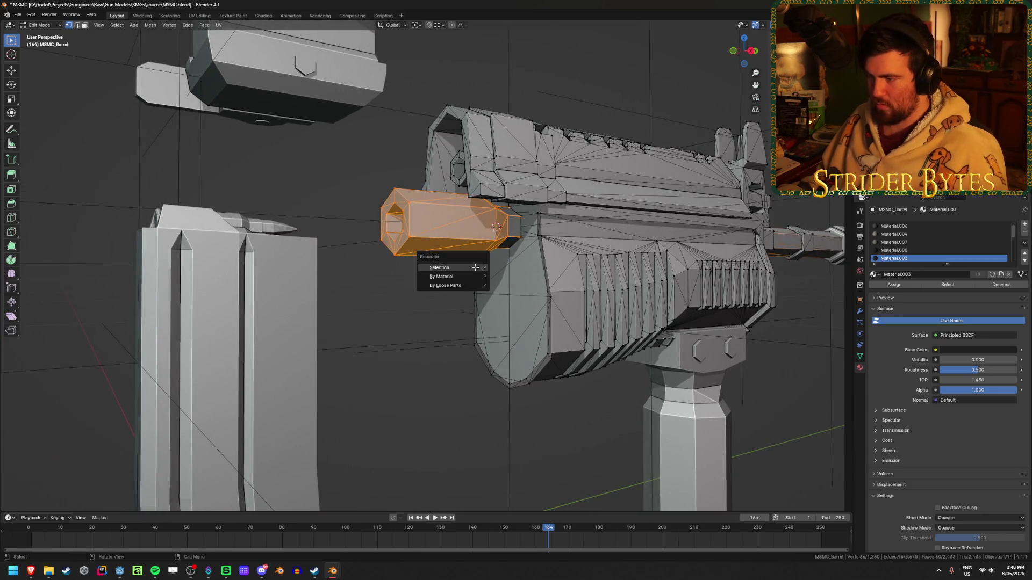
{"action": "left_click", "coordinate": [446, 272]}
{"action": "key", "text": "Tab"}
{"action": "key", "text": "h"}
{"action": "scroll", "coordinate": [443, 244], "scroll_direction": "down", "scroll_amount": 4}
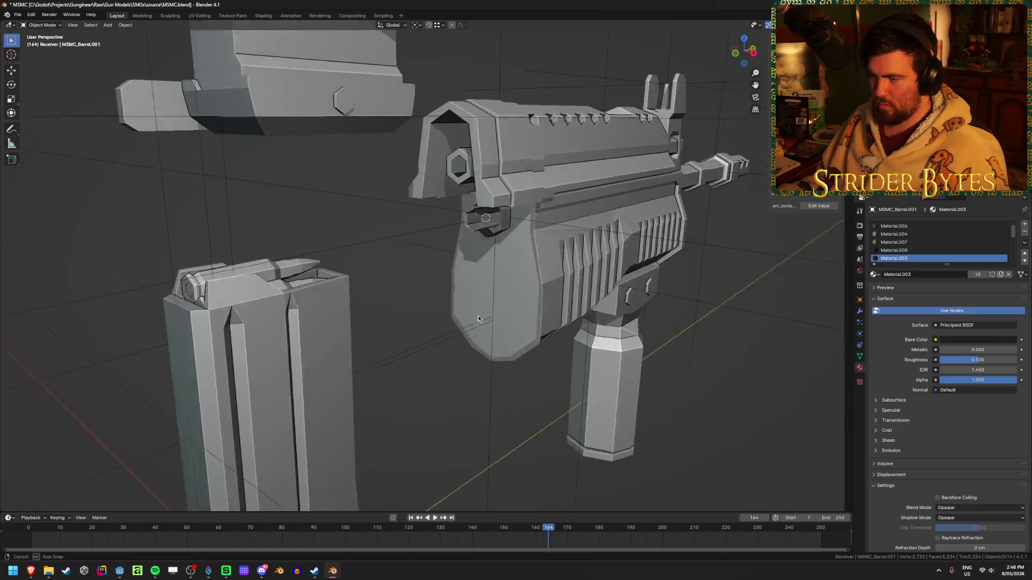
{"action": "middle_click_drag", "start_coordinate": [476, 315], "coordinate": [491, 306]}
{"action": "key", "text": "alt+h"}
- Hide the main barrel and select MSMC_Barrel.001 together with the receiver
{"action": "scroll", "coordinate": [421, 332], "scroll_direction": "up", "scroll_amount": 4}
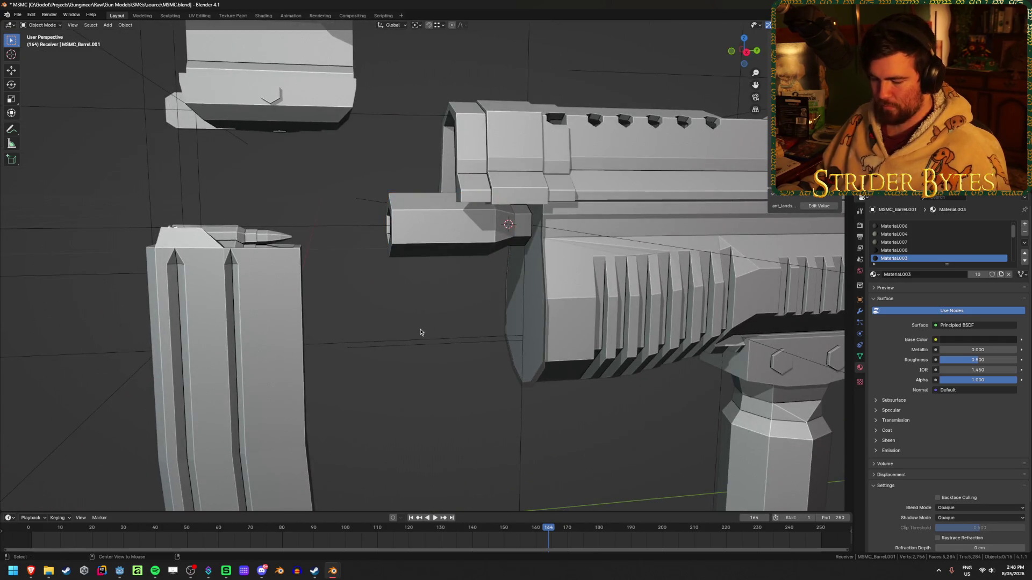
{"action": "scroll", "coordinate": [420, 332], "scroll_direction": "down", "scroll_amount": 4}
{"action": "left_click", "coordinate": [592, 228]}
{"action": "key", "text": "h"}
{"action": "mouse_move", "coordinate": [591, 227]}
{"action": "middle_mouse_down"}
{"action": "mouse_move", "coordinate": [428, 264]}
{"action": "mouse_move", "coordinate": [504, 242]}
{"action": "middle_mouse_up"}
{"action": "left_click", "coordinate": [427, 263]}
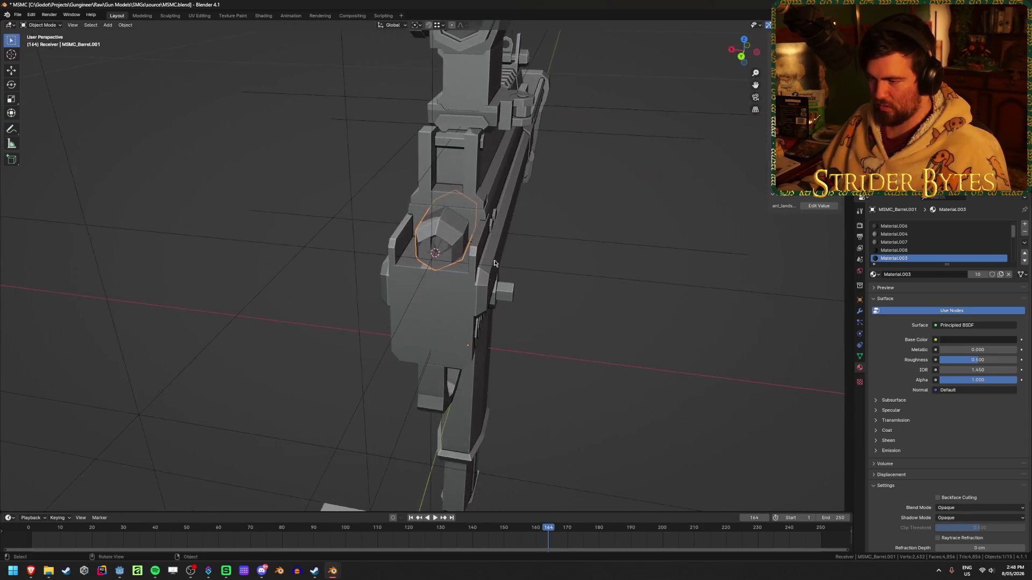
{"action": "left_click", "coordinate": [460, 315], "text": "shift"}
{"action": "scroll", "coordinate": [460, 316], "scroll_direction": "up", "scroll_amount": 3}
{"action": "mouse_move", "coordinate": [460, 315]}
{"action": "middle_mouse_down"}
{"action": "mouse_move", "coordinate": [501, 252]}
{"action": "mouse_move", "coordinate": [501, 195]}
{"action": "mouse_move", "coordinate": [488, 214]}
{"action": "middle_mouse_up"}
- Open the receiver mesh in Edit Mode and inspect its hexagonal opening
{"action": "key", "text": "Tab"}
{"action": "key", "text": "alt+z"}
{"action": "mouse_move", "coordinate": [302, 223]}
{"action": "middle_mouse_down"}
{"action": "mouse_move", "coordinate": [433, 265]}
{"action": "mouse_move", "coordinate": [396, 282]}
{"action": "mouse_move", "coordinate": [460, 269]}
{"action": "mouse_move", "coordinate": [556, 273]}
{"action": "mouse_move", "coordinate": [493, 253]}
{"action": "middle_mouse_up"}
{"action": "key", "text": "alt+z"}
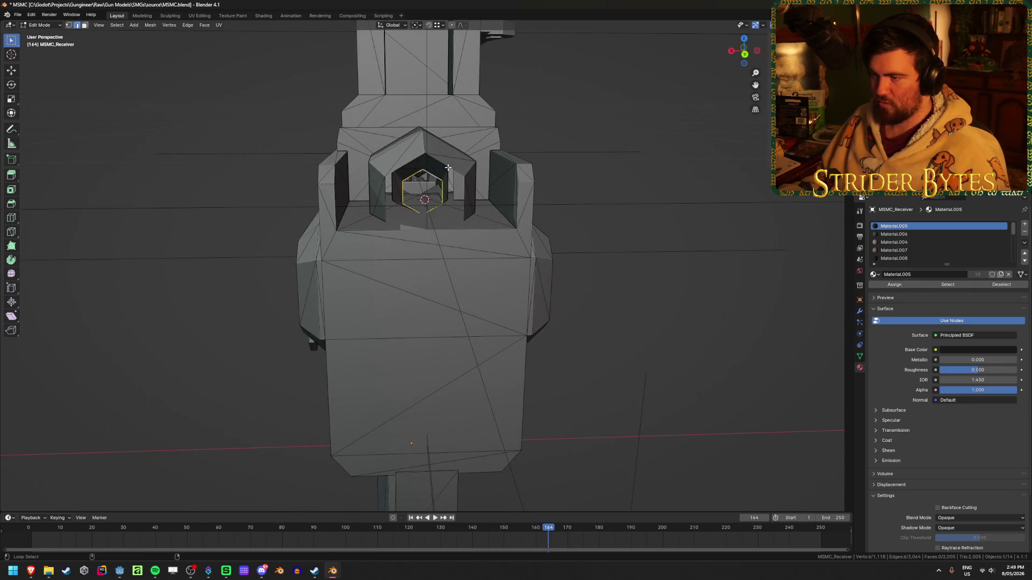
- Select the inner opening loop and outer arch loop, try bridging them, then undo
{"action": "mouse_move", "coordinate": [447, 167]}
{"action": "middle_mouse_down"}
{"action": "mouse_move", "coordinate": [478, 163]}
{"action": "mouse_move", "coordinate": [421, 194]}
{"action": "middle_mouse_up"}
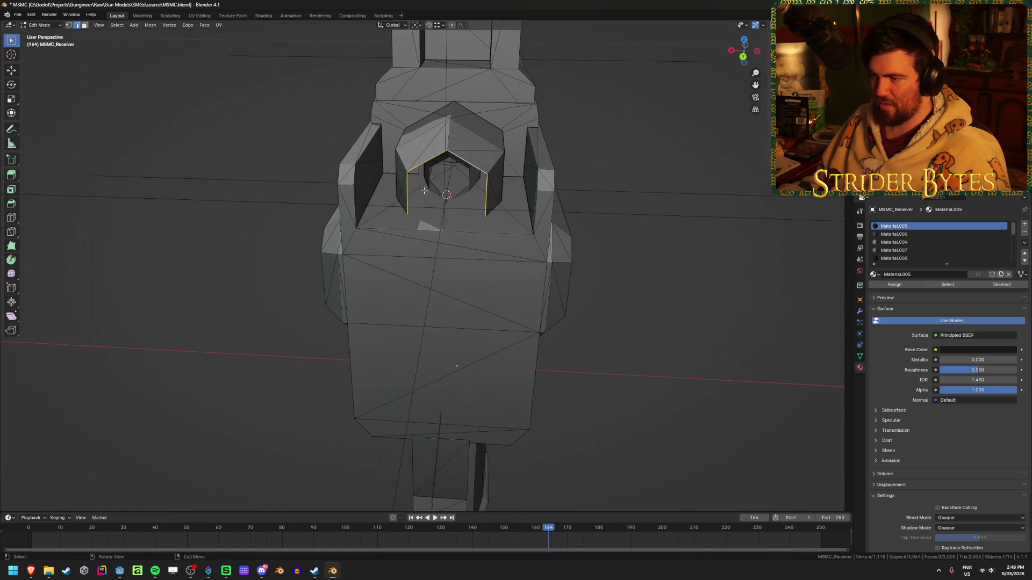
{"action": "scroll", "coordinate": [428, 181], "scroll_direction": "up", "scroll_amount": 5}
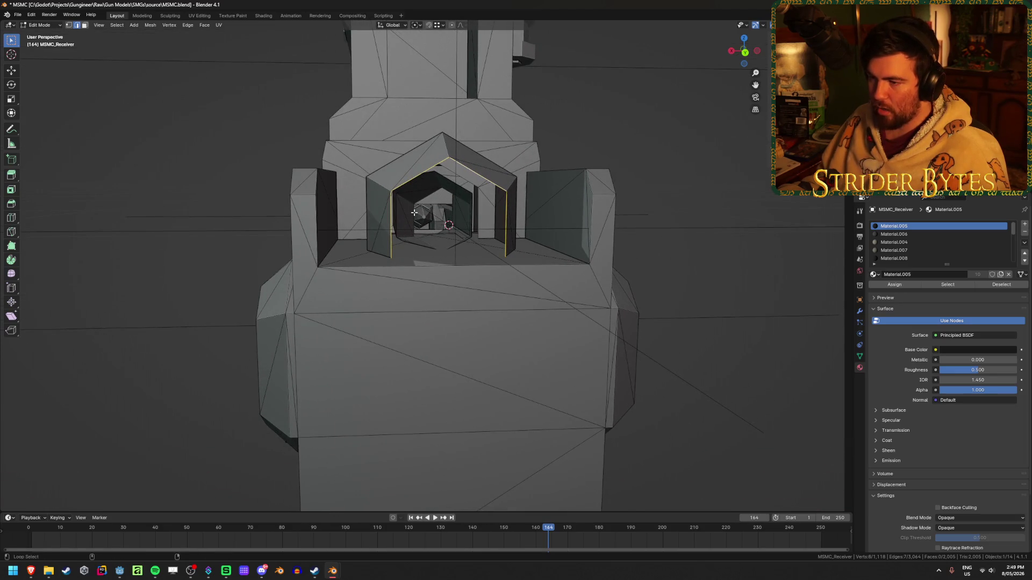
{"action": "left_click", "coordinate": [414, 213], "text": "alt"}
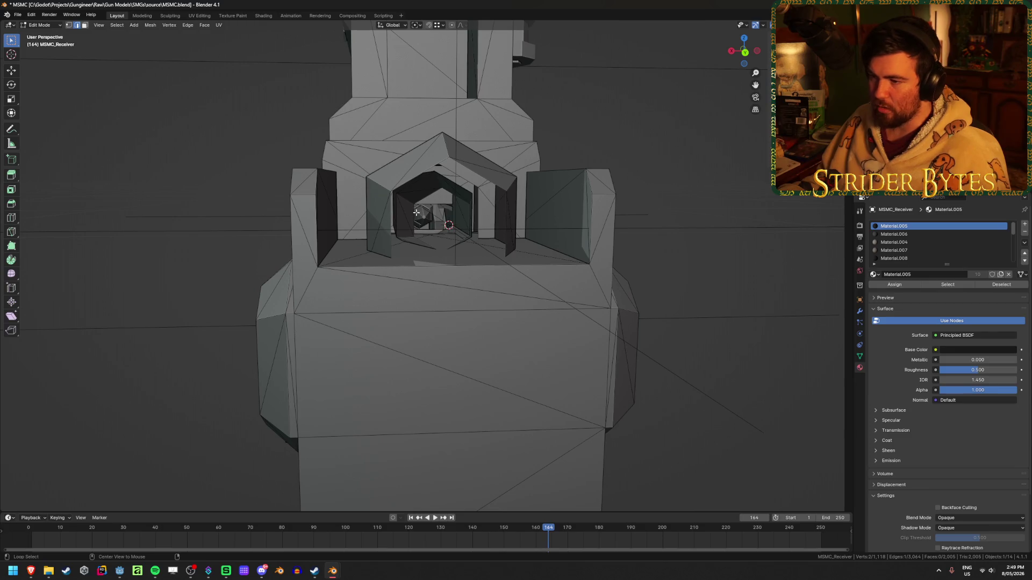
{"action": "key", "text": "1"}
{"action": "left_click", "coordinate": [416, 202], "text": "alt"}
{"action": "left_click", "coordinate": [495, 186], "text": "alt+shift"}
{"action": "key", "text": "2"}
{"action": "right_click", "coordinate": [530, 210]}
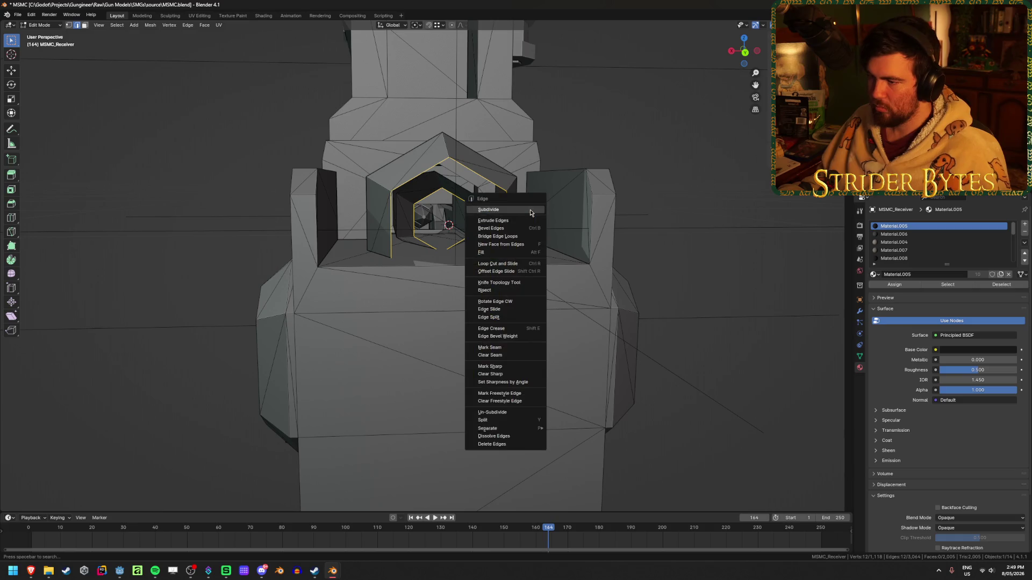
{"action": "left_click", "coordinate": [526, 234]}
{"action": "mouse_move", "coordinate": [527, 234]}
{"action": "middle_mouse_down"}
{"action": "mouse_move", "coordinate": [523, 258]}
{"action": "mouse_move", "coordinate": [545, 256]}
{"action": "middle_mouse_up"}
{"action": "key", "text": "ctrl+z"}
{"action": "key", "text": "ctrl+z"}
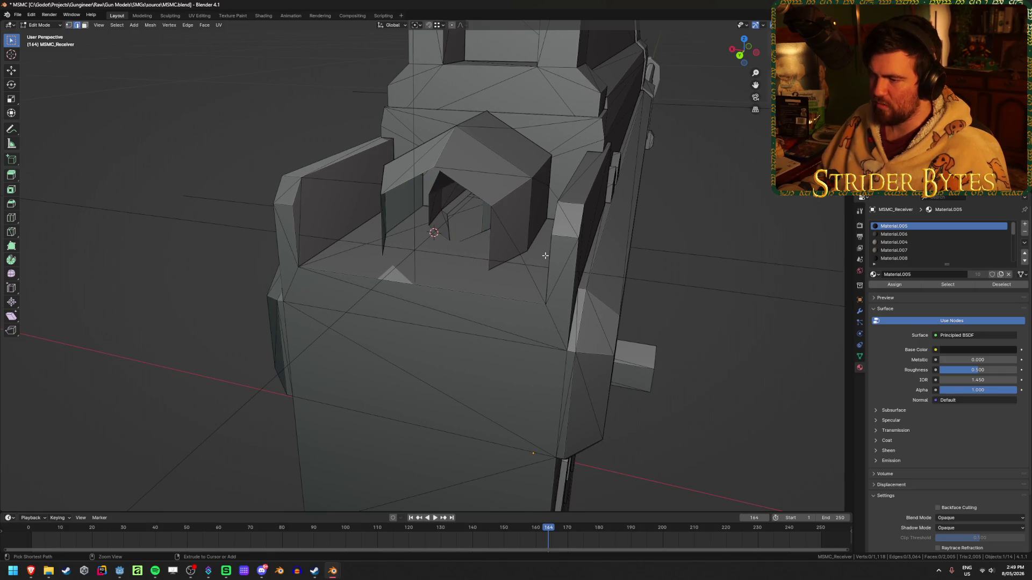
- Leave Edit Mode and open MSMC_Barrel for editing, framing its rear section
{"action": "key", "text": "Tab"}
{"action": "left_click", "coordinate": [545, 256]}
{"action": "key", "text": "KP_Decimal"}
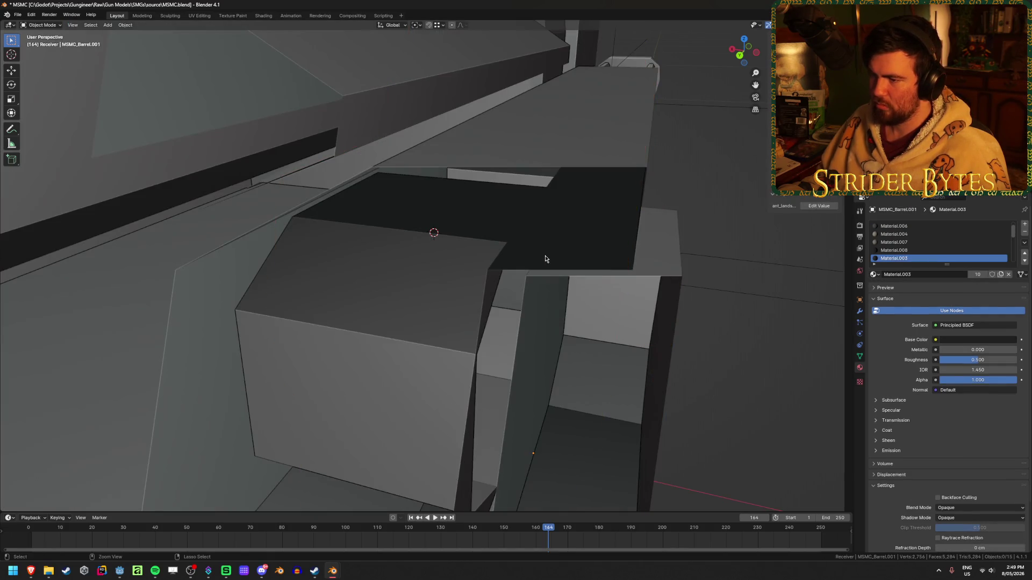
{"action": "left_click", "coordinate": [545, 259]}
{"action": "key", "text": "Tab"}
{"action": "scroll", "coordinate": [543, 258], "scroll_direction": "down", "scroll_amount": 5}
{"action": "mouse_move", "coordinate": [543, 260]}
{"action": "middle_mouse_down"}
{"action": "mouse_move", "coordinate": [346, 270]}
{"action": "mouse_move", "coordinate": [297, 247]}
{"action": "mouse_move", "coordinate": [537, 273]}
{"action": "mouse_move", "coordinate": [503, 281]}
{"action": "mouse_move", "coordinate": [529, 279]}
{"action": "mouse_move", "coordinate": [492, 295]}
{"action": "mouse_move", "coordinate": [475, 284]}
{"action": "mouse_move", "coordinate": [442, 290]}
{"action": "mouse_move", "coordinate": [502, 292]}
{"action": "middle_mouse_up"}
{"action": "scroll", "coordinate": [529, 280], "scroll_direction": "up", "scroll_amount": 5}
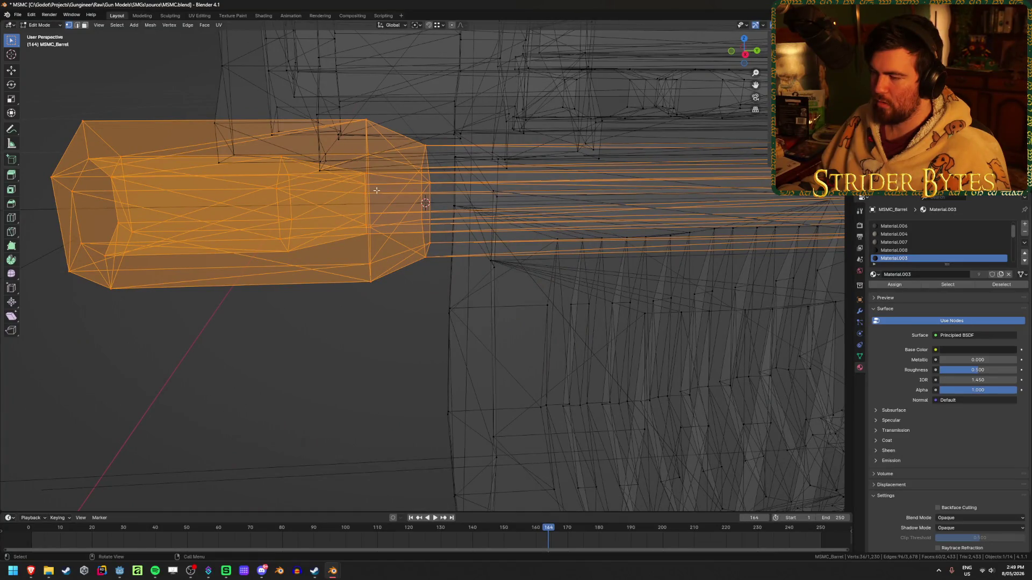
- Switch from the barrel to MSMC_Receiver and delete the faces of the hex opening
{"action": "scroll", "coordinate": [515, 190], "scroll_direction": "down", "scroll_amount": 6}
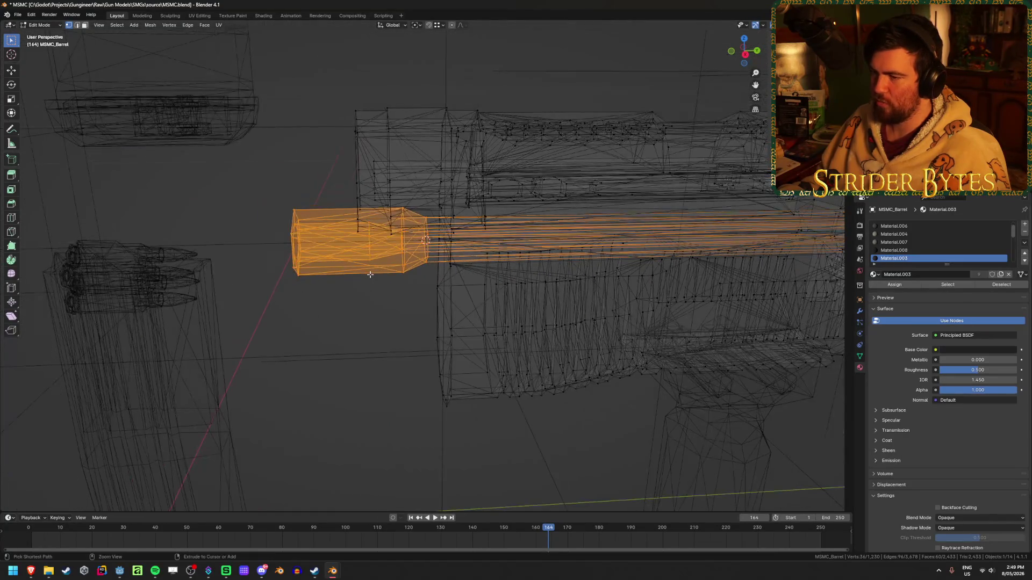
{"action": "key", "text": "Tab"}
{"action": "scroll", "coordinate": [370, 278], "scroll_direction": "up", "scroll_amount": 4}
{"action": "left_click", "coordinate": [370, 278], "text": "shift"}
{"action": "key", "text": "Tab"}
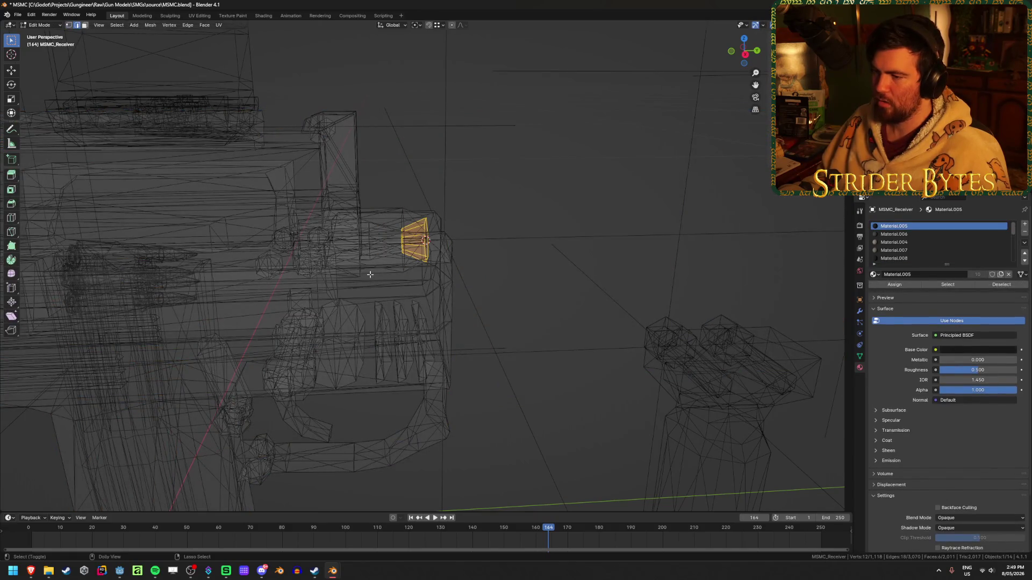
{"action": "key", "text": "x"}
{"action": "left_click", "coordinate": [543, 222]}
{"action": "scroll", "coordinate": [539, 226], "scroll_direction": "up", "scroll_amount": 4}
{"action": "mouse_move", "coordinate": [539, 226]}
{"action": "middle_mouse_down"}
{"action": "mouse_move", "coordinate": [618, 193]}
{"action": "mouse_move", "coordinate": [579, 198]}
{"action": "middle_mouse_up"}
- Extrude the hex ring 1.6671 cm along Y and pull its end loop back -0.73875 cm
{"action": "key", "text": "g"}
{"action": "key", "text": "y"}
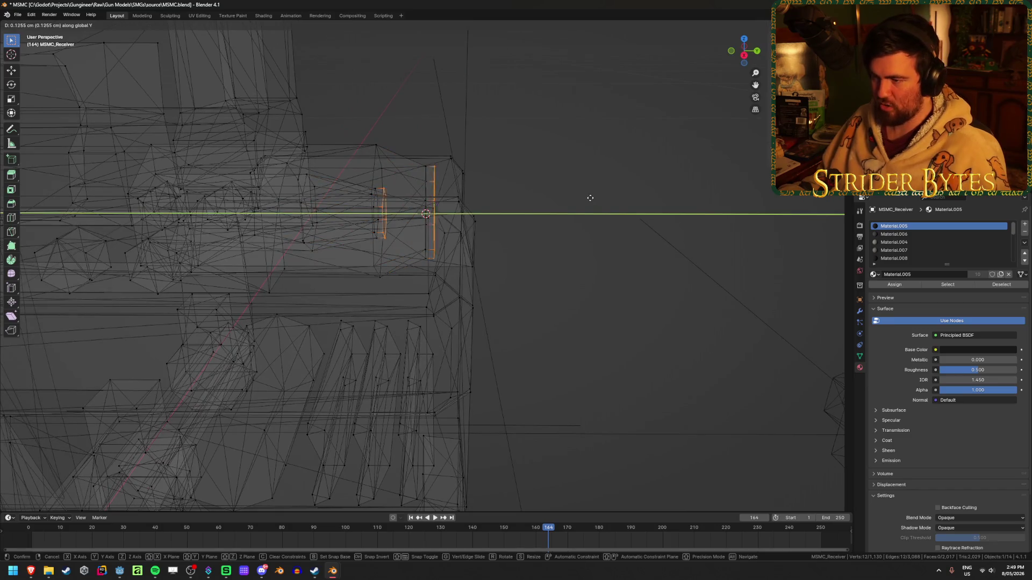
{"action": "left_click", "coordinate": [692, 200]}
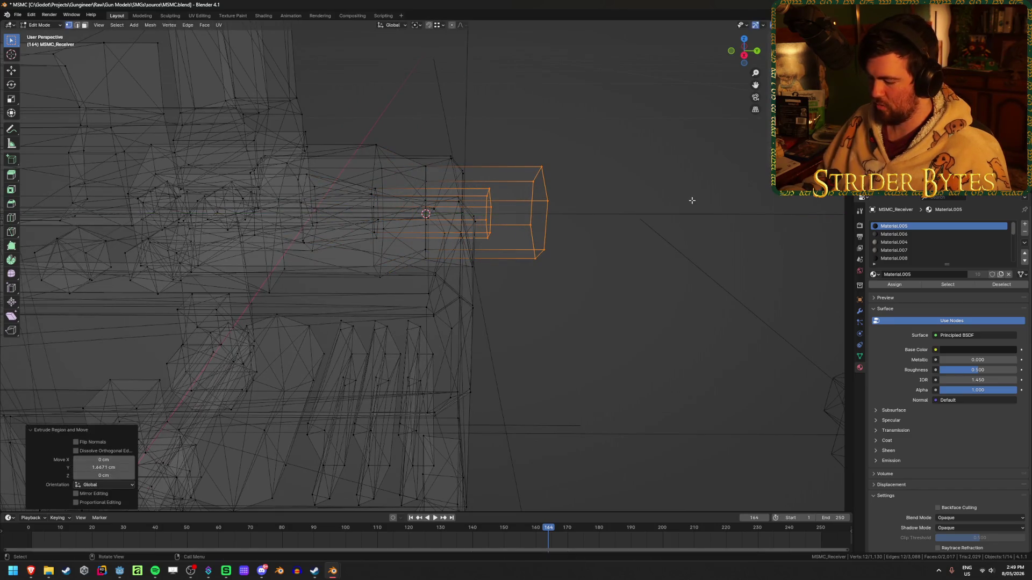
{"action": "key", "text": "KP_3"}
{"action": "left_click_drag", "start_coordinate": [611, 295], "coordinate": [520, 138]}
{"action": "key", "text": "g"}
{"action": "key", "text": "y"}
{"action": "left_click", "coordinate": [517, 186]}
{"action": "mouse_move", "coordinate": [518, 186]}
{"action": "middle_mouse_down"}
{"action": "mouse_move", "coordinate": [564, 212]}
{"action": "mouse_move", "coordinate": [564, 225]}
{"action": "mouse_move", "coordinate": [514, 191]}
{"action": "middle_mouse_up"}
- Bridge the inner and outer hex loops with faces and select the new ring faces
{"action": "key", "text": "2"}
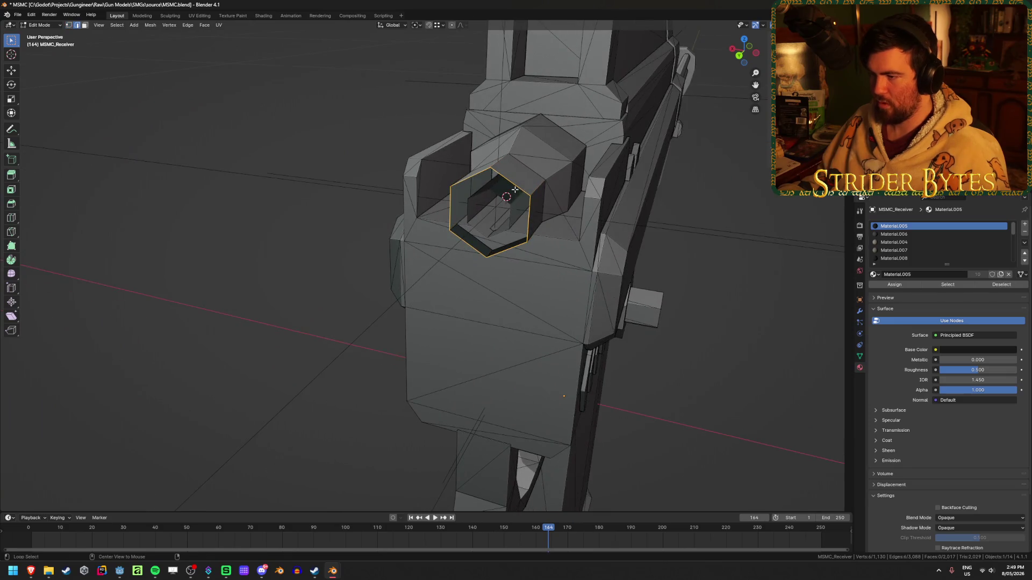
{"action": "right_click", "coordinate": [533, 204]}
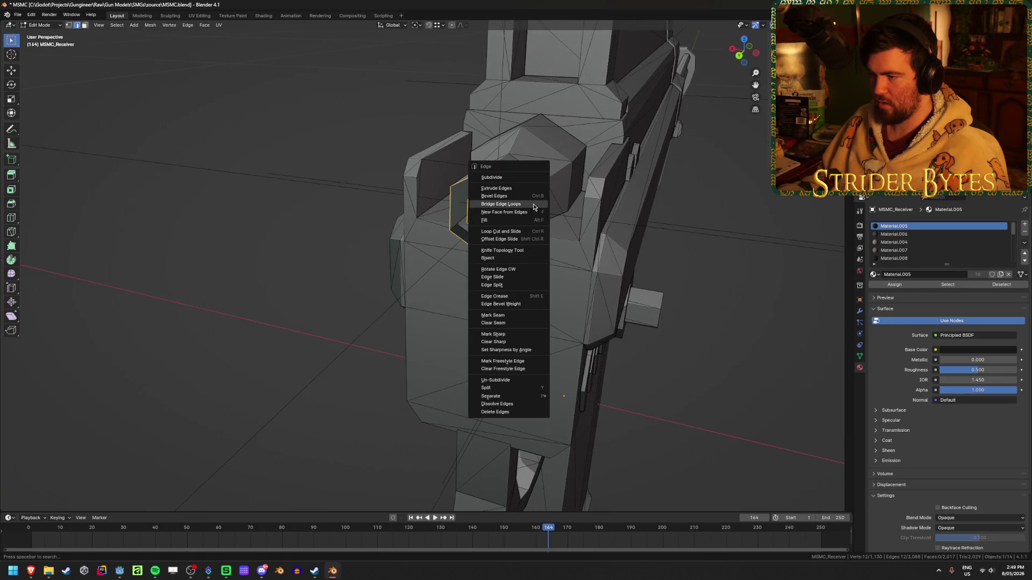
{"action": "left_click", "coordinate": [533, 204]}
{"action": "middle_click_drag", "start_coordinate": [533, 203], "coordinate": [498, 193]}
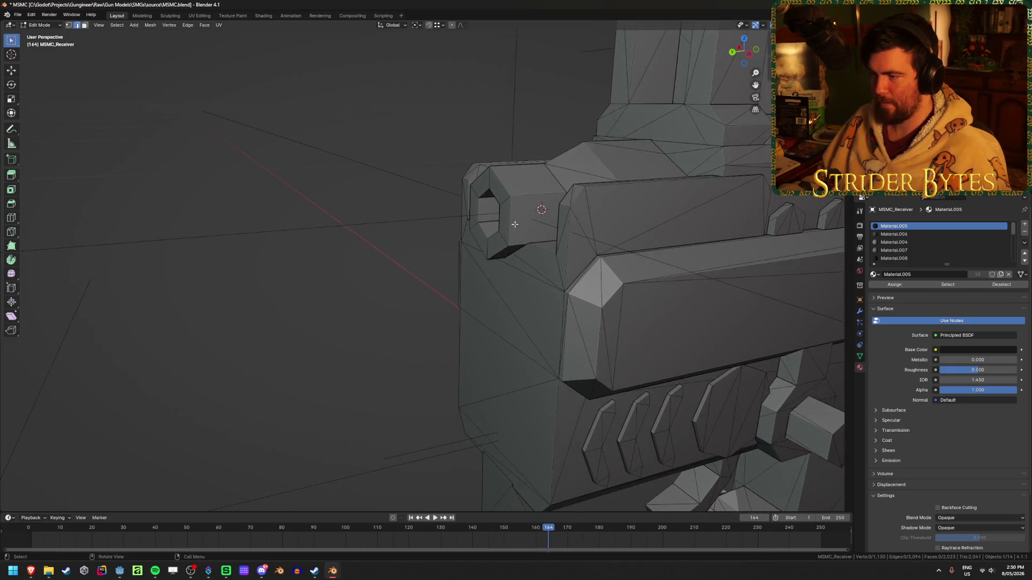
{"action": "left_click", "coordinate": [497, 194]}
{"action": "left_click", "coordinate": [476, 209], "text": "shift"}
{"action": "left_click", "coordinate": [481, 245], "text": "shift"}
{"action": "left_click", "coordinate": [501, 228], "text": "shift"}
- Return to object mode and select the Receiver empty at the hex opening
{"action": "mouse_move", "coordinate": [459, 260]}
{"action": "middle_mouse_down"}
{"action": "mouse_move", "coordinate": [576, 255]}
{"action": "mouse_move", "coordinate": [572, 334]}
{"action": "mouse_move", "coordinate": [571, 266]}
{"action": "mouse_move", "coordinate": [539, 301]}
{"action": "middle_mouse_up"}
{"action": "mouse_move", "coordinate": [508, 244]}
{"action": "middle_mouse_down", "text": "ctrl"}
{"action": "mouse_move", "coordinate": [539, 281]}
{"action": "mouse_move", "coordinate": [530, 304]}
{"action": "mouse_move", "coordinate": [476, 246]}
{"action": "mouse_move", "coordinate": [399, 221]}
{"action": "mouse_move", "coordinate": [330, 223]}
{"action": "mouse_move", "coordinate": [516, 240]}
{"action": "mouse_move", "coordinate": [631, 185]}
{"action": "middle_mouse_up", "text": "ctrl"}
{"action": "key", "text": "Tab"}
{"action": "left_click", "coordinate": [476, 252]}
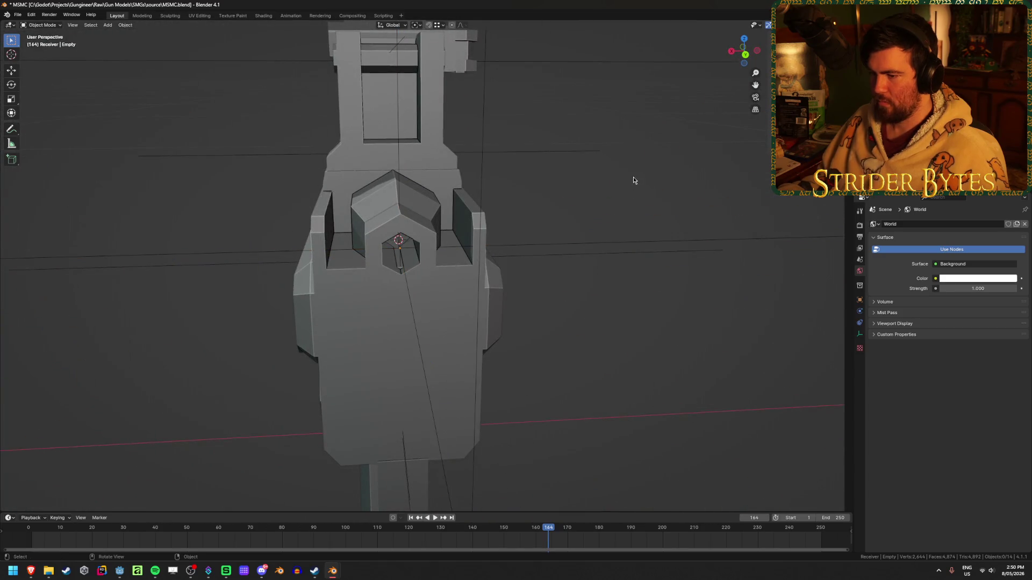
- Unhide MSMC_Barrel and set its origin to the 3D cursor
{"action": "scroll", "coordinate": [630, 204], "scroll_direction": "up", "scroll_amount": 4}
{"action": "mouse_move", "coordinate": [606, 258]}
{"action": "middle_mouse_down"}
{"action": "mouse_move", "coordinate": [605, 276]}
{"action": "mouse_move", "coordinate": [606, 267]}
{"action": "mouse_move", "coordinate": [502, 269]}
{"action": "mouse_move", "coordinate": [414, 282]}
{"action": "mouse_move", "coordinate": [594, 285]}
{"action": "mouse_move", "coordinate": [487, 265]}
{"action": "middle_mouse_up"}
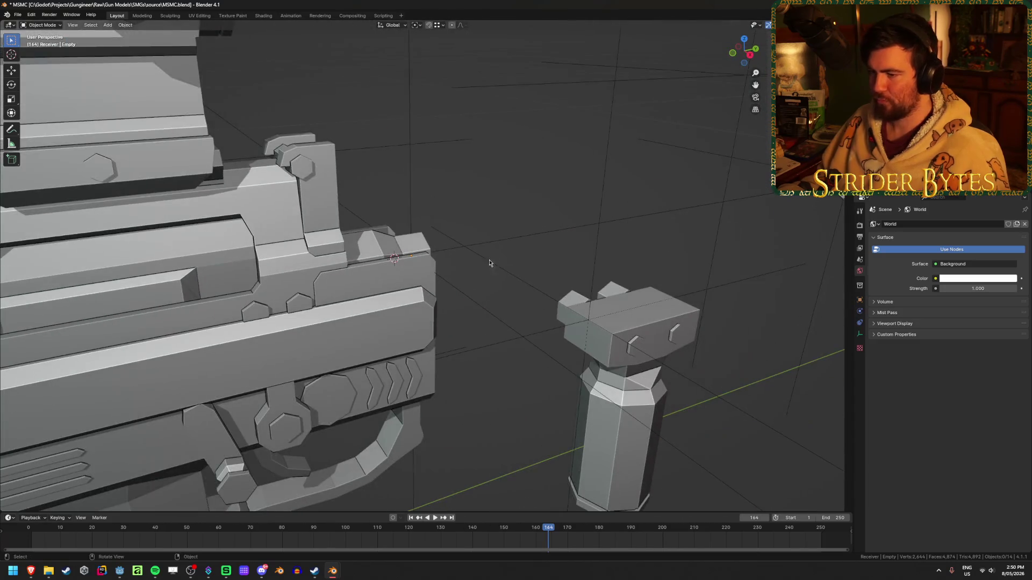
{"action": "key", "text": "alt+h"}
{"action": "right_click", "coordinate": [537, 228]}
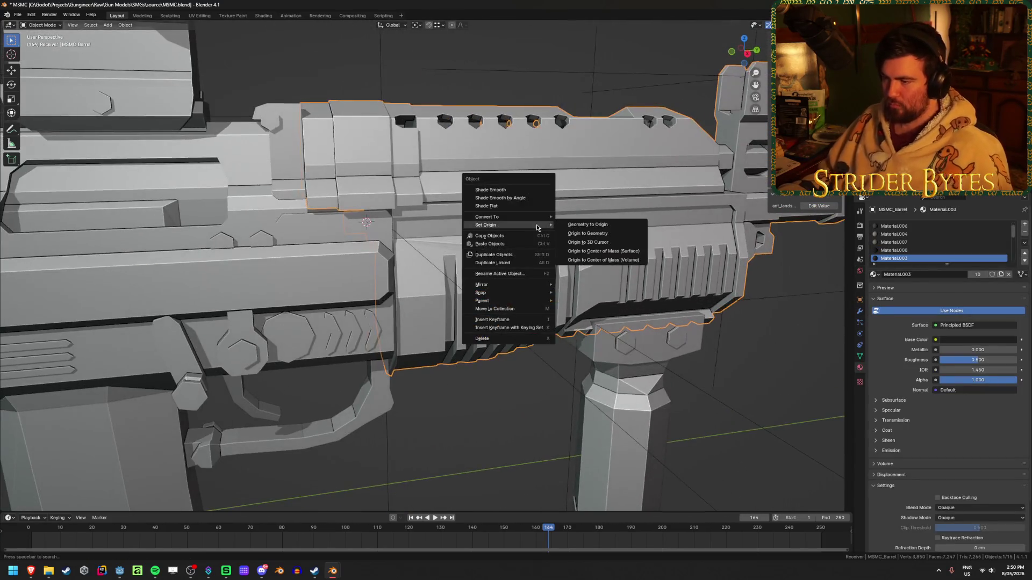
{"action": "left_click", "coordinate": [588, 242]}
- Hide MSMC_Receiver and start editing the MSMC_Barrel mesh
{"action": "scroll", "coordinate": [371, 273], "scroll_direction": "down", "scroll_amount": 2}
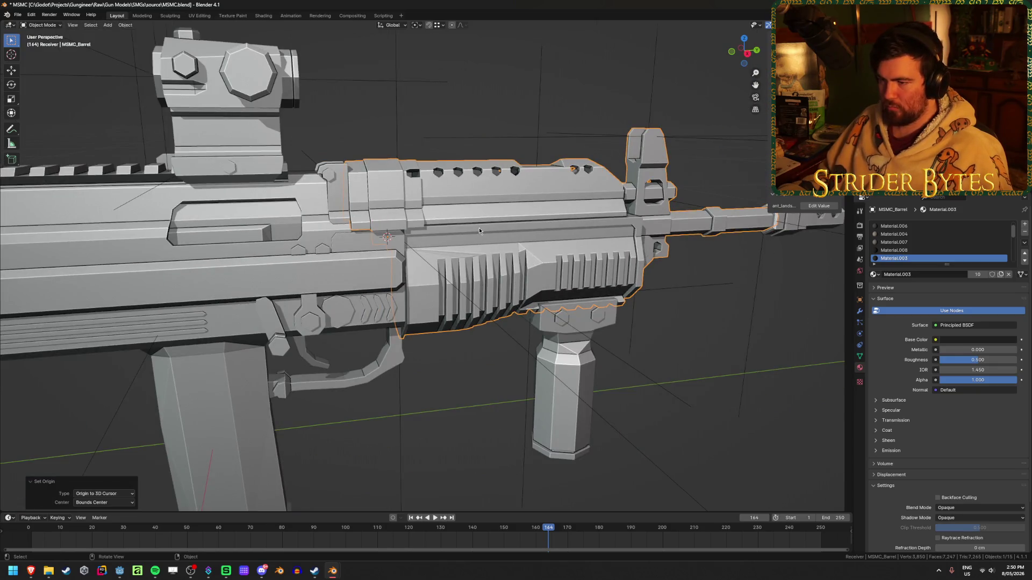
{"action": "mouse_move", "coordinate": [479, 227]}
{"action": "middle_mouse_down"}
{"action": "mouse_move", "coordinate": [511, 258]}
{"action": "mouse_move", "coordinate": [454, 252]}
{"action": "middle_mouse_up"}
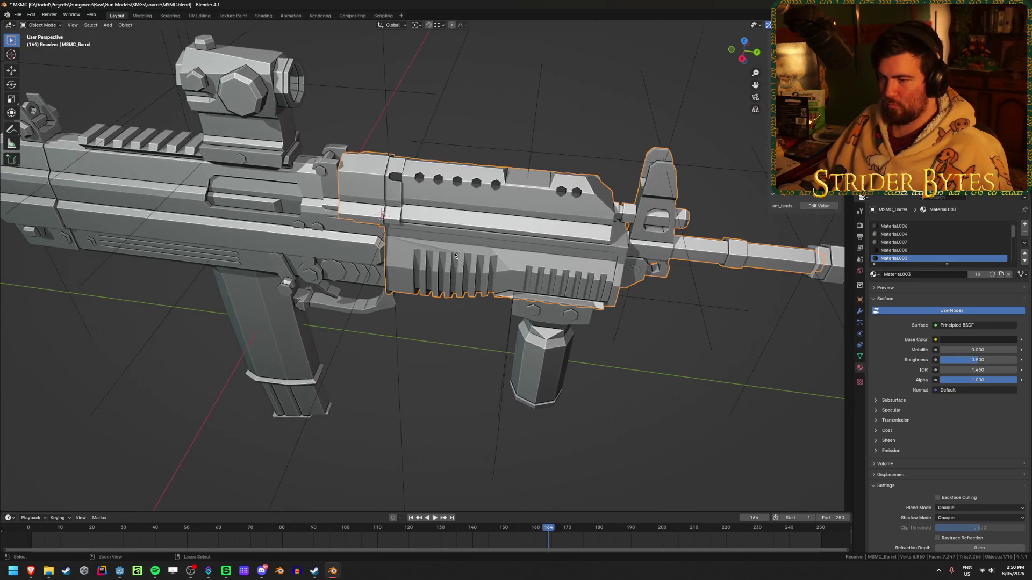
{"action": "left_click", "coordinate": [337, 253]}
{"action": "key", "text": "h"}
{"action": "scroll", "coordinate": [376, 218], "scroll_direction": "up", "scroll_amount": 6}
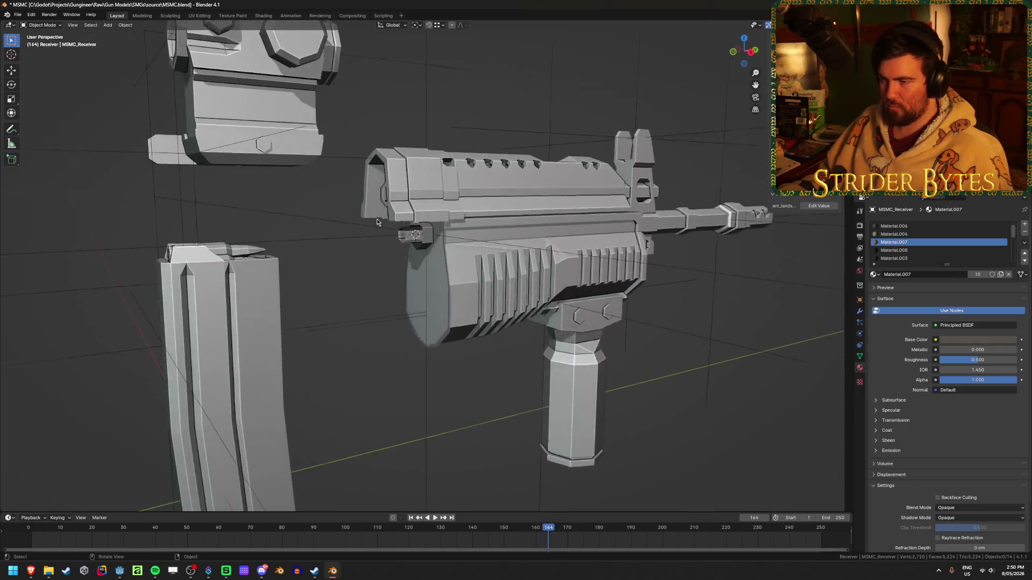
{"action": "left_click", "coordinate": [469, 206]}
{"action": "scroll", "coordinate": [468, 207], "scroll_direction": "up", "scroll_amount": 3}
{"action": "key", "text": "Tab"}
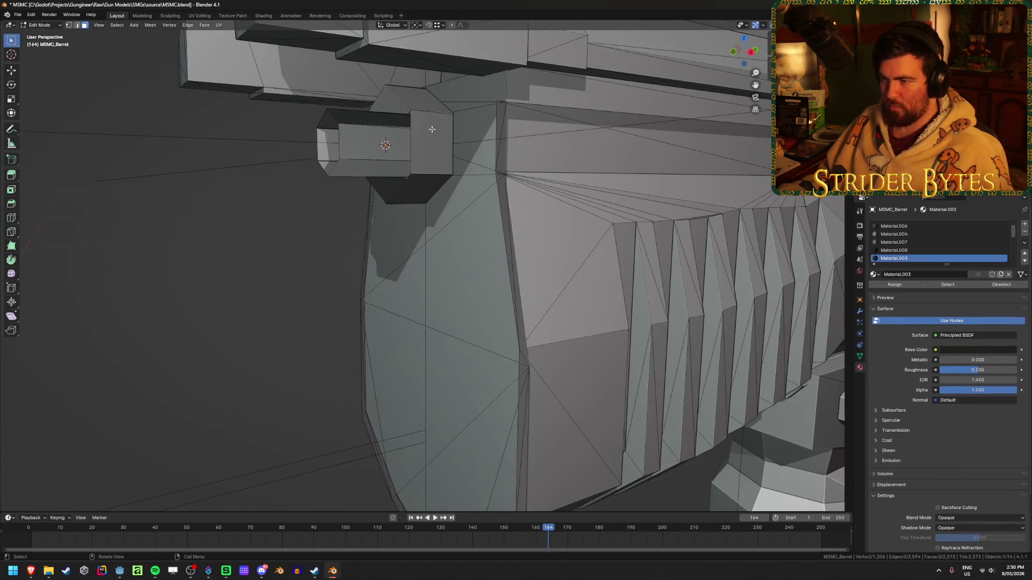
- Move the small hex collar loop 0.739 cm along Y and bridge it to the second loop
{"action": "left_click", "coordinate": [400, 92], "text": "alt"}
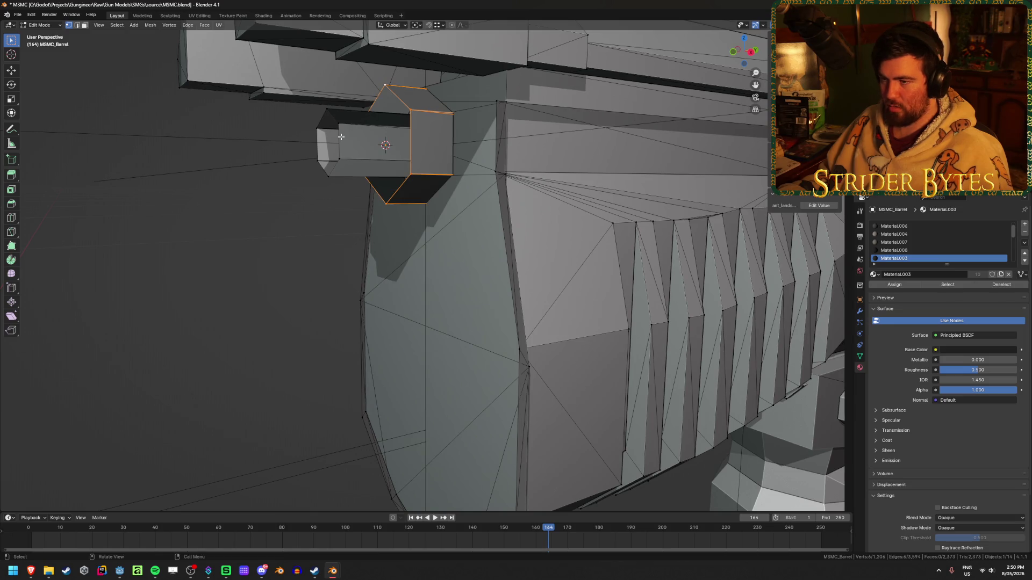
{"action": "key", "text": "2"}
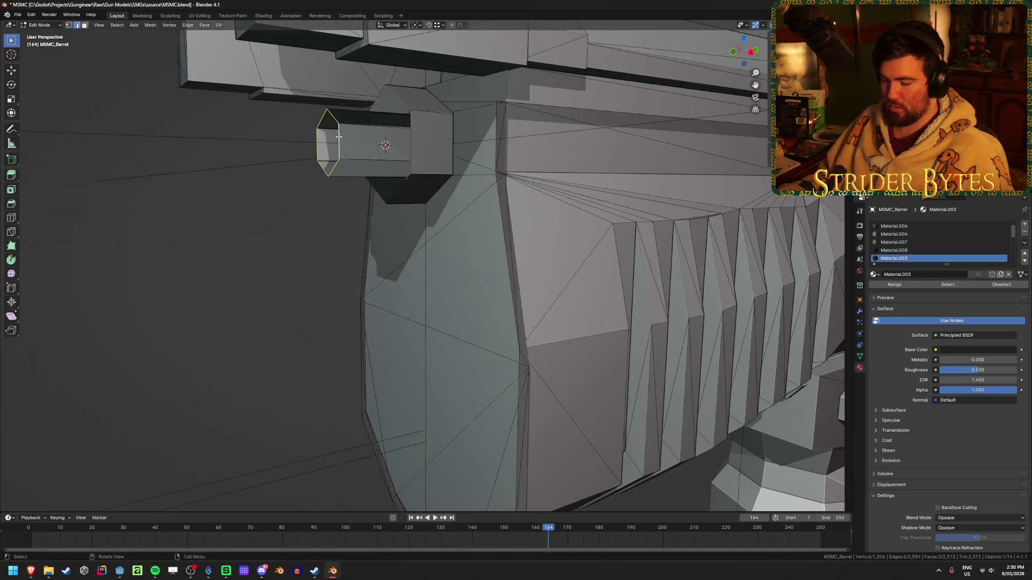
{"action": "key", "text": "g"}
{"action": "key", "text": "y"}
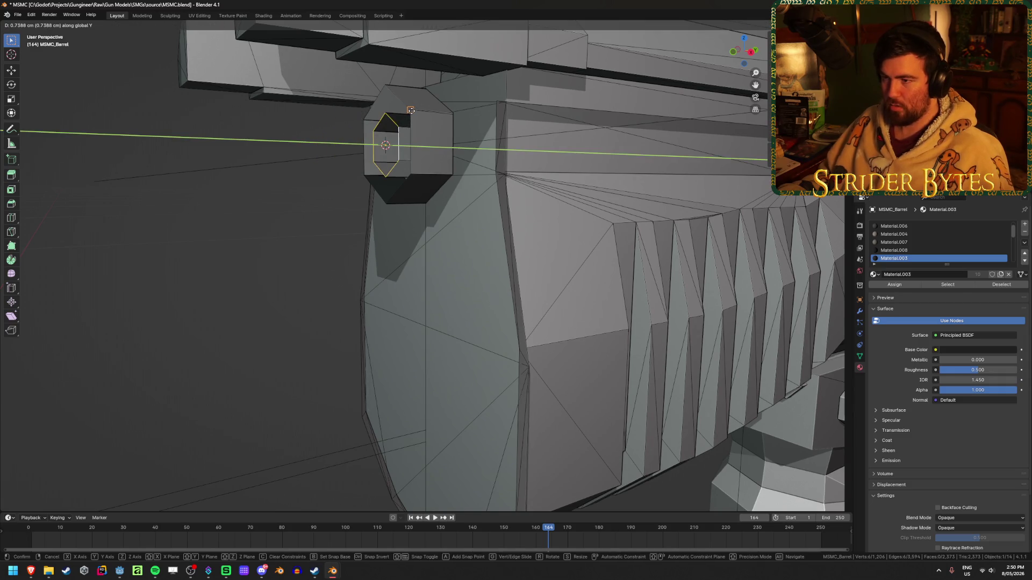
{"action": "left_click", "coordinate": [411, 111]}
{"action": "left_click", "coordinate": [398, 97], "text": "alt+shift"}
{"action": "right_click", "coordinate": [399, 101]}
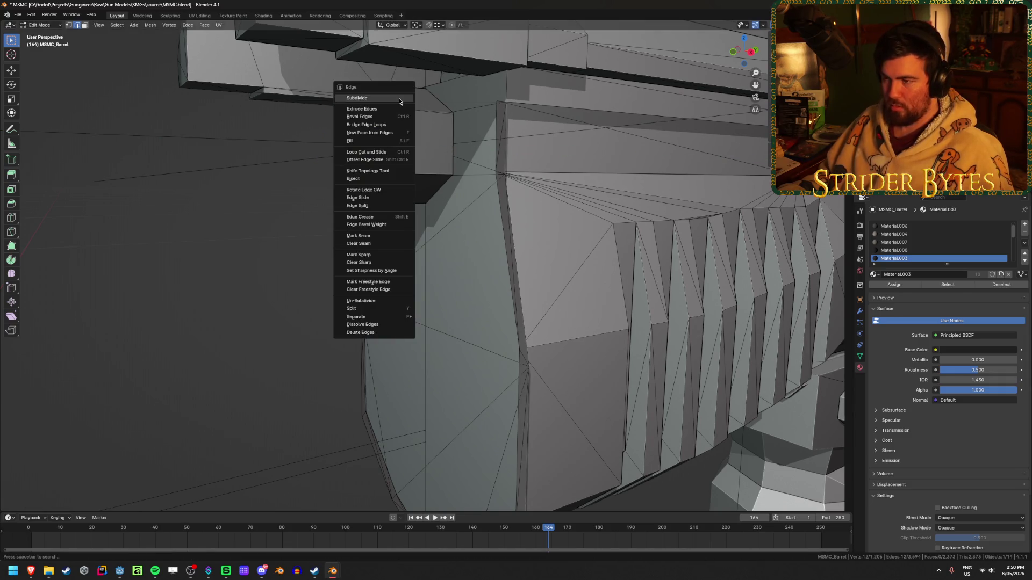
{"action": "left_click", "coordinate": [383, 124]}
- Leave edit mode after inspecting the bridged collar on the barrel
{"action": "left_click", "coordinate": [235, 256]}
{"action": "middle_click_drag", "start_coordinate": [235, 256], "coordinate": [257, 260]}
{"action": "scroll", "coordinate": [280, 260], "scroll_direction": "down", "scroll_amount": 5}
{"action": "key", "text": "Tab"}
{"action": "scroll", "coordinate": [371, 259], "scroll_direction": "down", "scroll_amount": 2}
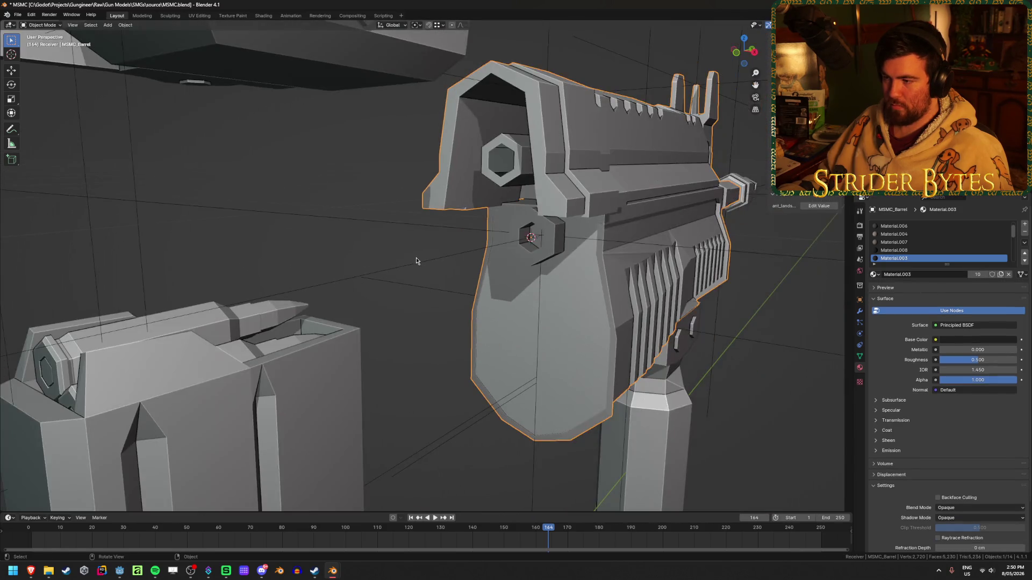
{"action": "scroll", "coordinate": [403, 256], "scroll_direction": "up", "scroll_amount": 2}
{"action": "scroll", "coordinate": [393, 254], "scroll_direction": "down", "scroll_amount": 2}
{"action": "mouse_move", "coordinate": [380, 242]}
{"action": "middle_mouse_down"}
{"action": "mouse_move", "coordinate": [350, 260]}
{"action": "mouse_move", "coordinate": [305, 264]}
{"action": "middle_mouse_up"}
- Reveal all hidden gun parts, view the gun from the side, and select the AimPoint empty
{"action": "key", "text": "KP_Divide"}
{"action": "left_click", "coordinate": [611, 360]}
{"action": "mouse_move", "coordinate": [612, 360]}
{"action": "middle_mouse_down"}
{"action": "mouse_move", "coordinate": [551, 323]}
{"action": "mouse_move", "coordinate": [472, 307]}
{"action": "mouse_move", "coordinate": [476, 289]}
{"action": "mouse_move", "coordinate": [451, 306]}
{"action": "mouse_move", "coordinate": [473, 301]}
{"action": "mouse_move", "coordinate": [458, 313]}
{"action": "middle_mouse_up"}
{"action": "key", "text": "shift+z"}
{"action": "key", "text": "shift+z"}
{"action": "scroll", "coordinate": [474, 292], "scroll_direction": "down", "scroll_amount": 3}
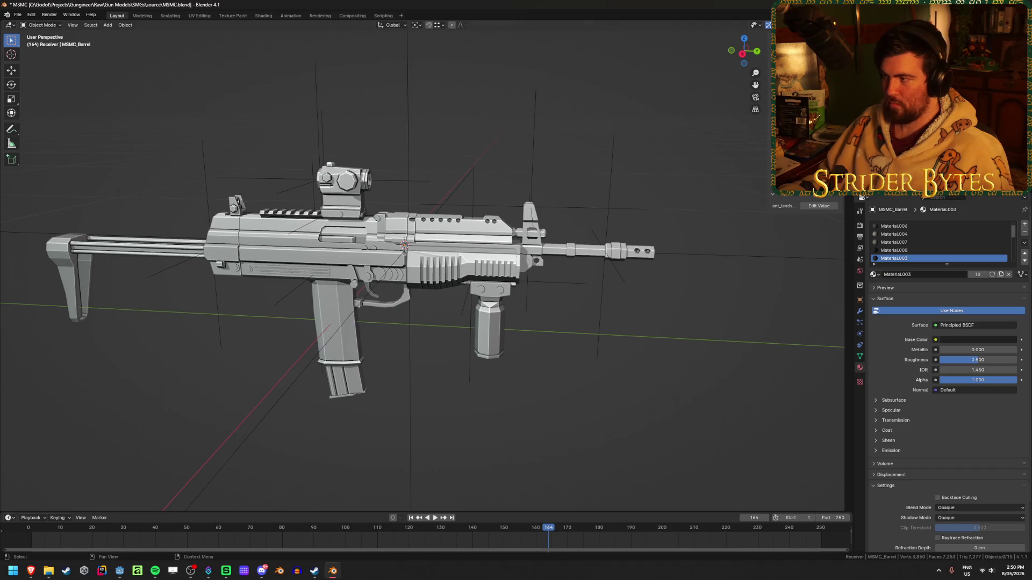
{"action": "left_click", "coordinate": [529, 206], "text": "shift"}
- Parent ForegripAttach and the other attachment empties to MSMC_Barrel, then save
{"action": "left_click", "coordinate": [472, 279], "text": "shift"}
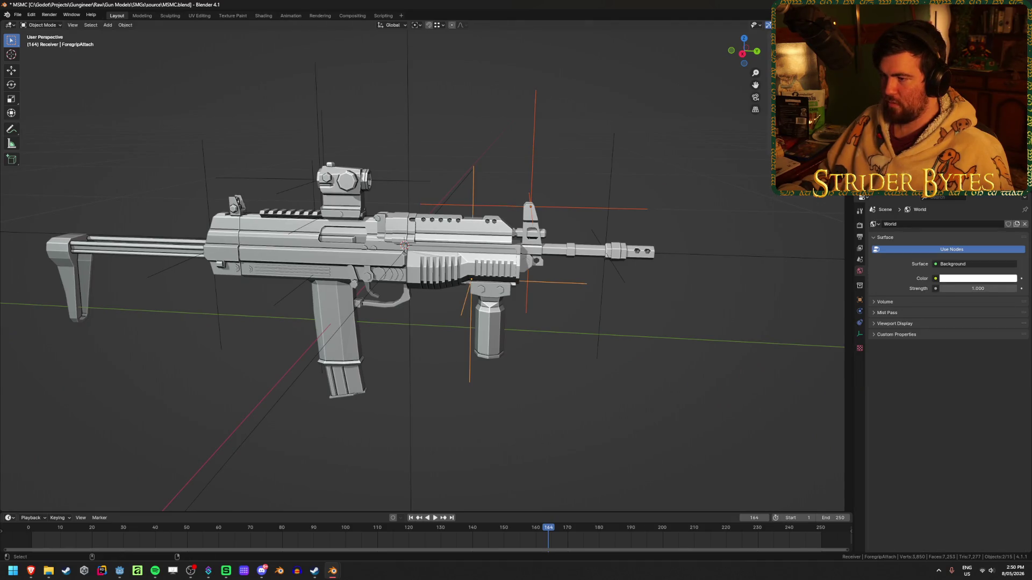
{"action": "left_click", "coordinate": [608, 225], "text": "shift"}
{"action": "left_click", "coordinate": [614, 215], "text": "shift"}
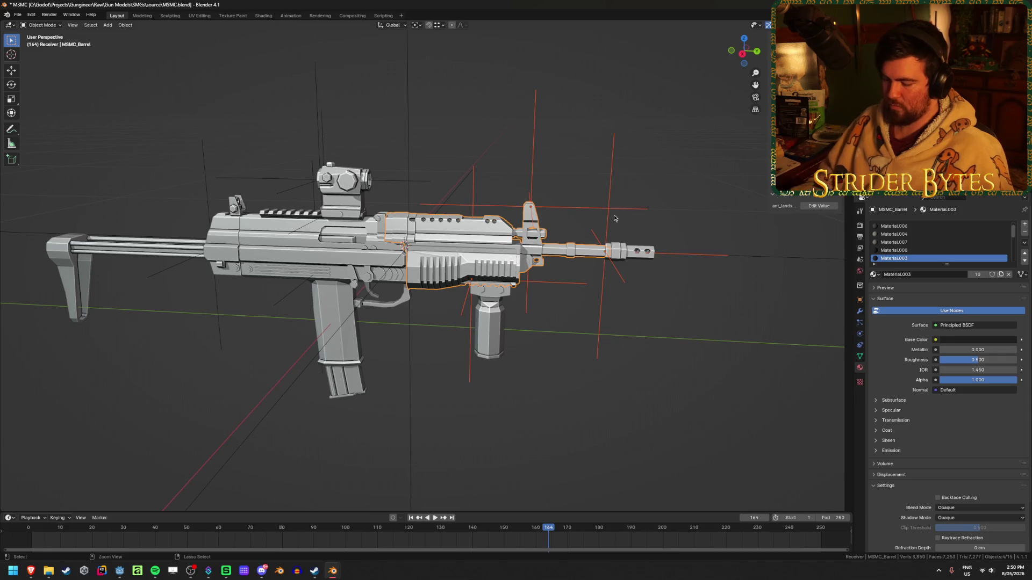
{"action": "key", "text": "ctrl+q"}
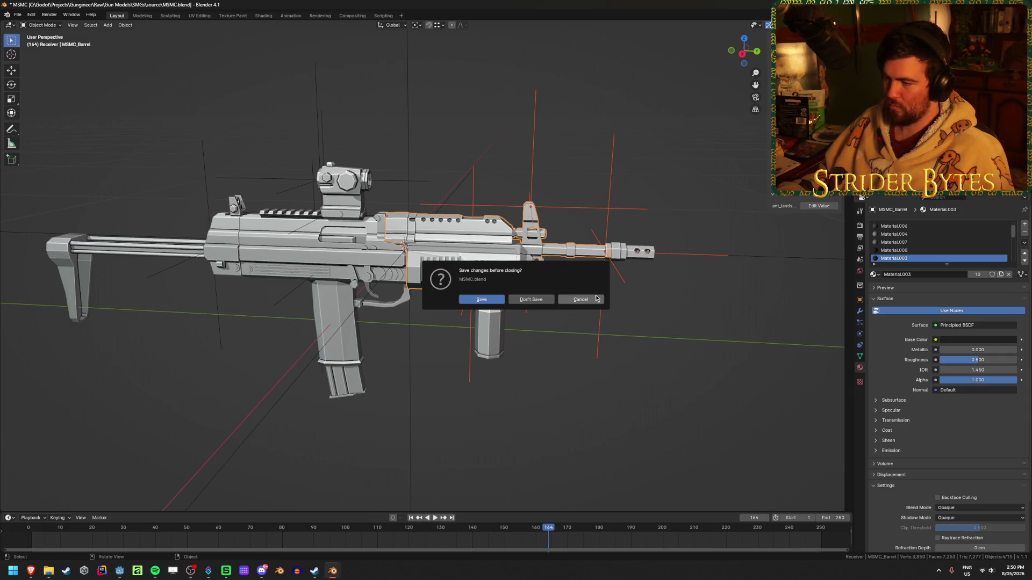
{"action": "left_click", "coordinate": [580, 299]}
{"action": "key", "text": "ctrl+p"}
{"action": "left_click", "coordinate": [649, 284]}
{"action": "key", "text": "ctrl+s"}
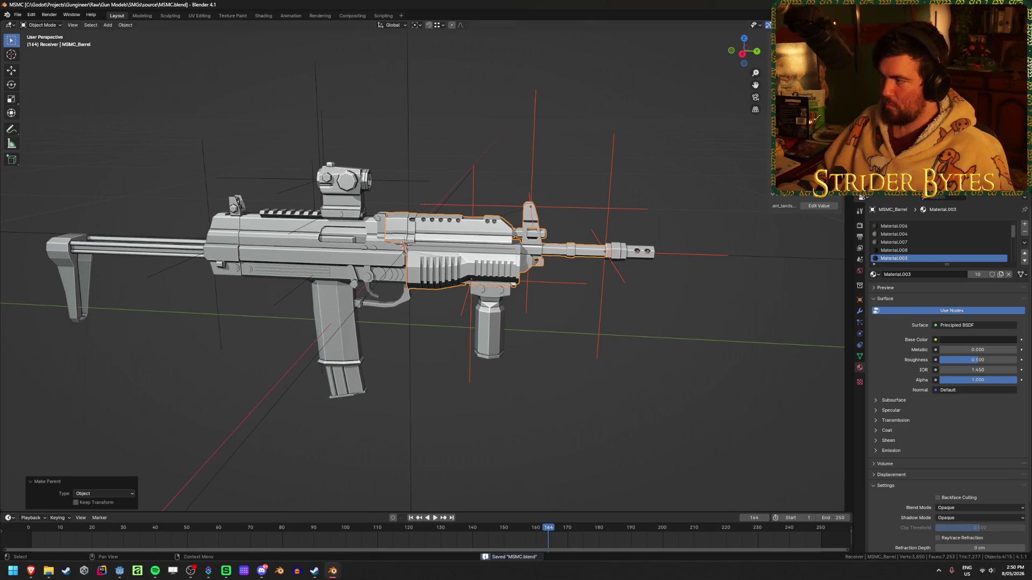
- Rename an empty to BarrelAttach, parent it and MagazineAttach to MSMC_Receiver, and save
{"action": "left_click", "coordinate": [528, 245]}
{"action": "key", "text": "F2"}
{"action": "type", "text": "BarrelAttach"}
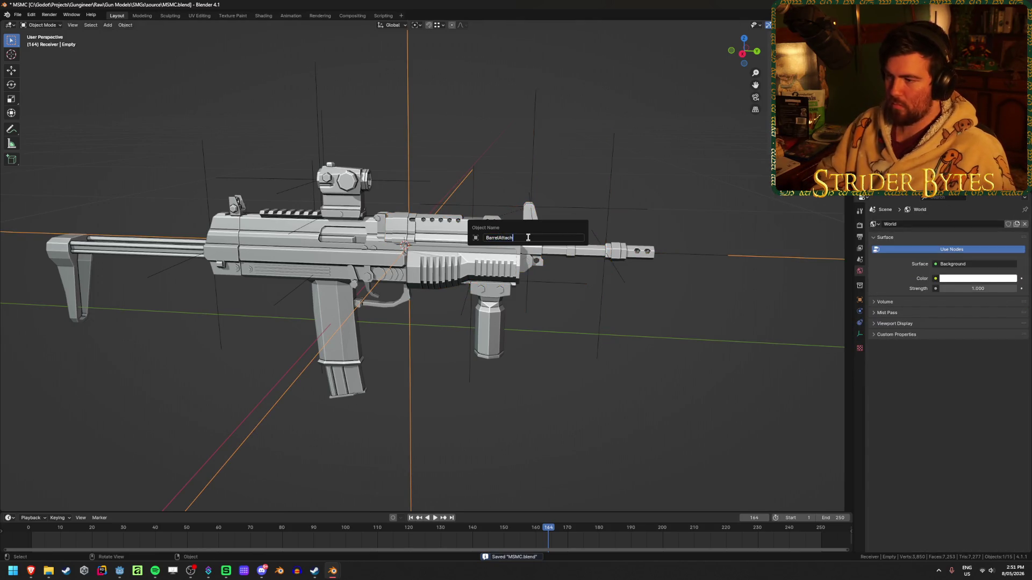
{"action": "key", "text": "Return"}
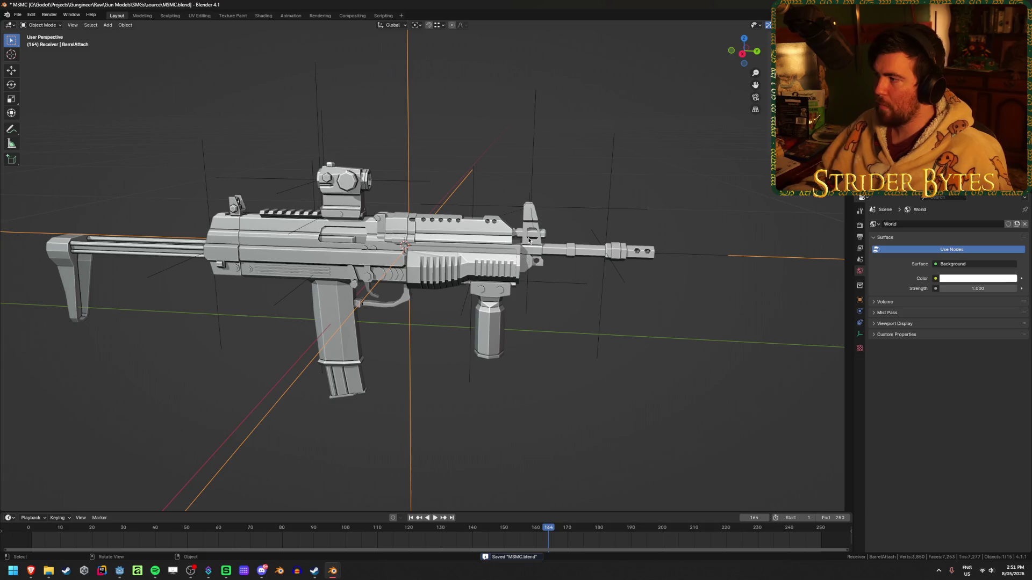
{"action": "left_click", "coordinate": [317, 271], "text": "shift"}
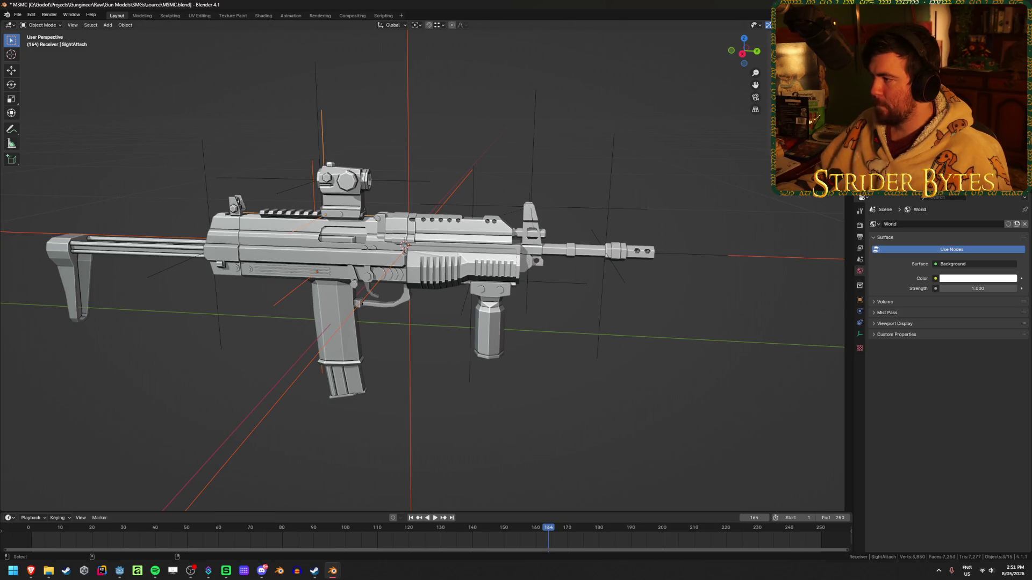
{"action": "left_click", "coordinate": [512, 248], "text": "shift"}
{"action": "key", "text": "ctrl+p"}
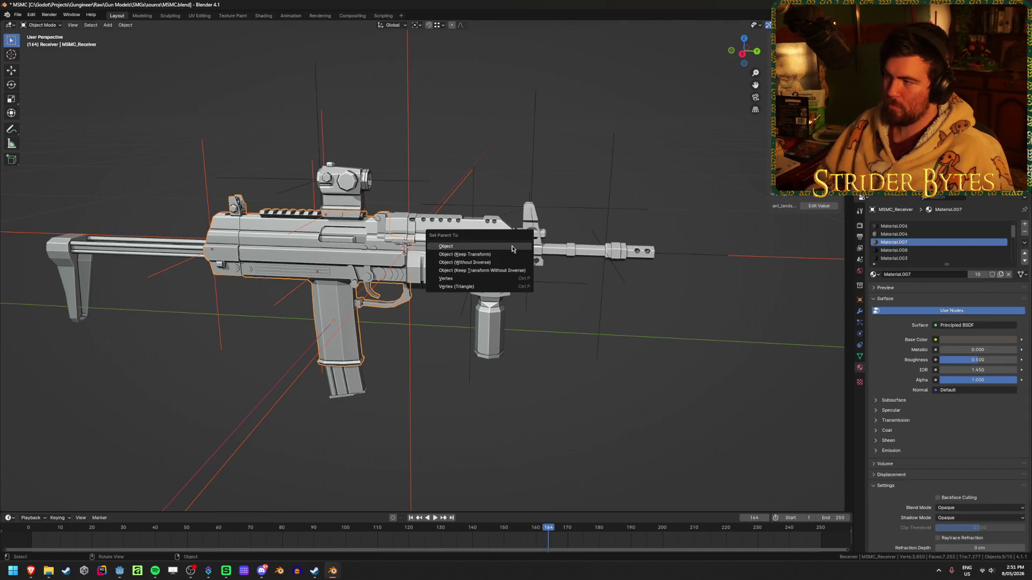
{"action": "left_click", "coordinate": [512, 248]}
{"action": "key", "text": "ctrl+s"}
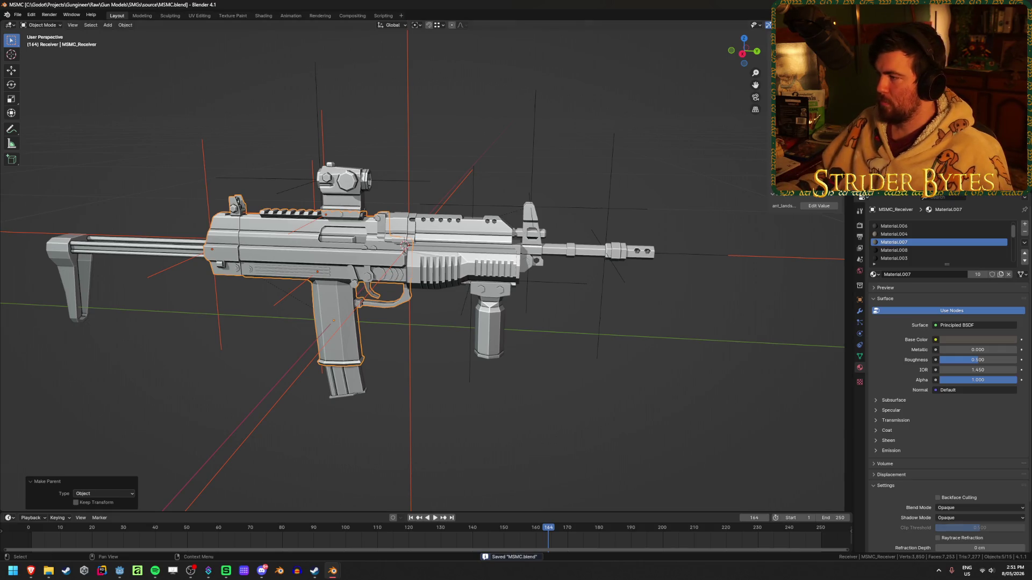
- Parent the sight to the gun as a plain object, check the view, and save MSMC.blend
{"action": "left_click", "coordinate": [344, 185]}
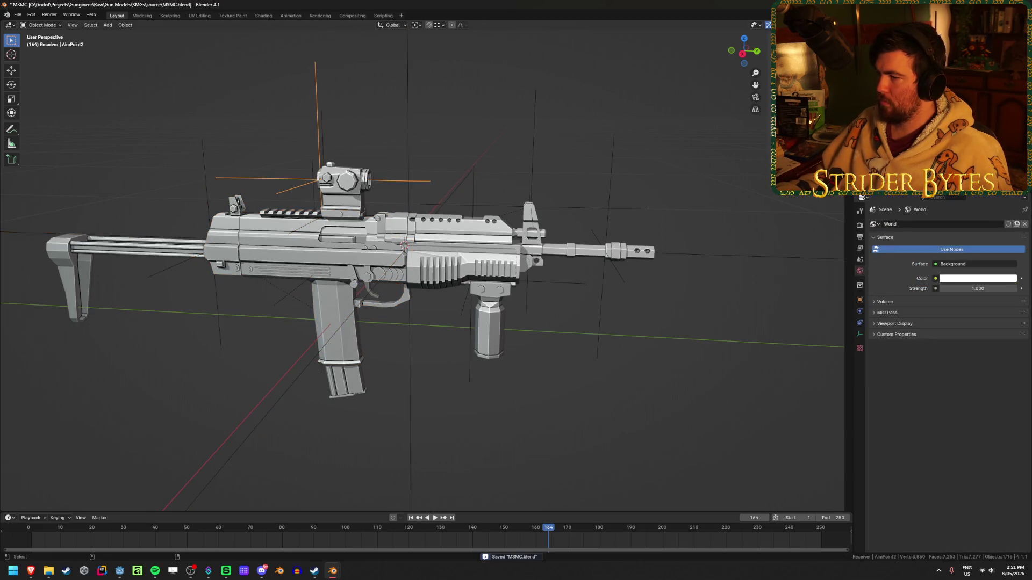
{"action": "key", "text": "ctrl+p"}
{"action": "left_click", "coordinate": [675, 150]}
{"action": "left_click", "coordinate": [518, 71]}
{"action": "mouse_move", "coordinate": [518, 70]}
{"action": "middle_mouse_down"}
{"action": "mouse_move", "coordinate": [433, 115]}
{"action": "mouse_move", "coordinate": [476, 127]}
{"action": "mouse_move", "coordinate": [391, 142]}
{"action": "mouse_move", "coordinate": [501, 137]}
{"action": "middle_mouse_up"}
{"action": "key", "text": "ctrl+s"}
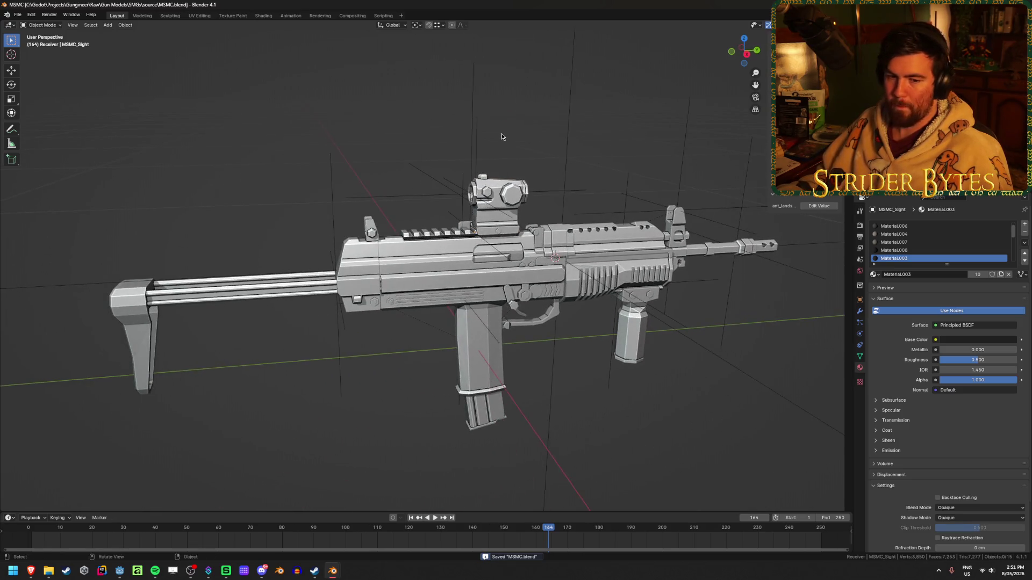
{"action": "mouse_move", "coordinate": [351, 146]}
{"action": "middle_mouse_down"}
{"action": "mouse_move", "coordinate": [372, 138]}
{"action": "mouse_move", "coordinate": [354, 142]}
{"action": "middle_mouse_up"}
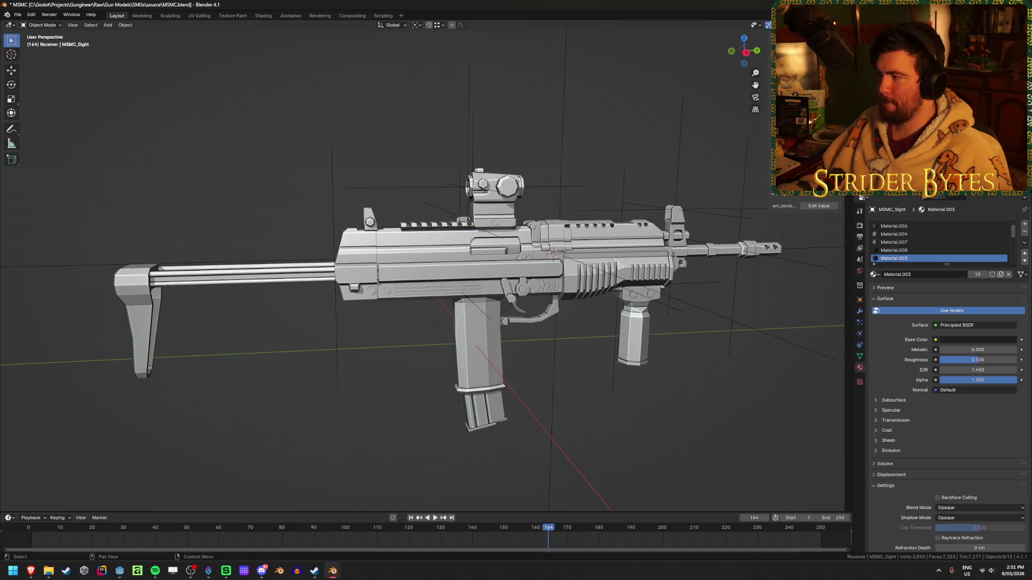
{"action": "key", "text": "ctrl+s"}
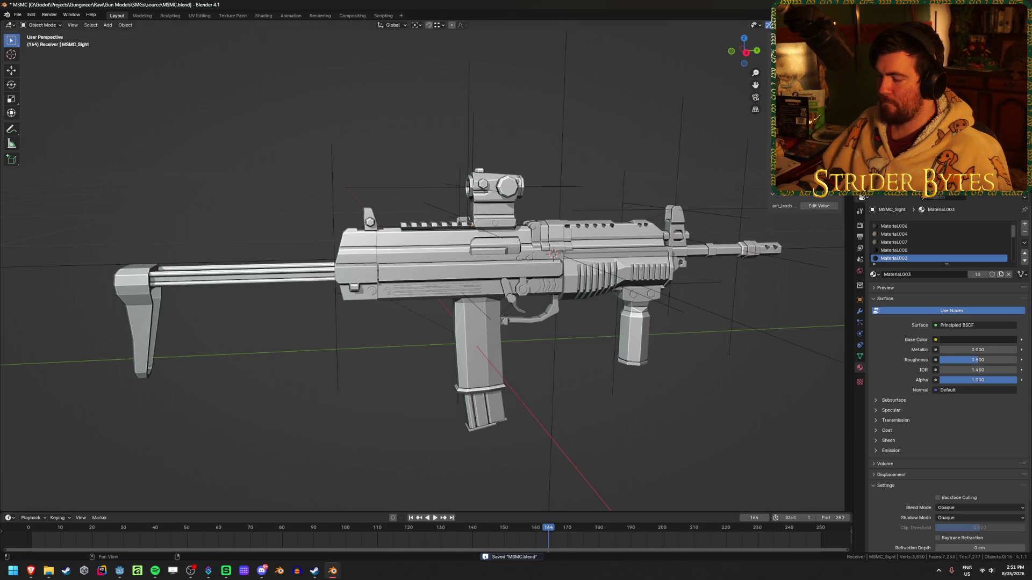
{"action": "key", "text": "shift+r"}
- Export Receiver_MSMC.glb to Meshes\GunParts\SMGs using the GunParts preset
{"action": "left_click", "coordinate": [406, 153]}
{"action": "left_click", "coordinate": [407, 153]}
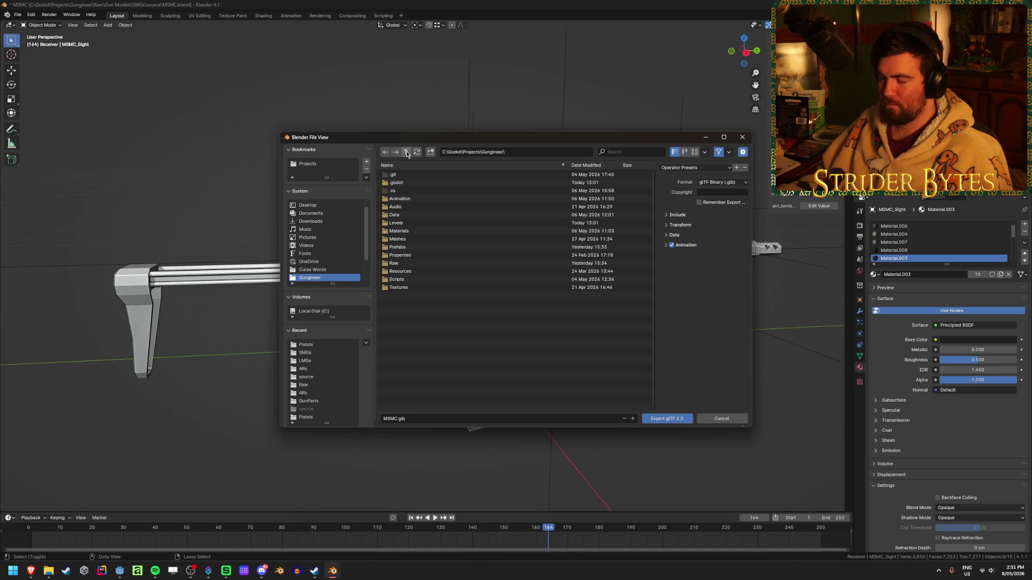
{"action": "left_click", "coordinate": [419, 239]}
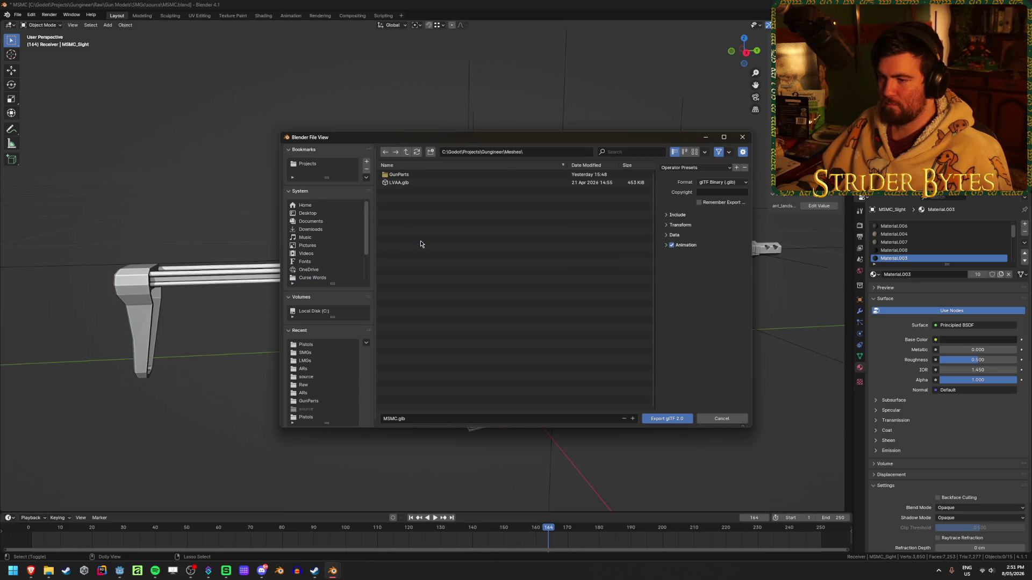
{"action": "left_click", "coordinate": [421, 175]}
{"action": "left_click", "coordinate": [411, 207]}
{"action": "left_click", "coordinate": [389, 419]}
{"action": "type", "text": "Receiver_"}
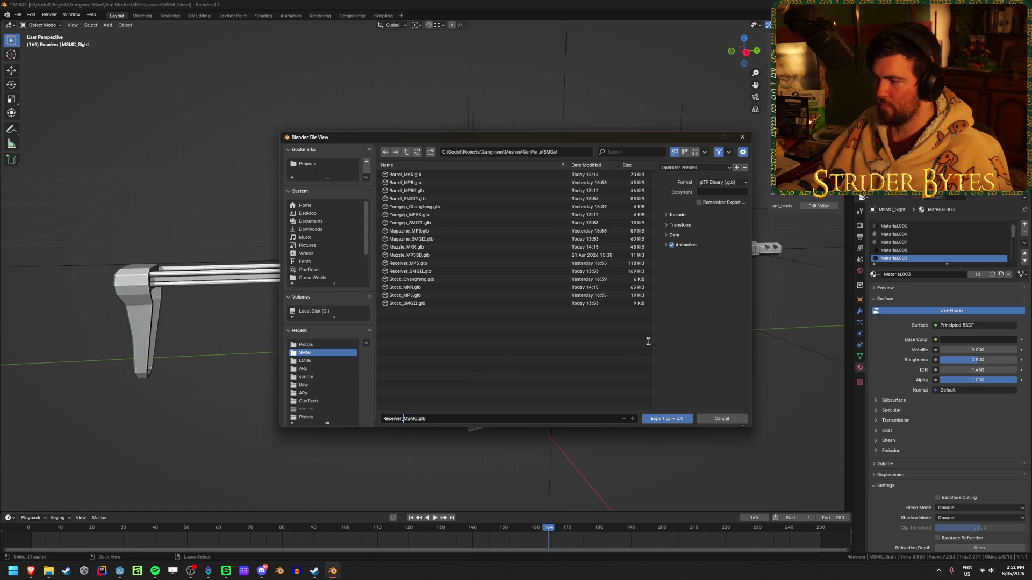
{"action": "left_click", "coordinate": [680, 167]}
{"action": "left_click", "coordinate": [682, 188]}
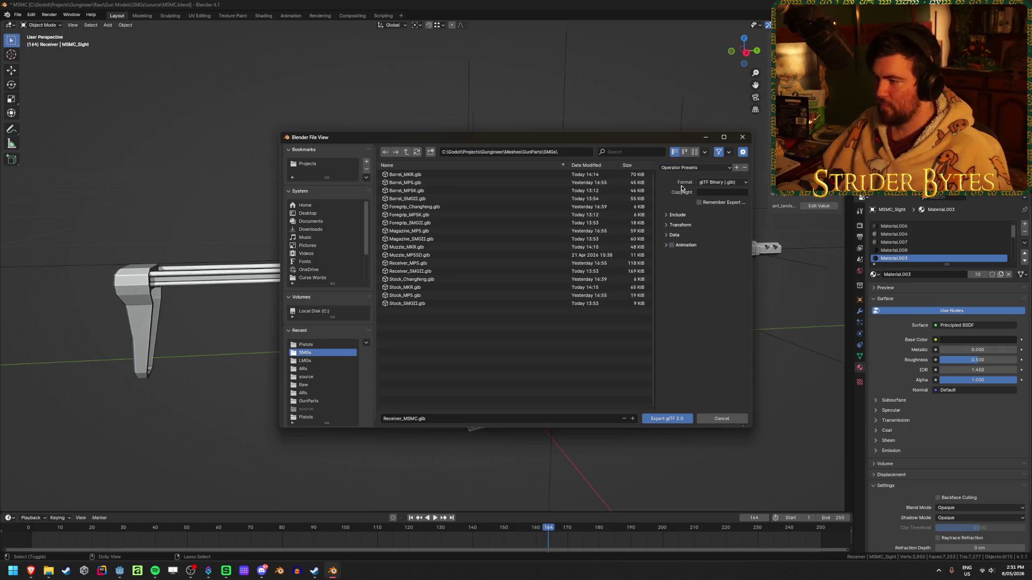
{"action": "left_click", "coordinate": [667, 419]}
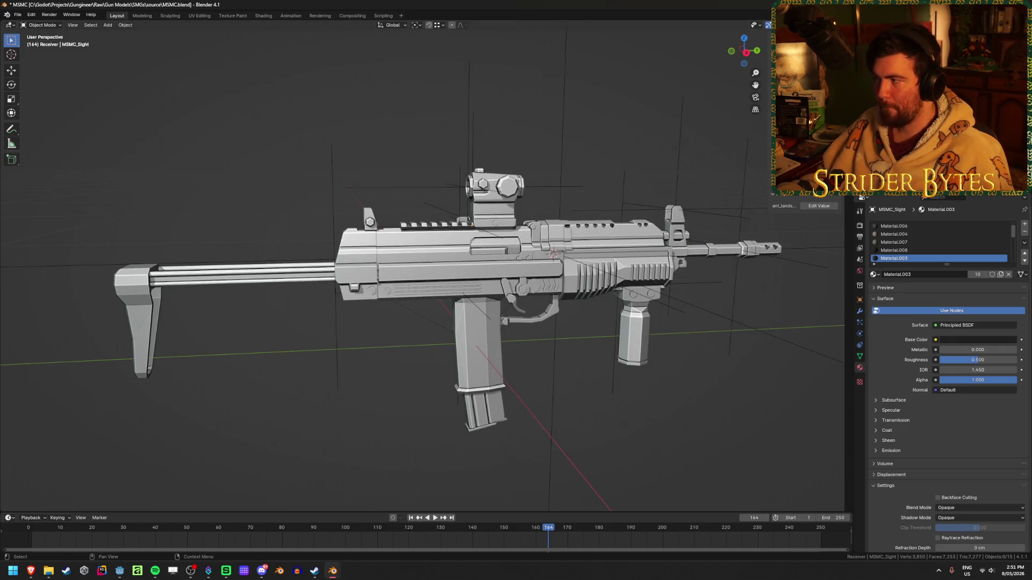
- Export Barrel_MSMC.glb and Magazine_MSMC.glb to the same folder
{"action": "key", "text": "ctrl+shift+e"}
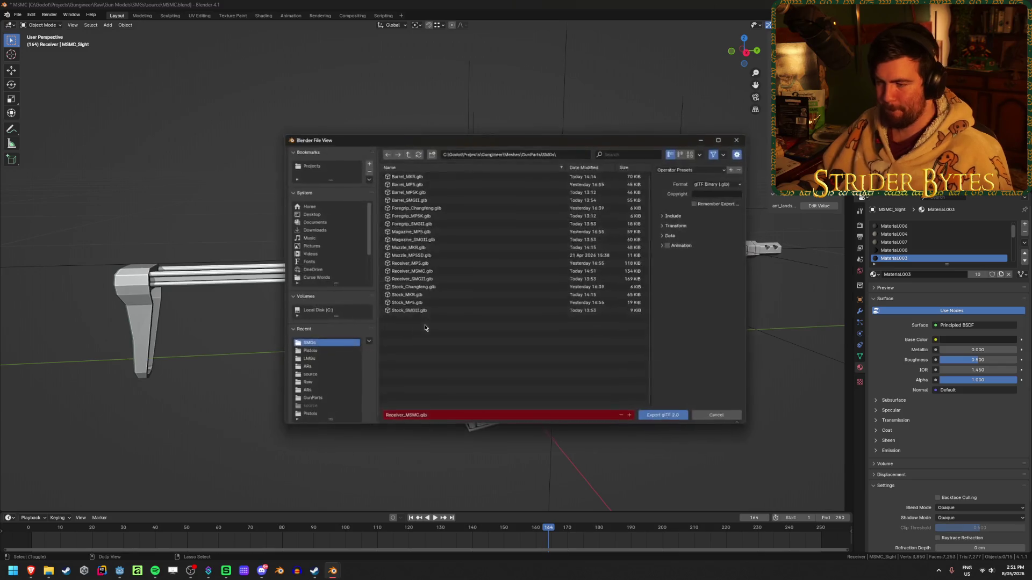
{"action": "left_click", "coordinate": [405, 418]}
{"action": "left_click_drag", "start_coordinate": [402, 419], "coordinate": [329, 412]}
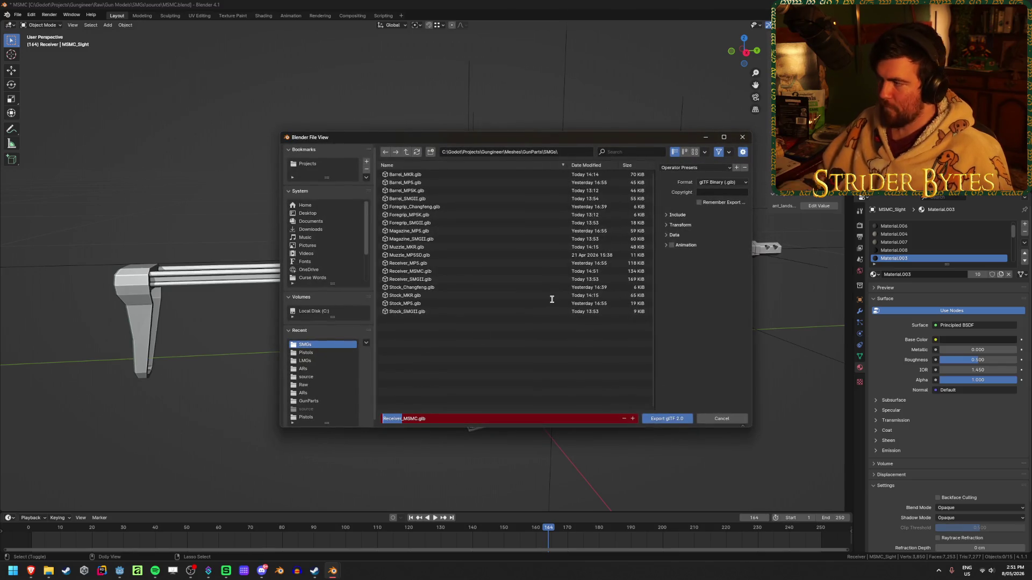
{"action": "type", "text": "Barrel"}
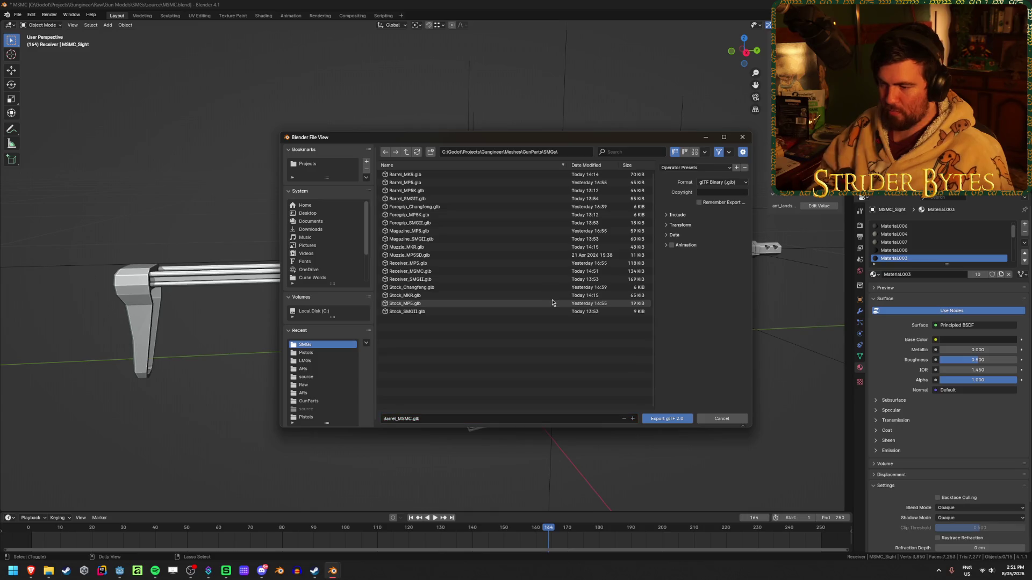
{"action": "left_click", "coordinate": [667, 419]}
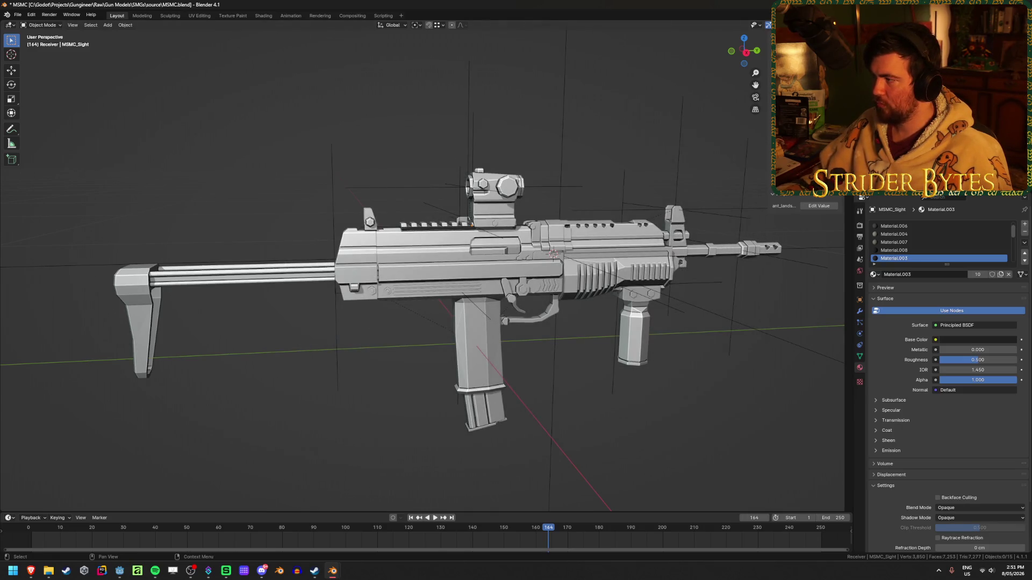
{"action": "key", "text": "ctrl+shift+e"}
{"action": "left_click", "coordinate": [410, 419]}
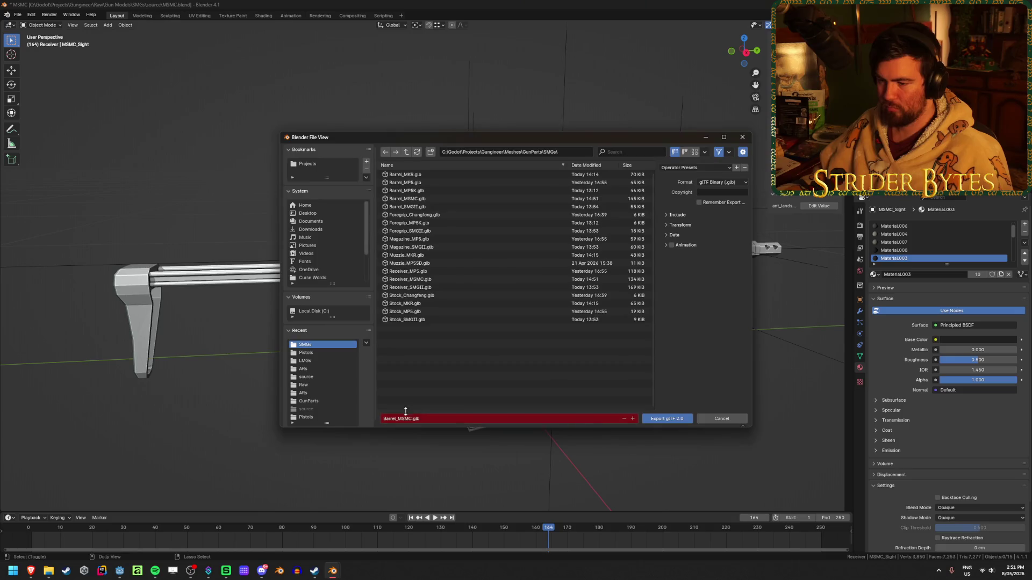
{"action": "left_click_drag", "start_coordinate": [396, 419], "coordinate": [382, 419]}
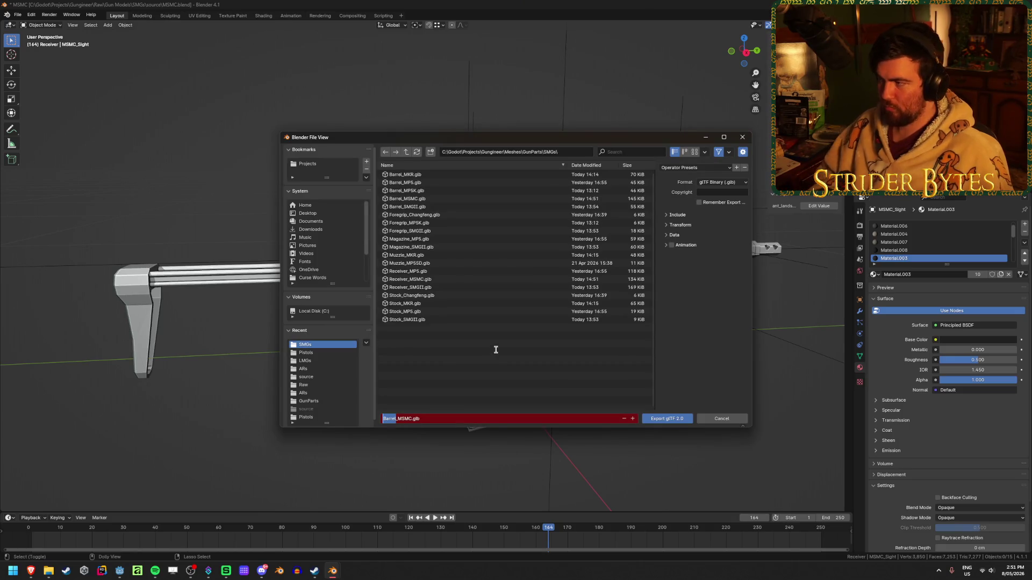
{"action": "type", "text": "uzzle"}
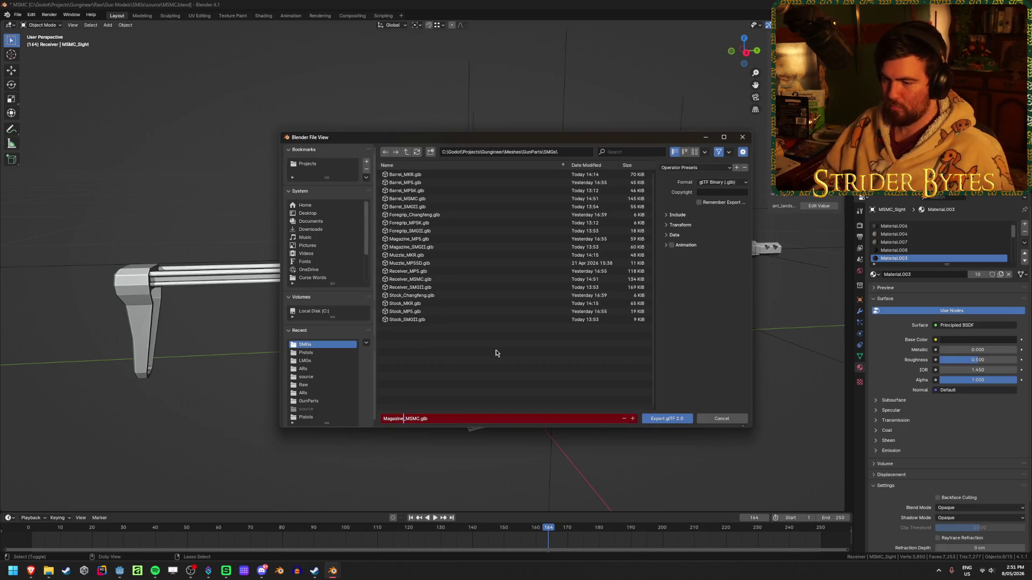
{"action": "key", "text": "Return"}
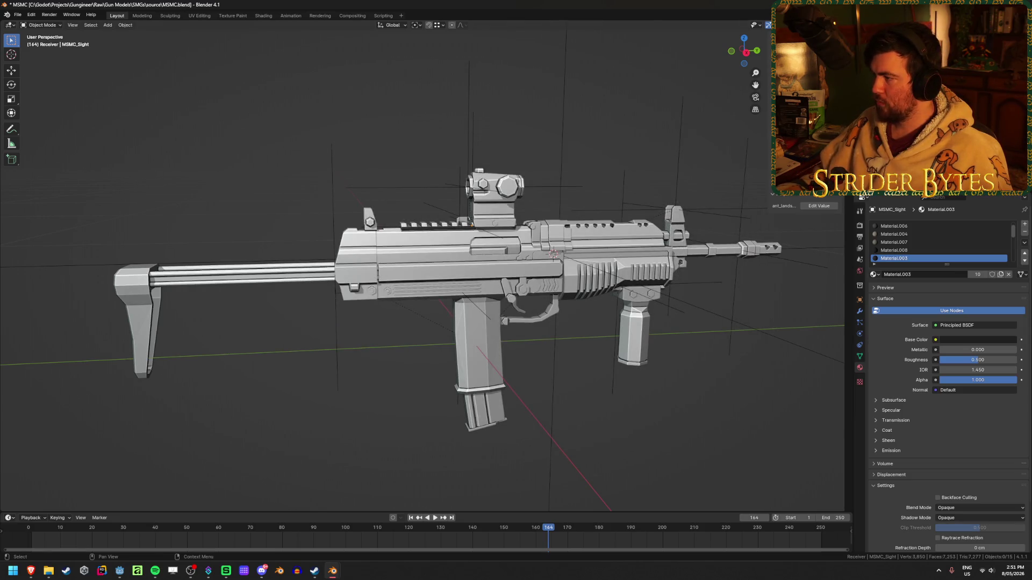
- Export Stock_MSMC.glb and Sight_MSMC.glb to the same folder
{"action": "key", "text": "ctrl+shift+e"}
{"action": "left_click", "coordinate": [404, 419]}
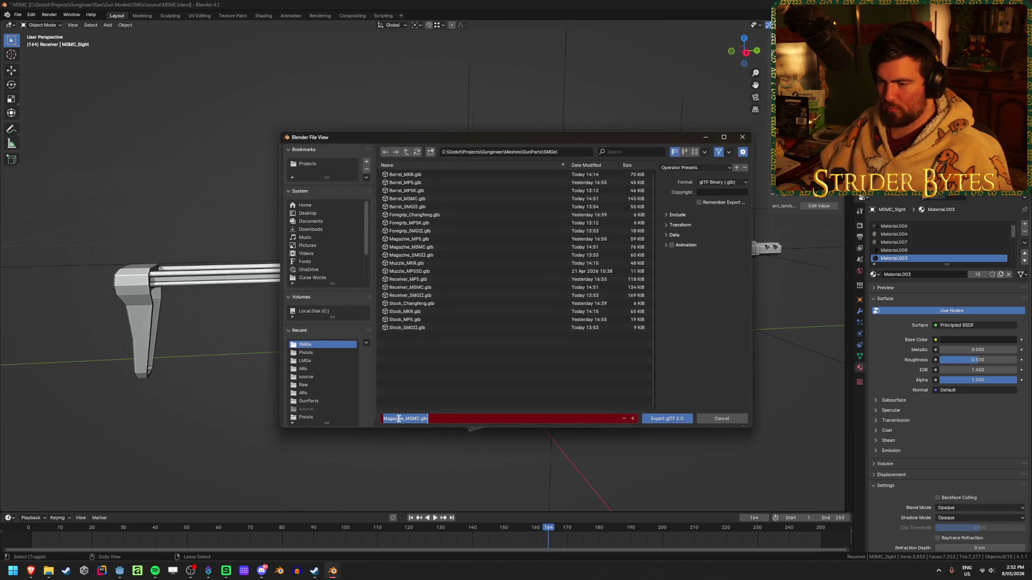
{"action": "left_click_drag", "start_coordinate": [403, 419], "coordinate": [355, 417]}
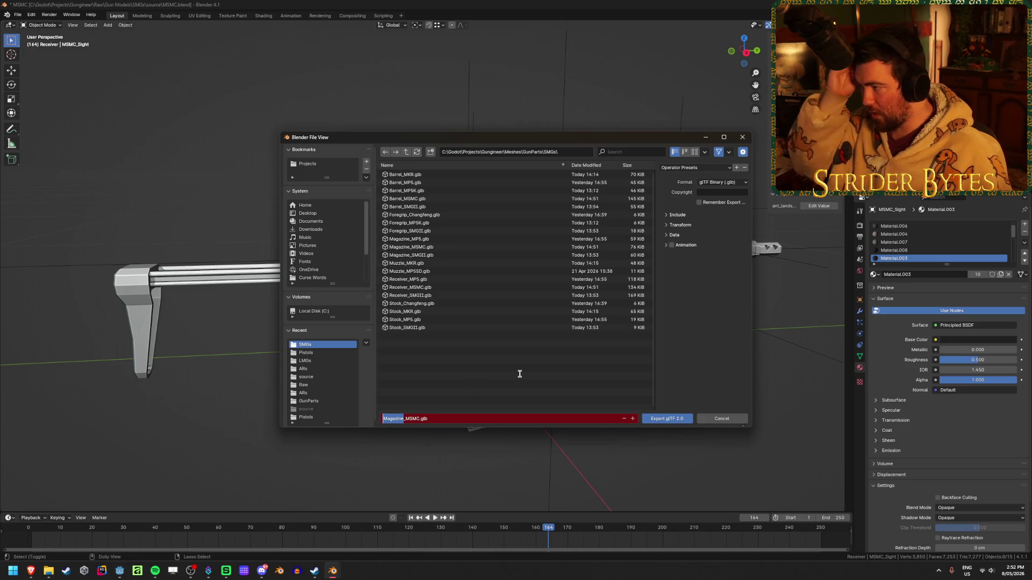
{"action": "type", "text": "S"}
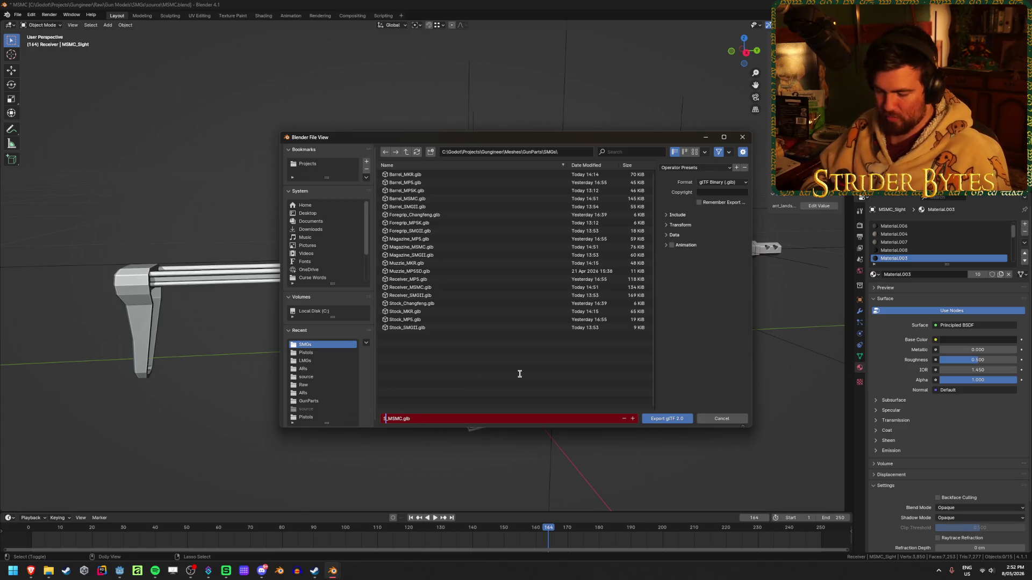
{"action": "left_click", "coordinate": [666, 418]}
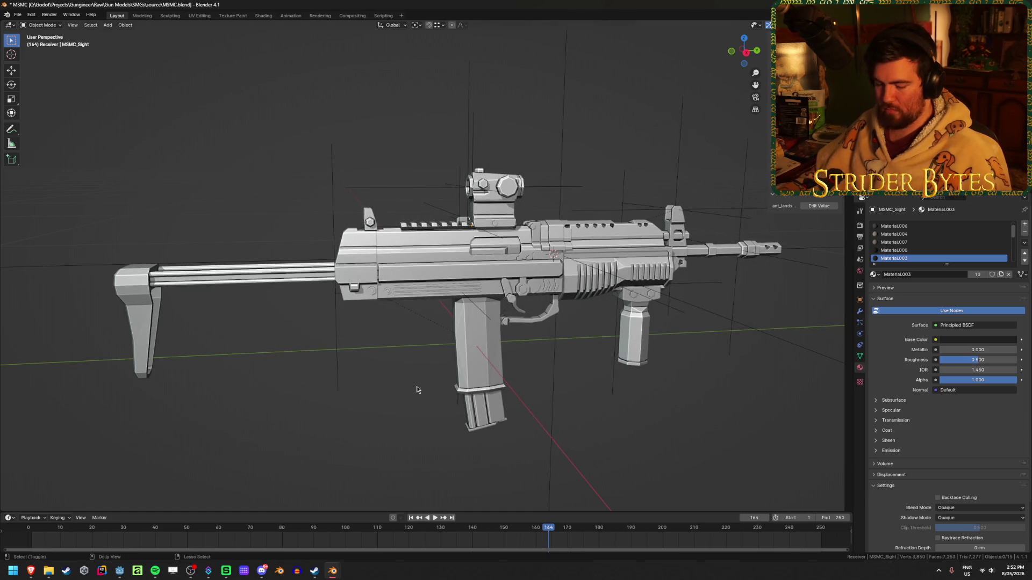
{"action": "key", "text": "shift+r"}
{"action": "double_click", "coordinate": [395, 419]}
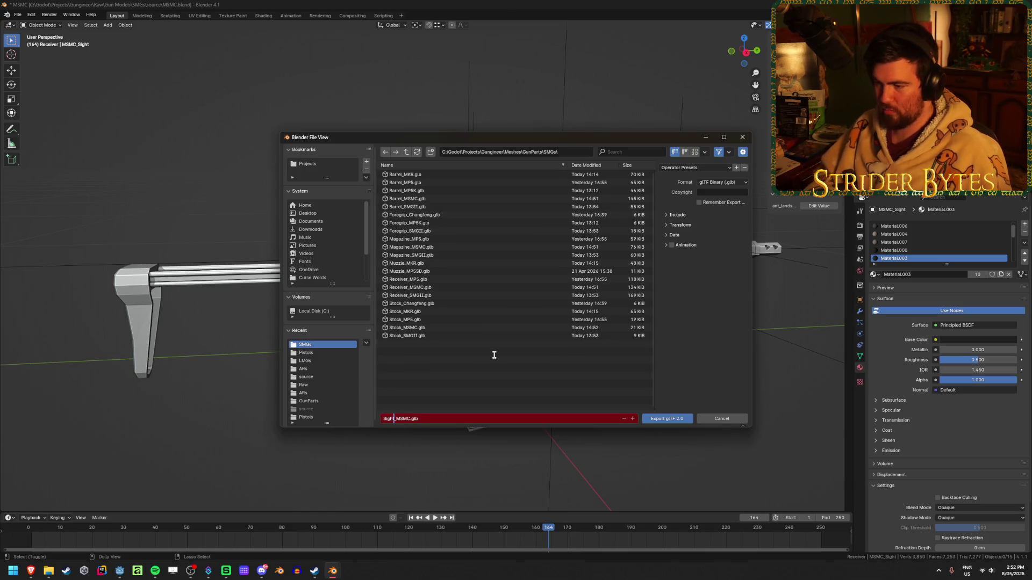
{"action": "key", "text": "Return"}
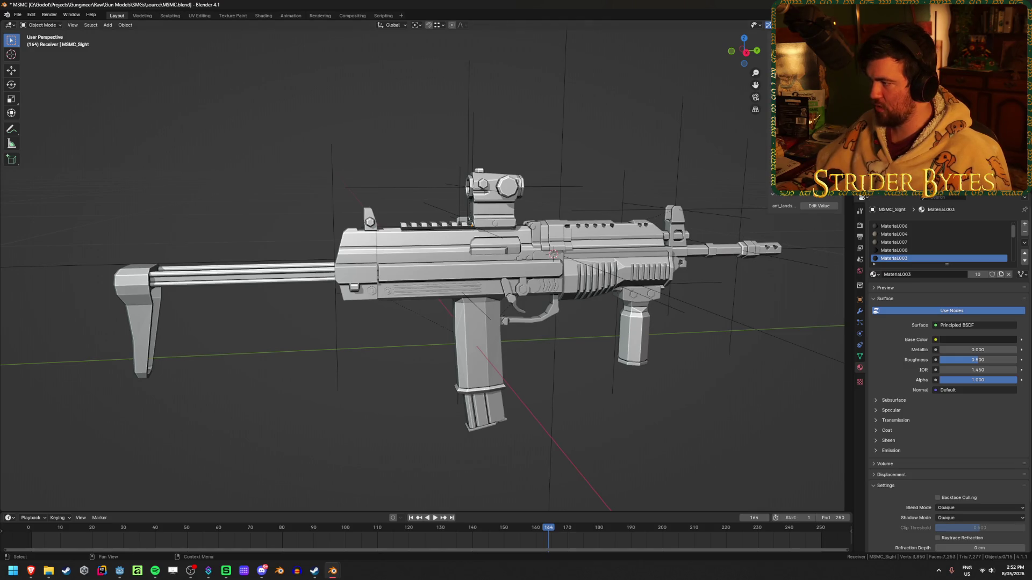
- Export Muzzle_MSMC.glb and Foregrip_MSMC.glb to the same folder
{"action": "key", "text": "shift+r"}
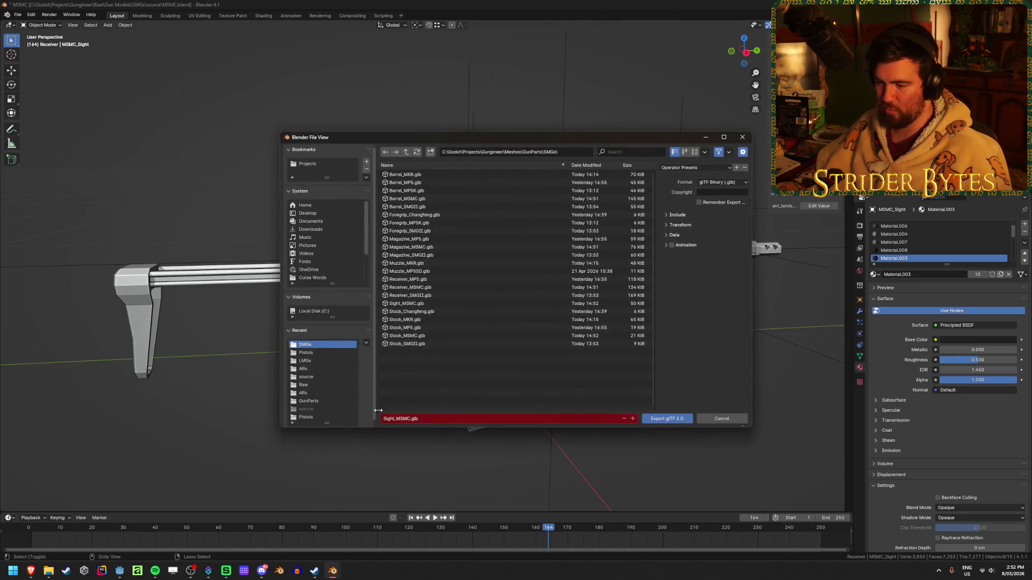
{"action": "left_click", "coordinate": [393, 419]}
{"action": "left_click_drag", "start_coordinate": [393, 418], "coordinate": [382, 418]}
{"action": "type", "text": "Stock"}
{"action": "key", "text": "Return"}
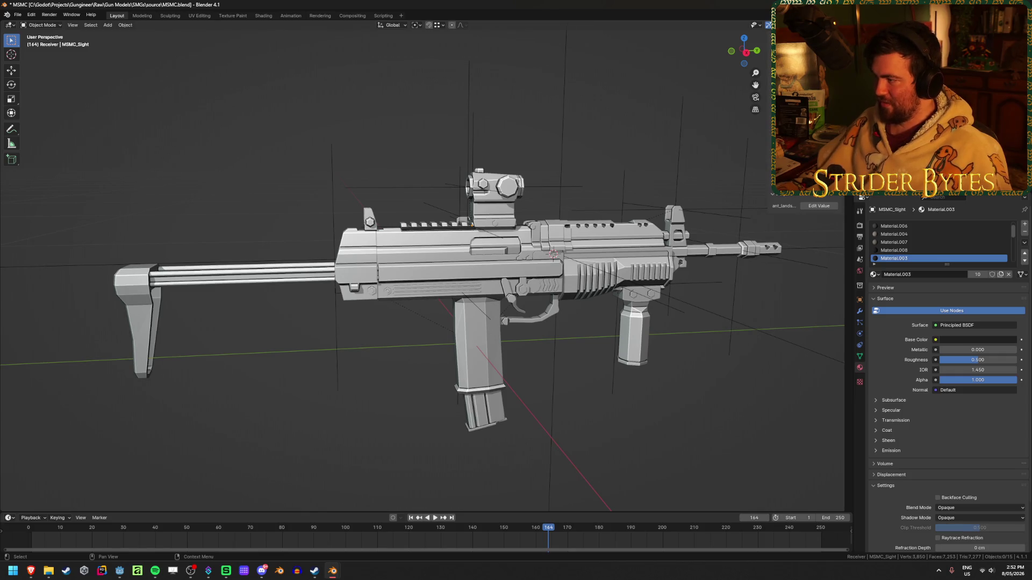
{"action": "key", "text": "shift+r"}
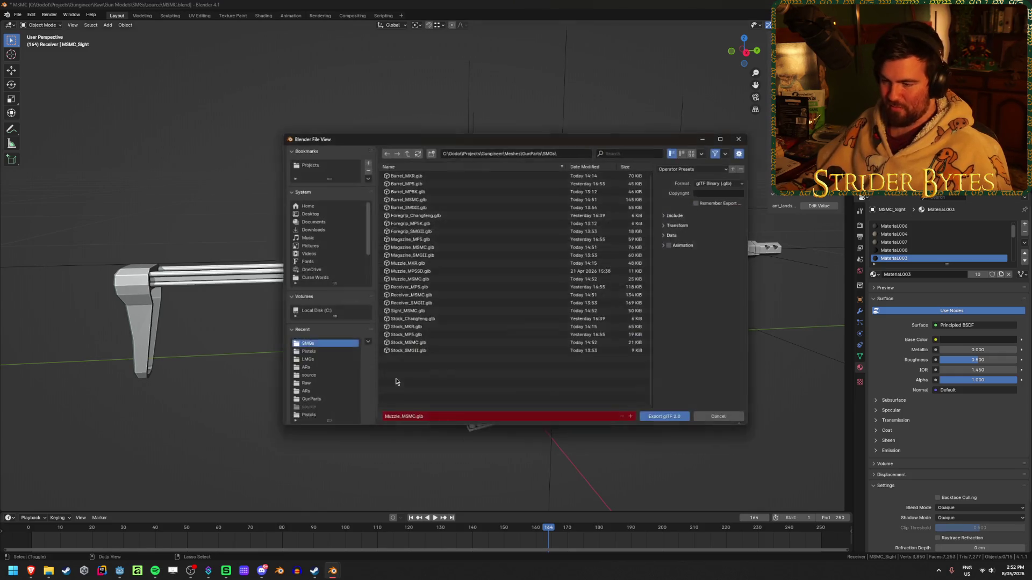
{"action": "double_click", "coordinate": [398, 419]}
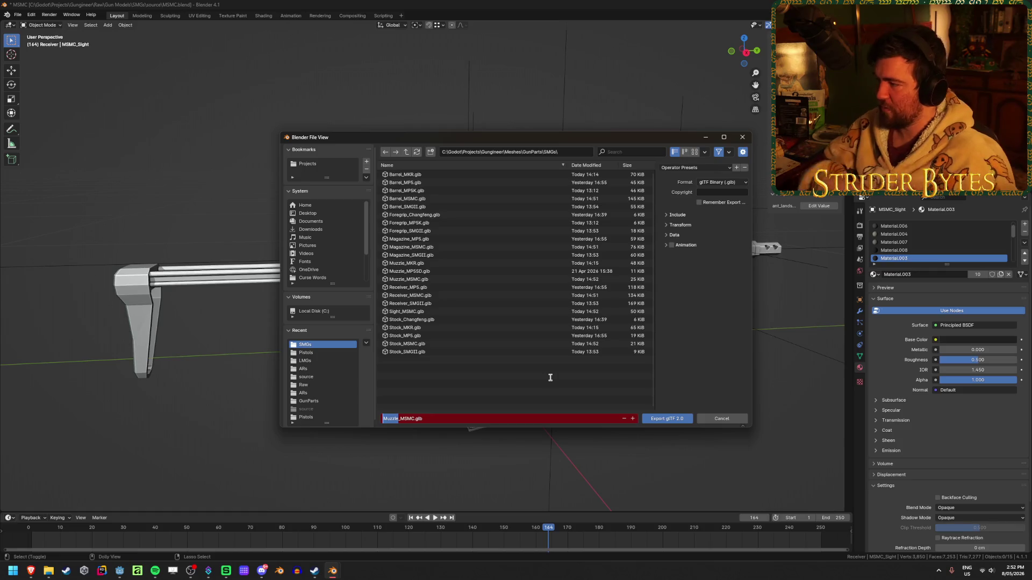
{"action": "type", "text": "Foregrip"}
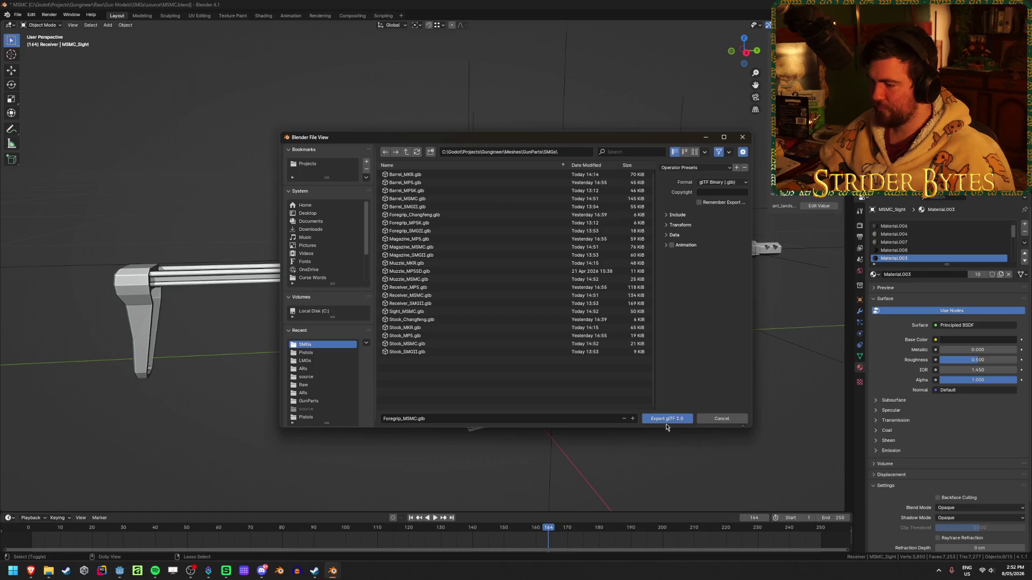
{"action": "key", "text": "Return"}
- Save MSMC.blend and start a fresh default scene
{"action": "key", "text": "ctrl+s"}
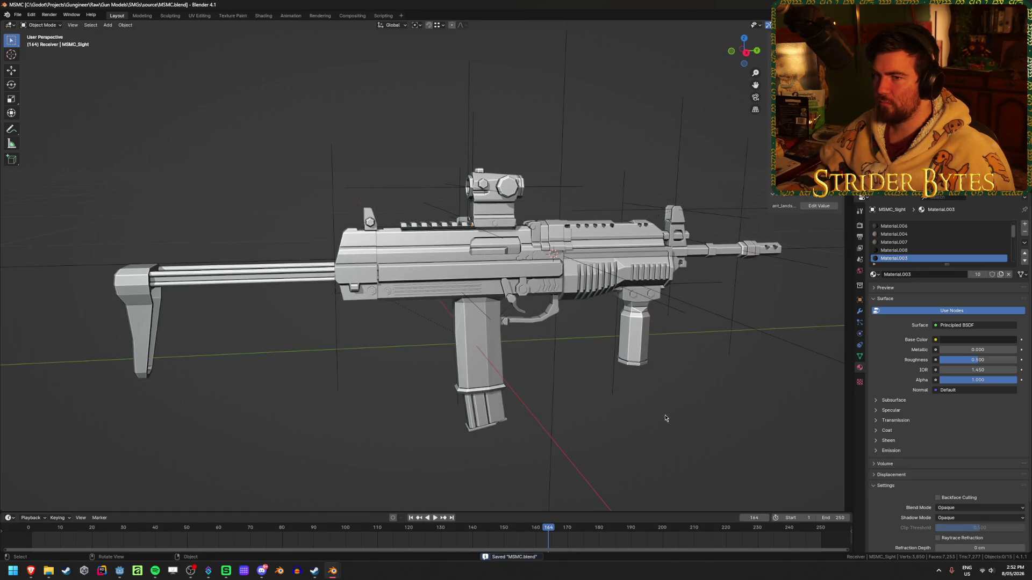
{"action": "key", "text": "ctrl+n"}
{"action": "left_click", "coordinate": [593, 209]}
- Quit Blender, discarding the untitled cube scene's changes
{"action": "key", "text": "ctrl+q"}
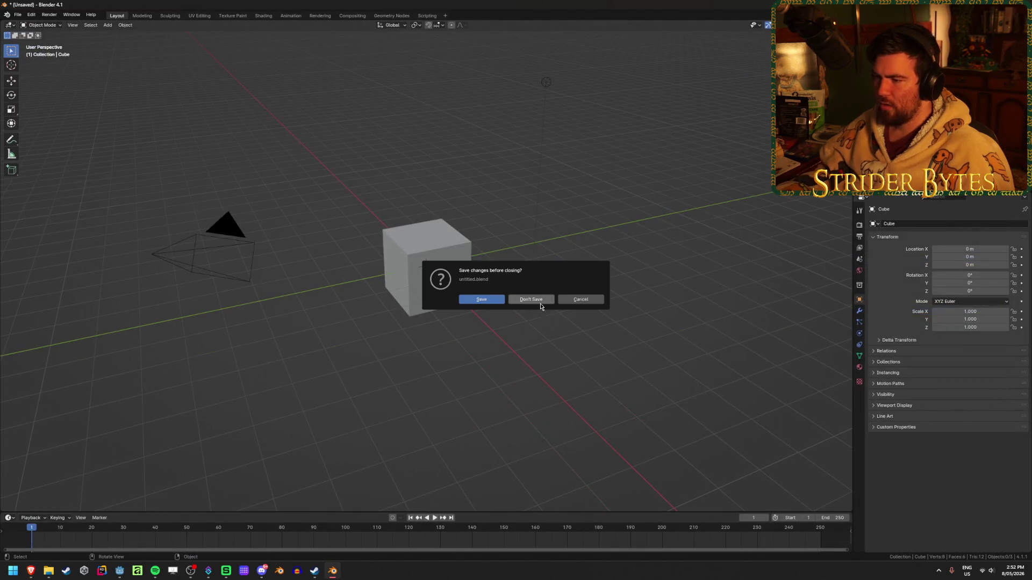
{"action": "left_click", "coordinate": [539, 299]}
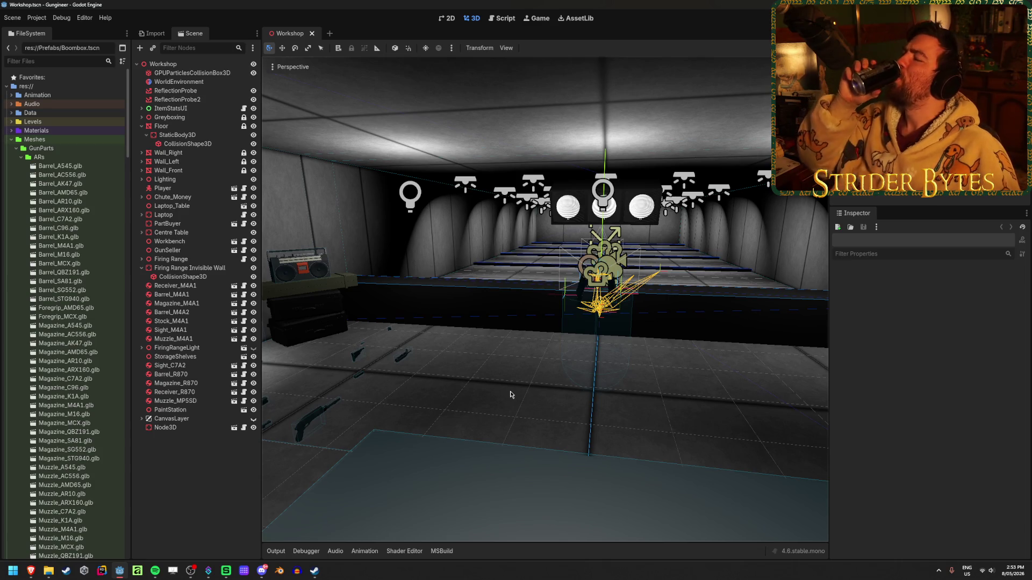
- Collapse the Firing Range Invisible Wall node and save the Workshop scene
{"action": "left_click", "coordinate": [142, 268]}
{"action": "key", "text": "ctrl+s"}
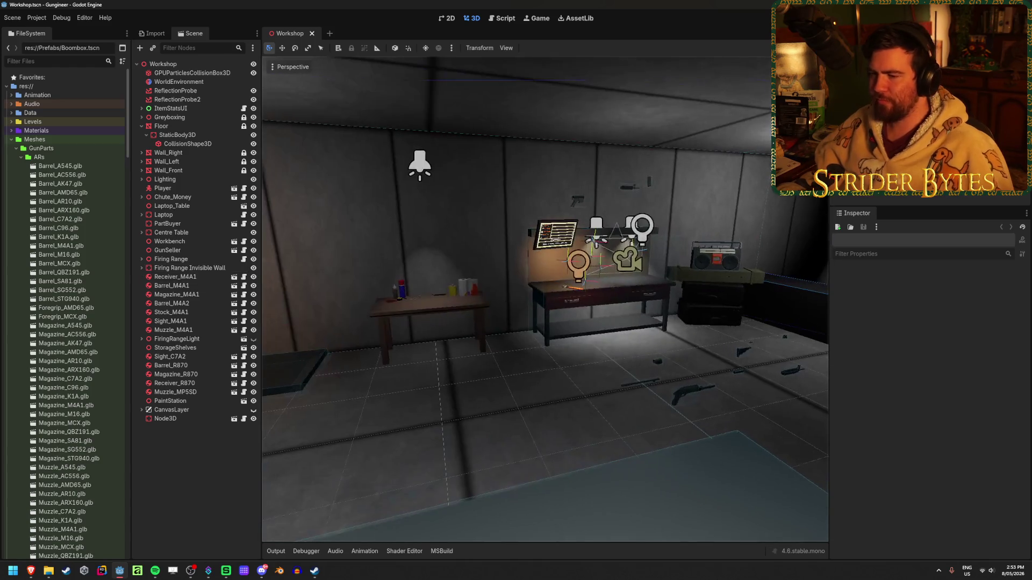
{"action": "mouse_move", "coordinate": [586, 367]}
{"action": "right_mouse_down"}
{"action": "mouse_move", "coordinate": [647, 378]}
{"action": "mouse_move", "coordinate": [597, 375]}
{"action": "mouse_move", "coordinate": [515, 398]}
{"action": "mouse_move", "coordinate": [542, 396]}
{"action": "right_mouse_up"}
{"action": "key", "text": "ctrl+s"}
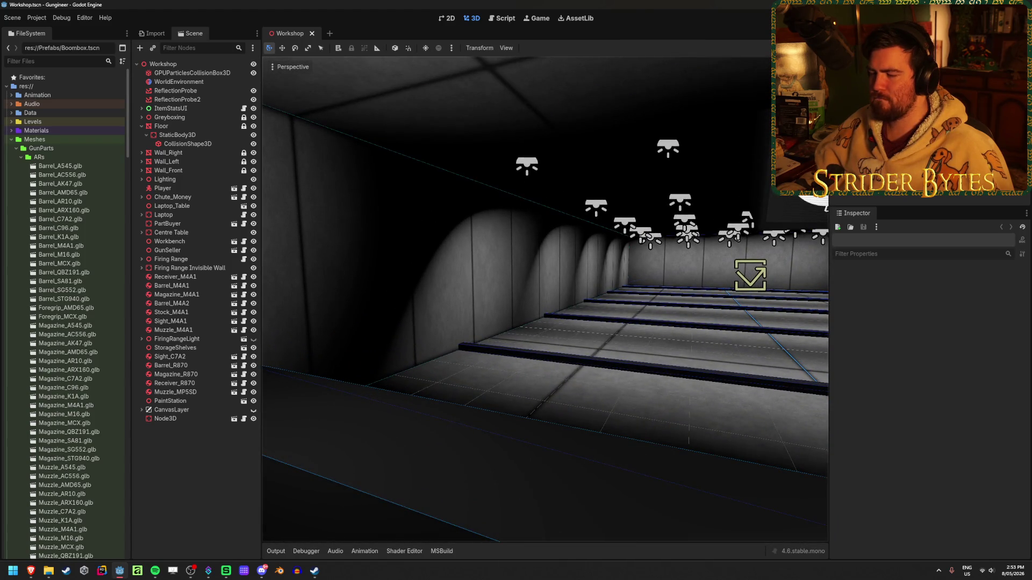
- Fly around the workshop rooms, then minimize and restore the Godot window
{"action": "right_click_drag", "start_coordinate": [542, 395], "coordinate": [431, 402]}
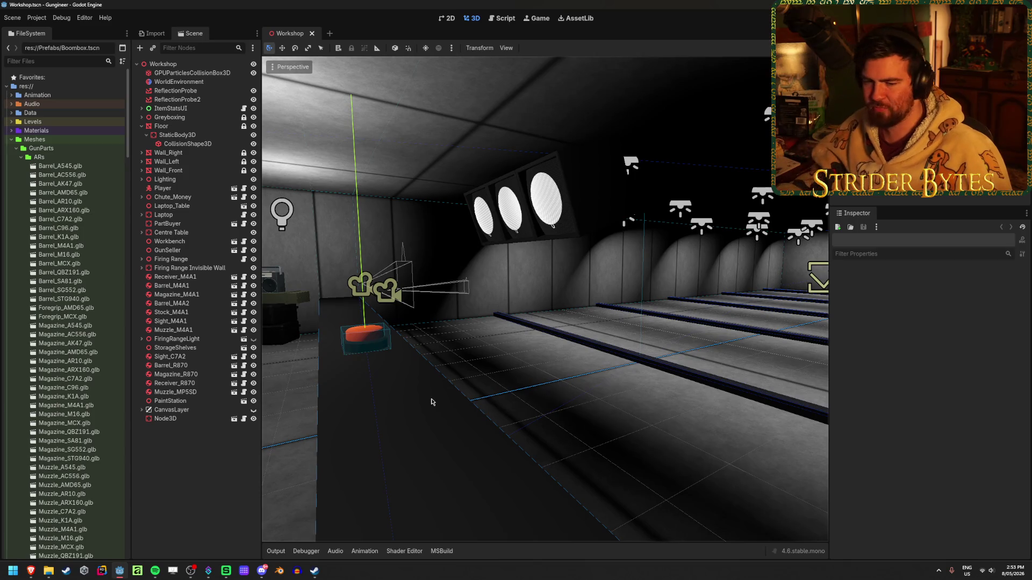
{"action": "mouse_move", "coordinate": [601, 385]}
{"action": "right_mouse_down"}
{"action": "mouse_move", "coordinate": [538, 386]}
{"action": "mouse_move", "coordinate": [601, 383]}
{"action": "mouse_move", "coordinate": [591, 391]}
{"action": "right_mouse_up"}
{"action": "scroll", "coordinate": [387, 340], "scroll_direction": "down", "scroll_amount": 5}
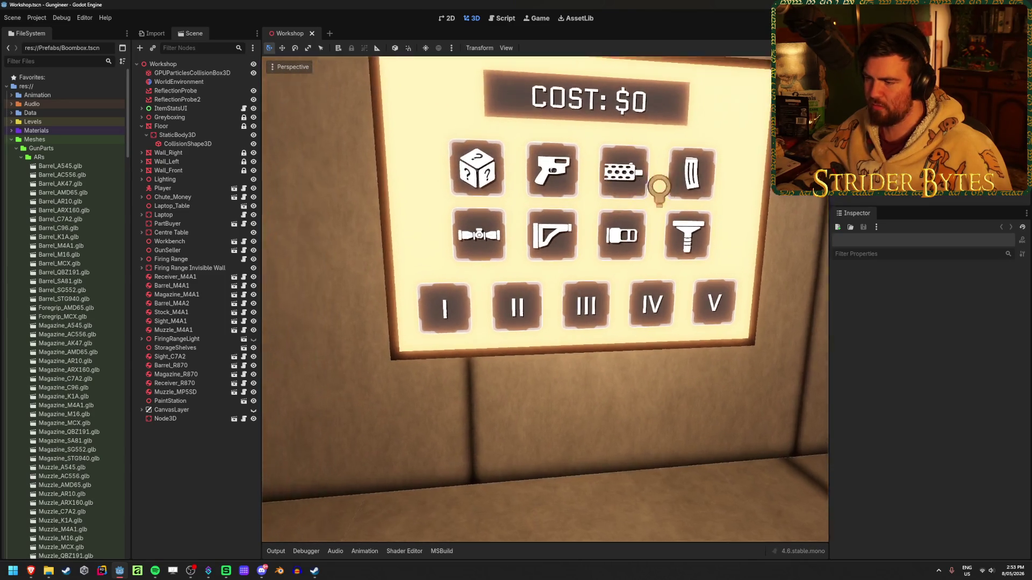
{"action": "right_click_drag", "start_coordinate": [591, 390], "coordinate": [607, 391]}
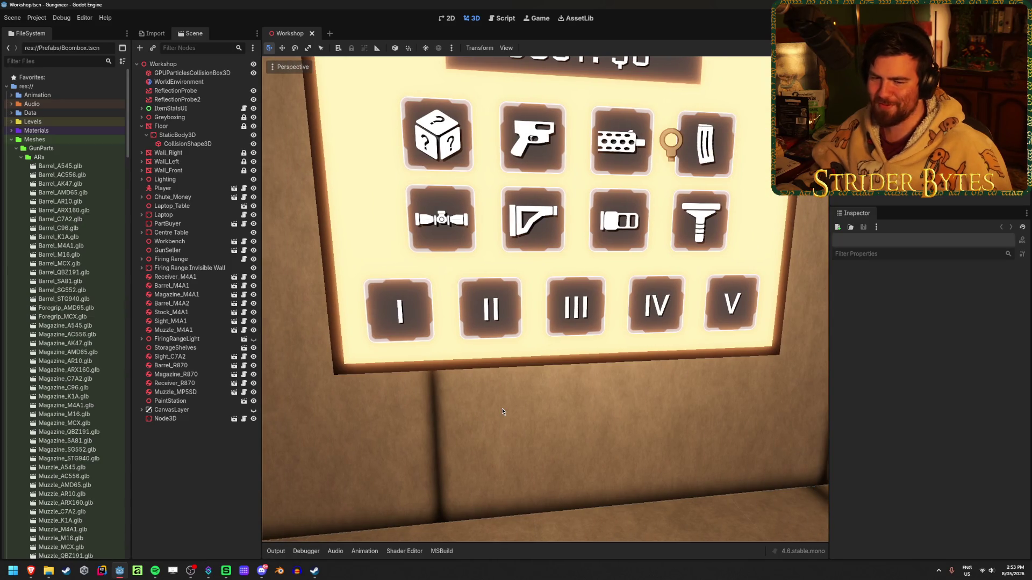
{"action": "mouse_move", "coordinate": [502, 411]}
{"action": "right_mouse_down"}
{"action": "mouse_move", "coordinate": [438, 406]}
{"action": "mouse_move", "coordinate": [483, 402]}
{"action": "mouse_move", "coordinate": [438, 428]}
{"action": "right_mouse_up"}
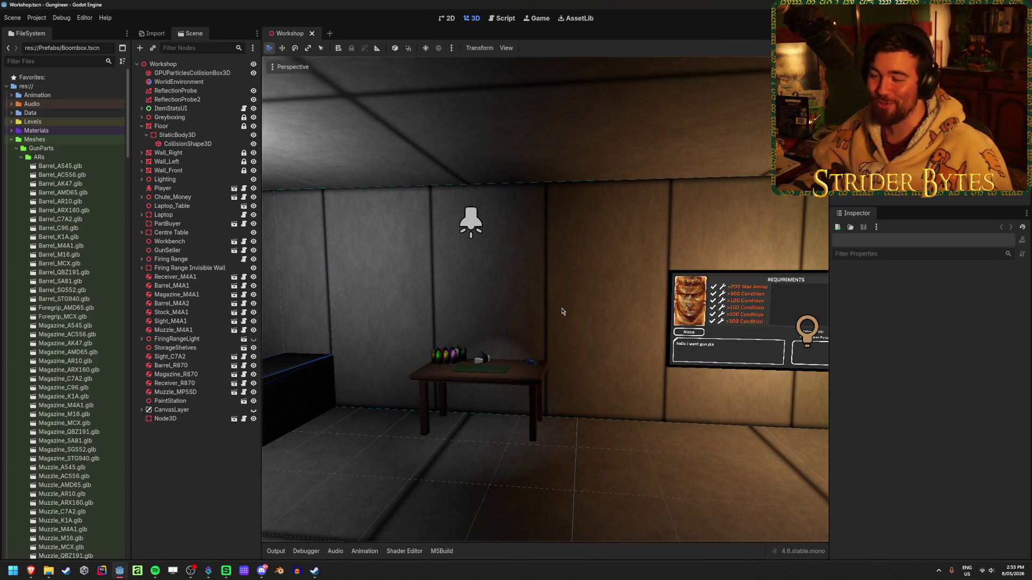
{"action": "right_click_drag", "start_coordinate": [550, 295], "coordinate": [590, 300]}
{"action": "key", "text": "w"}
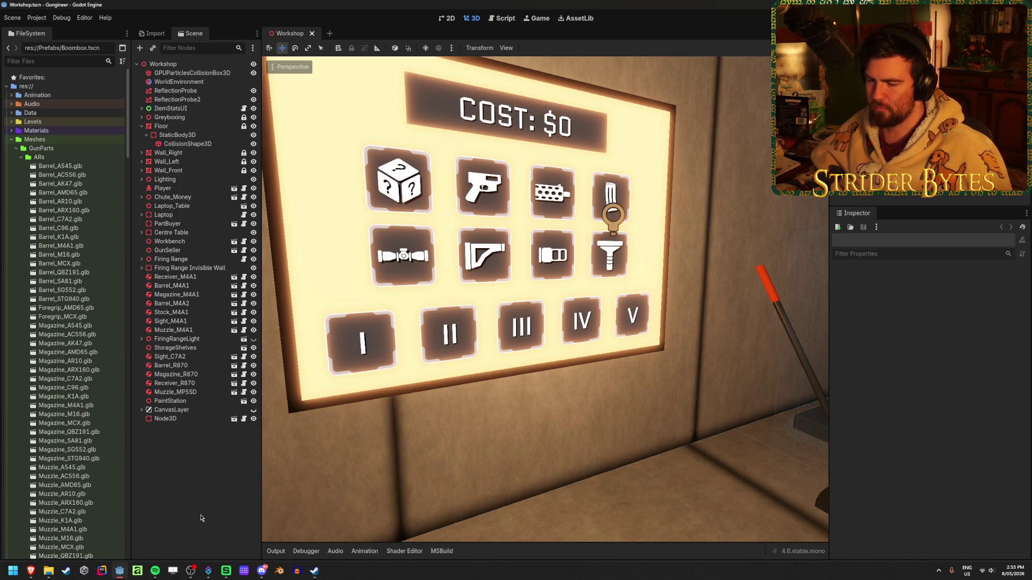
{"action": "left_click", "coordinate": [124, 576]}
{"action": "left_click", "coordinate": [125, 577]}
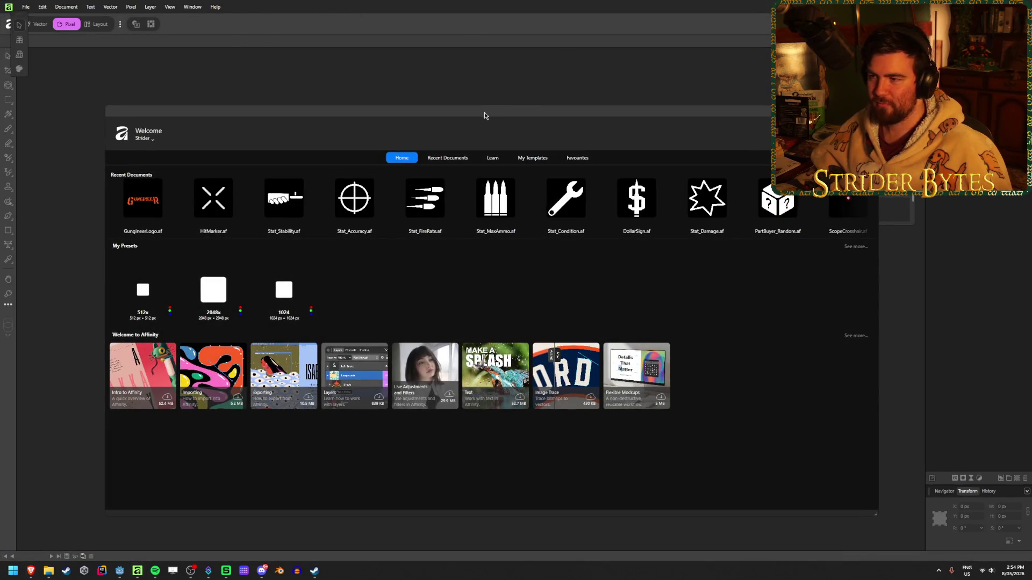
- Create a new 512 × 512 px document from the 512x preset under My Presets
{"action": "mouse_move", "coordinate": [485, 115]}
{"action": "left_mouse_down"}
{"action": "mouse_move", "coordinate": [446, 97]}
{"action": "mouse_move", "coordinate": [482, 97]}
{"action": "left_mouse_up"}
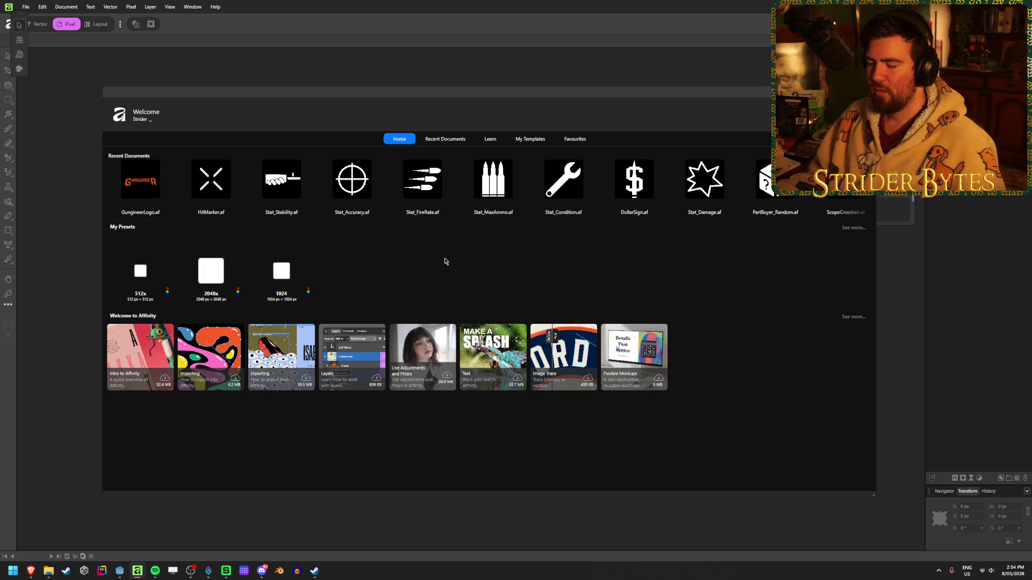
{"action": "left_click", "coordinate": [145, 272]}
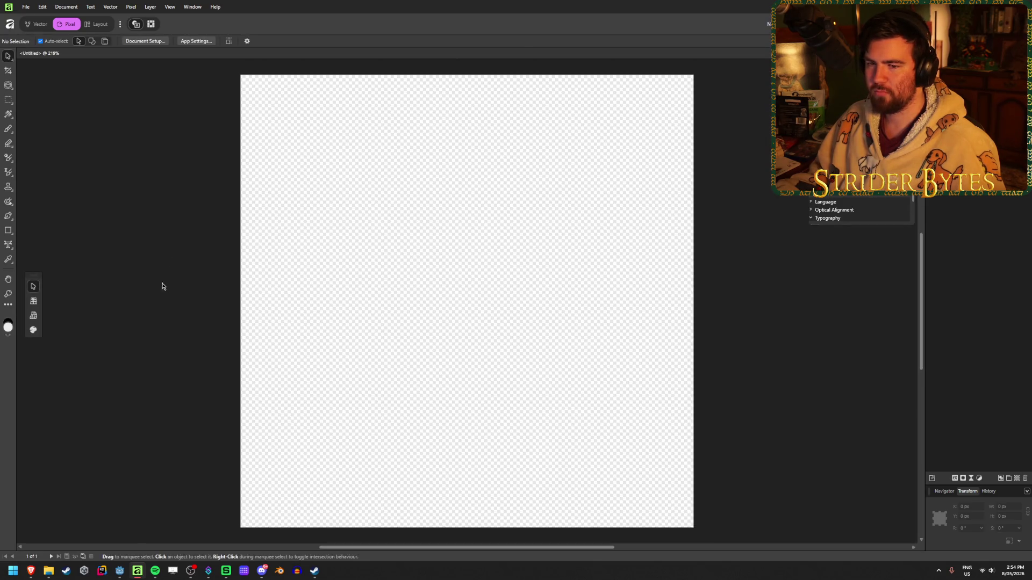
- Draw a rectangle covering the whole 512 × 512 canvas and fill it black
{"action": "left_click", "coordinate": [12, 228]}
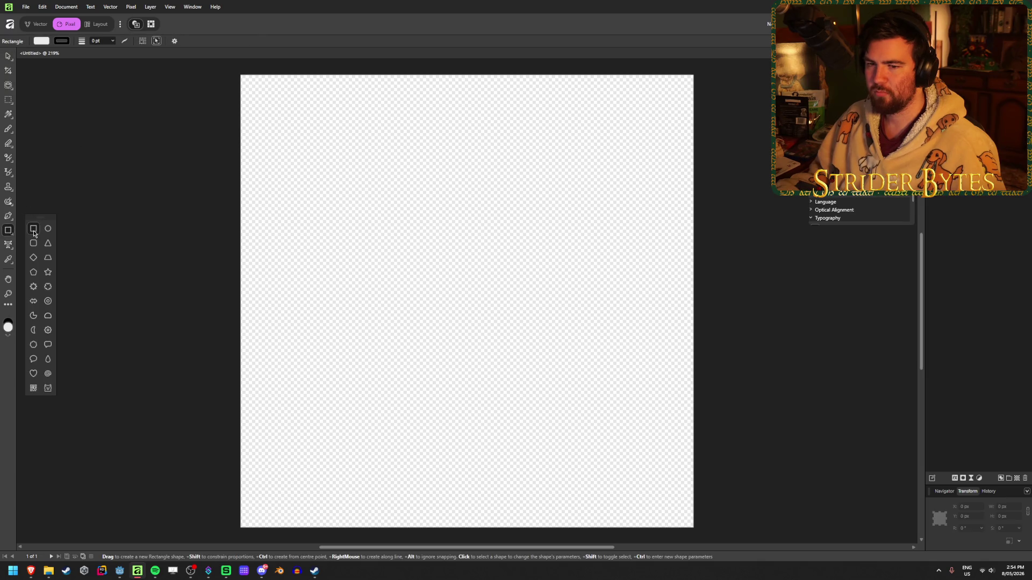
{"action": "mouse_move", "coordinate": [240, 74]}
{"action": "left_mouse_down"}
{"action": "mouse_move", "coordinate": [559, 291]}
{"action": "mouse_move", "coordinate": [693, 527]}
{"action": "left_mouse_up"}
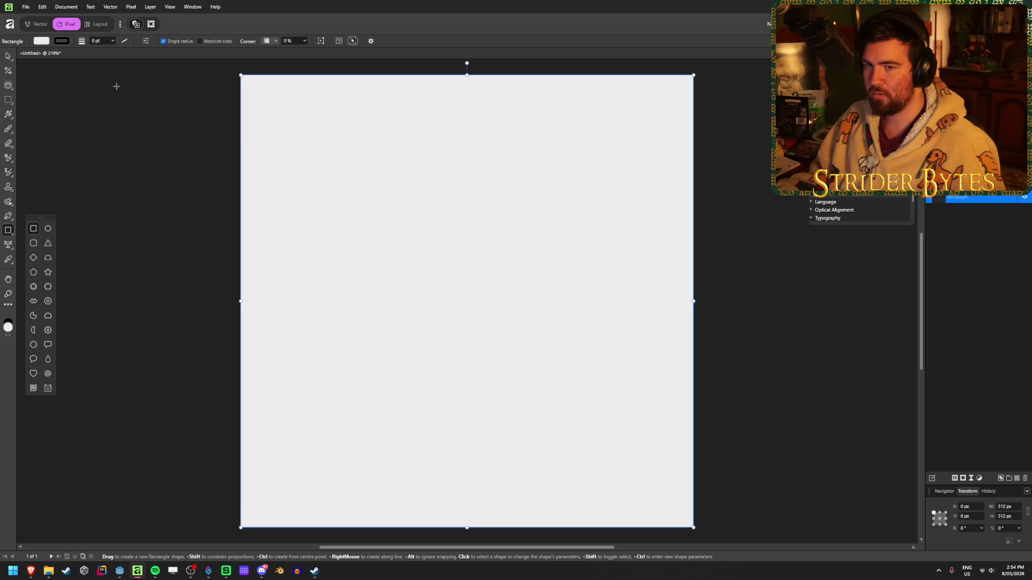
{"action": "left_click", "coordinate": [41, 41]}
{"action": "left_click_drag", "start_coordinate": [102, 95], "coordinate": [18, 96]}
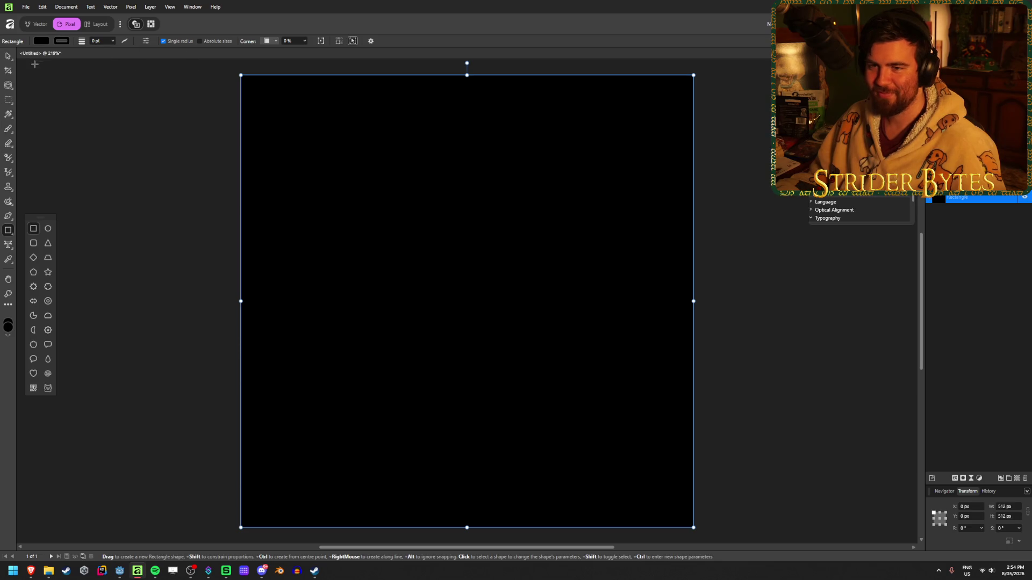
- Select the black rectangle with the Move Tool and lock it in place
{"action": "right_click", "coordinate": [10, 58]}
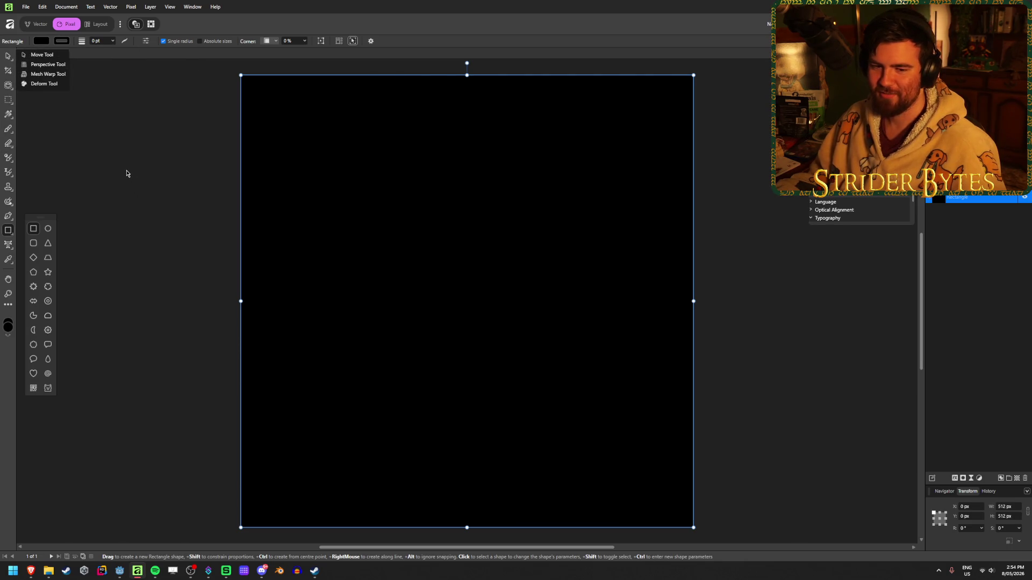
{"action": "left_click", "coordinate": [42, 54]}
{"action": "left_click", "coordinate": [118, 141]}
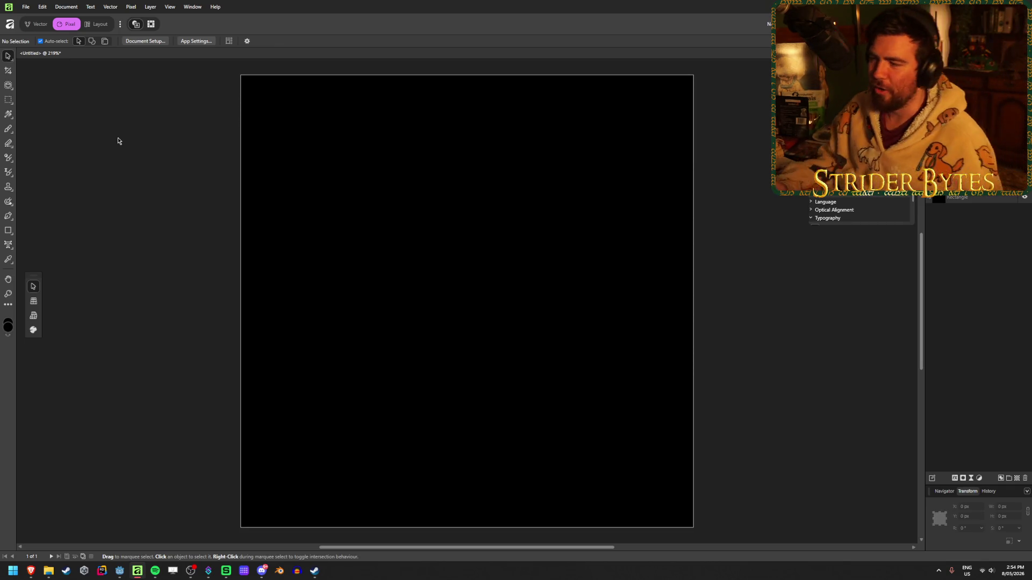
{"action": "left_click", "coordinate": [427, 267]}
{"action": "key", "text": "ctrl+shift+l"}
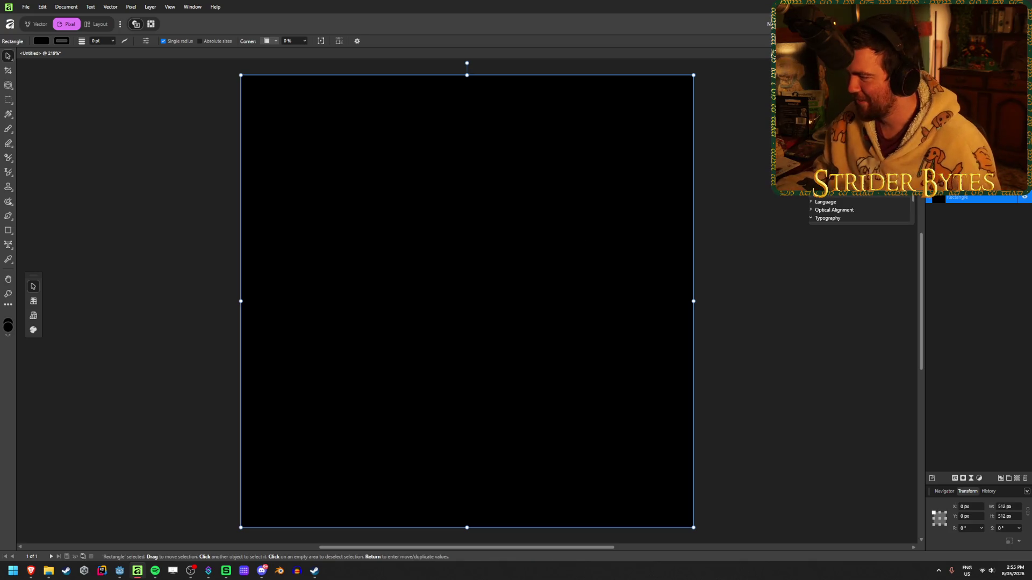
{"action": "left_click", "coordinate": [765, 298]}
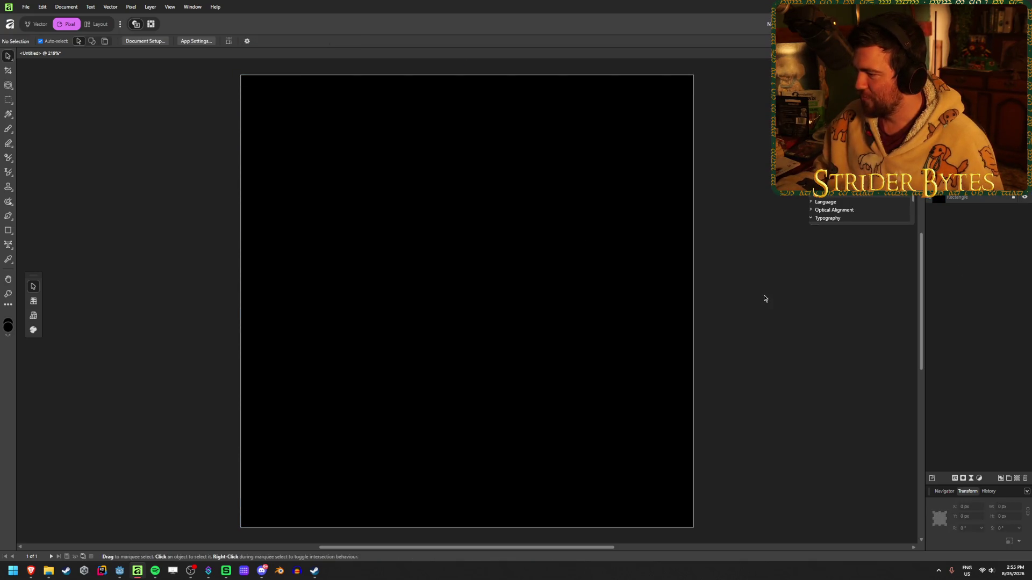
{"action": "key", "text": "ctrl+s"}
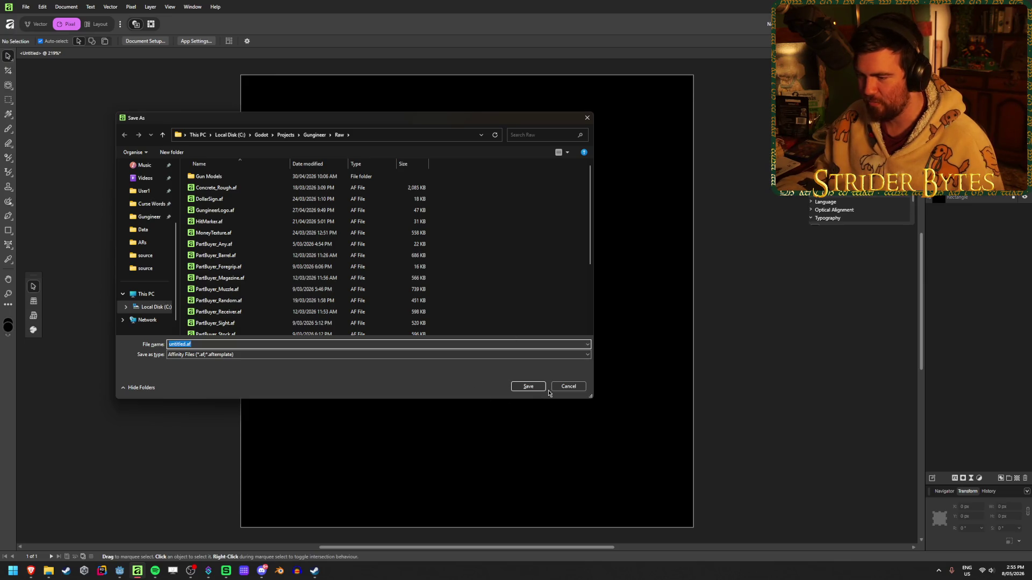
{"action": "left_click", "coordinate": [564, 389]}
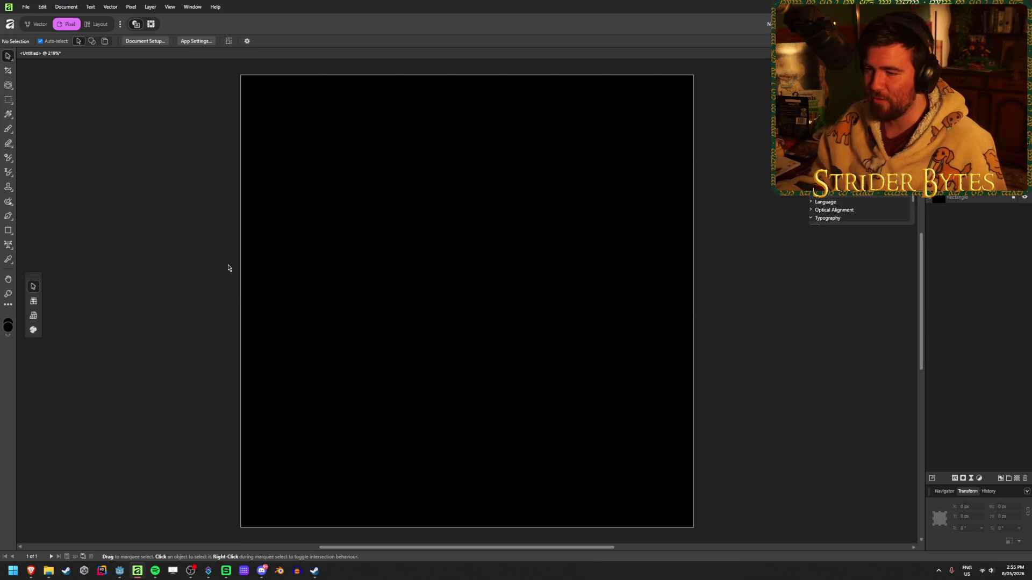
{"action": "left_click_drag", "start_coordinate": [335, 238], "coordinate": [398, 290]}
- Draw a large white-filled star across the black canvas with the Star tool
{"action": "left_click_drag", "start_coordinate": [172, 224], "coordinate": [255, 274]}
{"action": "mouse_move", "coordinate": [242, 208]}
{"action": "left_mouse_down"}
{"action": "mouse_move", "coordinate": [353, 274]}
{"action": "mouse_move", "coordinate": [500, 334]}
{"action": "mouse_move", "coordinate": [481, 332]}
{"action": "left_mouse_up"}
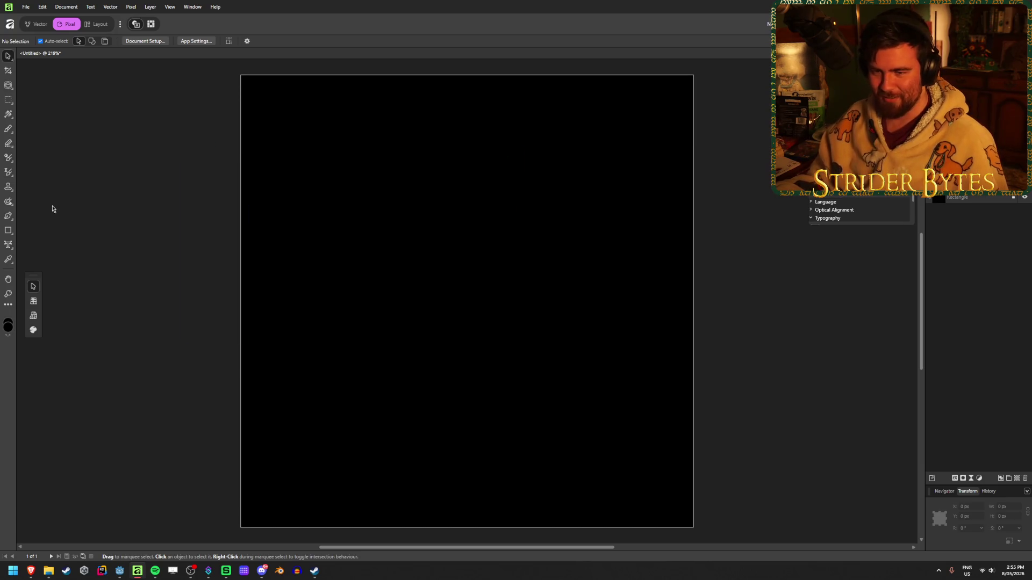
{"action": "right_click", "coordinate": [14, 234]}
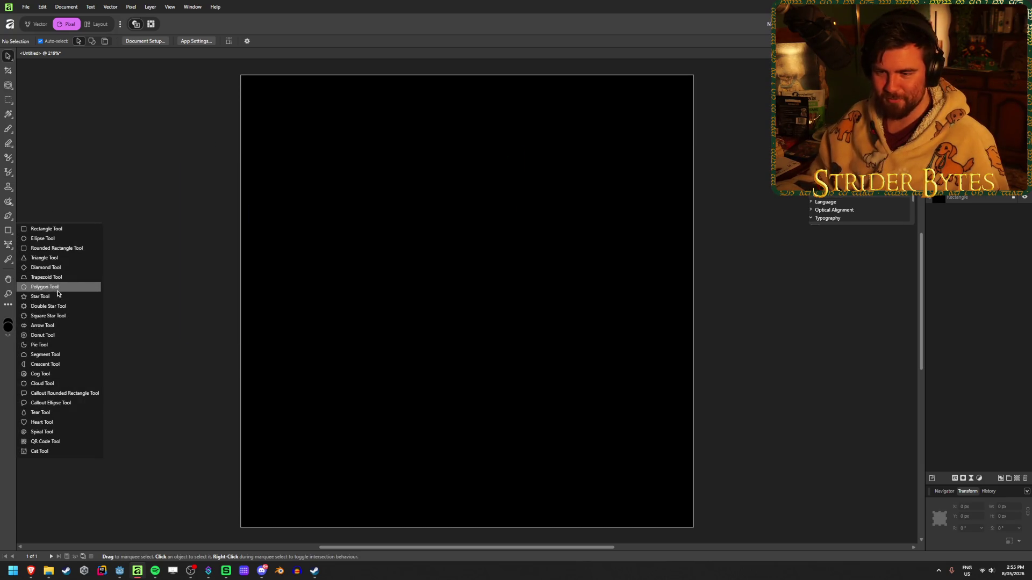
{"action": "left_click", "coordinate": [40, 297]}
{"action": "left_click", "coordinate": [32, 42]}
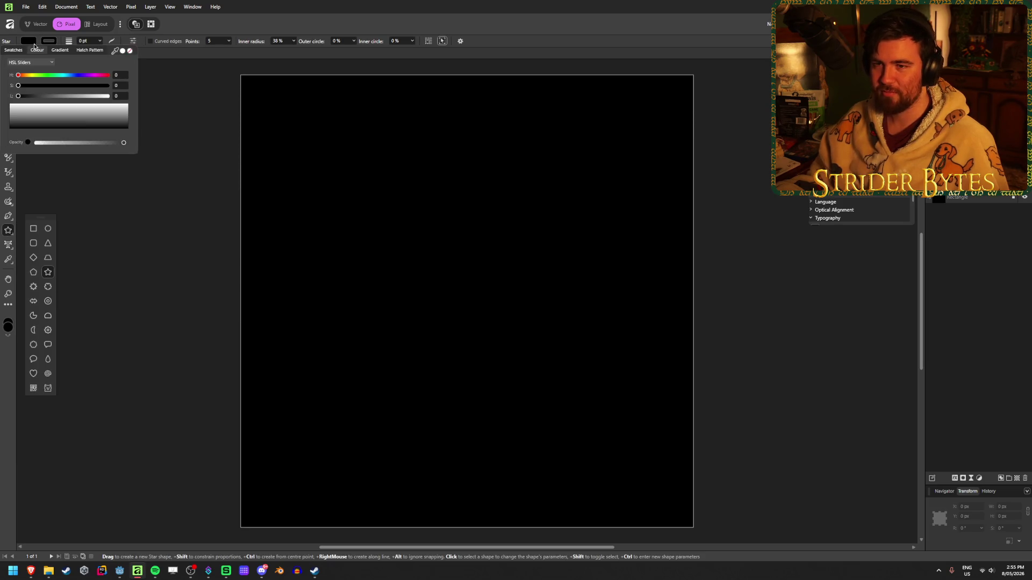
{"action": "left_click_drag", "start_coordinate": [76, 125], "coordinate": [76, 105]}
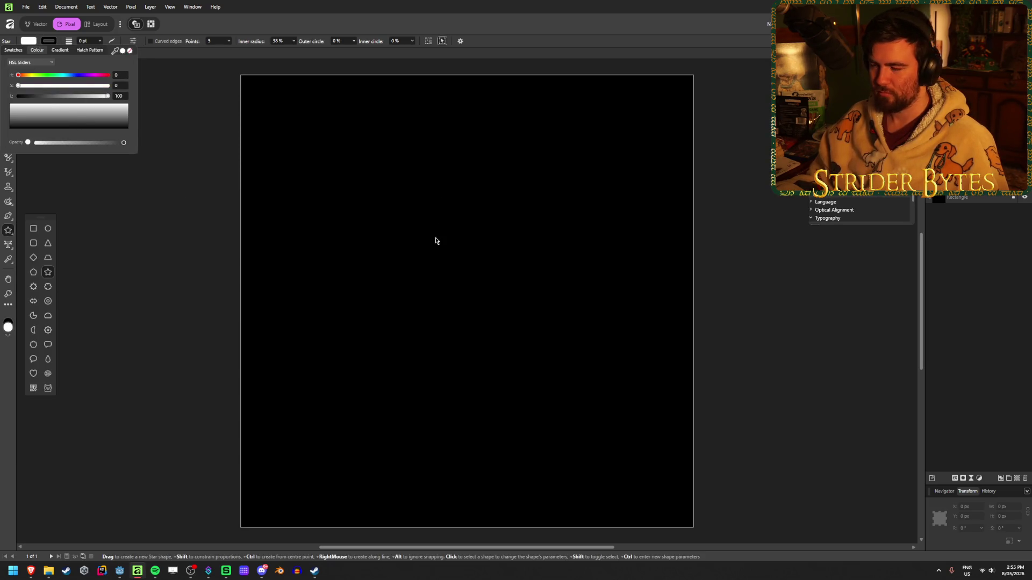
{"action": "mouse_move", "coordinate": [240, 75]}
{"action": "left_mouse_down"}
{"action": "mouse_move", "coordinate": [495, 340]}
{"action": "mouse_move", "coordinate": [692, 524]}
{"action": "left_mouse_up"}
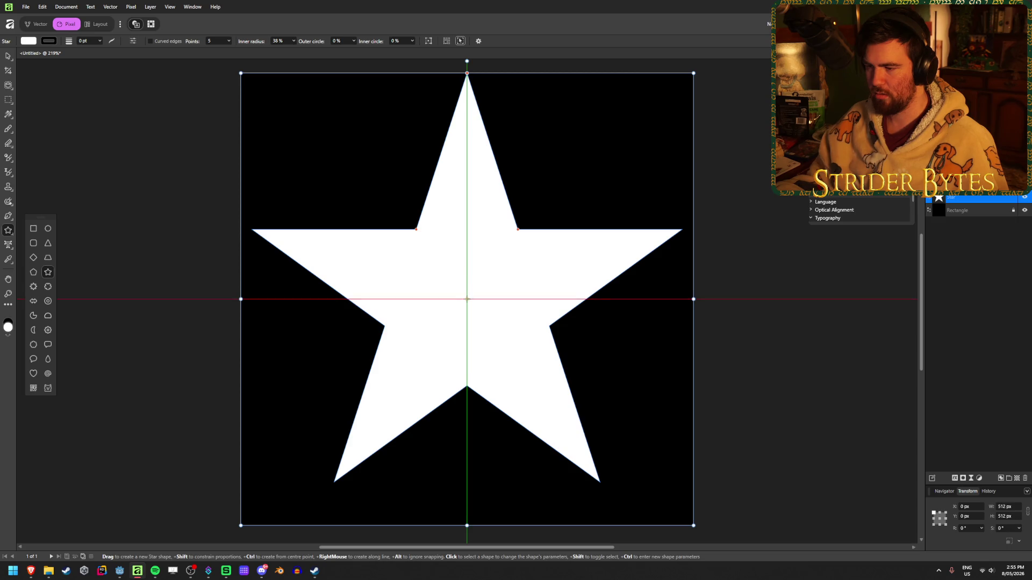
- Set the star's inner radius to 60% and its inner circle to 100%
{"action": "left_click", "coordinate": [293, 41]}
{"action": "mouse_move", "coordinate": [295, 50]}
{"action": "left_mouse_down"}
{"action": "mouse_move", "coordinate": [327, 59]}
{"action": "mouse_move", "coordinate": [310, 64]}
{"action": "left_mouse_up"}
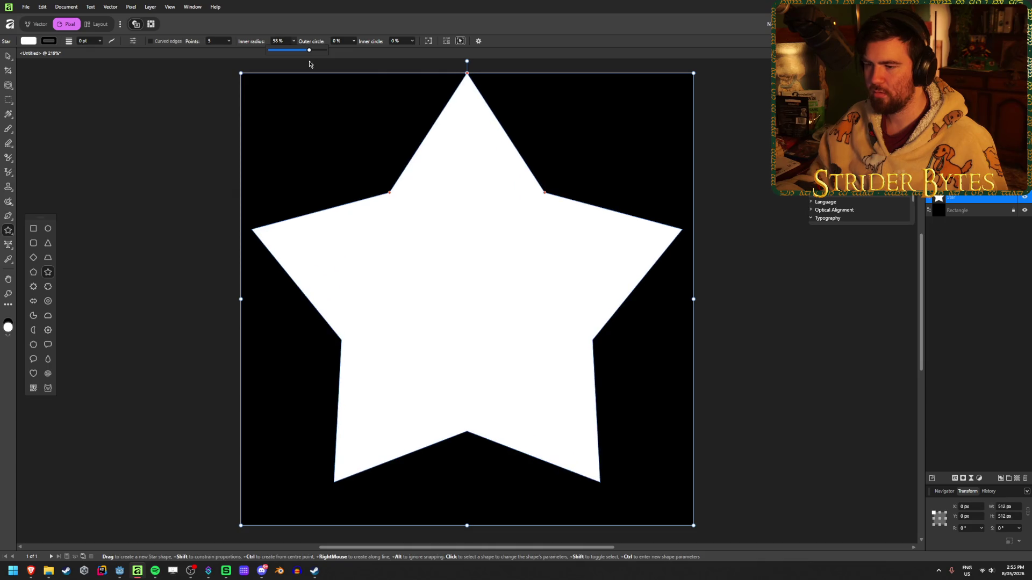
{"action": "left_click", "coordinate": [284, 43]}
{"action": "type", "text": "50"}
{"action": "key", "text": "Tab"}
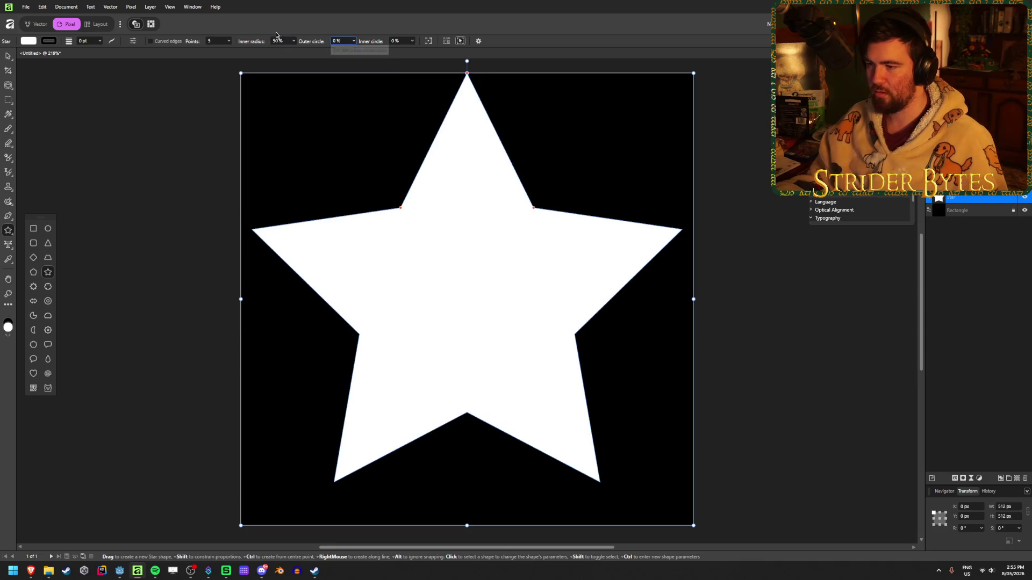
{"action": "left_click", "coordinate": [290, 42]}
{"action": "type", "text": "60"}
{"action": "key", "text": "Tab"}
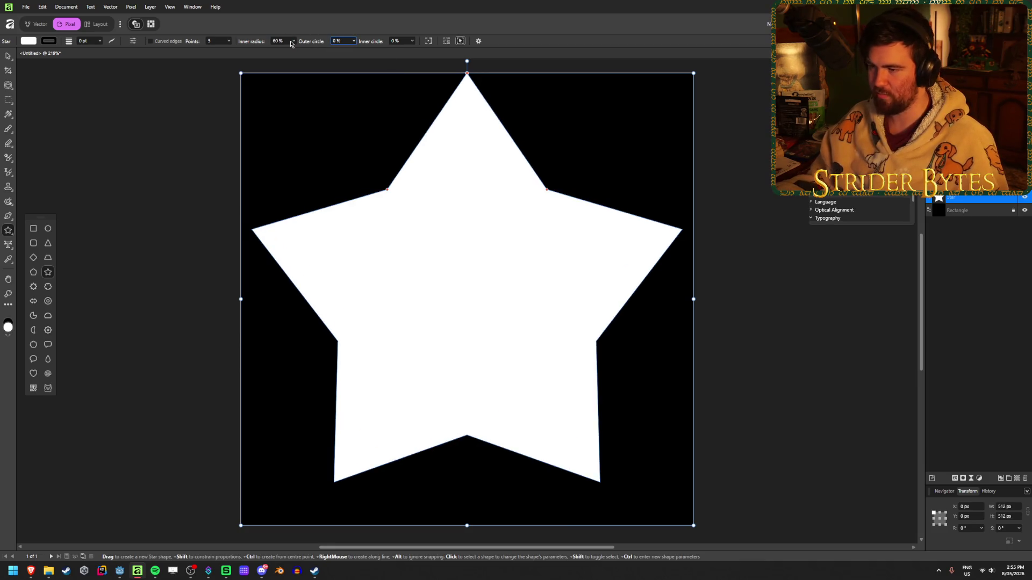
{"action": "left_click", "coordinate": [414, 42]}
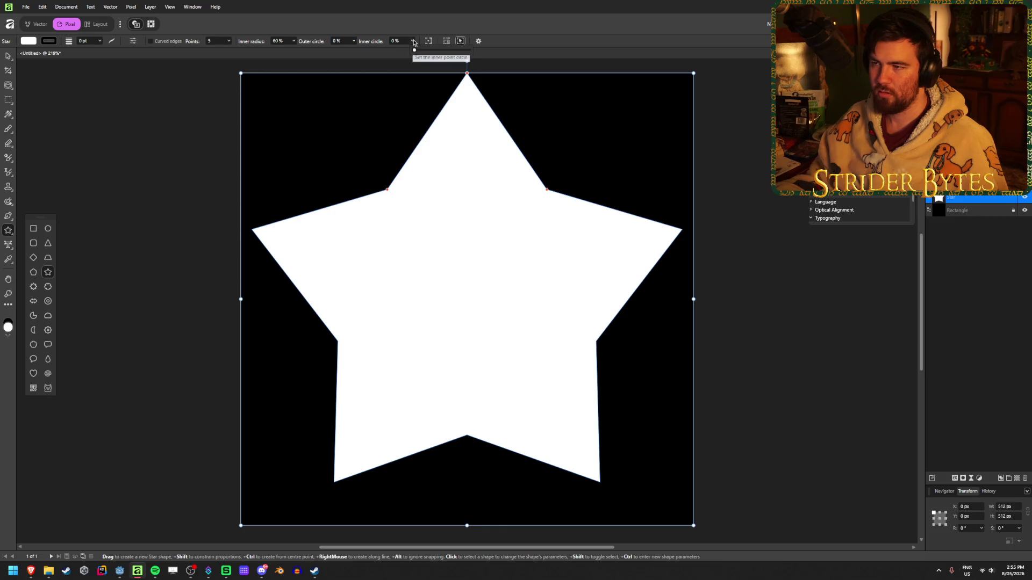
{"action": "mouse_move", "coordinate": [415, 50]}
{"action": "left_mouse_down"}
{"action": "mouse_move", "coordinate": [469, 50]}
{"action": "mouse_move", "coordinate": [382, 59]}
{"action": "left_mouse_up"}
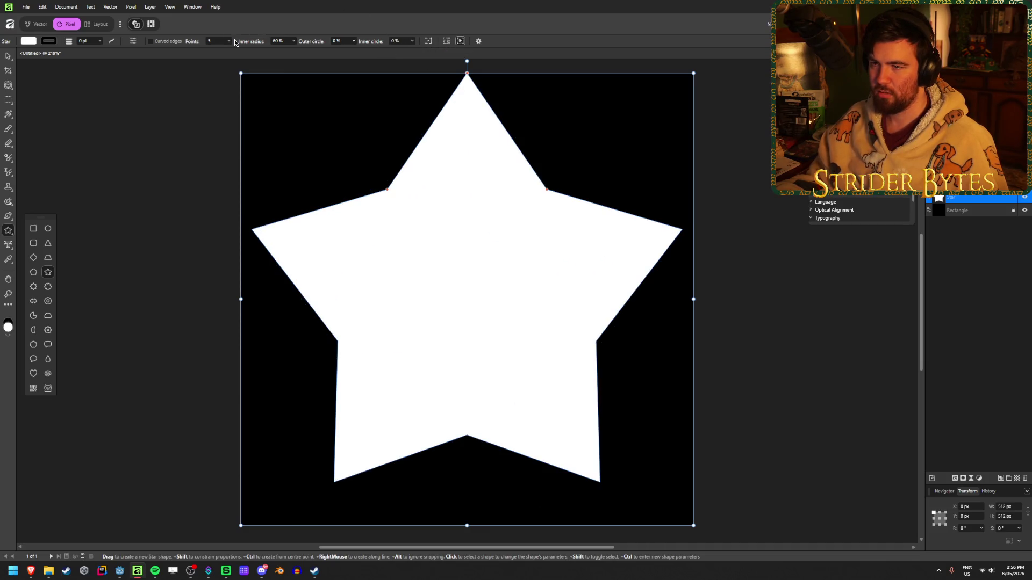
- Try curved edges with left and right curve, then turn curved edges off again
{"action": "left_click", "coordinate": [150, 42]}
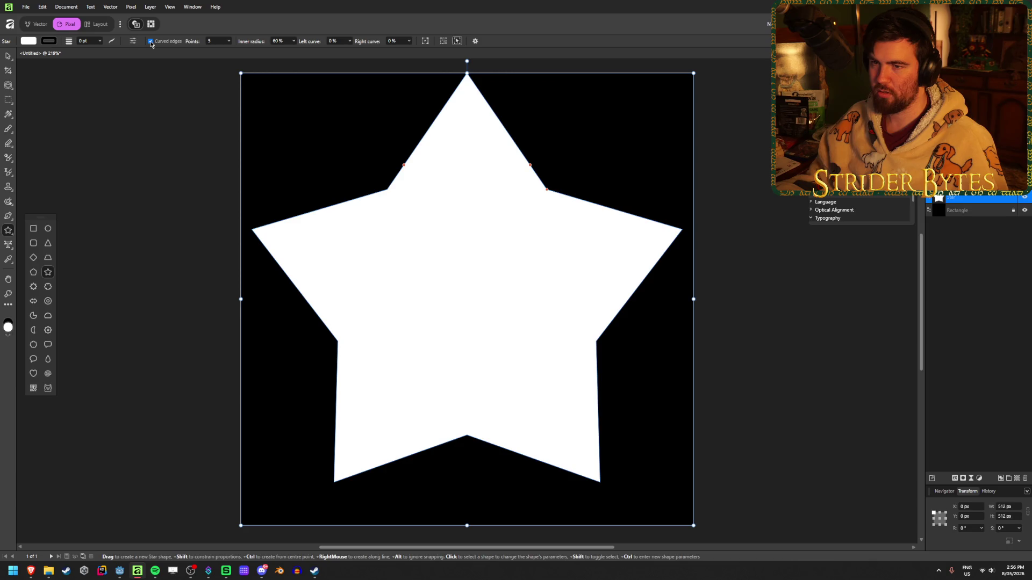
{"action": "left_click", "coordinate": [350, 42]}
{"action": "mouse_move", "coordinate": [351, 50]}
{"action": "left_mouse_down"}
{"action": "mouse_move", "coordinate": [389, 59]}
{"action": "mouse_move", "coordinate": [352, 50]}
{"action": "mouse_move", "coordinate": [317, 60]}
{"action": "mouse_move", "coordinate": [445, 57]}
{"action": "mouse_move", "coordinate": [362, 61]}
{"action": "left_mouse_up"}
{"action": "left_click", "coordinate": [410, 44]}
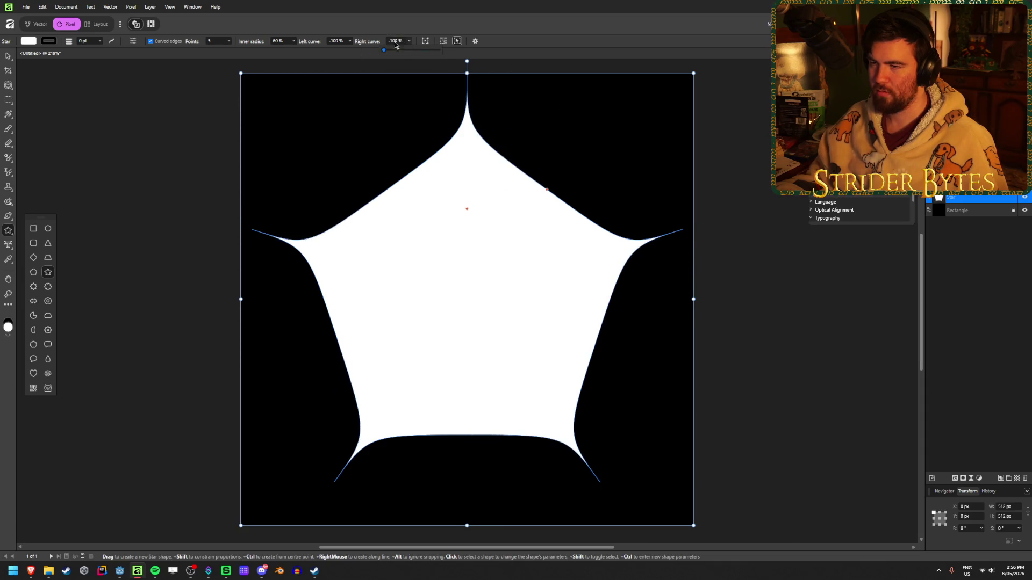
{"action": "left_click", "coordinate": [151, 42]}
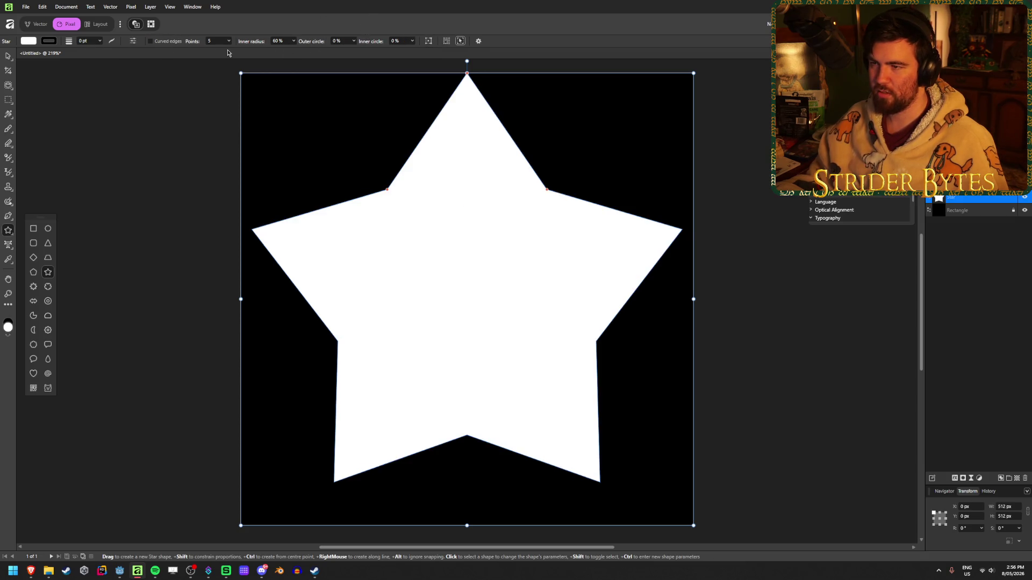
- Move the star about 20 px lower and deselect it
{"action": "key", "text": "v"}
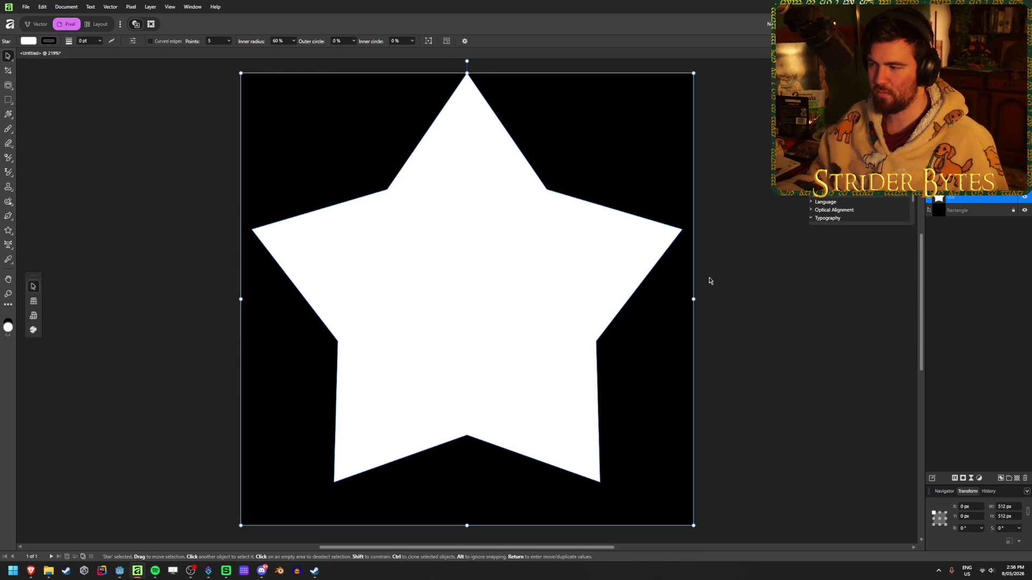
{"action": "left_click_drag", "start_coordinate": [463, 223], "coordinate": [462, 244]}
{"action": "left_click", "coordinate": [753, 253]}
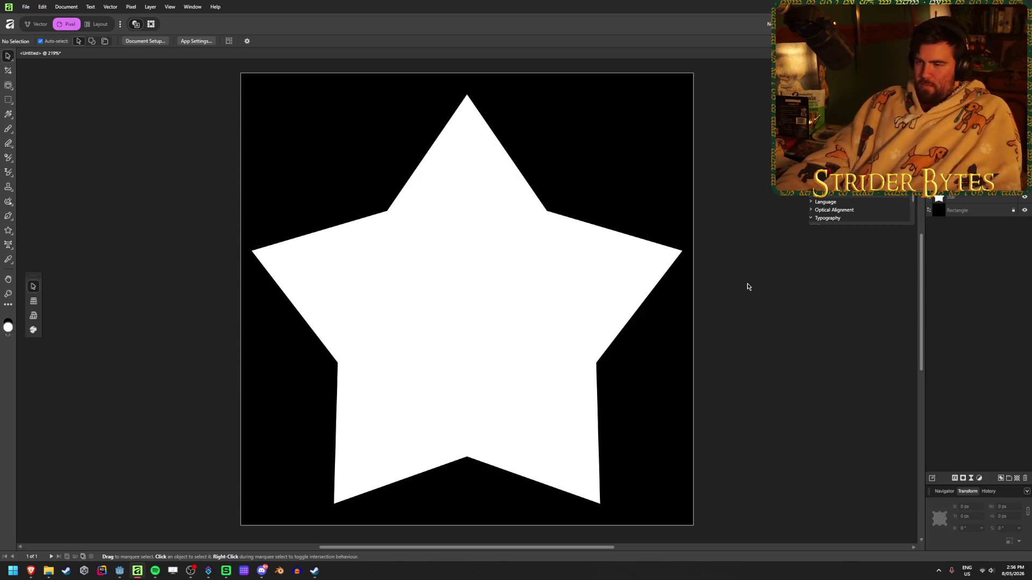
- Select the star and set its inner radius to 50%
{"action": "scroll", "coordinate": [708, 349], "scroll_direction": "down", "scroll_amount": 5, "text": "ctrl"}
{"action": "scroll", "coordinate": [423, 398], "scroll_direction": "down", "scroll_amount": 3, "text": "ctrl"}
{"action": "scroll", "coordinate": [440, 303], "scroll_direction": "up", "scroll_amount": 8, "text": "ctrl"}
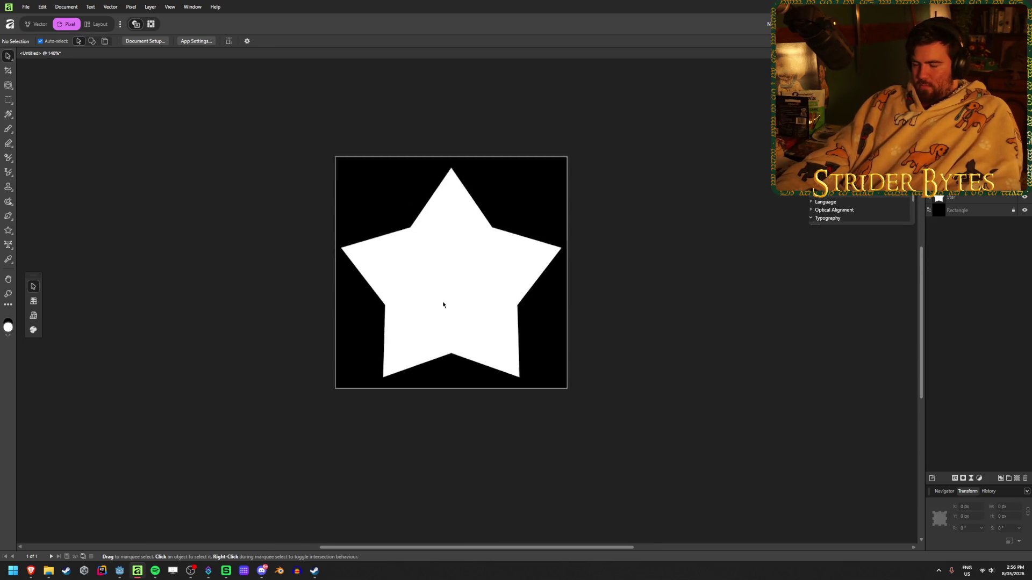
{"action": "left_click", "coordinate": [440, 302]}
{"action": "left_click", "coordinate": [280, 41]}
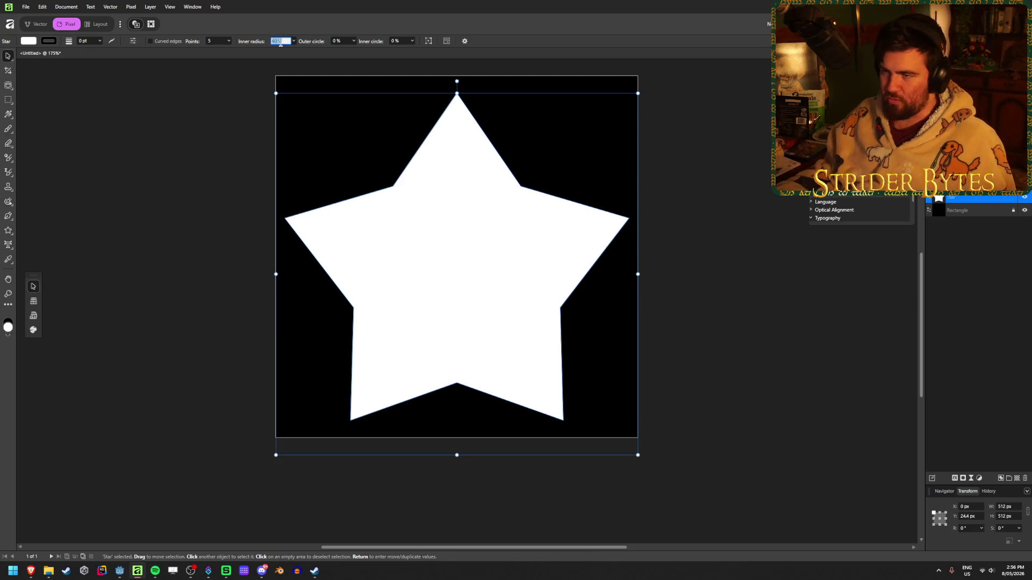
{"action": "type", "text": "50"}
{"action": "key", "text": "Return"}
- Try other inner radius values with the slider, then reselect the star
{"action": "scroll", "coordinate": [422, 247], "scroll_direction": "down", "scroll_amount": 8, "text": "ctrl"}
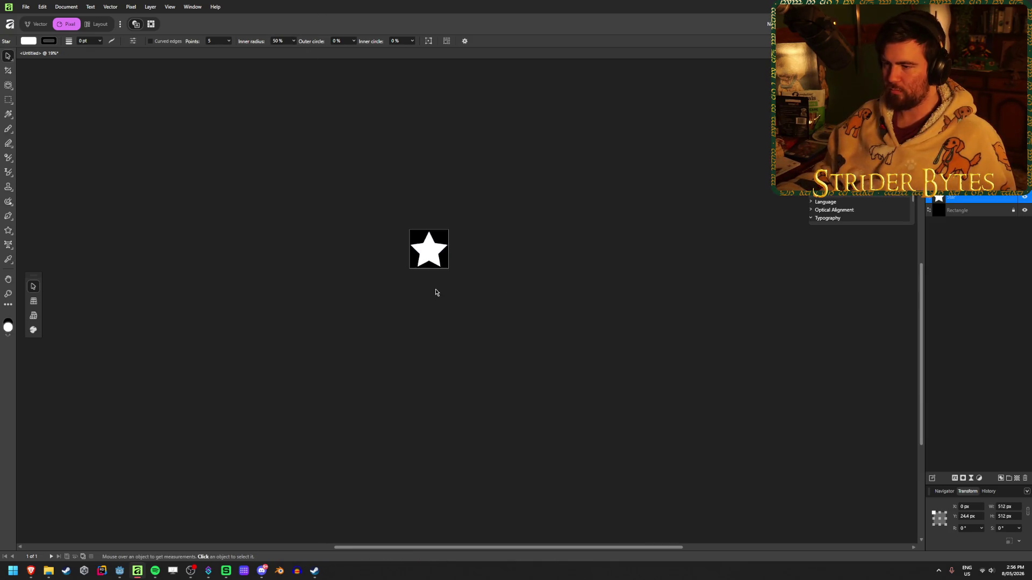
{"action": "scroll", "coordinate": [421, 247], "scroll_direction": "up", "scroll_amount": 6, "text": "ctrl"}
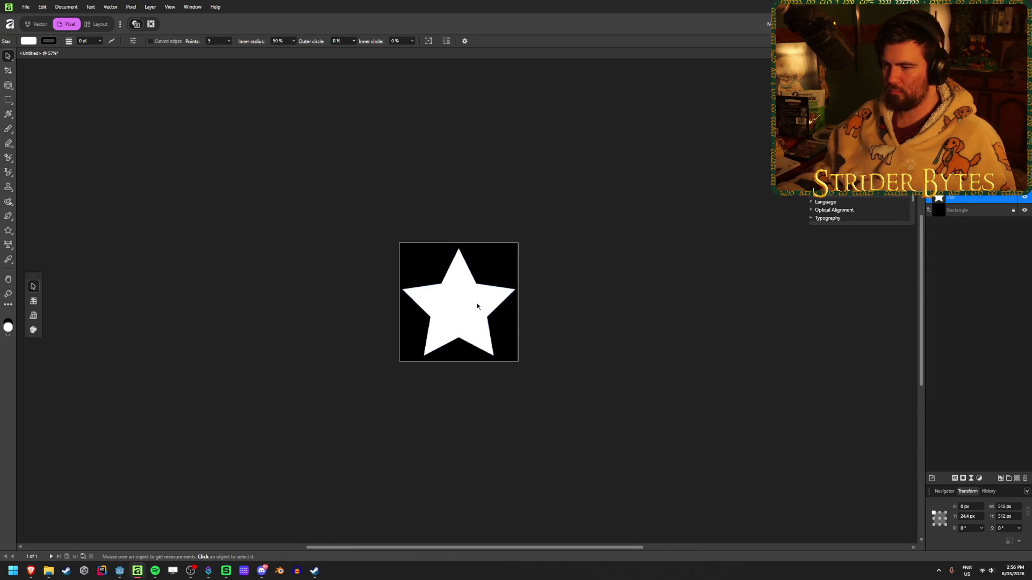
{"action": "left_click", "coordinate": [294, 43]}
{"action": "mouse_move", "coordinate": [295, 48]}
{"action": "left_mouse_down"}
{"action": "mouse_move", "coordinate": [259, 49]}
{"action": "mouse_move", "coordinate": [325, 57]}
{"action": "mouse_move", "coordinate": [295, 50]}
{"action": "left_mouse_up"}
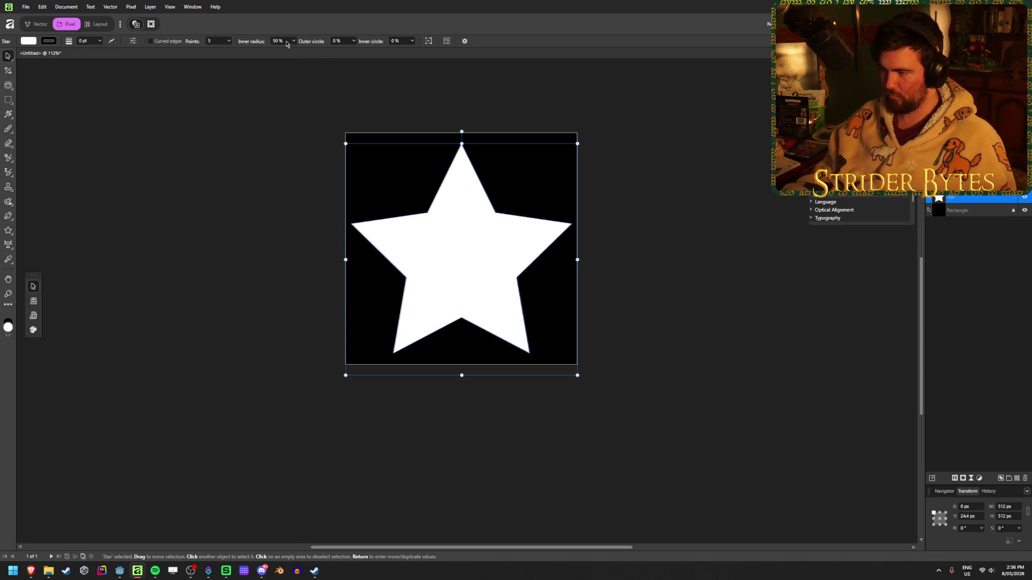
{"action": "left_click", "coordinate": [260, 227]}
{"action": "scroll", "coordinate": [454, 368], "scroll_direction": "down", "scroll_amount": 1}
{"action": "scroll", "coordinate": [451, 391], "scroll_direction": "down", "scroll_amount": 4, "text": "ctrl"}
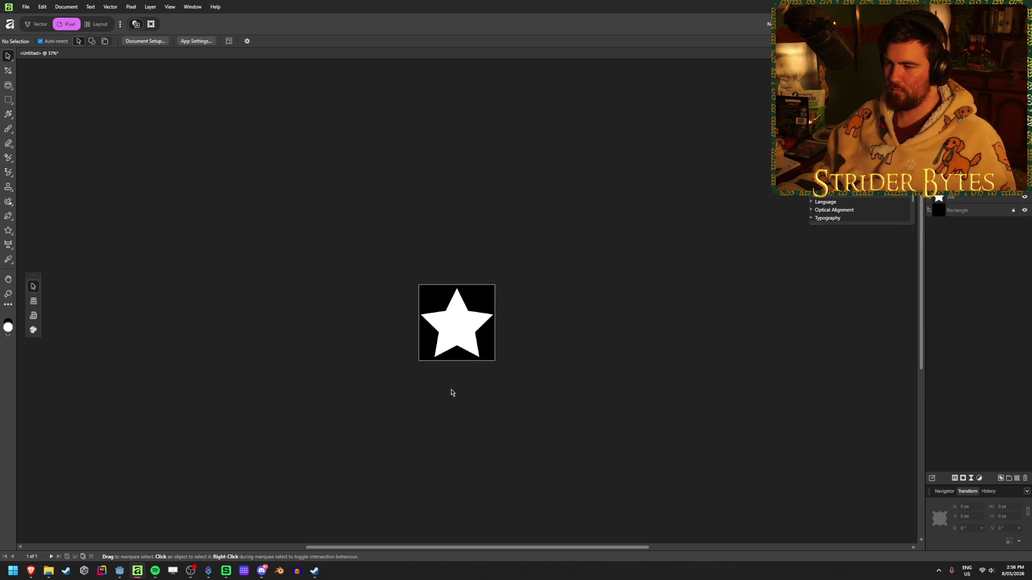
{"action": "scroll", "coordinate": [451, 376], "scroll_direction": "up", "scroll_amount": 5, "text": "ctrl"}
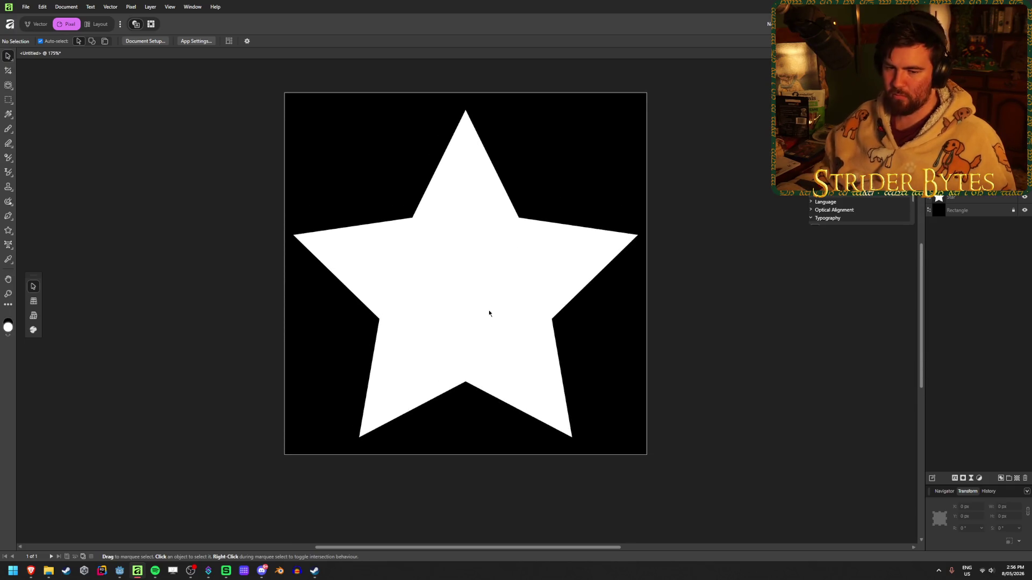
{"action": "scroll", "coordinate": [480, 322], "scroll_direction": "down", "scroll_amount": 2, "text": "ctrl"}
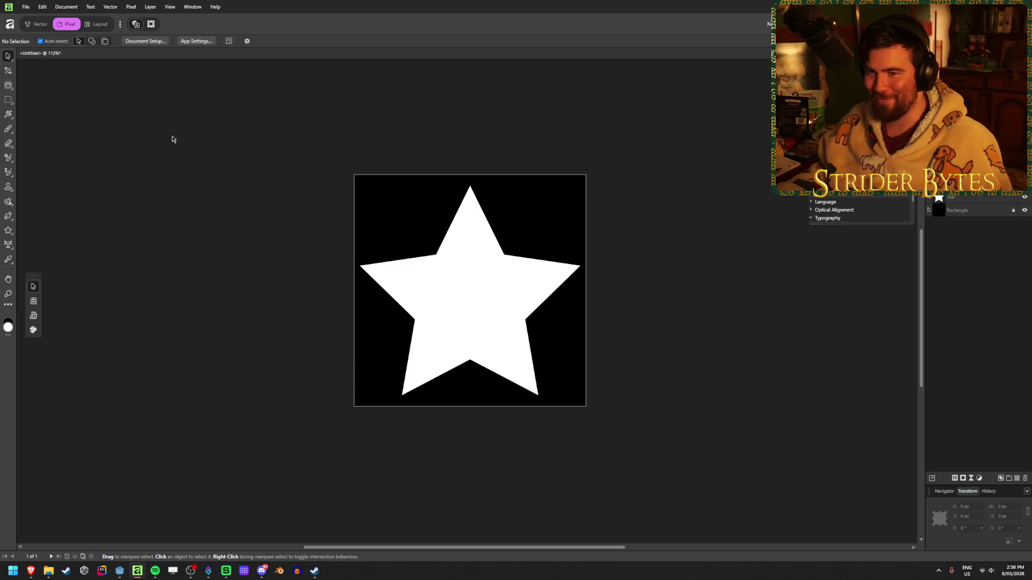
{"action": "left_click", "coordinate": [486, 290]}
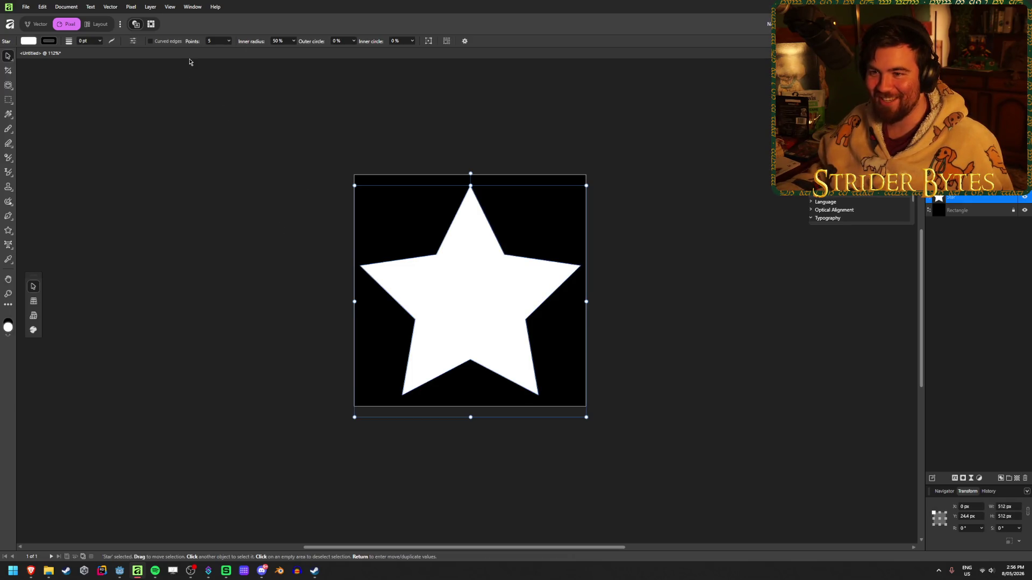
{"action": "left_click", "coordinate": [133, 43]}
- Browse the star presets and stroke colour options without changing anything
{"action": "left_click", "coordinate": [133, 43]}
{"action": "left_click", "coordinate": [133, 43]}
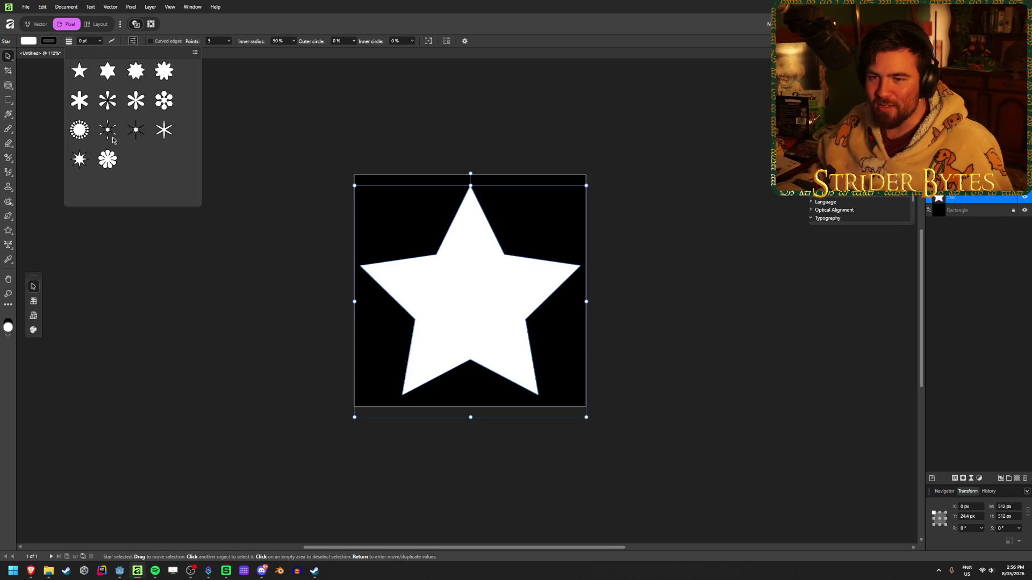
{"action": "left_click", "coordinate": [133, 43]}
{"action": "left_click", "coordinate": [113, 41]}
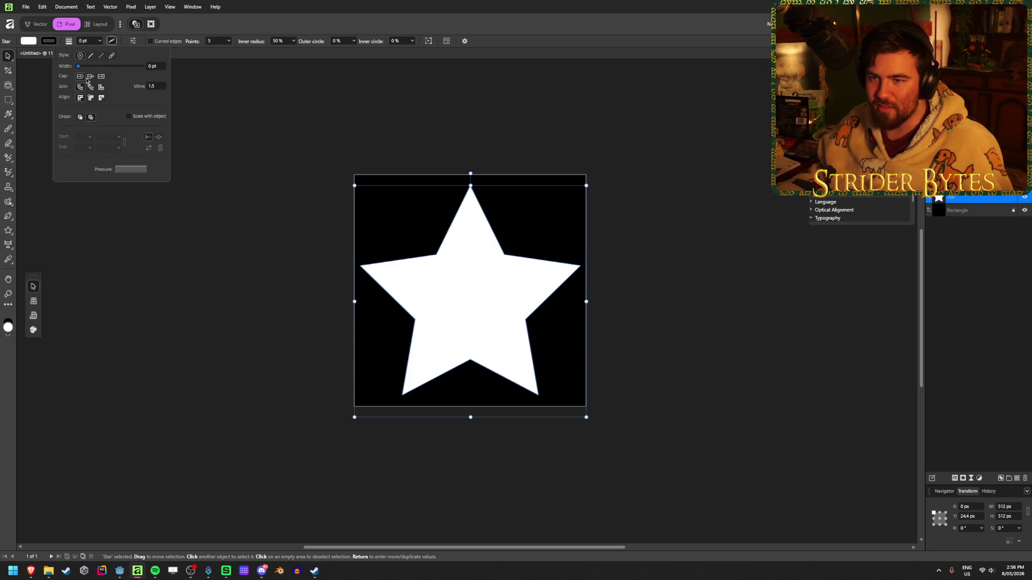
{"action": "scroll", "coordinate": [343, 133], "scroll_direction": "up", "scroll_amount": 1}
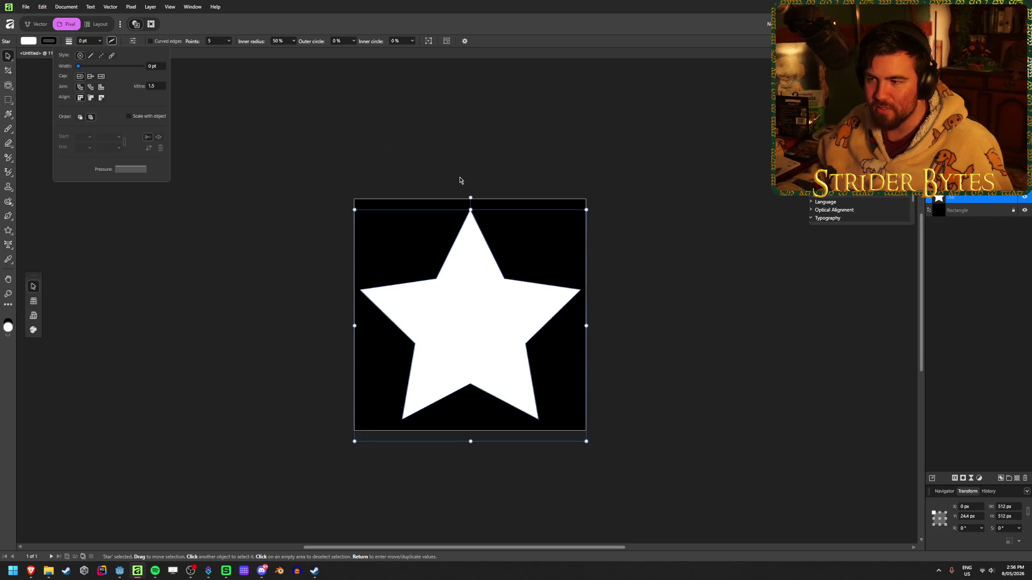
{"action": "scroll", "coordinate": [460, 186], "scroll_direction": "up", "scroll_amount": 3, "text": "ctrl"}
{"action": "scroll", "coordinate": [385, 97], "scroll_direction": "down", "scroll_amount": 1}
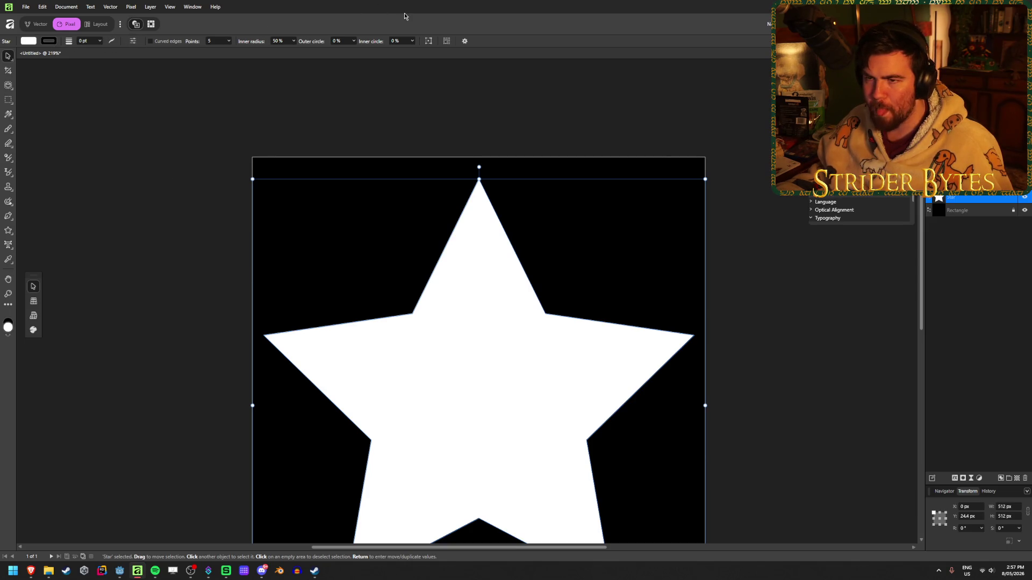
{"action": "left_click", "coordinate": [47, 41]}
{"action": "left_click", "coordinate": [46, 43]}
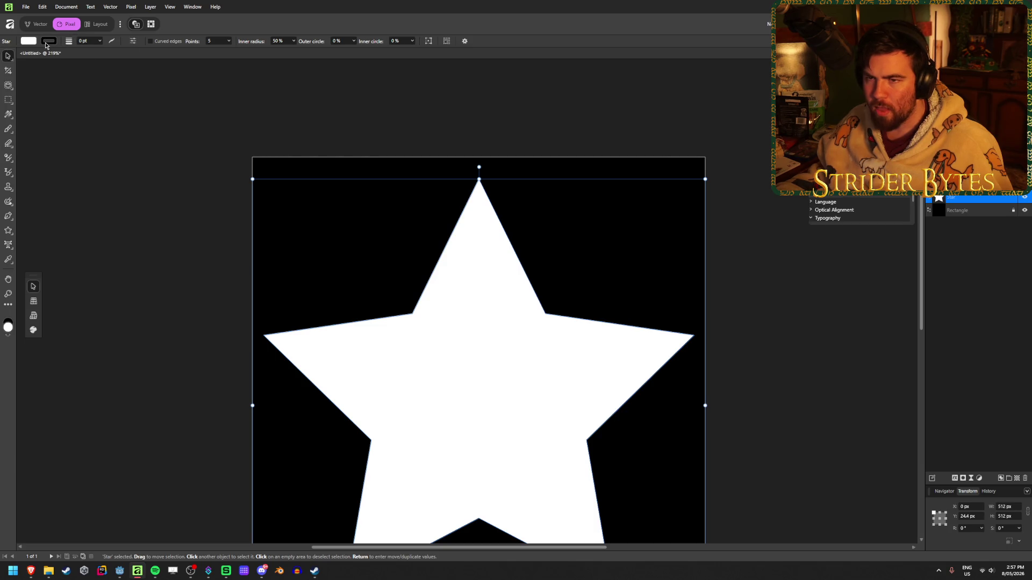
- Try the six-point rounded asterisk preset and 40% outer circle, undoing to the five-point star
{"action": "left_click", "coordinate": [133, 42]}
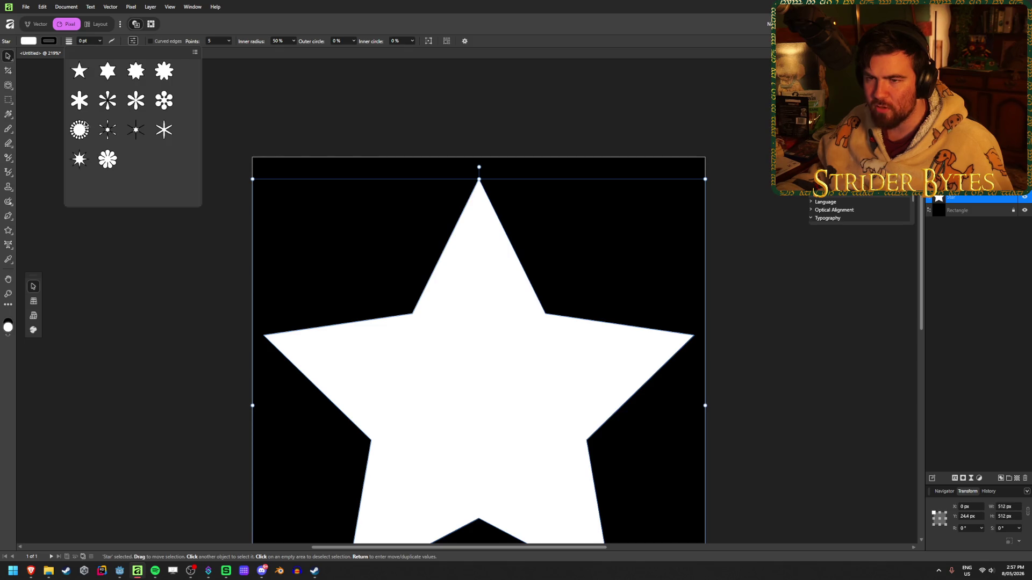
{"action": "left_click", "coordinate": [79, 100]}
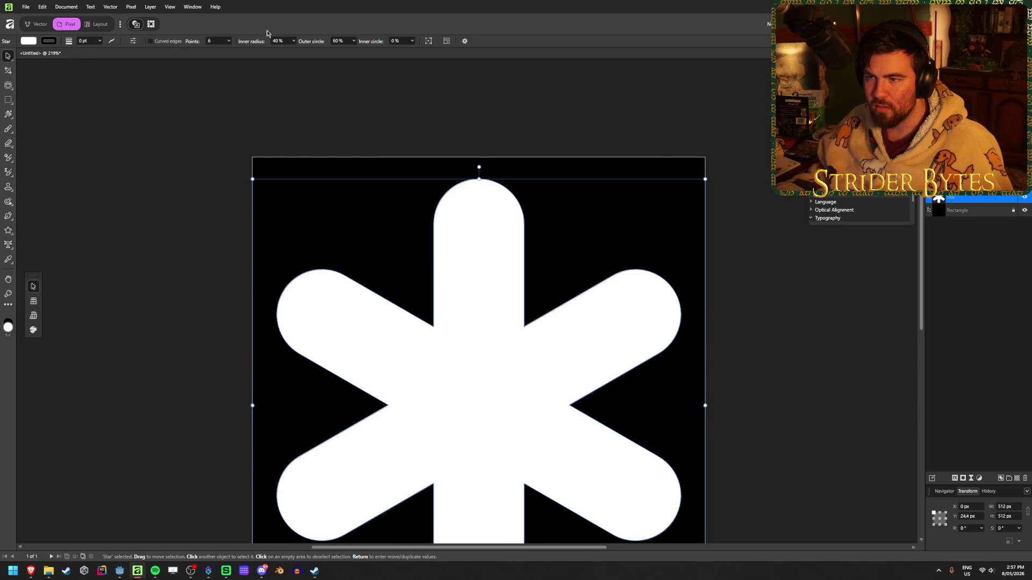
{"action": "left_click", "coordinate": [352, 43]}
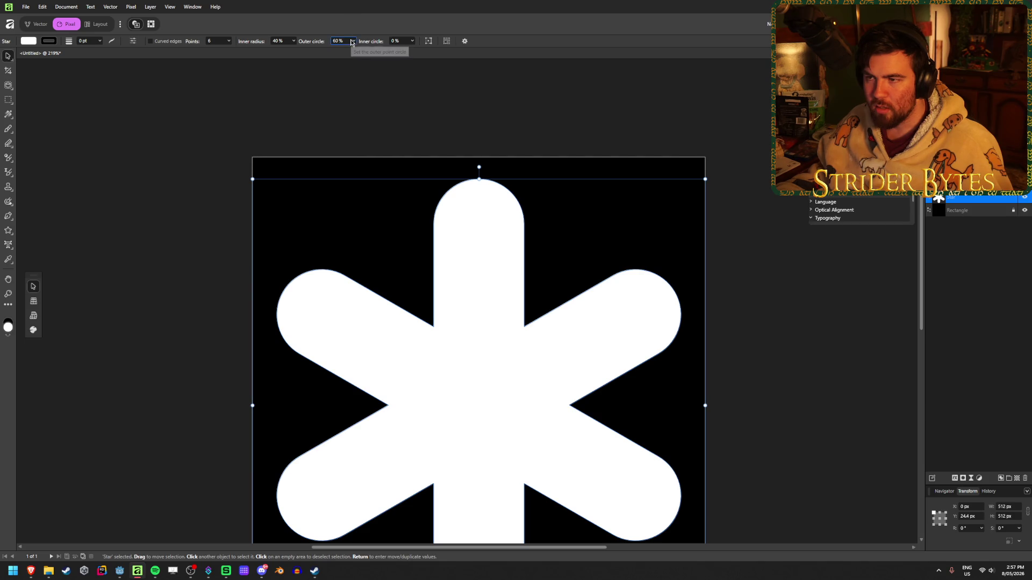
{"action": "mouse_move", "coordinate": [357, 50]}
{"action": "left_mouse_down"}
{"action": "mouse_move", "coordinate": [310, 57]}
{"action": "mouse_move", "coordinate": [379, 54]}
{"action": "mouse_move", "coordinate": [348, 54]}
{"action": "left_mouse_up"}
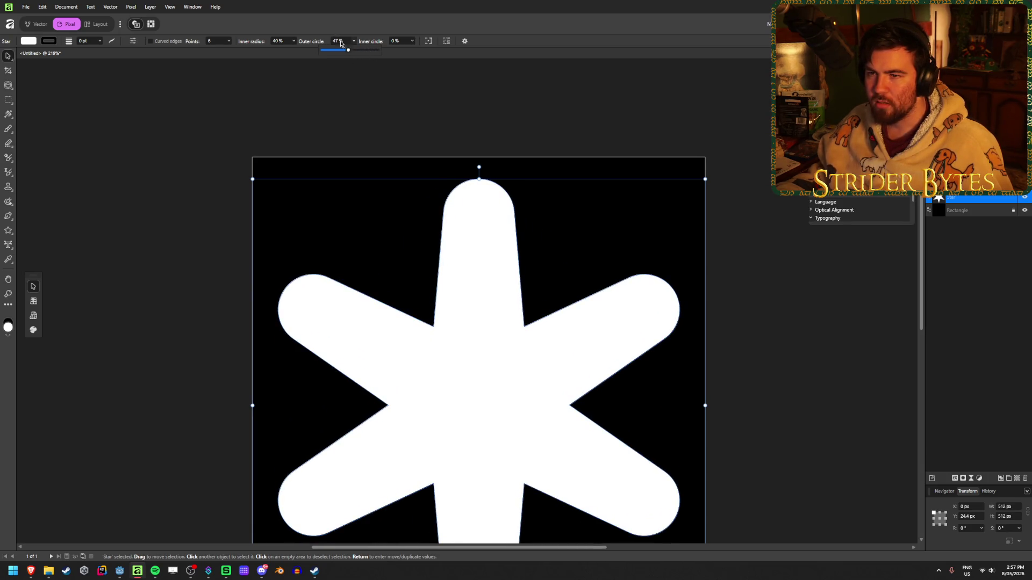
{"action": "key", "text": "ctrl+z"}
{"action": "key", "text": "ctrl+z"}
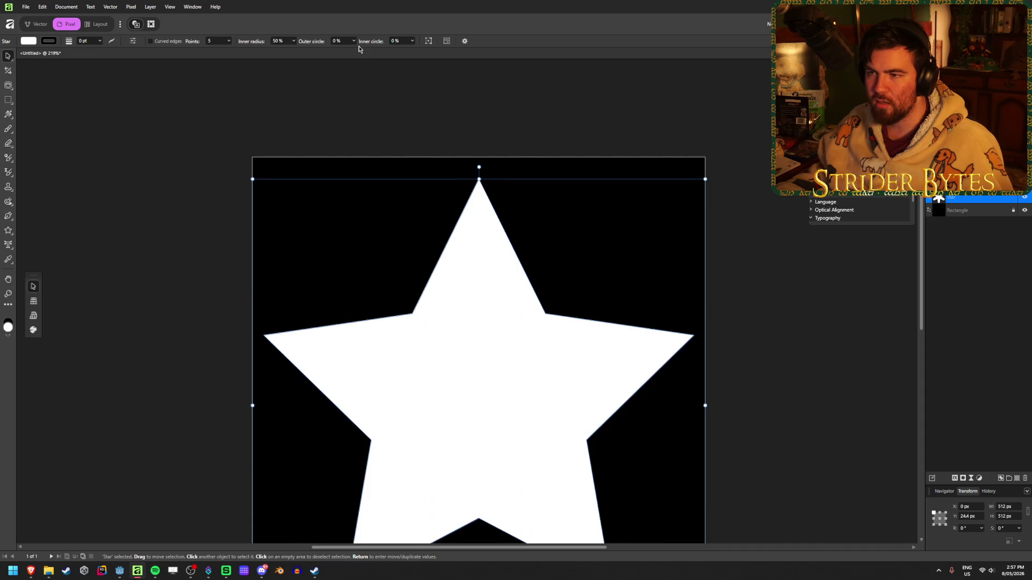
{"action": "left_click", "coordinate": [353, 41]}
{"action": "mouse_move", "coordinate": [356, 50]}
{"action": "left_mouse_down"}
{"action": "mouse_move", "coordinate": [420, 54]}
{"action": "mouse_move", "coordinate": [339, 62]}
{"action": "mouse_move", "coordinate": [360, 64]}
{"action": "left_mouse_up"}
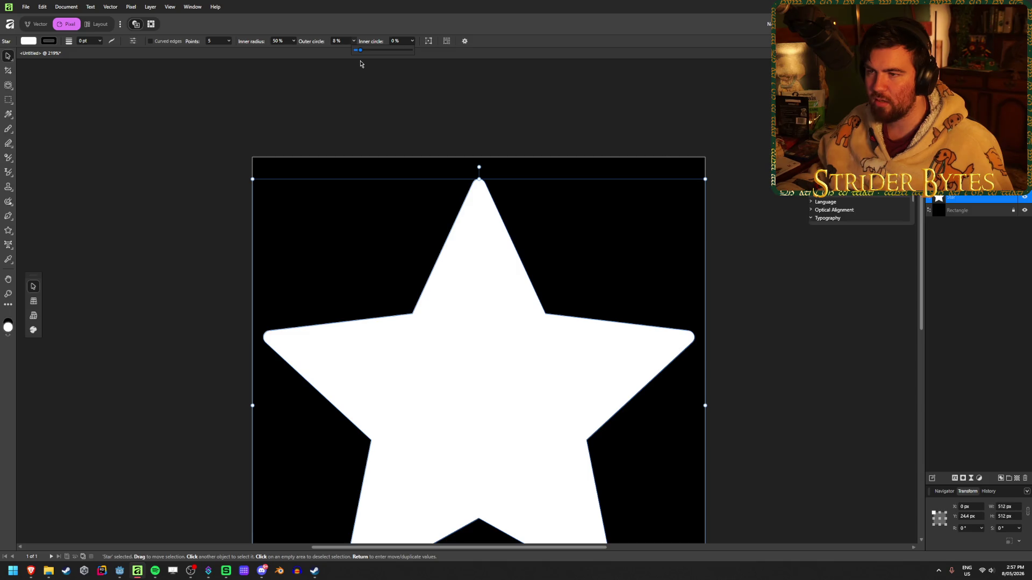
- Test a 10% outer circle, undo back to sharp tips, and deselect the star
{"action": "left_click", "coordinate": [338, 41]}
{"action": "type", "text": "10"}
{"action": "key", "text": "Return"}
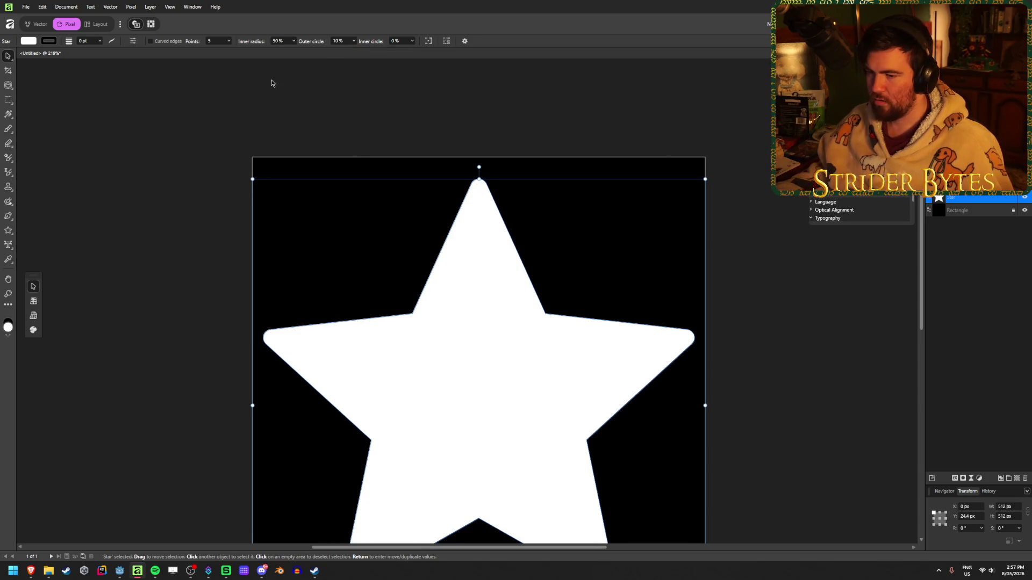
{"action": "scroll", "coordinate": [313, 258], "scroll_direction": "down", "scroll_amount": 5, "text": "ctrl"}
{"action": "key", "text": "ctrl+z"}
{"action": "key", "text": "ctrl+z"}
{"action": "key", "text": "v"}
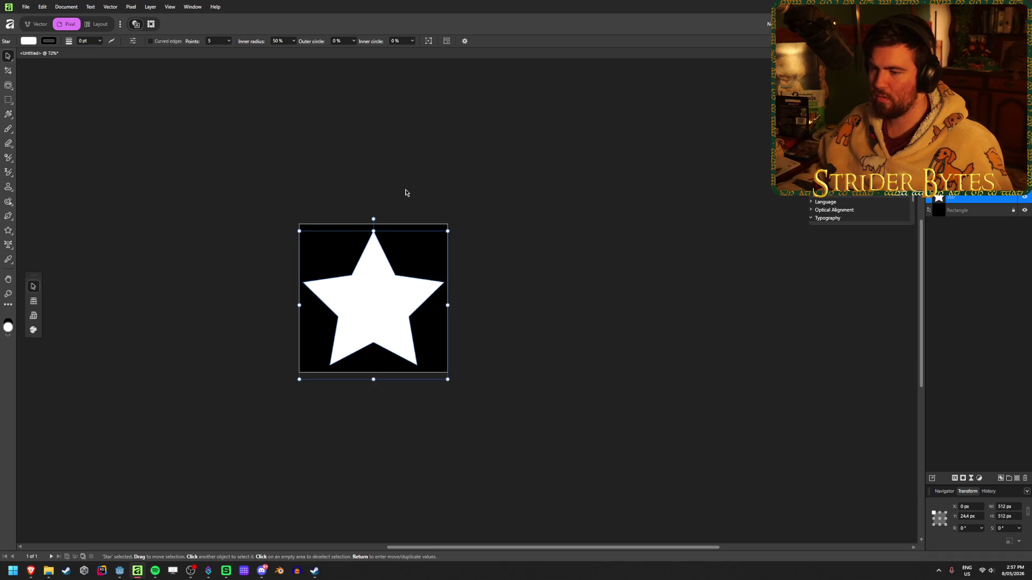
{"action": "left_click", "coordinate": [185, 133]}
- Hide the black Rectangle layer and start a PNG export with Ctrl+Alt+Shift+W
{"action": "scroll", "coordinate": [199, 306], "scroll_direction": "up", "scroll_amount": 3, "text": "ctrl"}
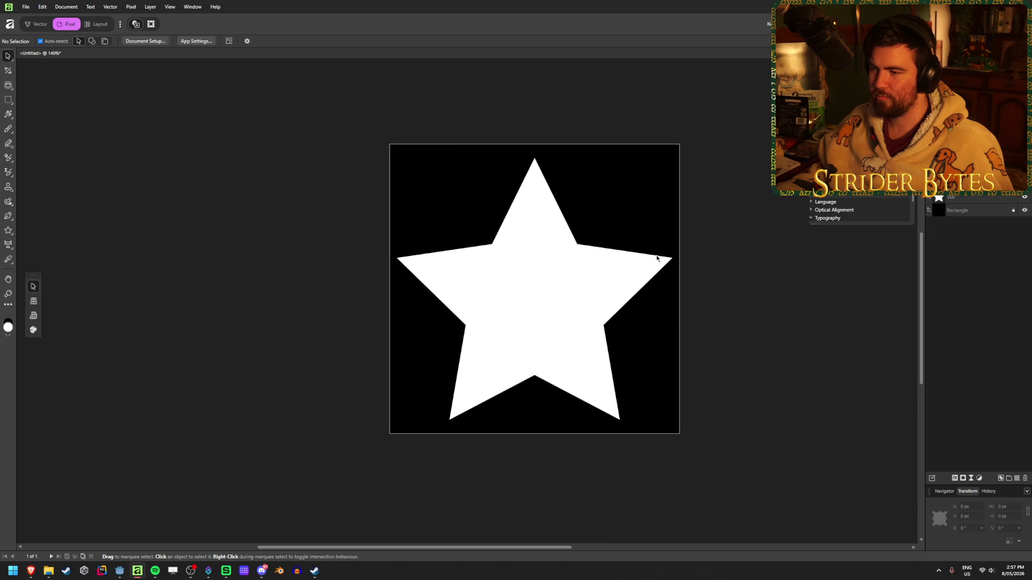
{"action": "scroll", "coordinate": [732, 242], "scroll_direction": "up", "scroll_amount": 1, "text": "ctrl"}
{"action": "scroll", "coordinate": [458, 232], "scroll_direction": "down", "scroll_amount": 1, "text": "ctrl"}
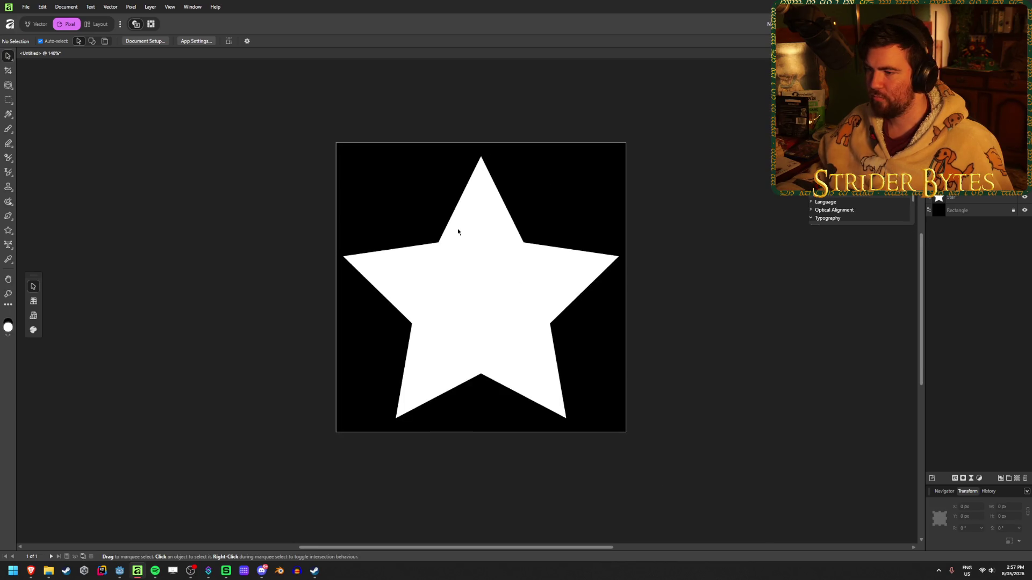
{"action": "left_click", "coordinate": [1000, 212]}
{"action": "left_click", "coordinate": [1025, 210]}
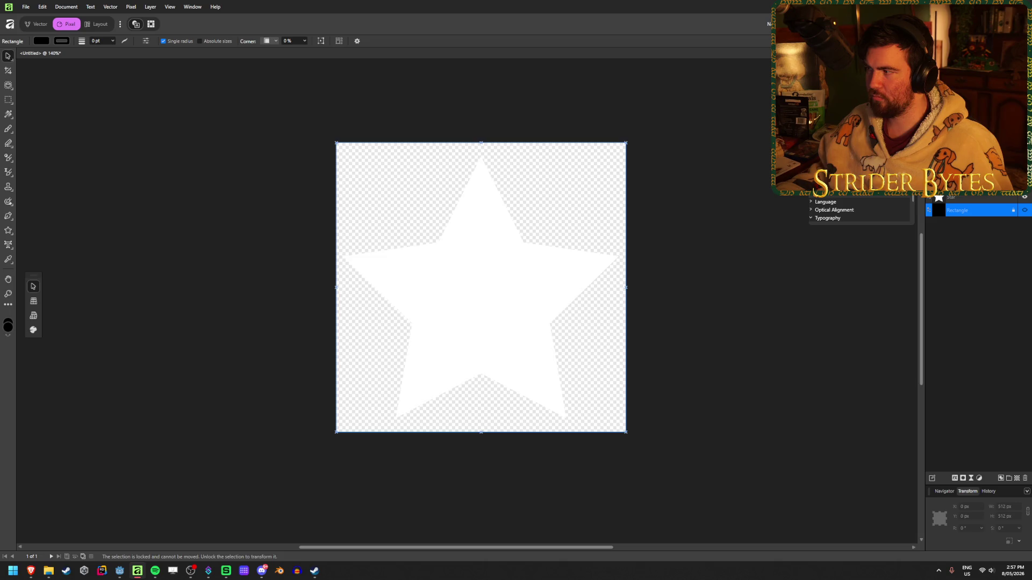
{"action": "key", "text": "ctrl+alt+shift+w"}
- Browse to the Gungineer > Textures > Icons folder in the save dialog
{"action": "left_click", "coordinate": [314, 135]}
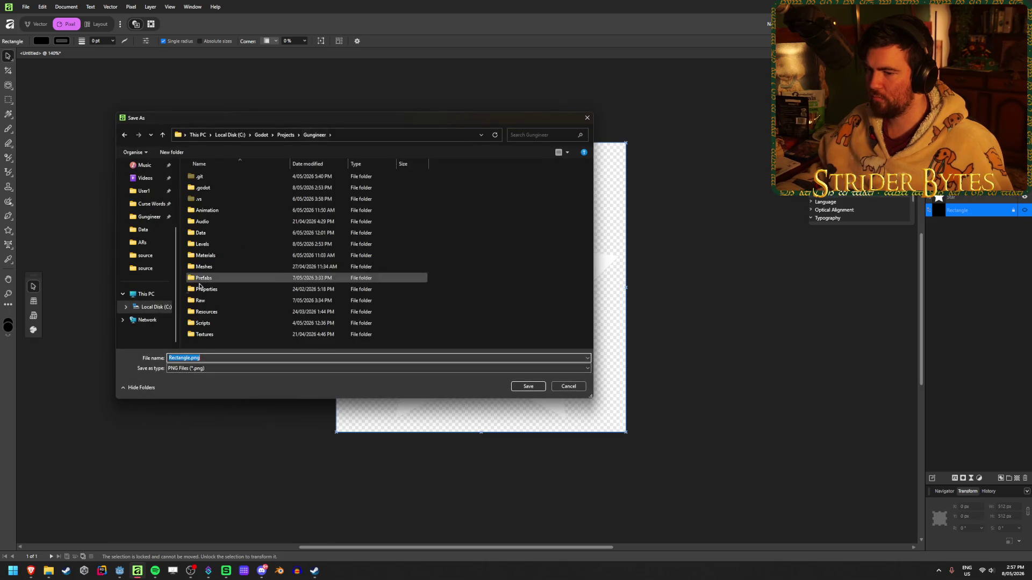
{"action": "double_click", "coordinate": [210, 334]}
{"action": "double_click", "coordinate": [218, 204]}
{"action": "double_click", "coordinate": [213, 358]}
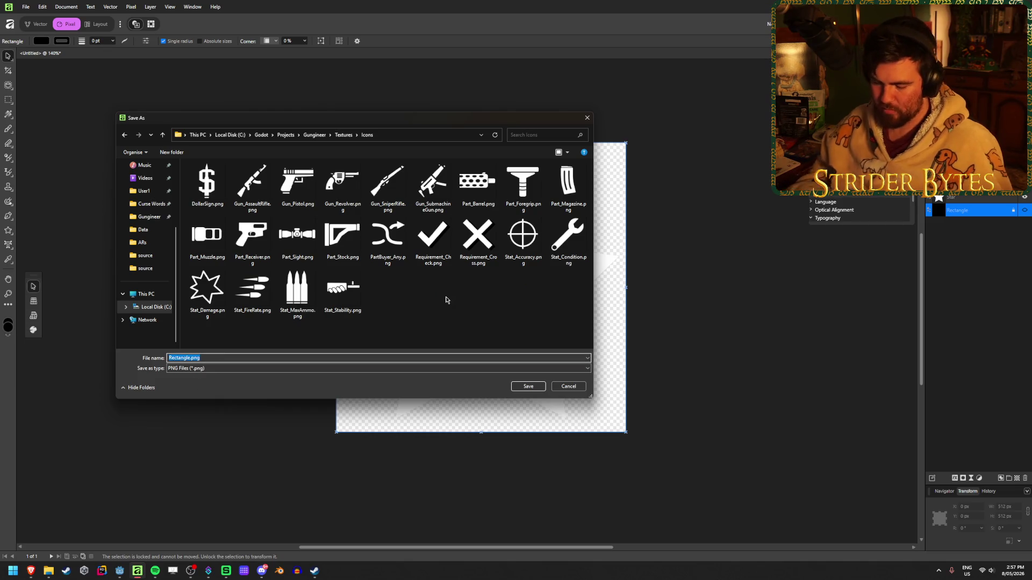
- Enter PartBuyer_Star as the file name, then cancel the PNG export
{"action": "type", "text": "Star"}
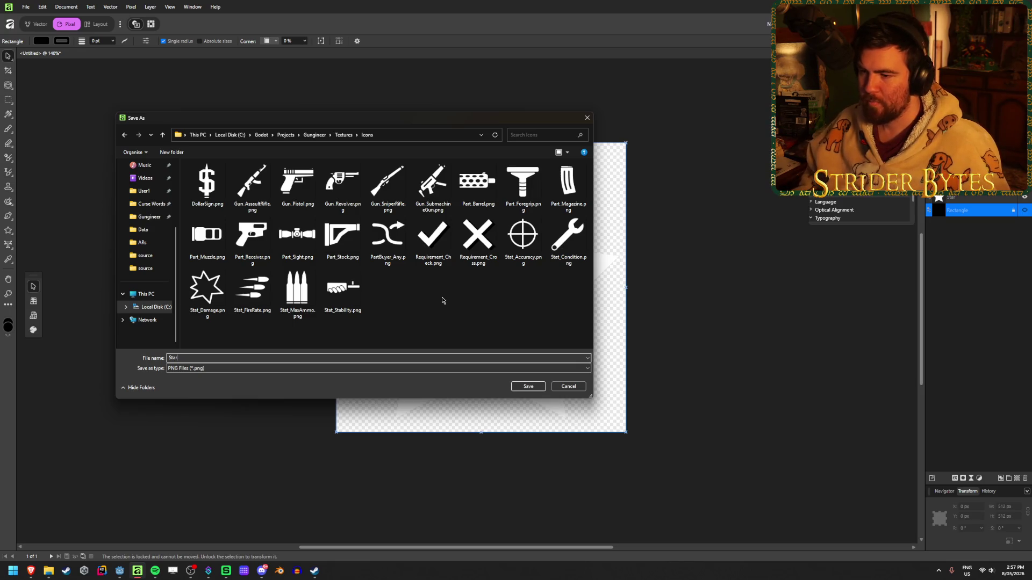
{"action": "left_click", "coordinate": [170, 358]}
{"action": "type", "text": "PartBuyer_"}
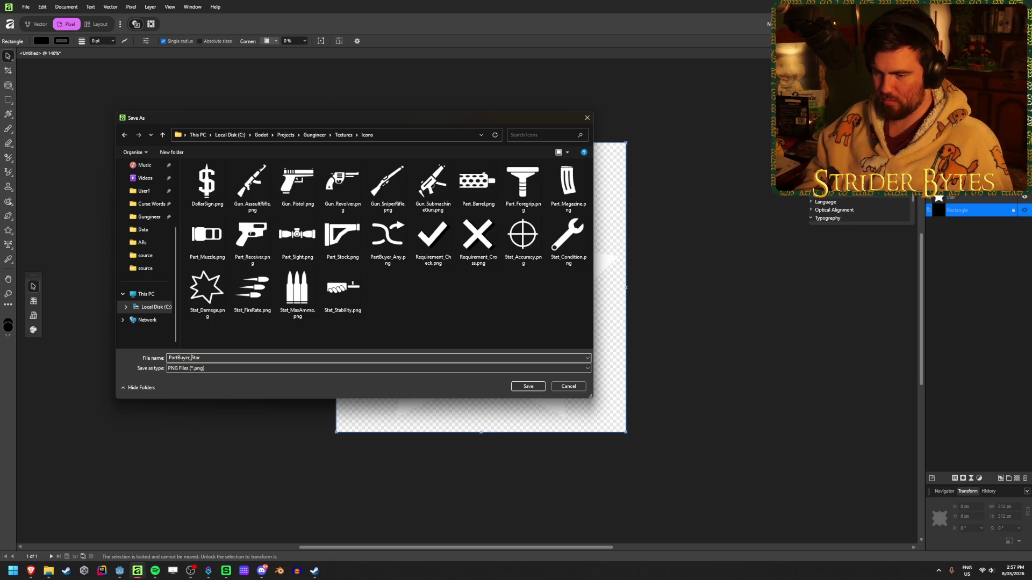
{"action": "key", "text": "ctrl+z"}
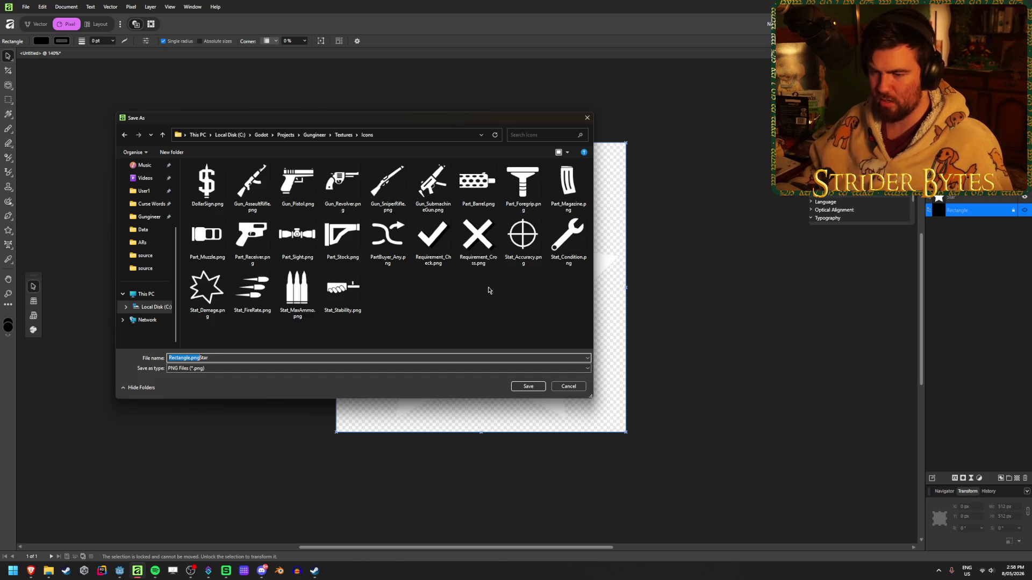
{"action": "key", "text": "ctrl+a"}
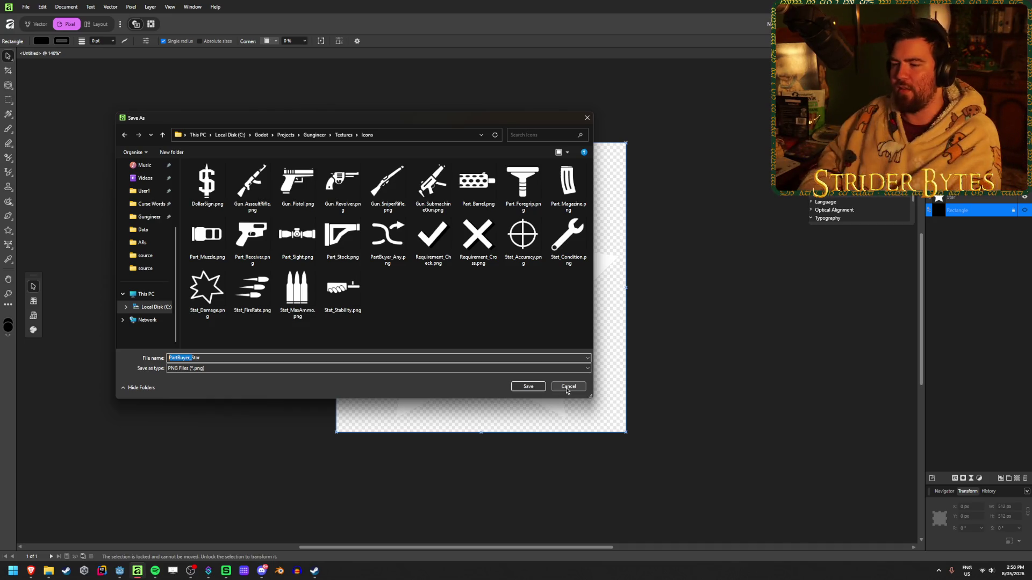
{"action": "left_click", "coordinate": [484, 310]}
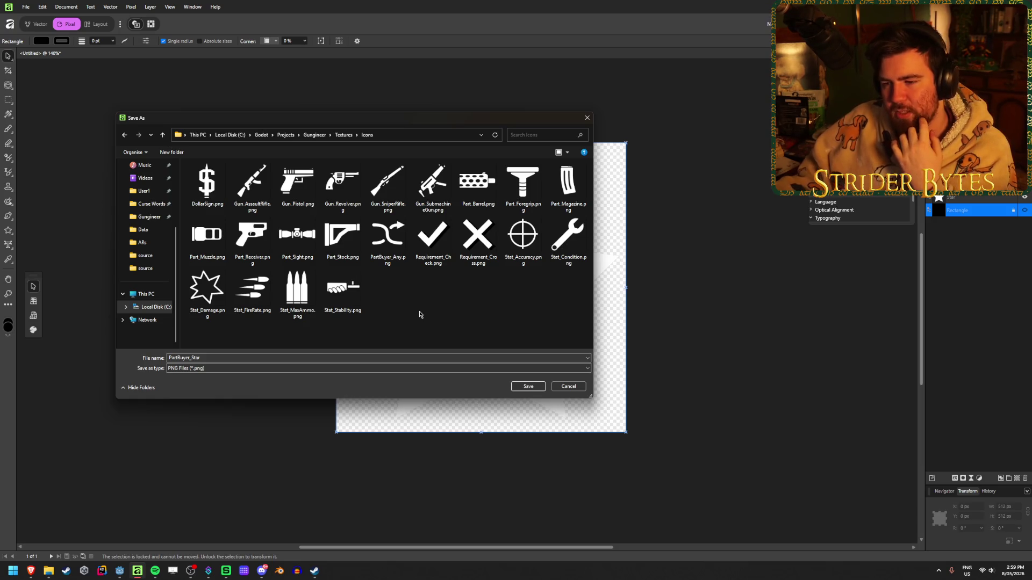
{"action": "left_click", "coordinate": [567, 387]}
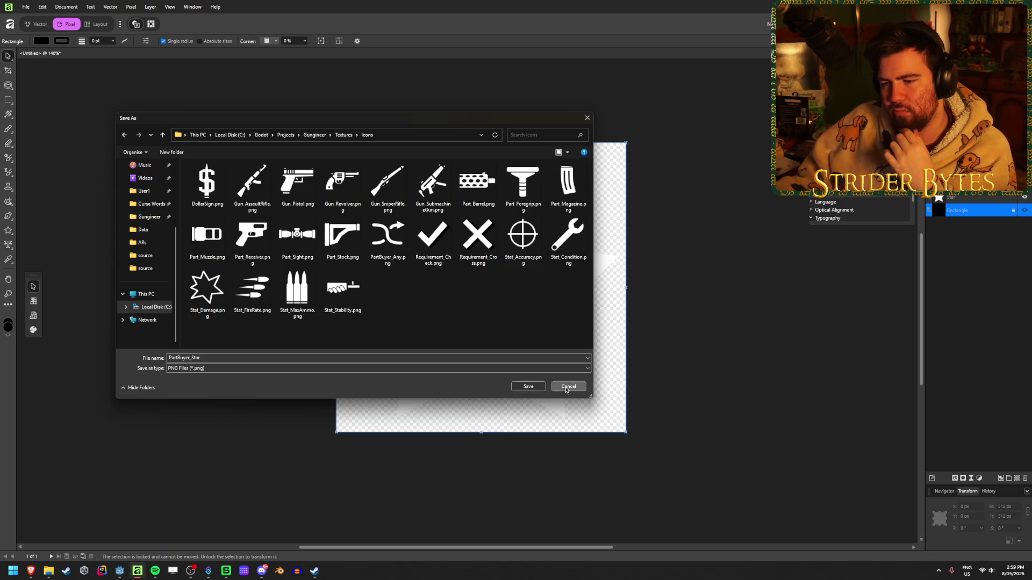
- Save the document as Stars in the Raw folder and show the Rectangle layer again
{"action": "key", "text": "ctrl+s"}
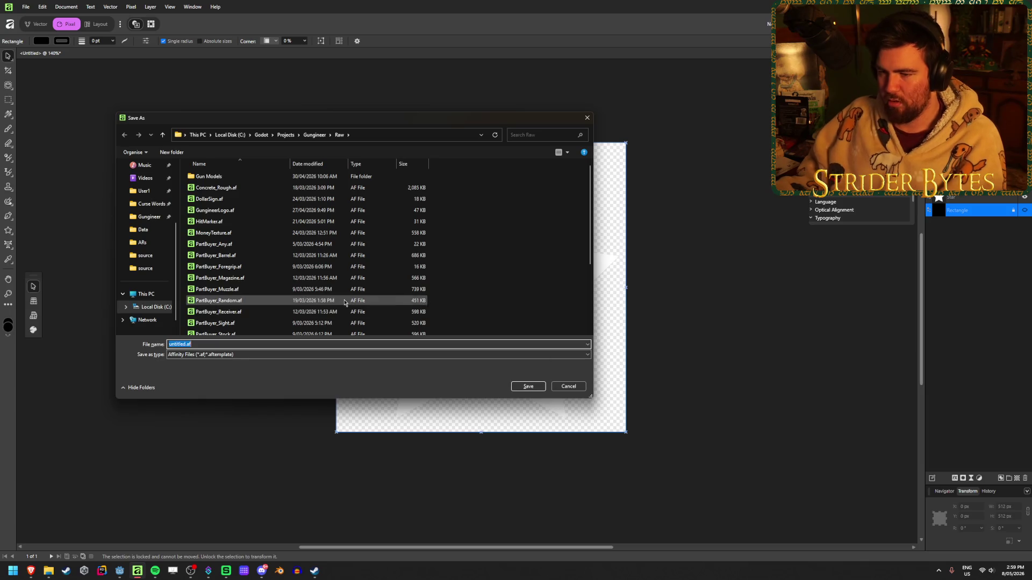
{"action": "type", "text": "Part"}
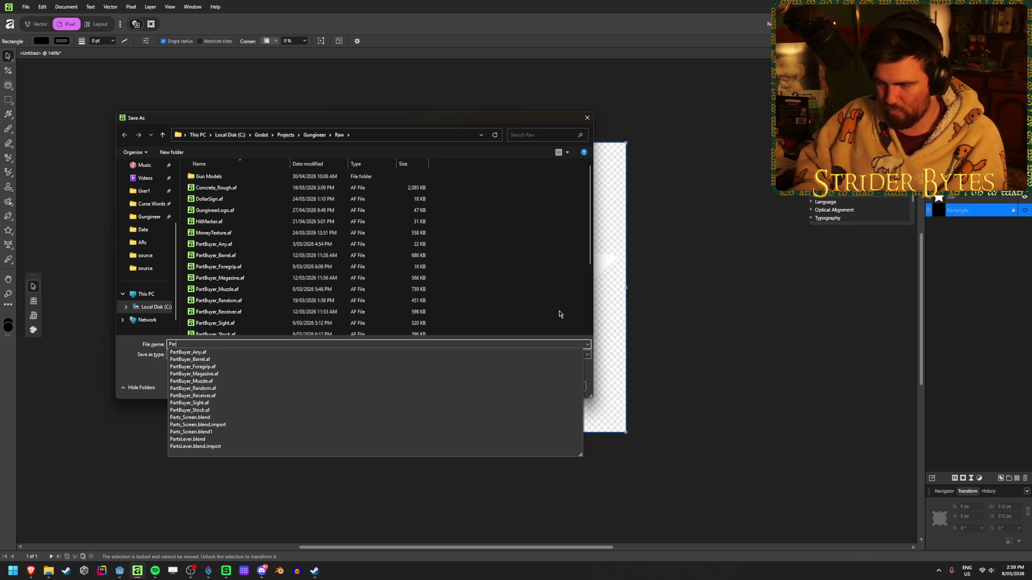
{"action": "key", "text": "BackSpace"}
{"action": "key", "text": "BackSpace"}
{"action": "key", "text": "BackSpace"}
{"action": "type", "text": "Stars"}
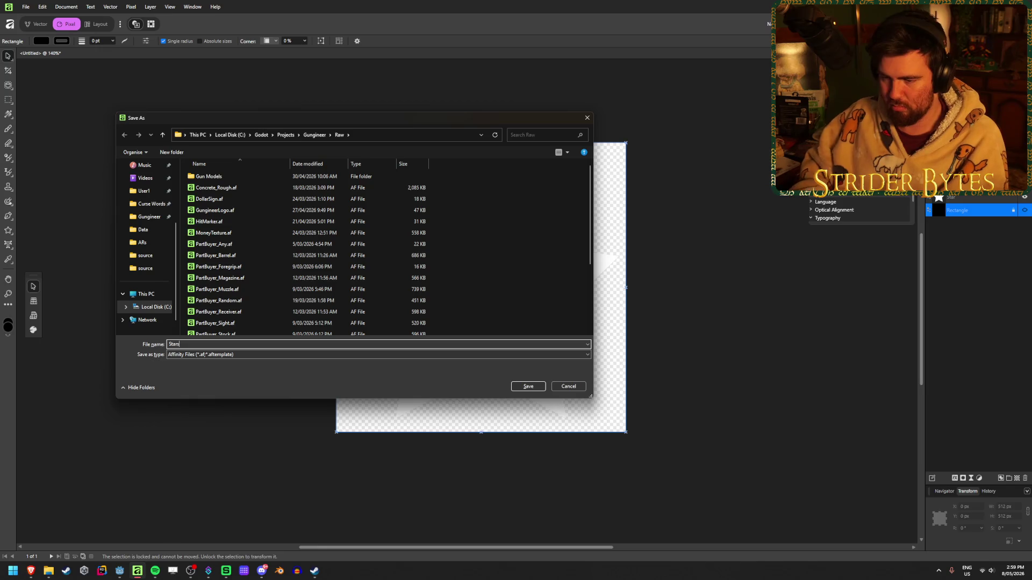
{"action": "left_click", "coordinate": [528, 386]}
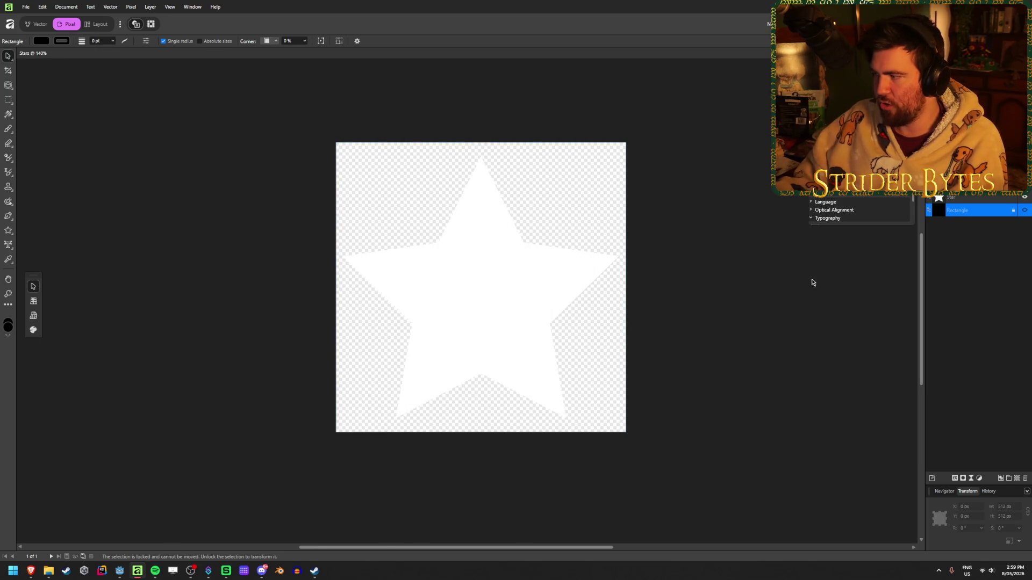
{"action": "left_click", "coordinate": [1025, 210]}
{"action": "left_click", "coordinate": [1025, 210]}
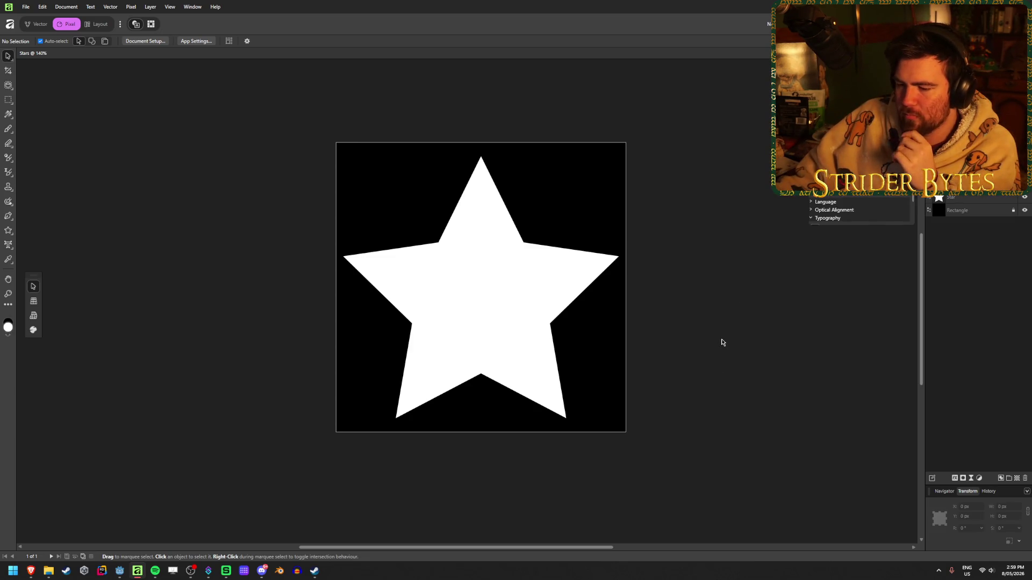
- Try grouping the white star, undo it, and select the Star layer
{"action": "left_click", "coordinate": [451, 291]}
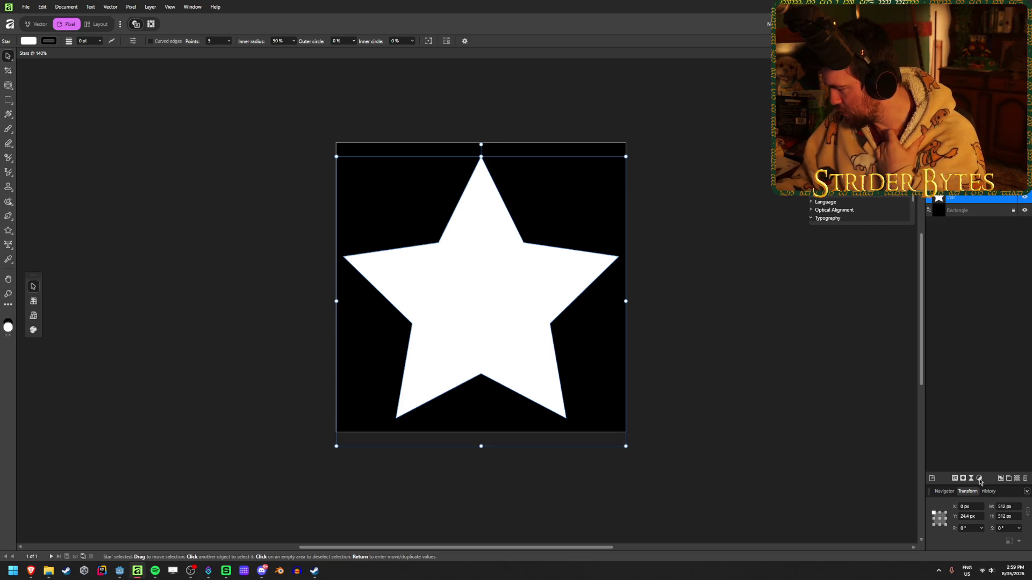
{"action": "left_click", "coordinate": [1010, 480]}
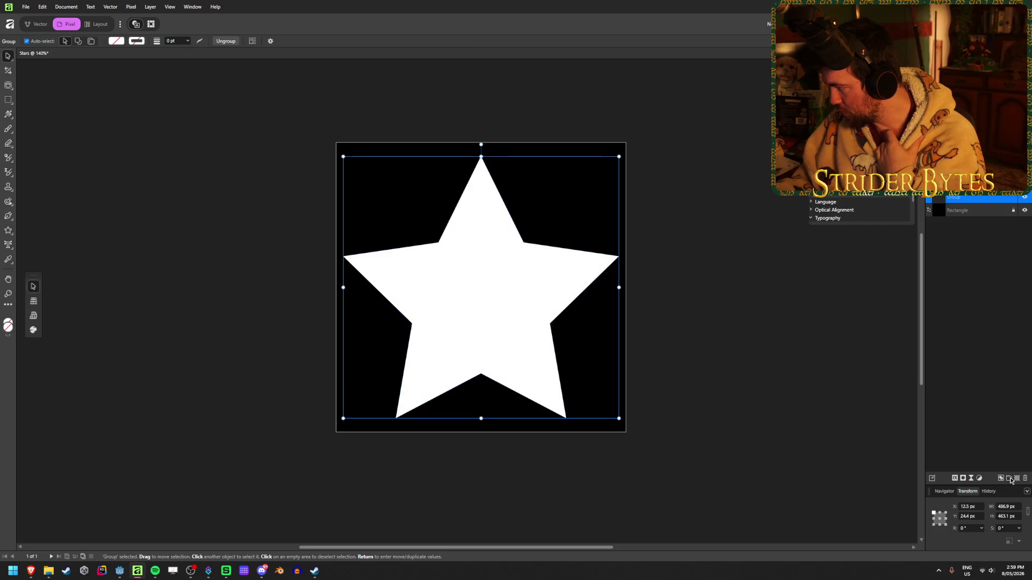
{"action": "key", "text": "ctrl+z"}
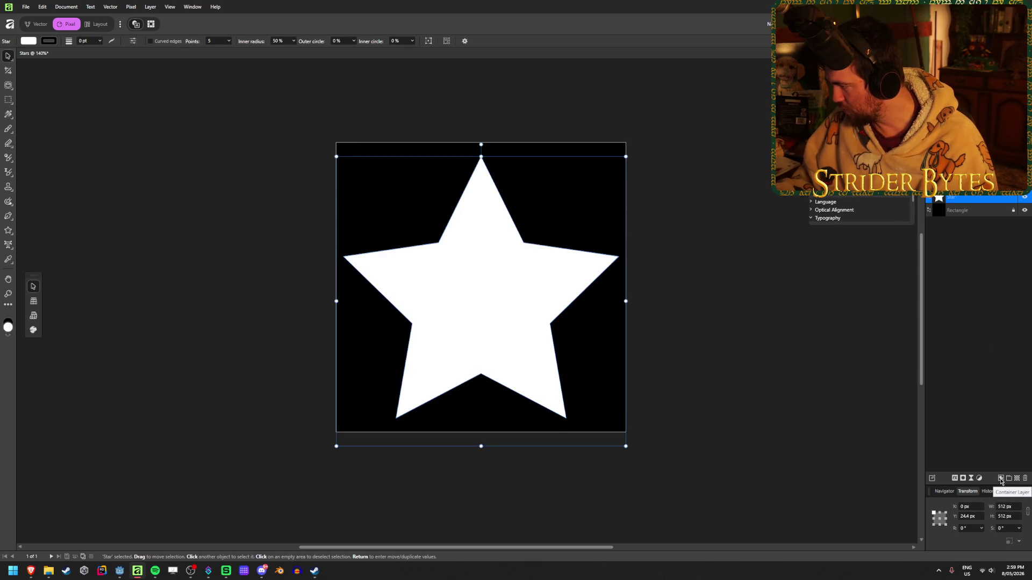
{"action": "left_click", "coordinate": [970, 255]}
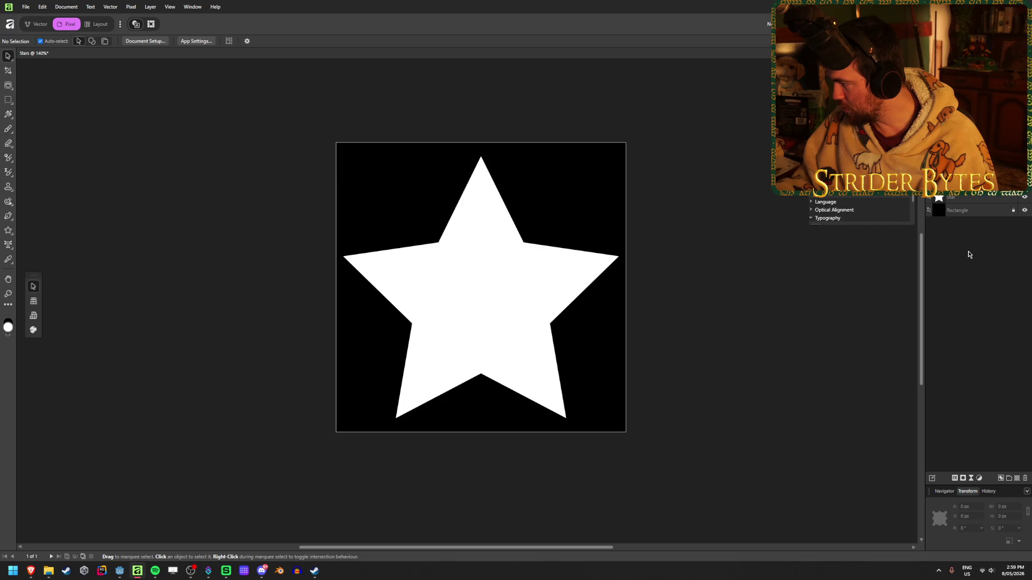
{"action": "left_click", "coordinate": [981, 199]}
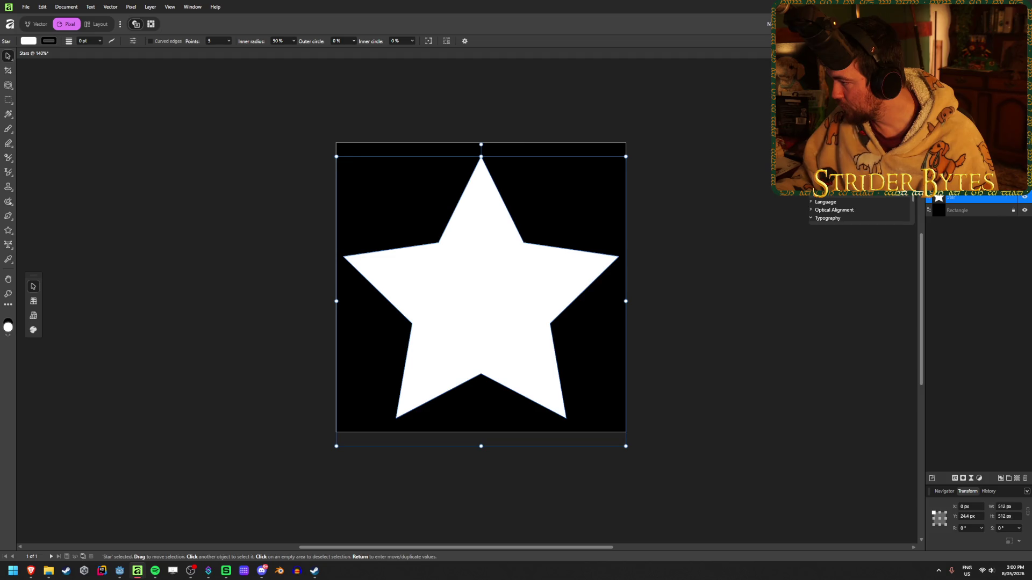
- Duplicate the Star layer from its right-click menu
{"action": "right_click", "coordinate": [936, 199]}
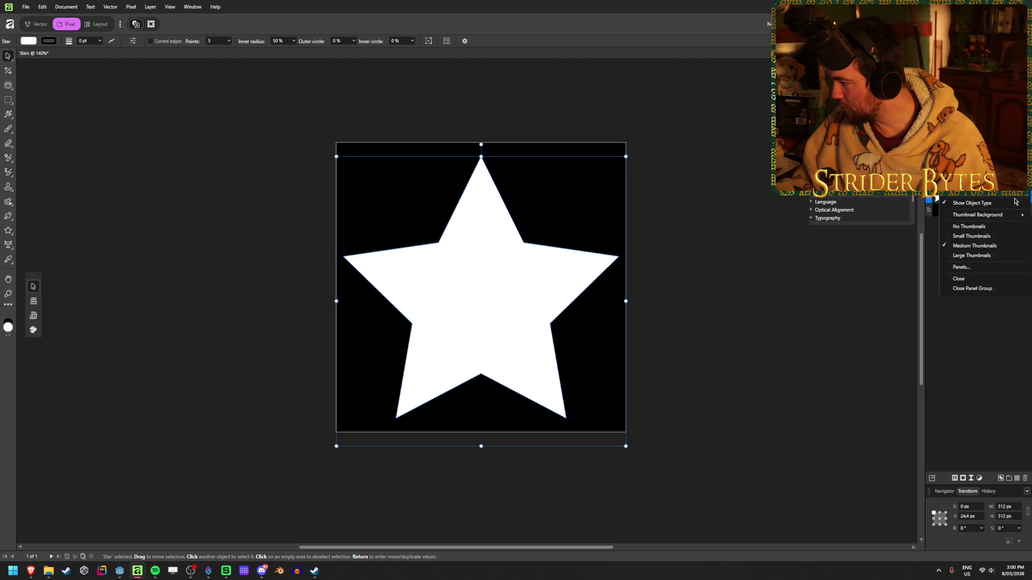
{"action": "left_click", "coordinate": [938, 200]}
{"action": "right_click", "coordinate": [937, 200]}
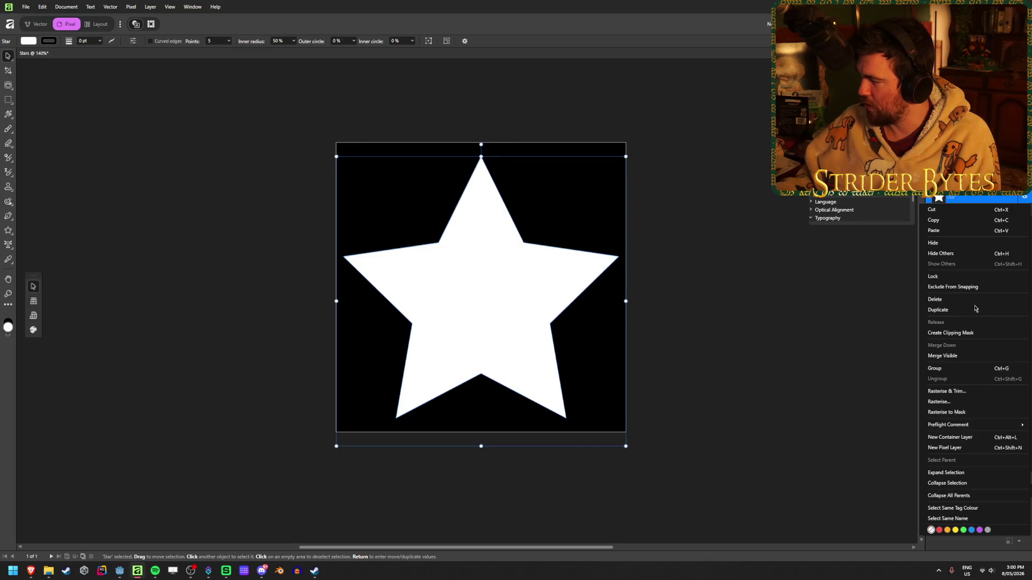
{"action": "left_click", "coordinate": [975, 309]}
{"action": "left_click", "coordinate": [968, 275]}
{"action": "left_click", "coordinate": [976, 212]}
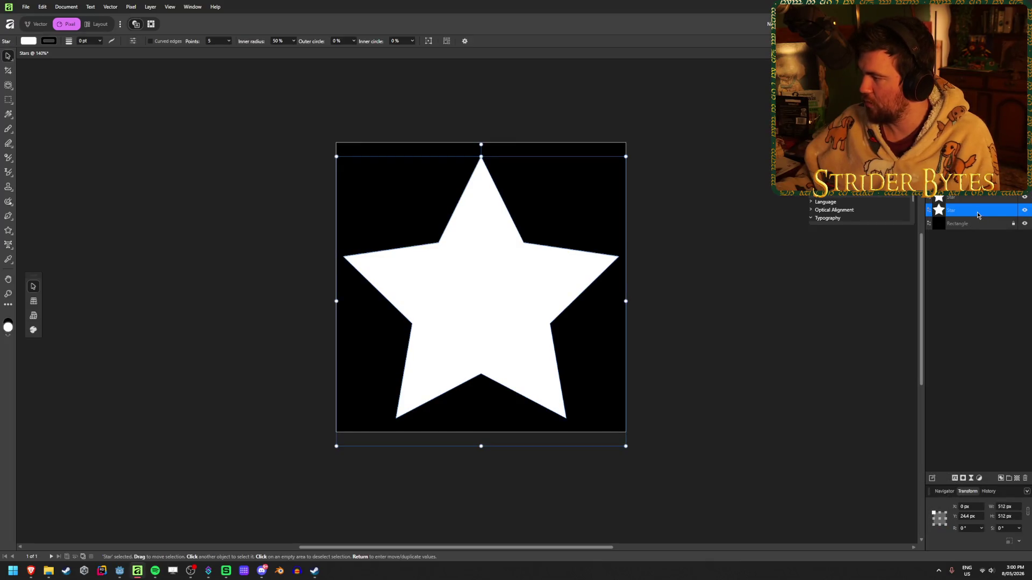
- Create 13 in-place star copies with Move and Duplicate
{"action": "key", "text": "Return"}
{"action": "left_click", "coordinate": [758, 305]}
{"action": "left_click", "coordinate": [785, 316]}
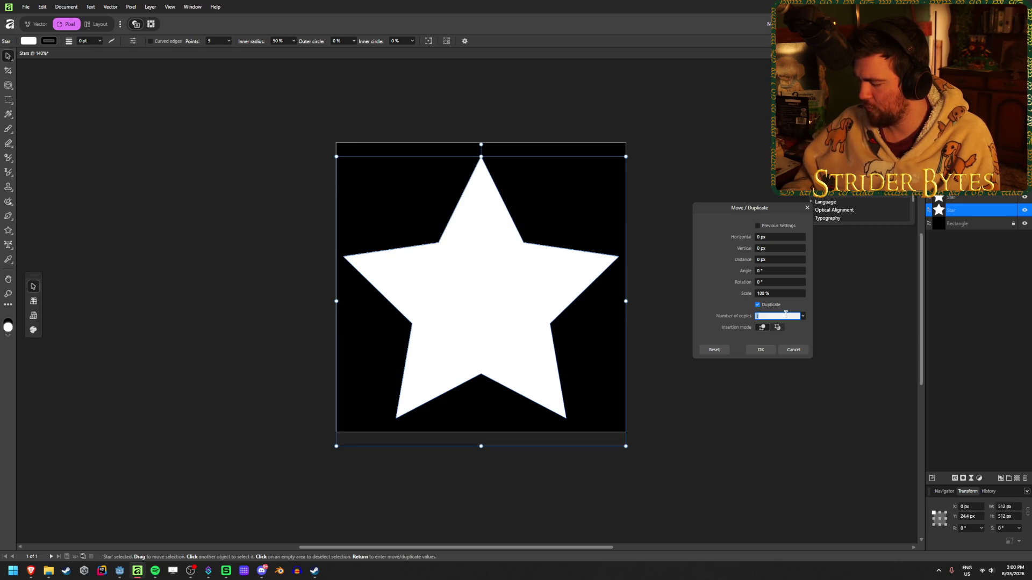
{"action": "type", "text": "13"}
{"action": "left_click", "coordinate": [761, 350]}
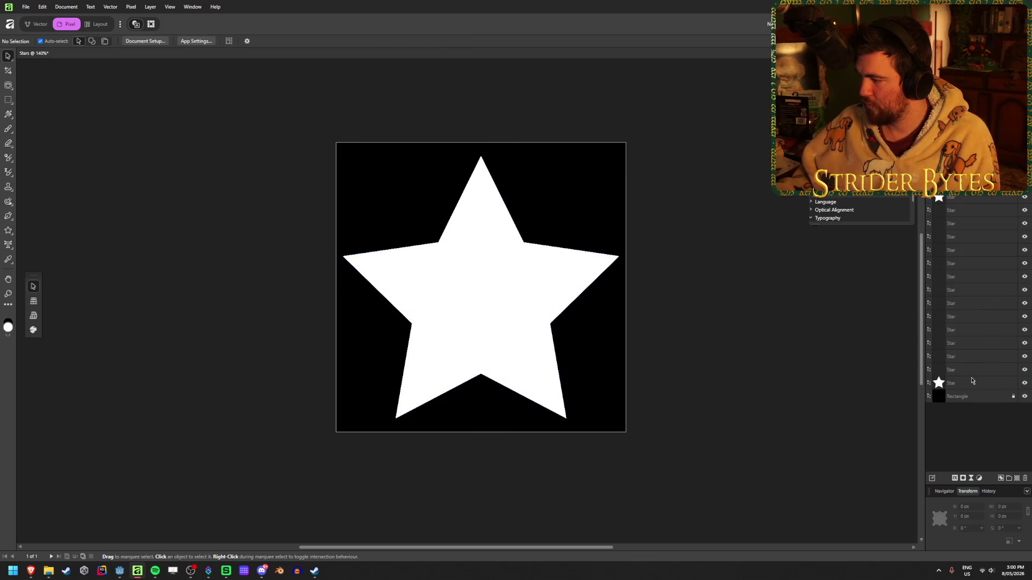
- Delete ten surplus Star copies and select the remaining top copy
{"action": "left_click", "coordinate": [973, 382]}
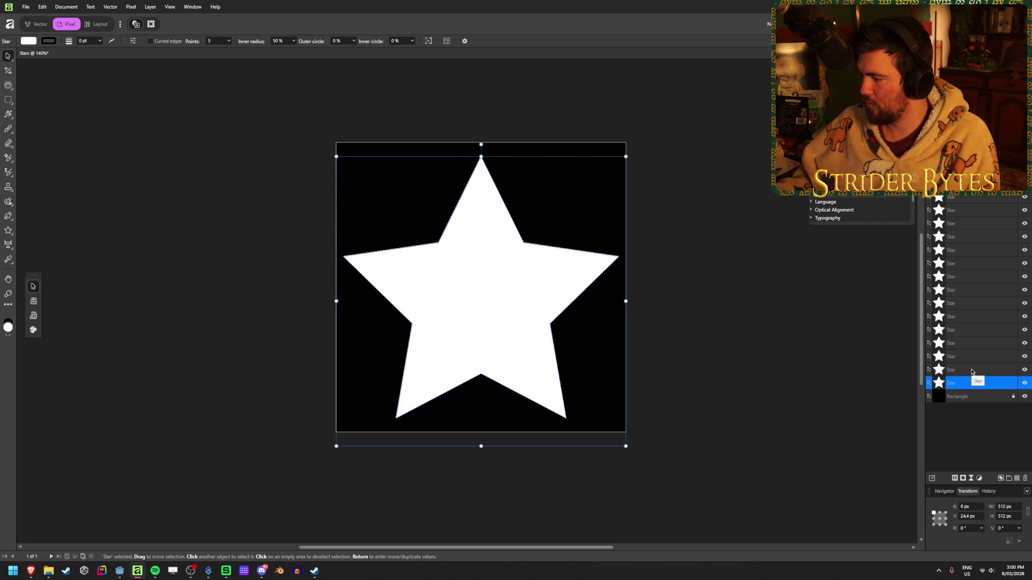
{"action": "left_click", "coordinate": [969, 250], "text": "shift"}
{"action": "left_click", "coordinate": [971, 264], "text": "shift"}
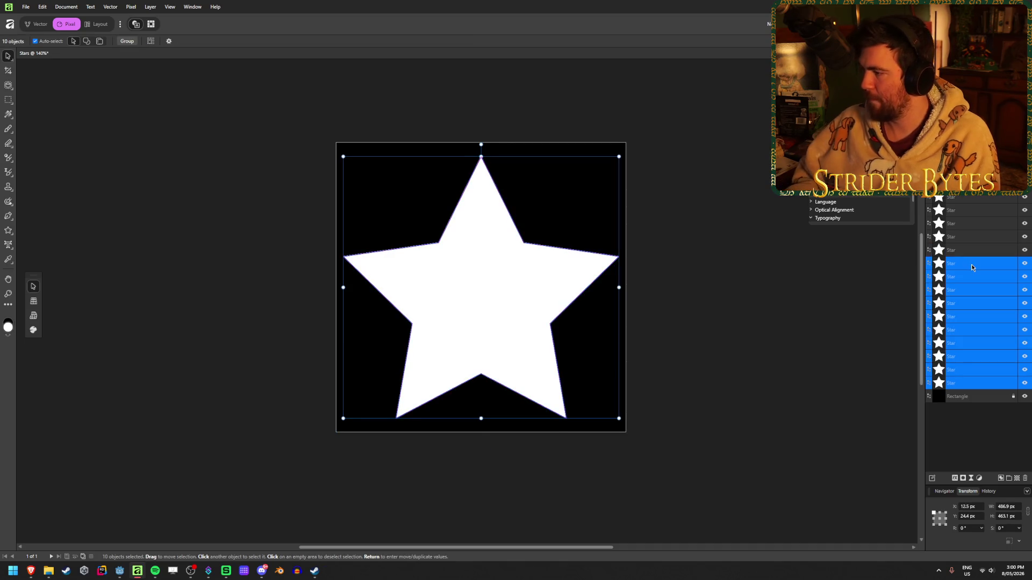
{"action": "key", "text": "Delete"}
{"action": "left_click", "coordinate": [979, 250]}
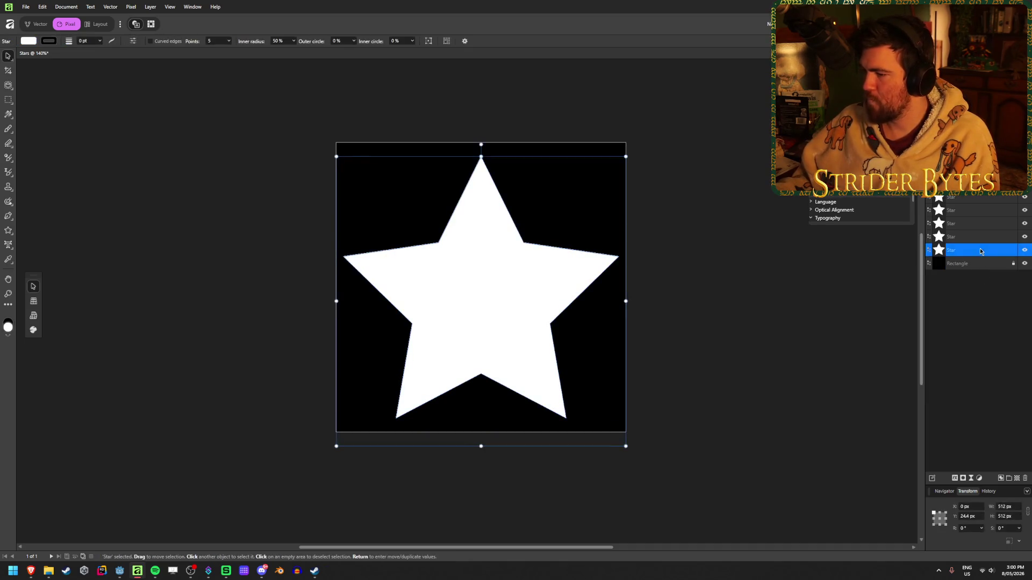
- Resize the star to 128 px wide and centre it at X 256, Y 256
{"action": "left_click_drag", "start_coordinate": [626, 301], "coordinate": [516, 321]}
{"action": "left_click", "coordinate": [1019, 507]}
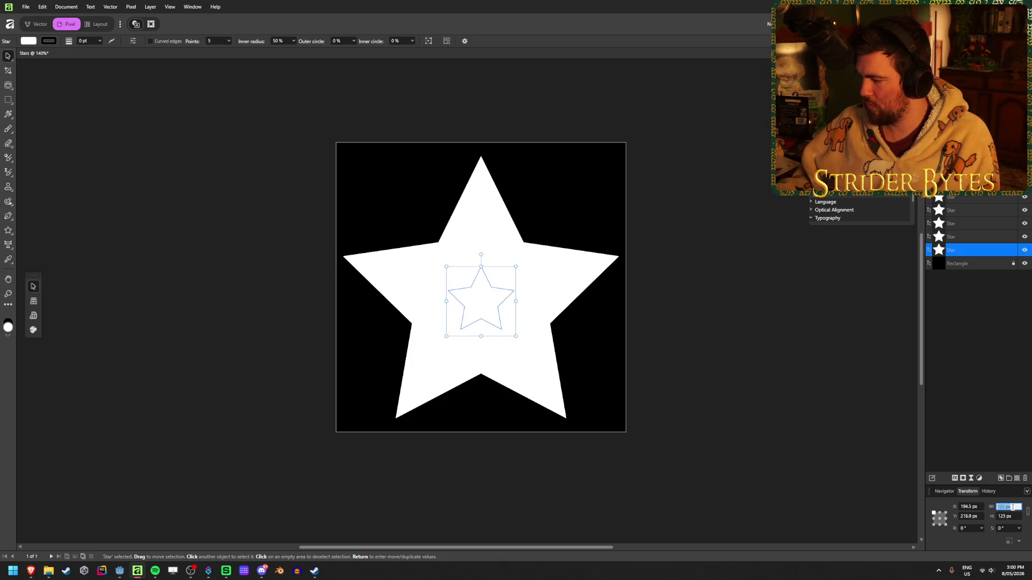
{"action": "type", "text": "128"}
{"action": "key", "text": "Return"}
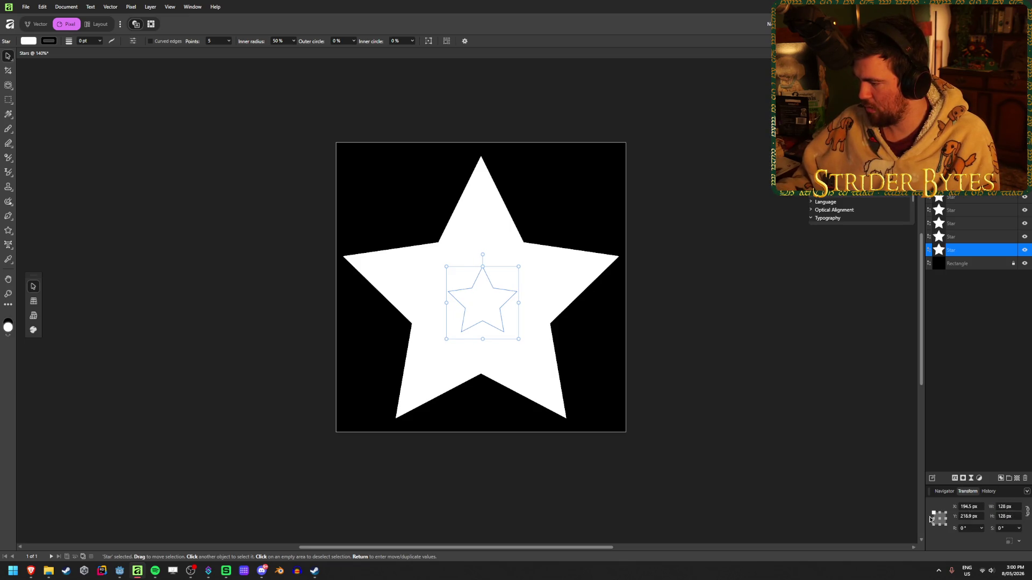
{"action": "left_click", "coordinate": [939, 520]}
{"action": "left_click", "coordinate": [968, 506]}
{"action": "type", "text": "256"}
{"action": "key", "text": "Tab"}
{"action": "type", "text": "256"}
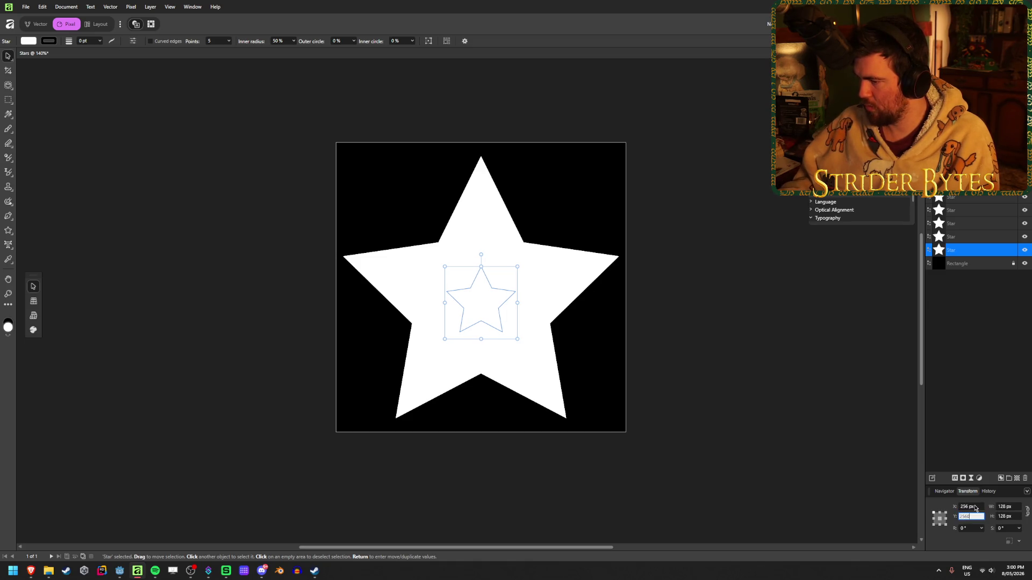
{"action": "key", "text": "Return"}
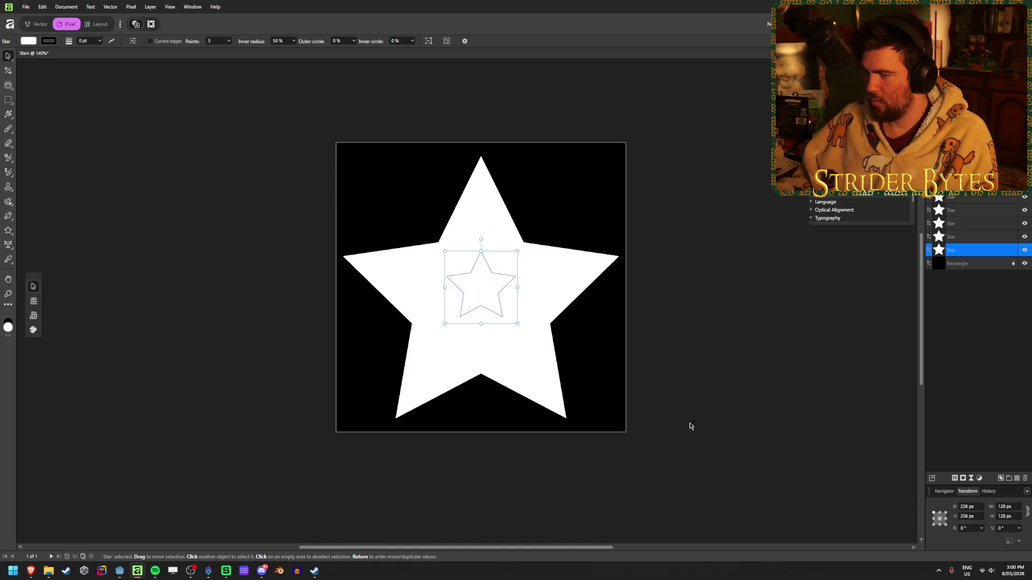
- Nudge the small star up near the top and hide the three upper Star layers
{"action": "left_click_drag", "start_coordinate": [490, 288], "coordinate": [495, 217]}
{"action": "key", "text": "Return"}
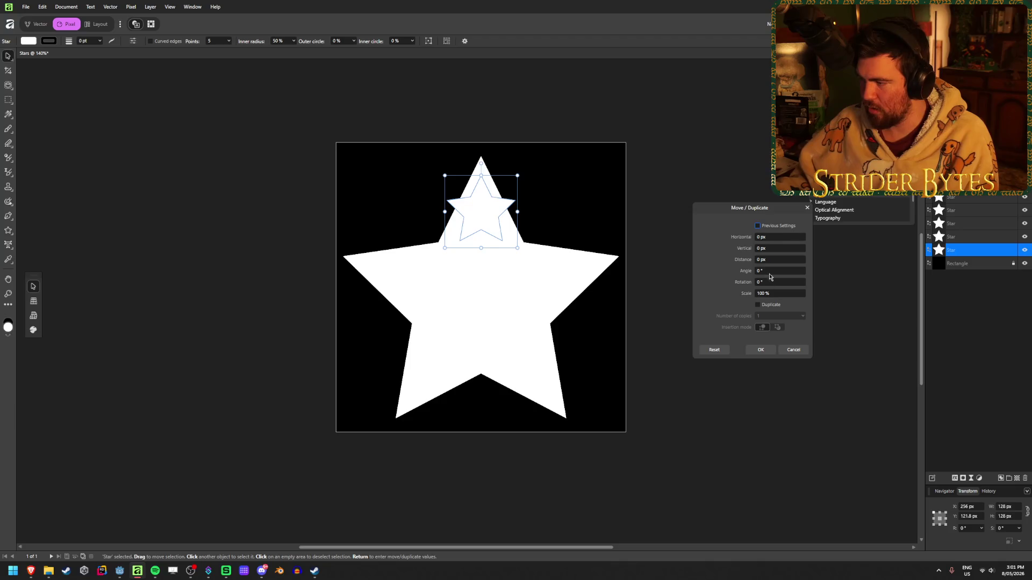
{"action": "left_click", "coordinate": [793, 350]}
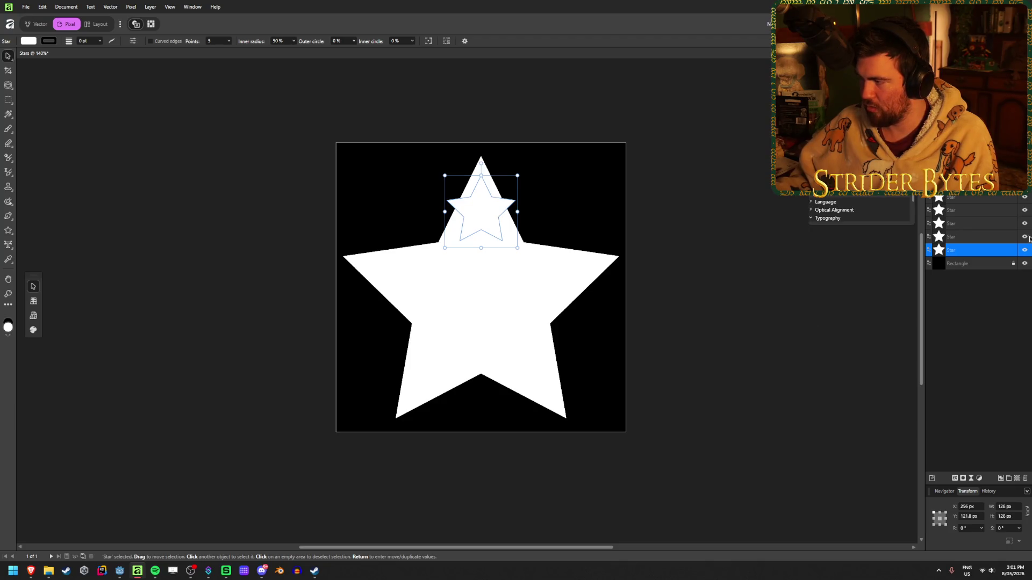
{"action": "left_click", "coordinate": [1025, 223]}
{"action": "left_click", "coordinate": [1025, 210]}
{"action": "left_click", "coordinate": [1025, 196]}
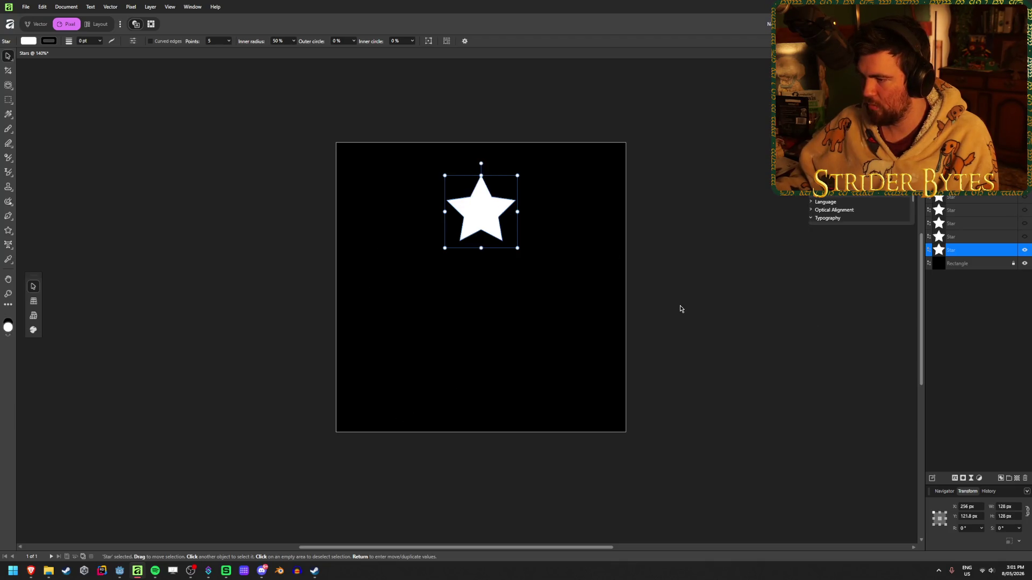
{"action": "key", "text": "Return"}
- Turn on Duplicate with 4 copies and set the angle field to 50
{"action": "left_click", "coordinate": [772, 306]}
{"action": "left_click", "coordinate": [776, 316]}
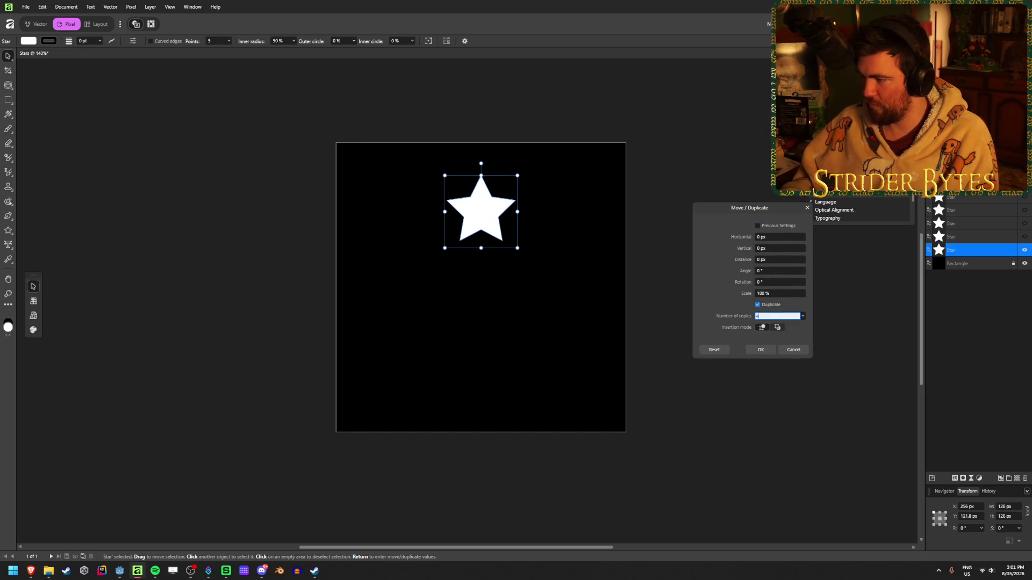
{"action": "type", "text": "4"}
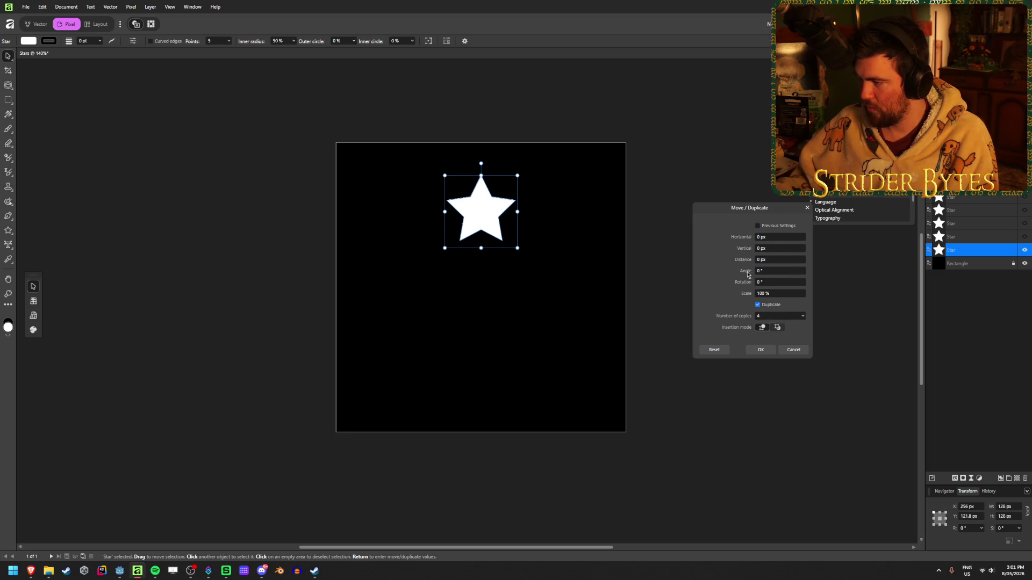
{"action": "left_click", "coordinate": [779, 271]}
{"action": "type", "text": "50"}
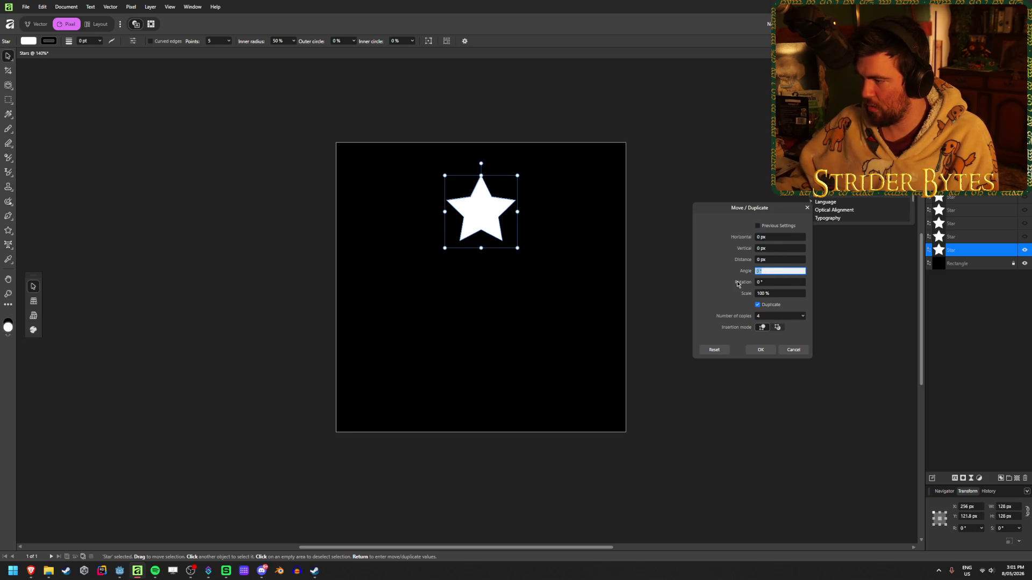
{"action": "key", "text": "Tab"}
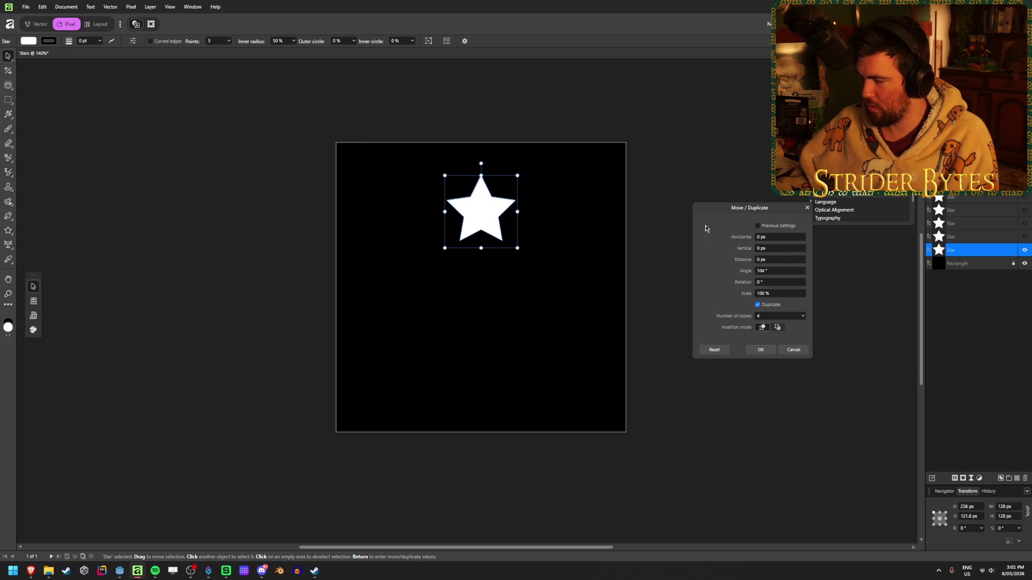
- Set the copies' rotation to 0° and adjust their spacing, then switch to the tutorial video
{"action": "left_click_drag", "start_coordinate": [743, 281], "coordinate": [743, 282]}
{"action": "left_click", "coordinate": [779, 282]}
{"action": "type", "text": "0"}
{"action": "key", "text": "Tab"}
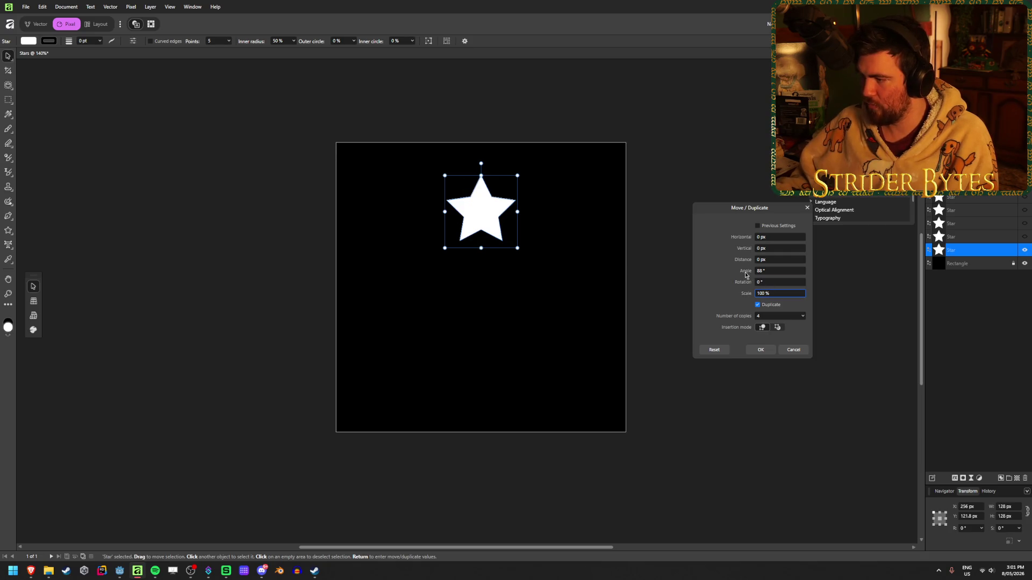
{"action": "mouse_move", "coordinate": [741, 263]}
{"action": "left_mouse_down"}
{"action": "mouse_move", "coordinate": [769, 251]}
{"action": "mouse_move", "coordinate": [753, 239]}
{"action": "mouse_move", "coordinate": [763, 251]}
{"action": "mouse_move", "coordinate": [744, 274]}
{"action": "mouse_move", "coordinate": [670, 258]}
{"action": "mouse_move", "coordinate": [827, 277]}
{"action": "mouse_move", "coordinate": [649, 292]}
{"action": "mouse_move", "coordinate": [806, 294]}
{"action": "left_mouse_up"}
{"action": "scroll", "coordinate": [779, 271], "scroll_direction": "up", "scroll_amount": 5}
{"action": "scroll", "coordinate": [780, 270], "scroll_direction": "down", "scroll_amount": 10}
{"action": "scroll", "coordinate": [760, 282], "scroll_direction": "up", "scroll_amount": 5}
{"action": "scroll", "coordinate": [761, 284], "scroll_direction": "down", "scroll_amount": 5}
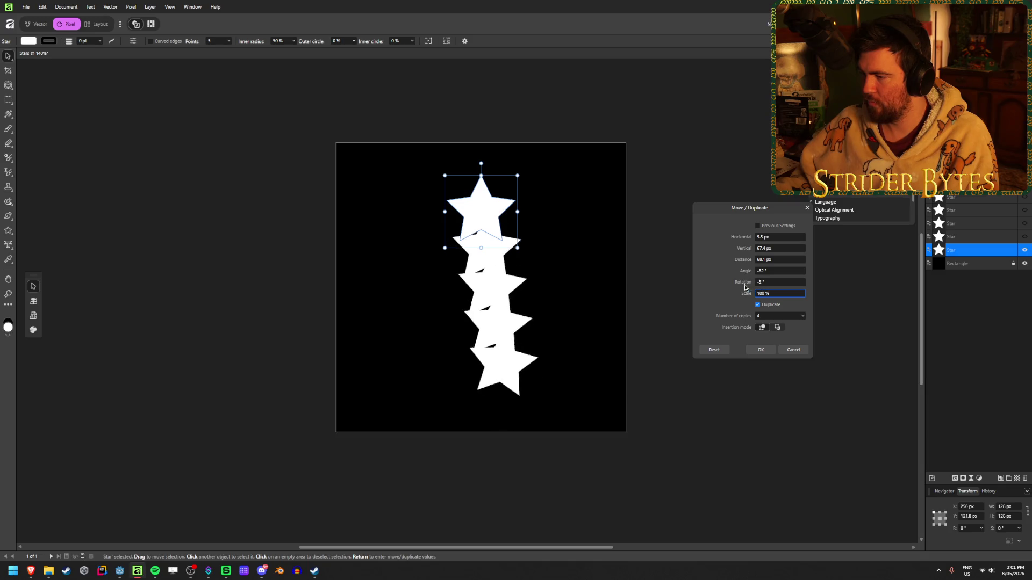
{"action": "left_click", "coordinate": [775, 282]}
{"action": "type", "text": "0"}
{"action": "key", "text": "Tab"}
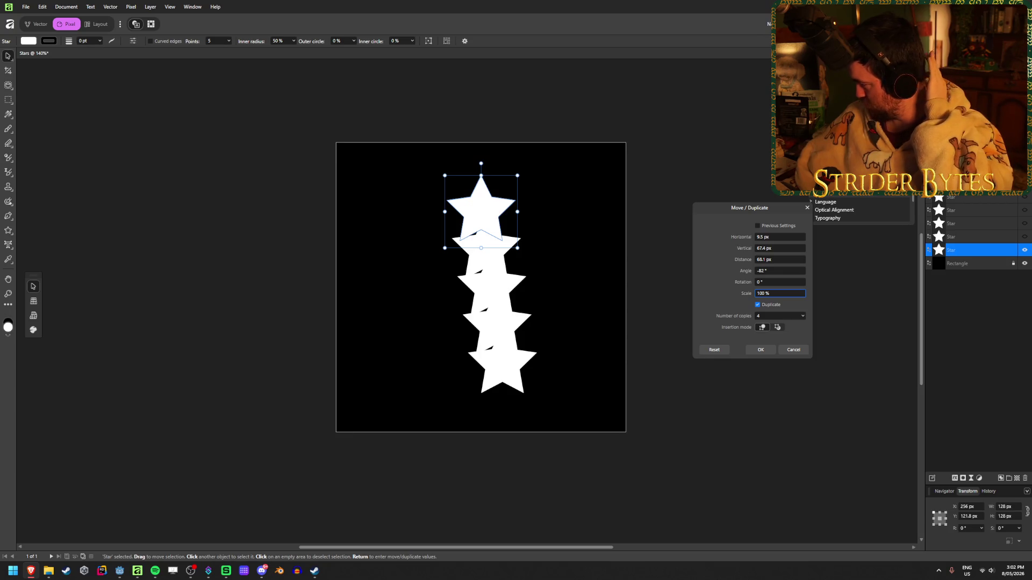
{"action": "key", "text": "alt+Tab"}
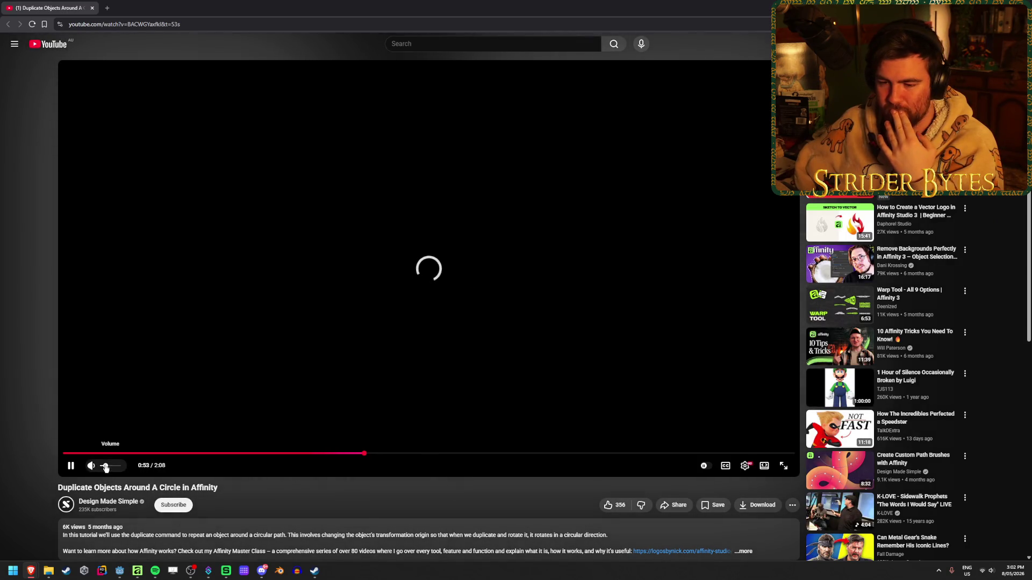
- Mute the circle-duplication tutorial, pause it at 1:17, and return to Affinity
{"action": "left_click", "coordinate": [94, 466]}
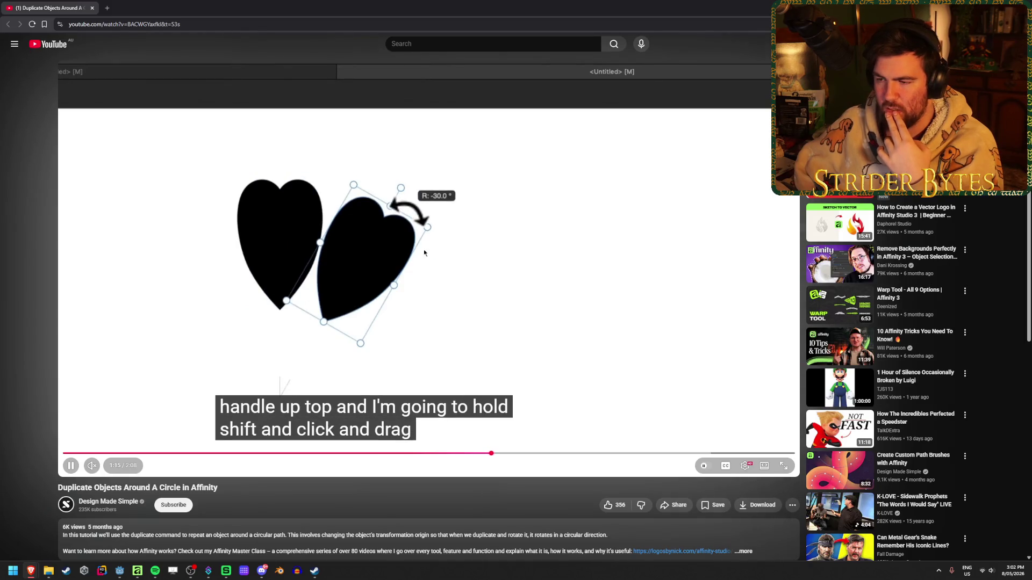
{"action": "left_click", "coordinate": [549, 229]}
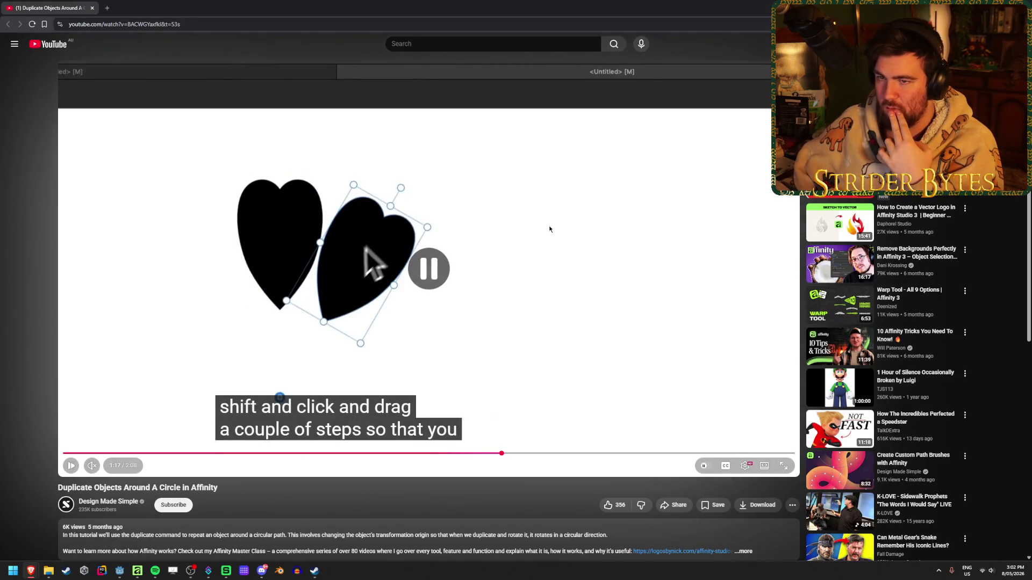
{"action": "key", "text": "alt+Tab"}
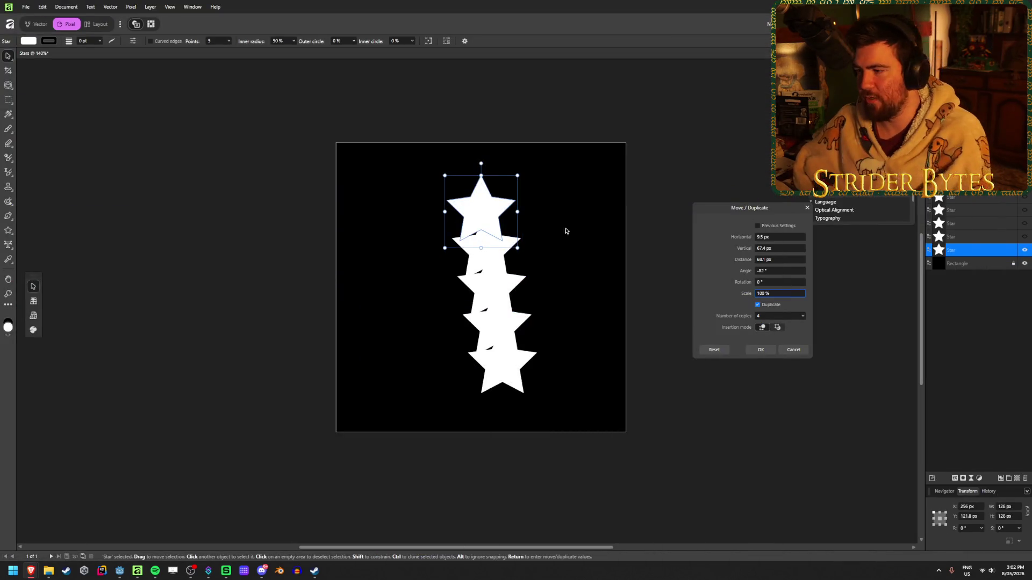
- Cancel the four-copy duplicate preview, nudge the lone star, and bring back the paused tutorial
{"action": "left_click", "coordinate": [794, 350]}
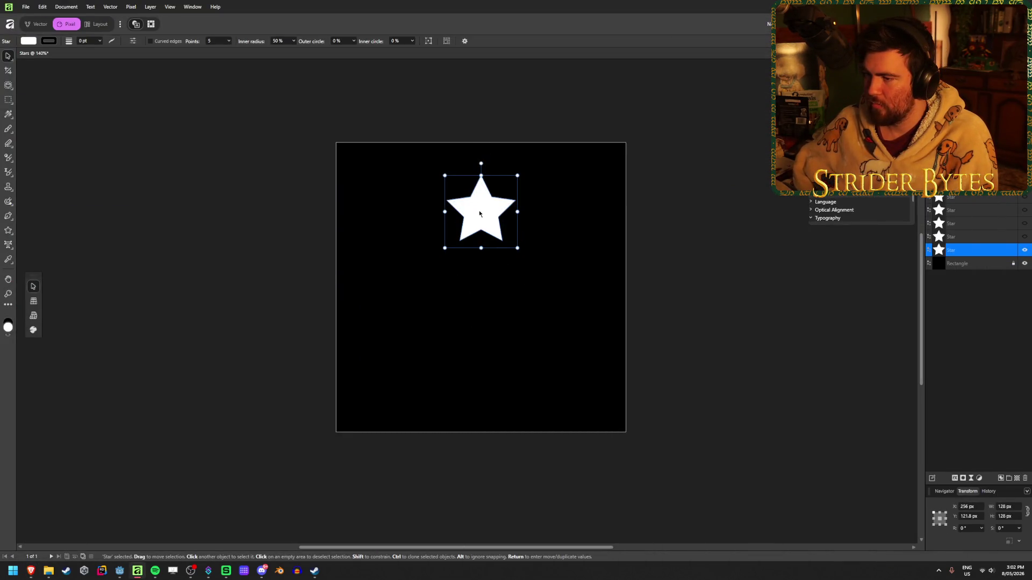
{"action": "mouse_move", "coordinate": [482, 217]}
{"action": "left_mouse_down"}
{"action": "mouse_move", "coordinate": [500, 252]}
{"action": "mouse_move", "coordinate": [483, 207]}
{"action": "left_mouse_up"}
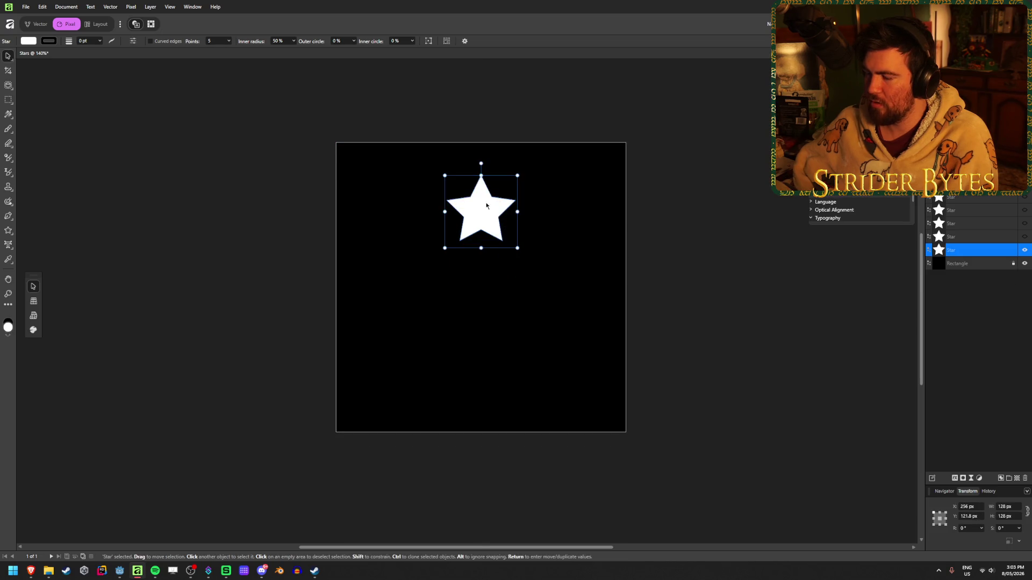
{"action": "scroll", "coordinate": [486, 210], "scroll_direction": "up", "scroll_amount": 1}
{"action": "scroll", "coordinate": [486, 210], "scroll_direction": "up", "scroll_amount": 2}
{"action": "scroll", "coordinate": [505, 244], "scroll_direction": "down", "scroll_amount": 1}
{"action": "scroll", "coordinate": [505, 243], "scroll_direction": "up", "scroll_amount": 5, "text": "ctrl"}
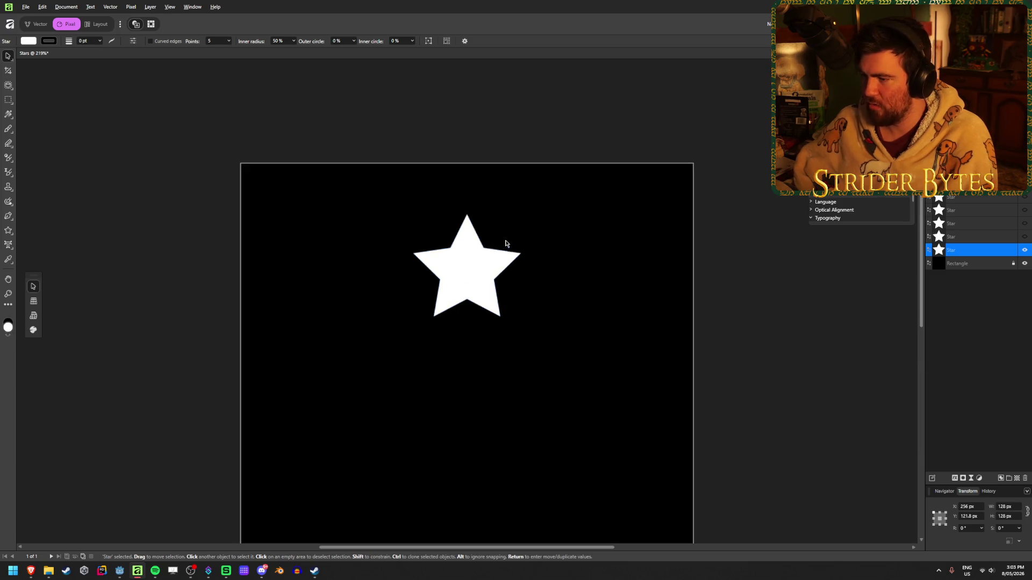
{"action": "mouse_move", "coordinate": [31, 571]}
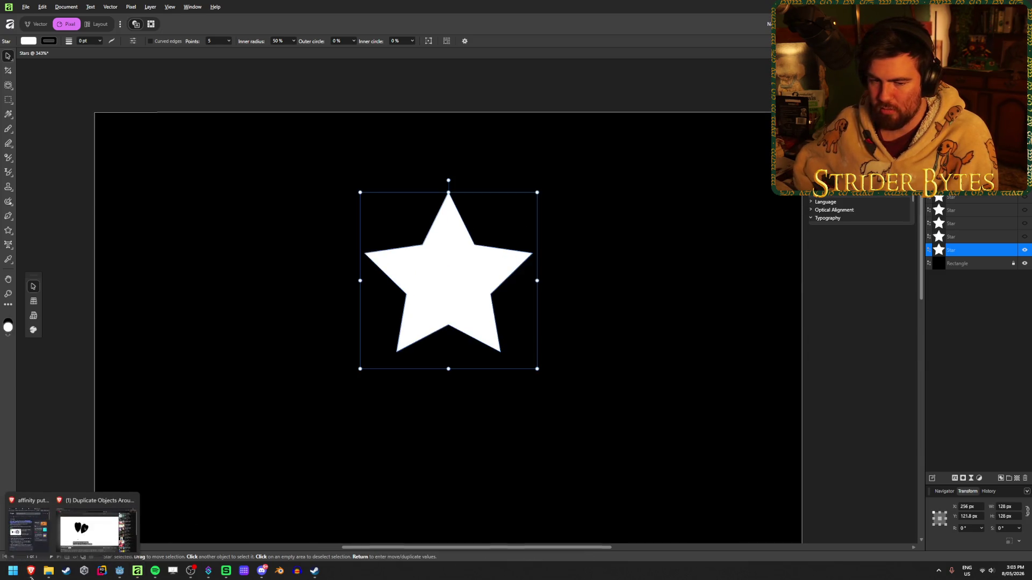
{"action": "left_click", "coordinate": [72, 547]}
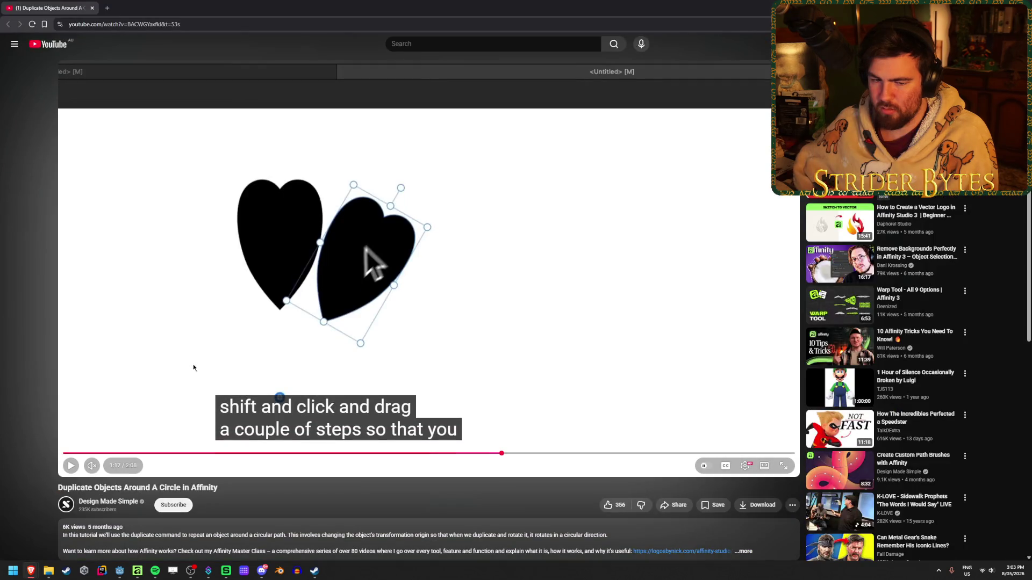
- Rewind the tutorial to about 0:22 and play it to the Enable Transform Origin explanation
{"action": "left_click", "coordinate": [212, 453]}
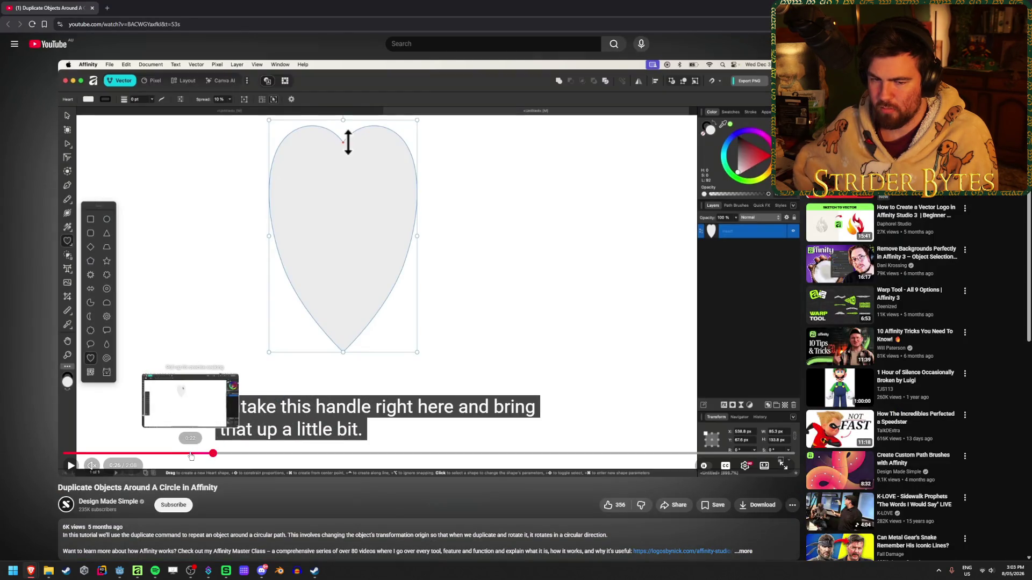
{"action": "left_click", "coordinate": [191, 454]}
{"action": "left_click", "coordinate": [366, 166]}
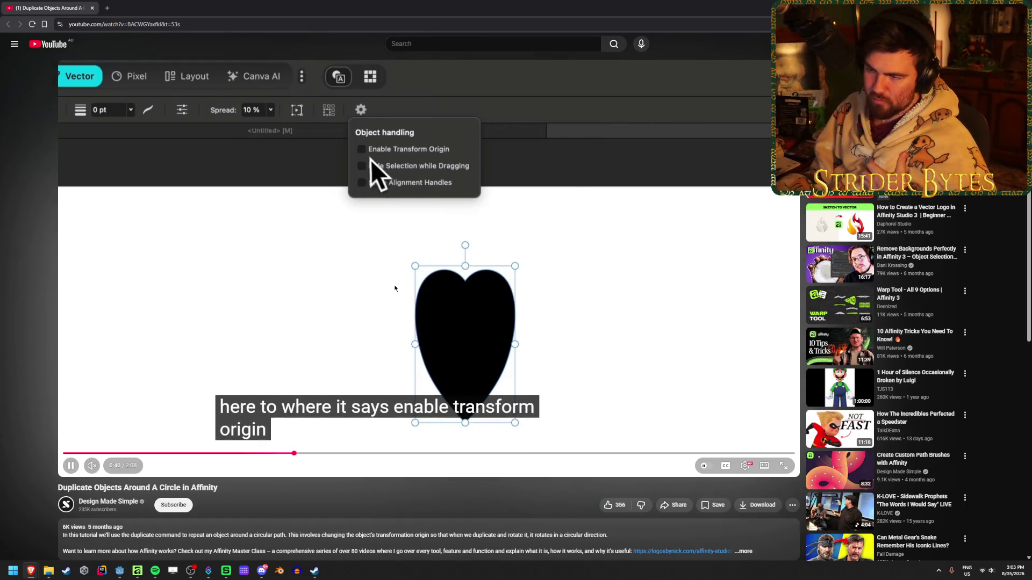
{"action": "key", "text": "space"}
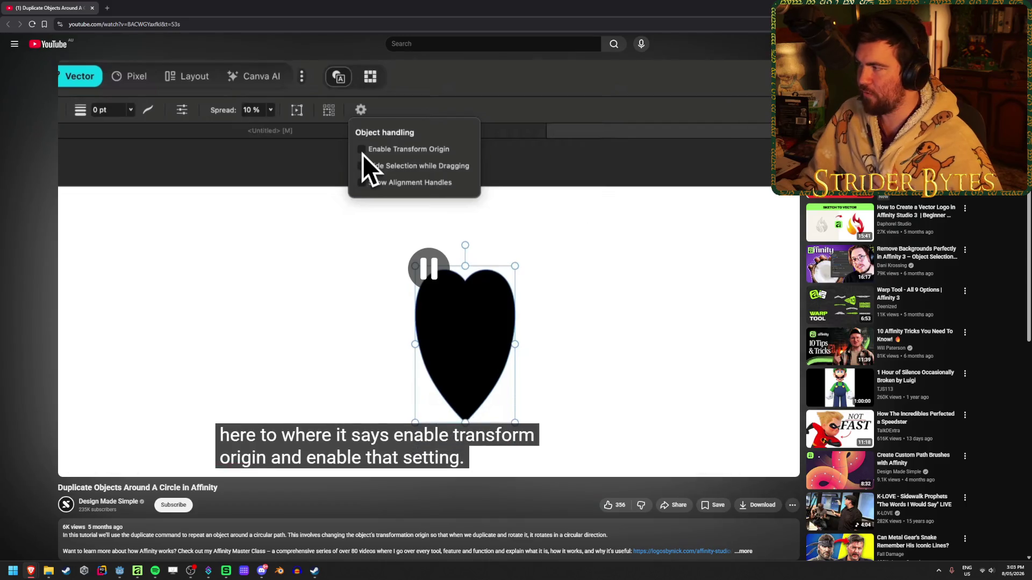
{"action": "key", "text": "alt+Tab"}
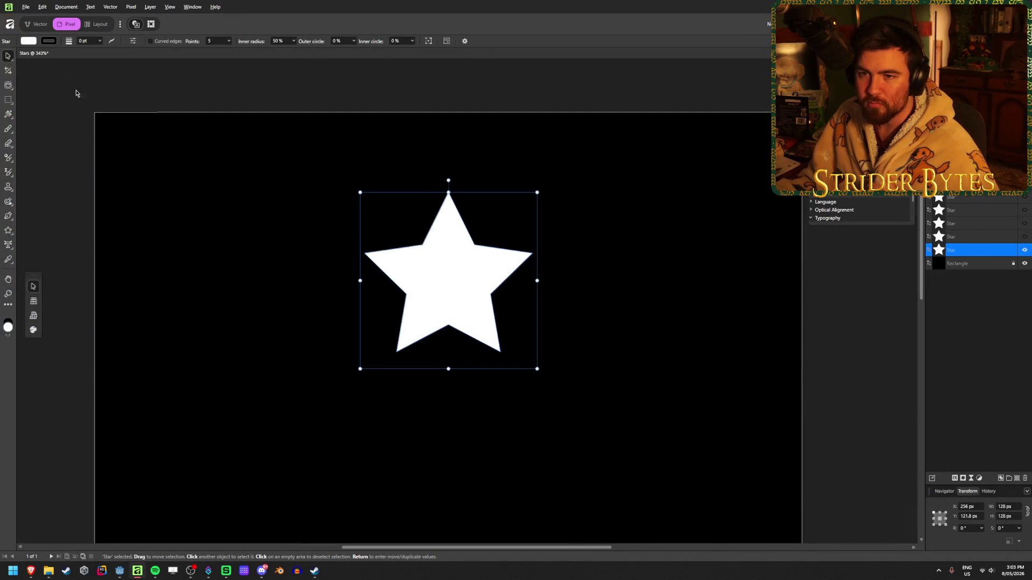
- Reselect the star and turn on Enable Transform Origin
{"action": "left_click", "coordinate": [304, 101]}
{"action": "left_click", "coordinate": [448, 290]}
{"action": "left_click", "coordinate": [464, 41]}
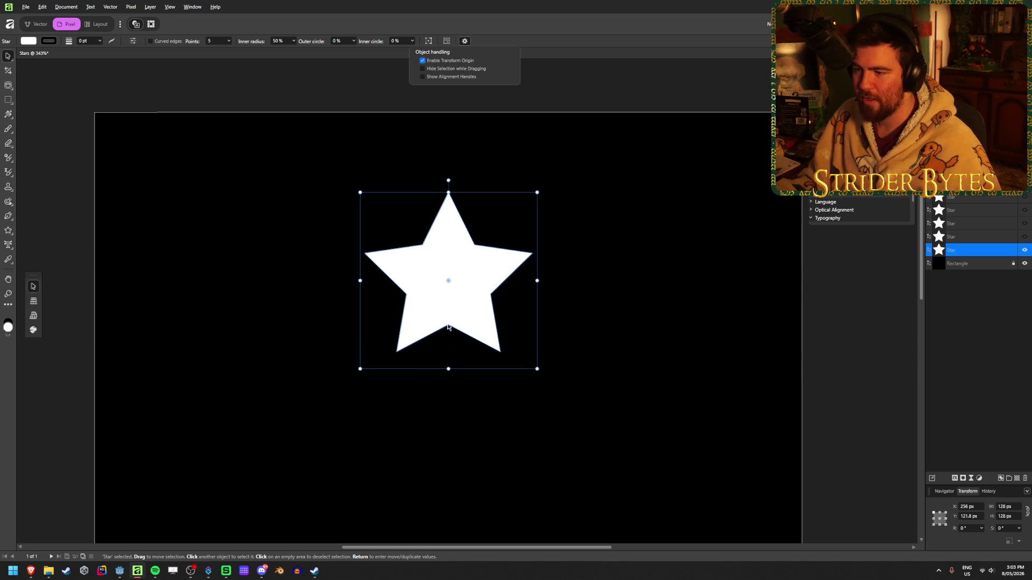
- Drag the star's transform origin to the canvas centre and open Move/Duplicate
{"action": "scroll", "coordinate": [457, 352], "scroll_direction": "down", "scroll_amount": 5, "text": "ctrl"}
{"action": "scroll", "coordinate": [457, 352], "scroll_direction": "up", "scroll_amount": 2, "text": "ctrl"}
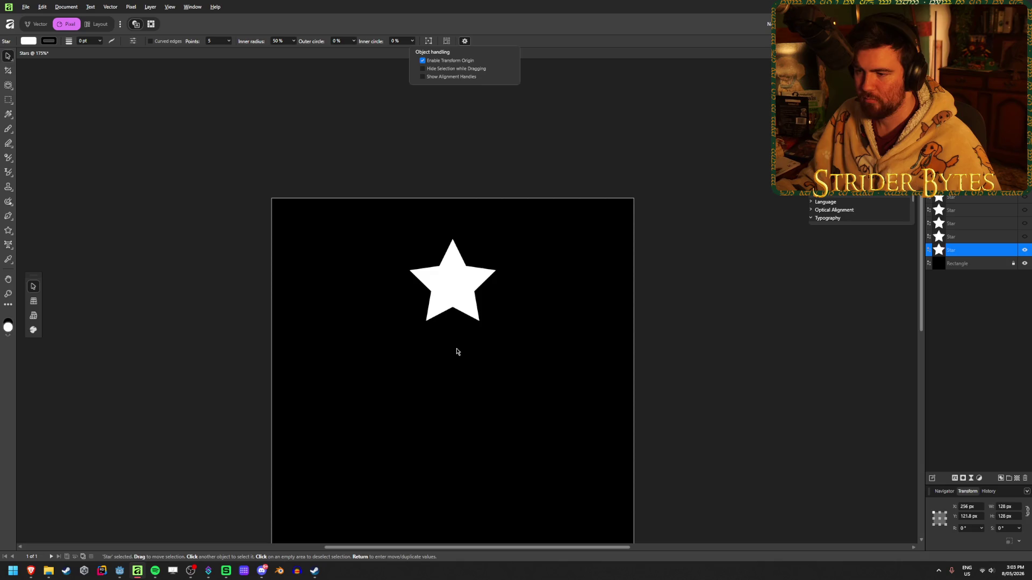
{"action": "scroll", "coordinate": [457, 352], "scroll_direction": "down", "scroll_amount": 1}
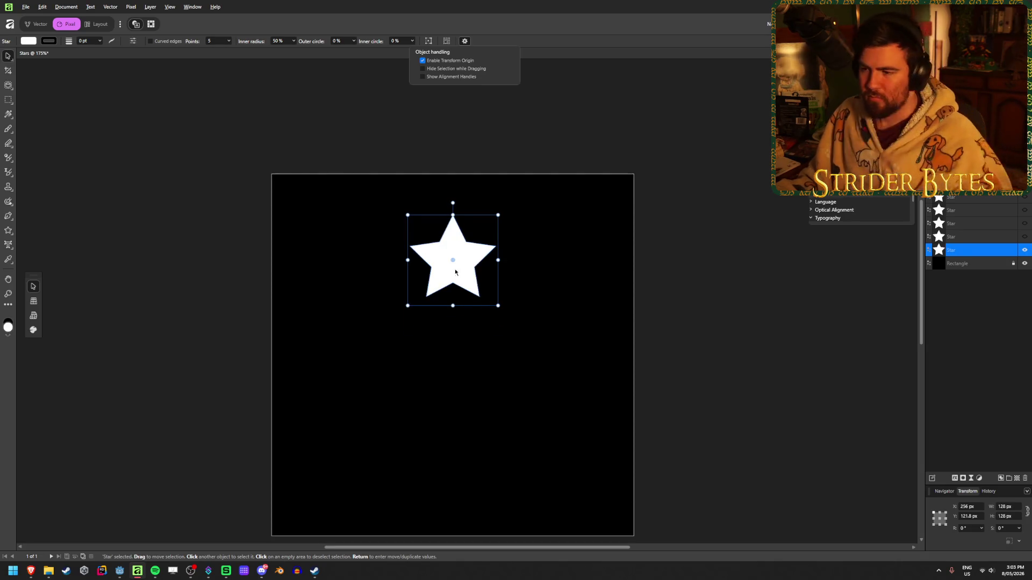
{"action": "left_click_drag", "start_coordinate": [452, 261], "coordinate": [457, 298]}
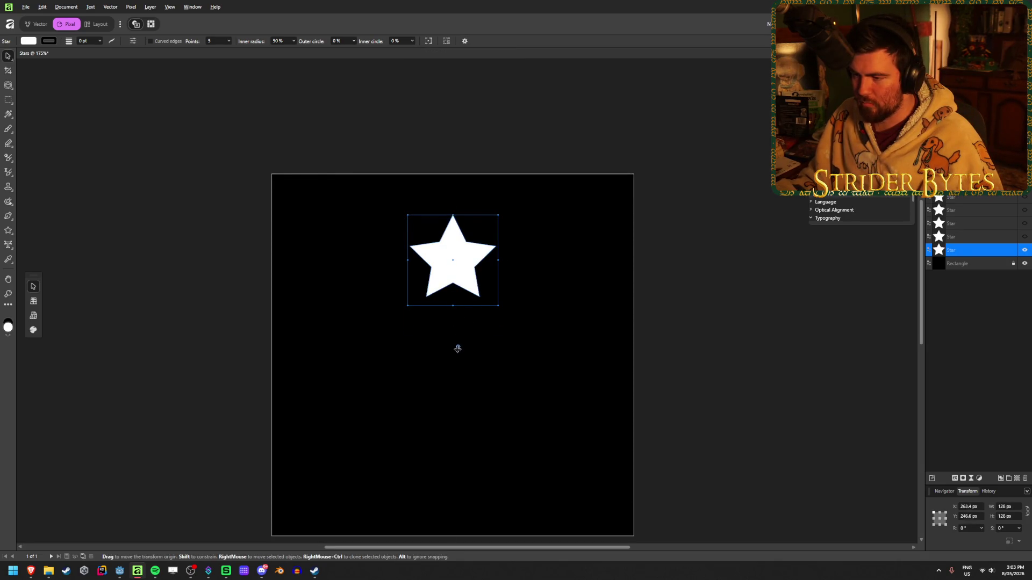
{"action": "left_click_drag", "start_coordinate": [454, 372], "coordinate": [455, 356]}
{"action": "middle_click_drag", "start_coordinate": [569, 345], "coordinate": [578, 295]}
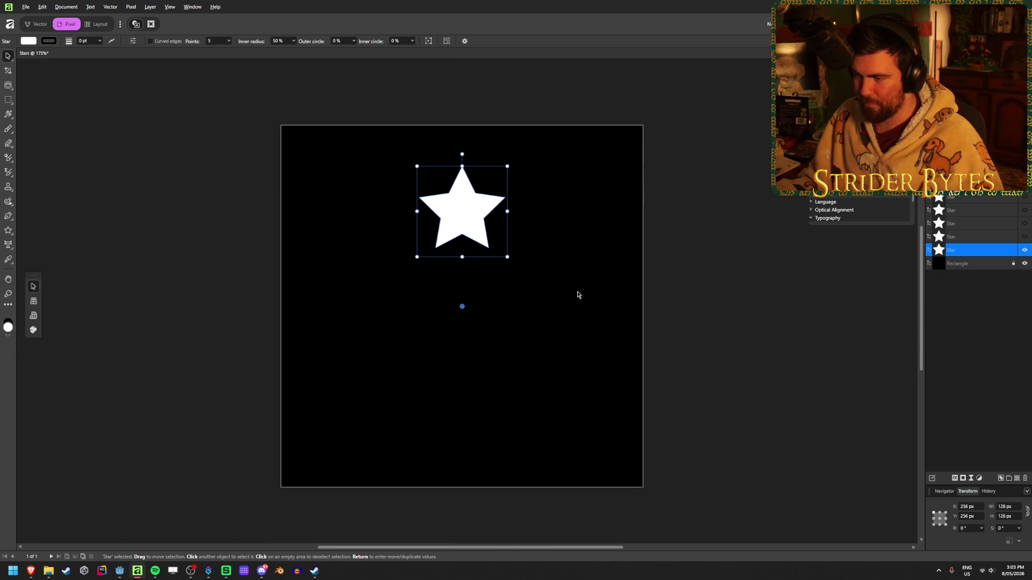
{"action": "key", "text": "Return"}
- Enable Duplicate with 4 copies and try a 70° rotation between copies
{"action": "left_click", "coordinate": [759, 305]}
{"action": "type", "text": "4"}
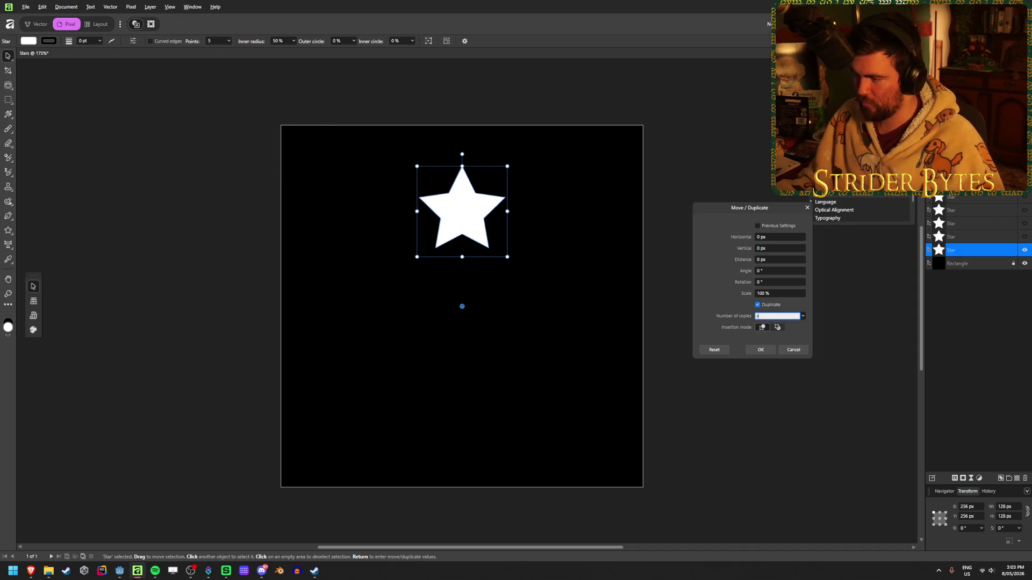
{"action": "left_click_drag", "start_coordinate": [746, 282], "coordinate": [781, 289]}
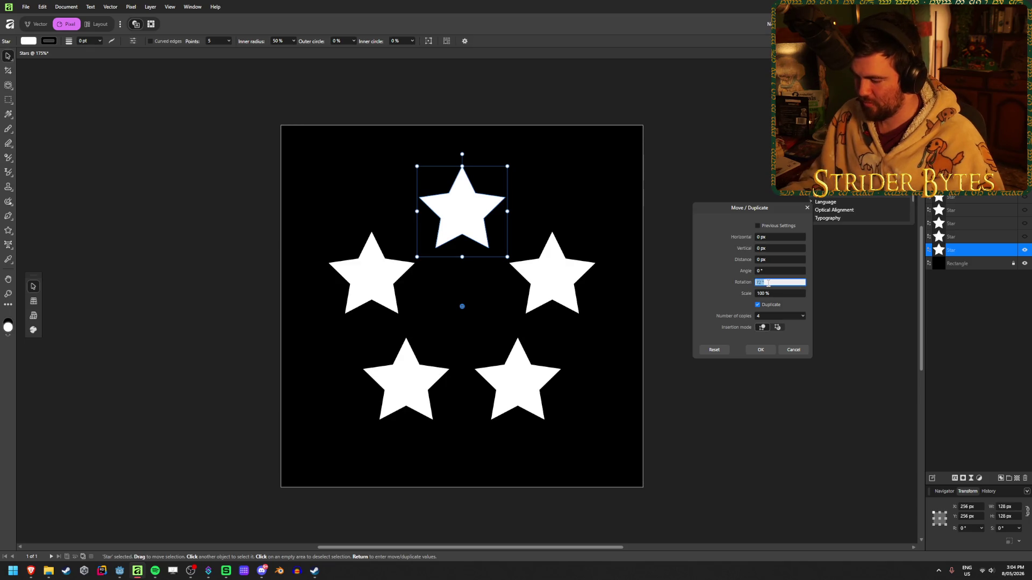
{"action": "type", "text": "70"}
{"action": "key", "text": "Tab"}
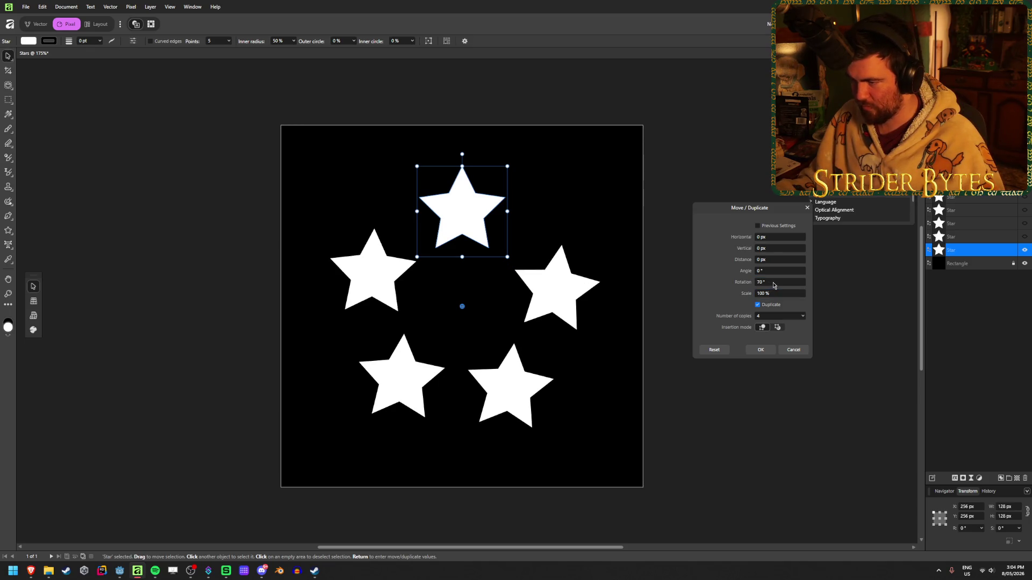
{"action": "key", "text": "Return"}
{"action": "left_click", "coordinate": [770, 261]}
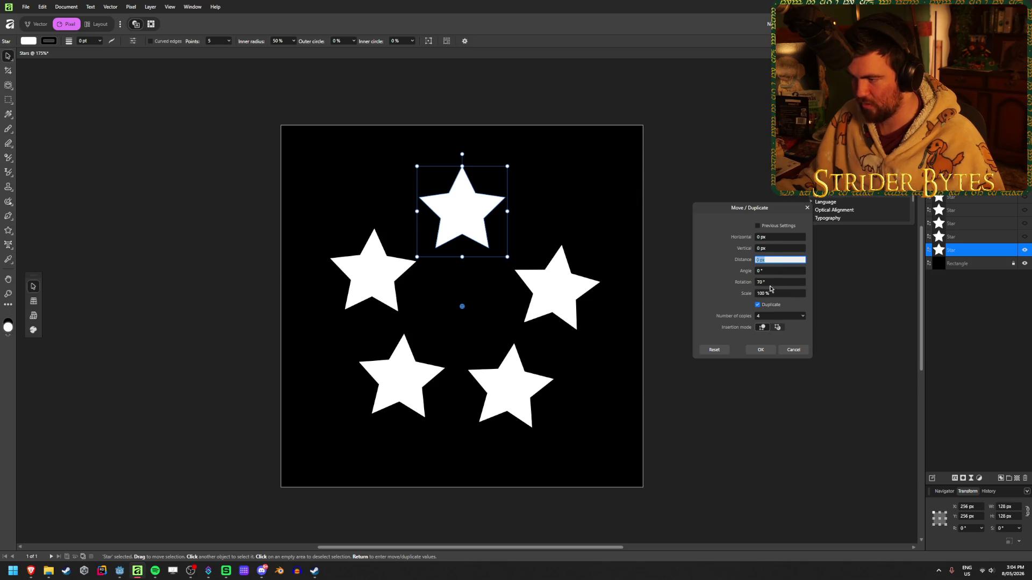
{"action": "scroll", "coordinate": [774, 283], "scroll_direction": "up", "scroll_amount": 2}
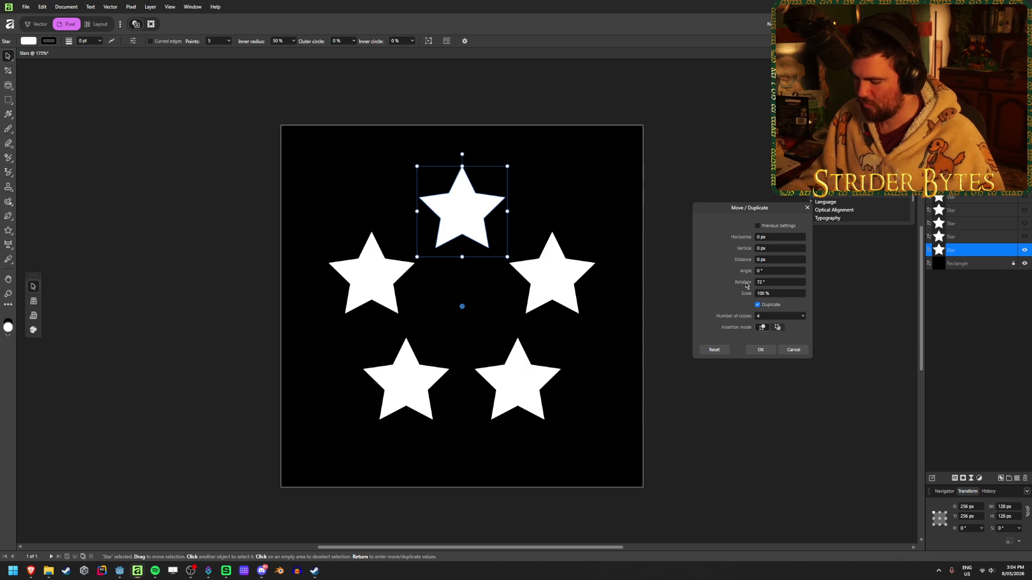
- Work out 360÷5 on the calculator, set the rotation to 72°, and create the four copies
{"action": "key", "text": "XF86Calculator"}
{"action": "type", "text": "365"}
{"action": "key", "text": "Return"}
{"action": "left_click", "coordinate": [507, 248]}
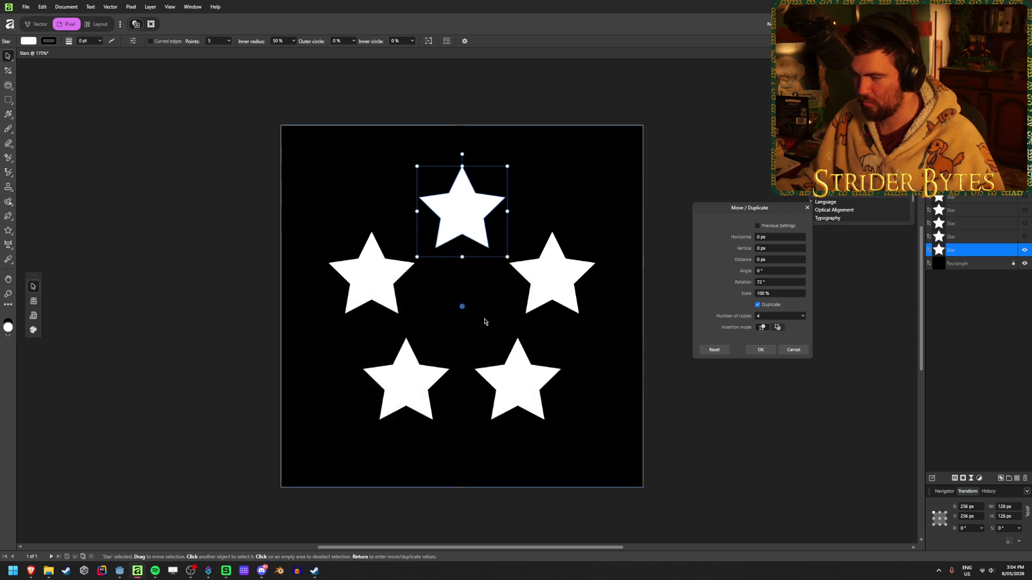
{"action": "scroll", "coordinate": [482, 321], "scroll_direction": "up", "scroll_amount": 3, "text": "alt"}
{"action": "scroll", "coordinate": [461, 304], "scroll_direction": "down", "scroll_amount": 5, "text": "alt"}
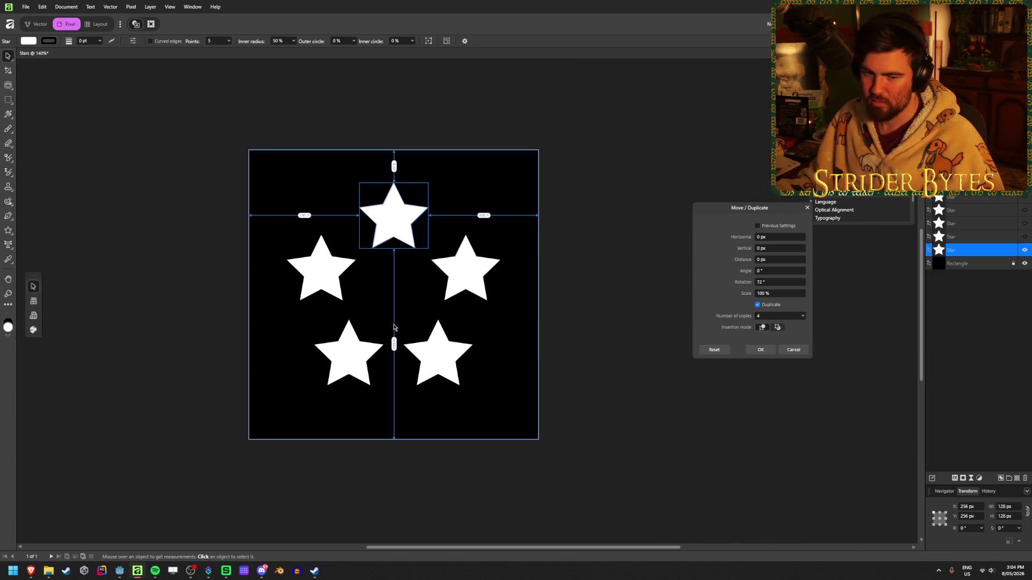
{"action": "scroll", "coordinate": [394, 328], "scroll_direction": "down", "scroll_amount": 2, "text": "alt"}
{"action": "scroll", "coordinate": [387, 317], "scroll_direction": "up", "scroll_amount": 1, "text": "alt"}
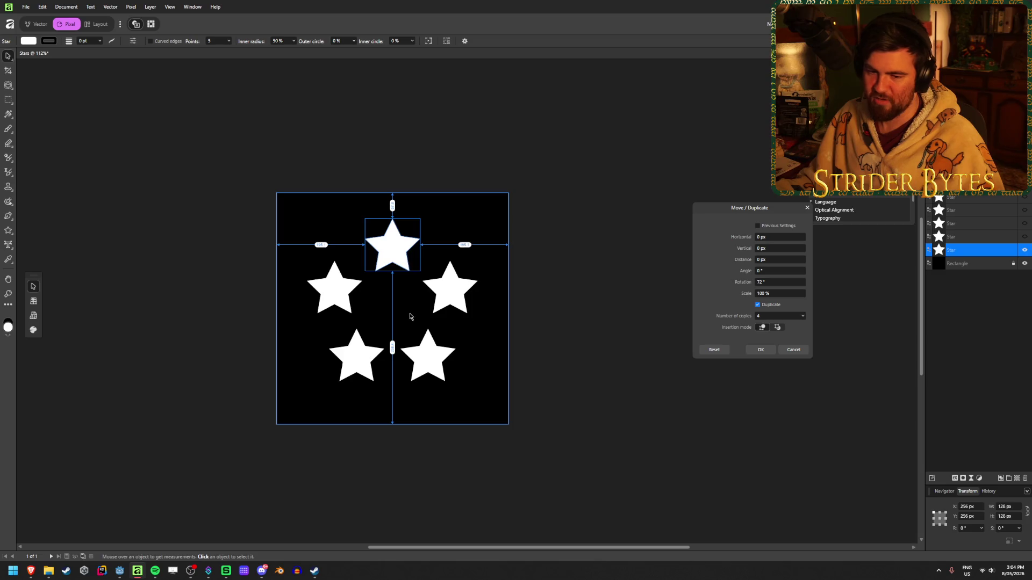
{"action": "scroll", "coordinate": [410, 316], "scroll_direction": "up", "scroll_amount": 1, "text": "alt"}
{"action": "mouse_move", "coordinate": [747, 285]}
{"action": "left_mouse_down"}
{"action": "mouse_move", "coordinate": [643, 285]}
{"action": "mouse_move", "coordinate": [677, 285]}
{"action": "left_mouse_up"}
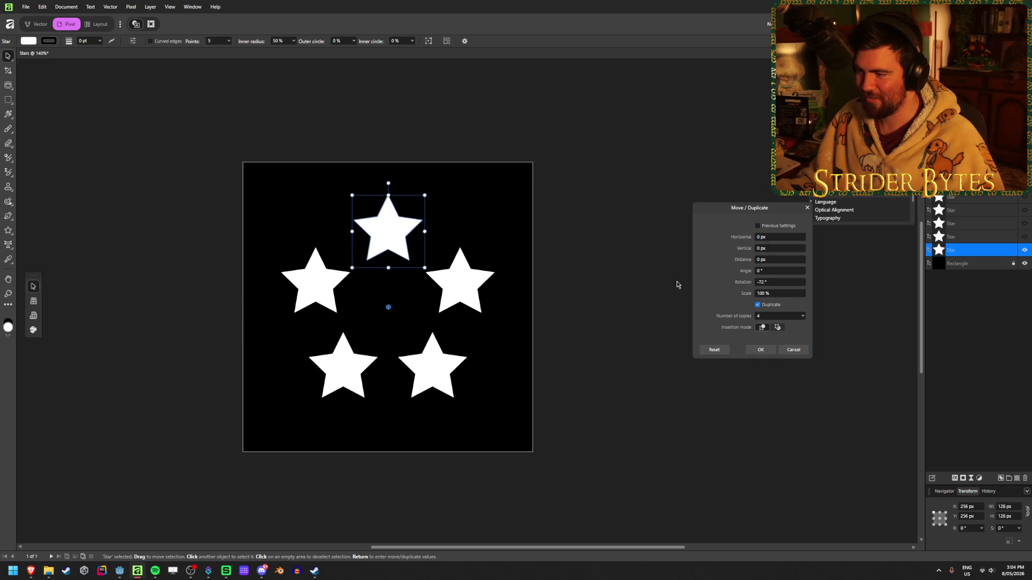
{"action": "left_click", "coordinate": [760, 349]}
- Marquee-select all five stars and move the ring slightly lower
{"action": "left_click", "coordinate": [721, 320]}
{"action": "mouse_move", "coordinate": [618, 437]}
{"action": "left_mouse_down"}
{"action": "mouse_move", "coordinate": [277, 244]}
{"action": "mouse_move", "coordinate": [275, 183]}
{"action": "left_mouse_up"}
{"action": "mouse_move", "coordinate": [389, 233]}
{"action": "left_mouse_down"}
{"action": "mouse_move", "coordinate": [389, 243]}
{"action": "mouse_move", "coordinate": [385, 234]}
{"action": "left_mouse_up"}
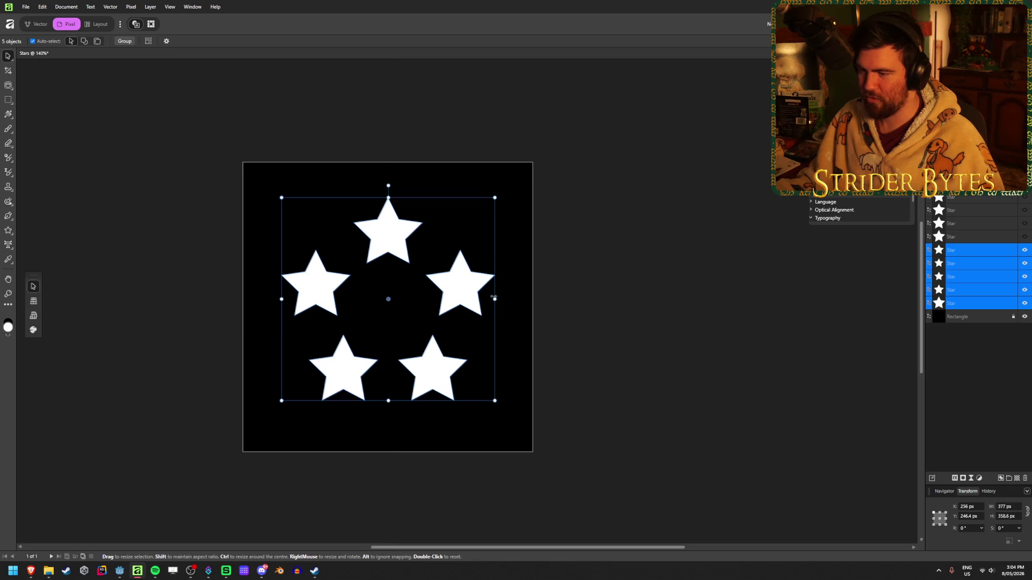
- Enlarge the star ring to fill the black canvas and re-centre it
{"action": "left_click_drag", "start_coordinate": [494, 299], "coordinate": [533, 304]}
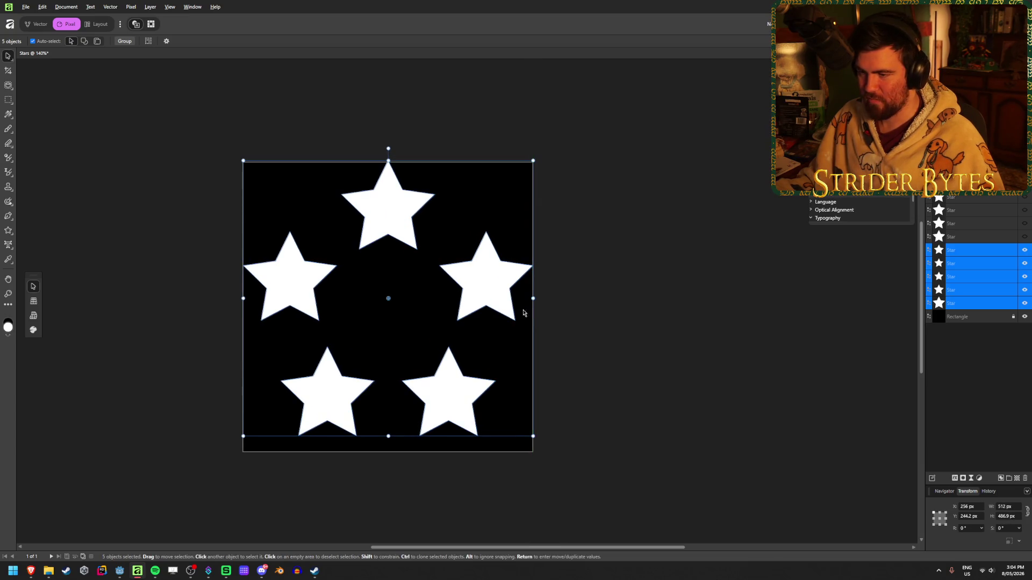
{"action": "left_click_drag", "start_coordinate": [406, 217], "coordinate": [405, 226]}
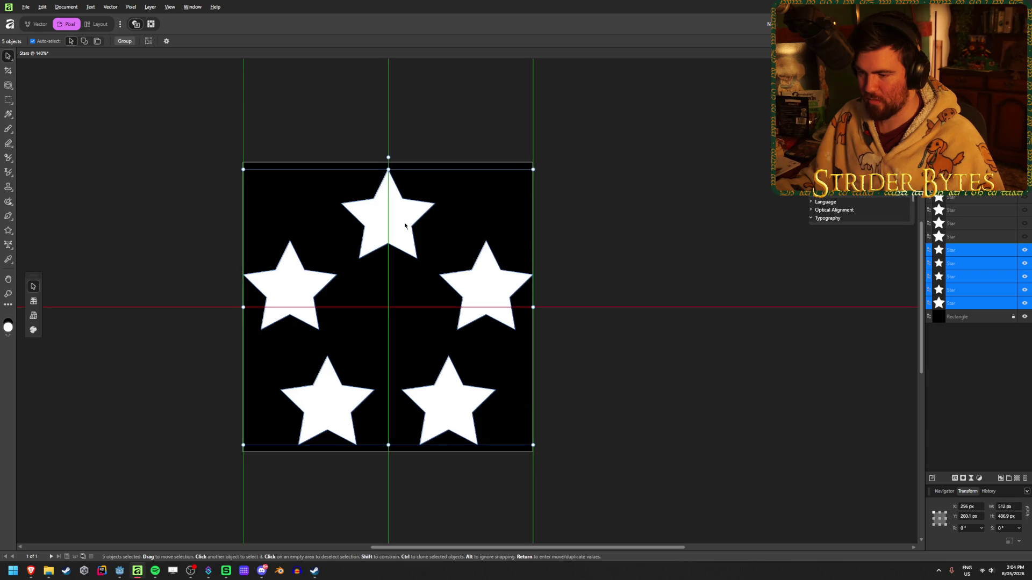
{"action": "left_click", "coordinate": [703, 224]}
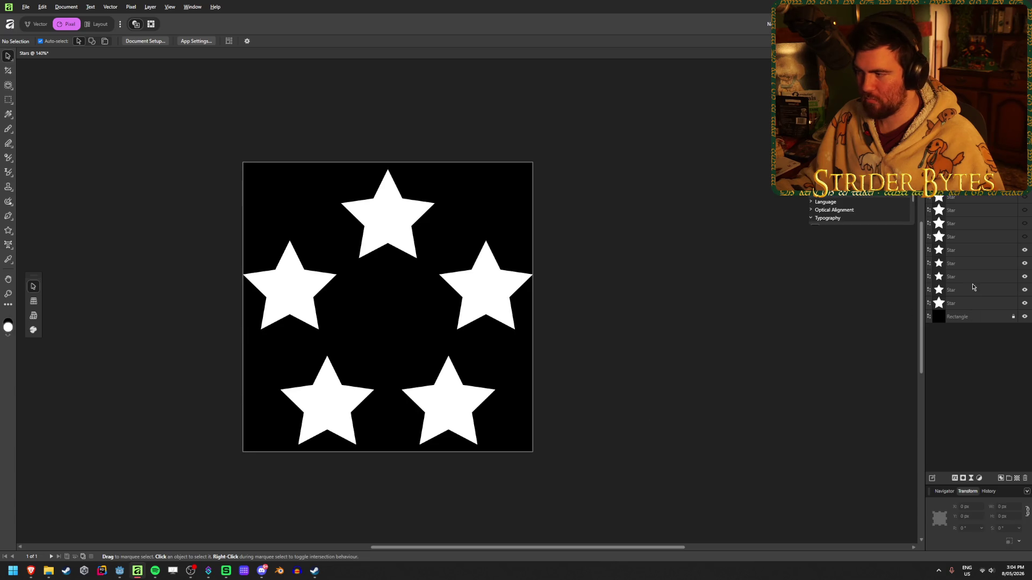
- Group the five Star layers and hide the resulting Group
{"action": "left_click", "coordinate": [977, 303]}
{"action": "left_click", "coordinate": [977, 251], "text": "shift"}
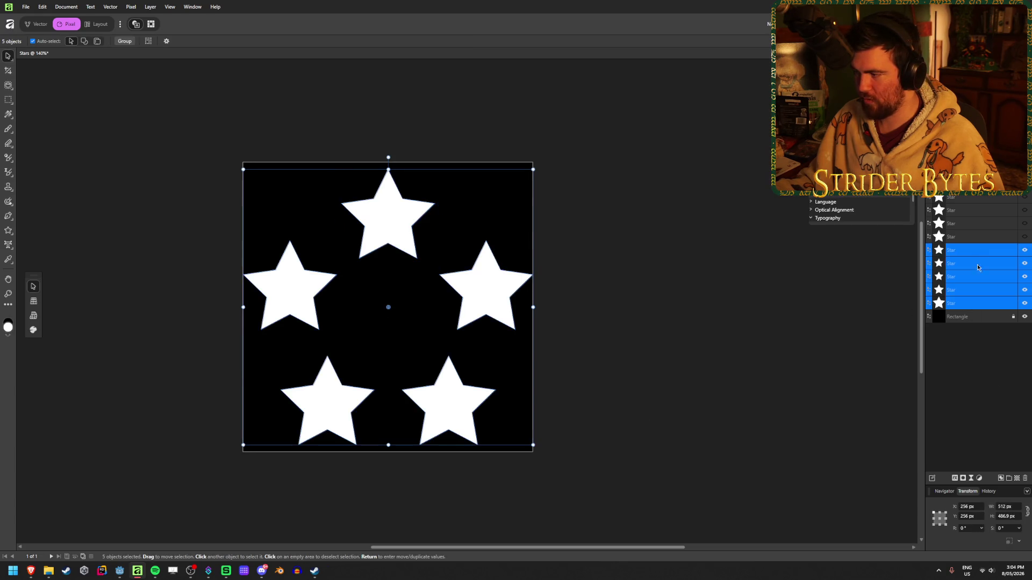
{"action": "left_click", "coordinate": [1009, 479]}
{"action": "left_click", "coordinate": [986, 362]}
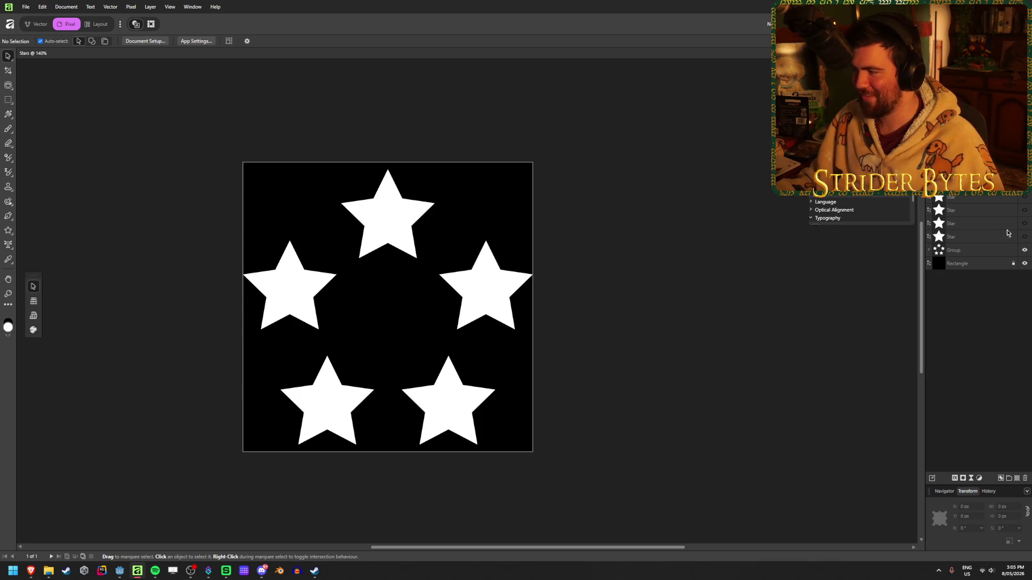
{"action": "left_click", "coordinate": [980, 239]}
{"action": "left_click", "coordinate": [1024, 251]}
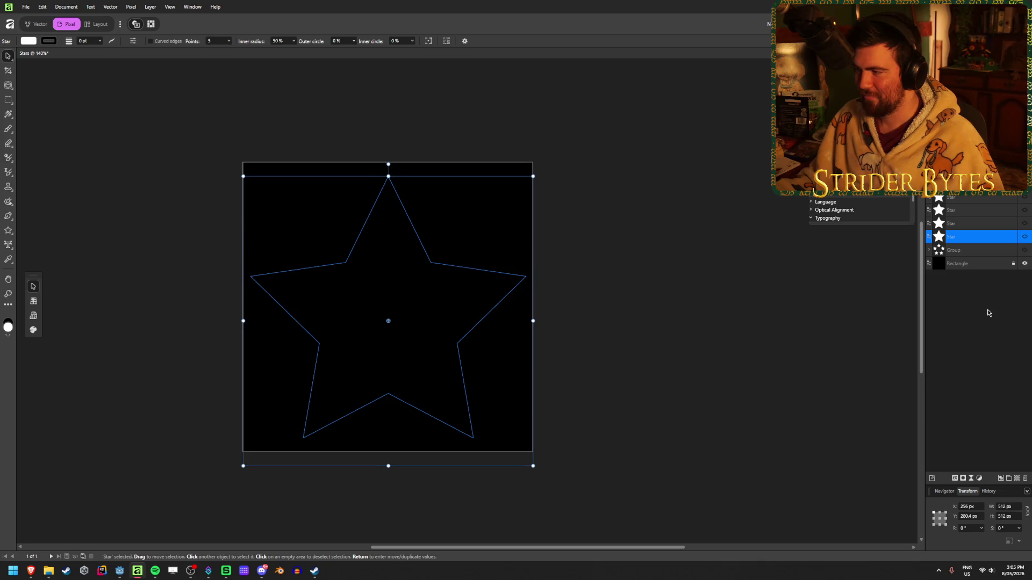
- Unhide the spare Star layer and select that star
{"action": "left_click", "coordinate": [987, 312]}
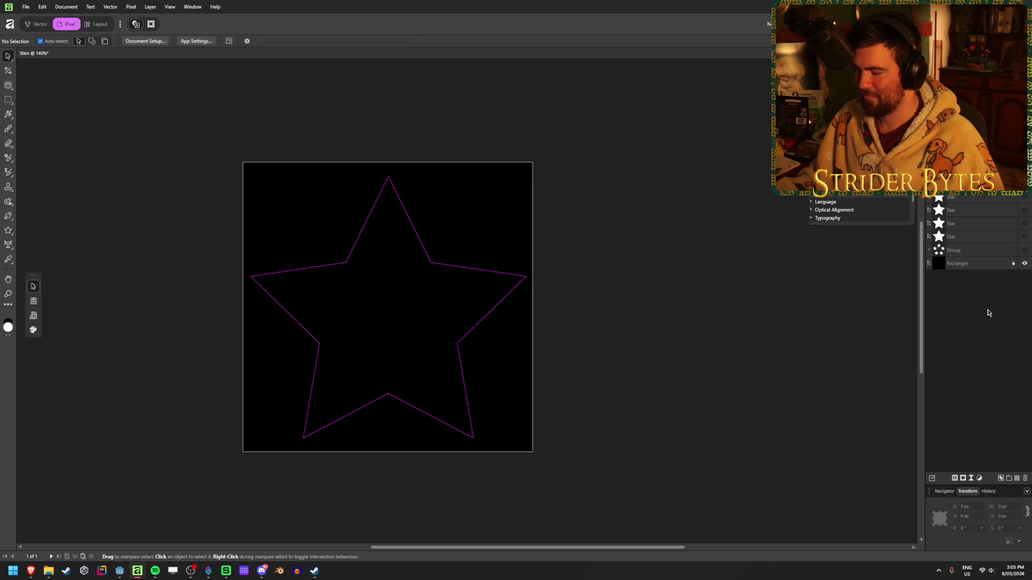
{"action": "left_click", "coordinate": [1024, 236]}
{"action": "left_click", "coordinate": [414, 338]}
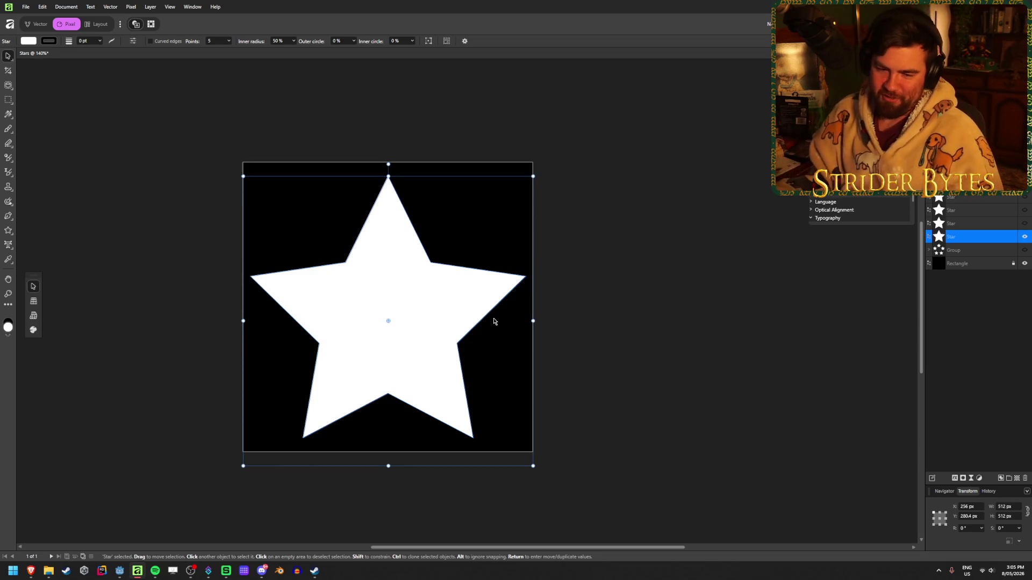
- Shrink the star to 168.6 px at the upper left, with its origin at canvas centre 256, 256
{"action": "mouse_move", "coordinate": [532, 321]}
{"action": "left_mouse_down"}
{"action": "mouse_move", "coordinate": [425, 321]}
{"action": "mouse_move", "coordinate": [437, 321]}
{"action": "left_mouse_up"}
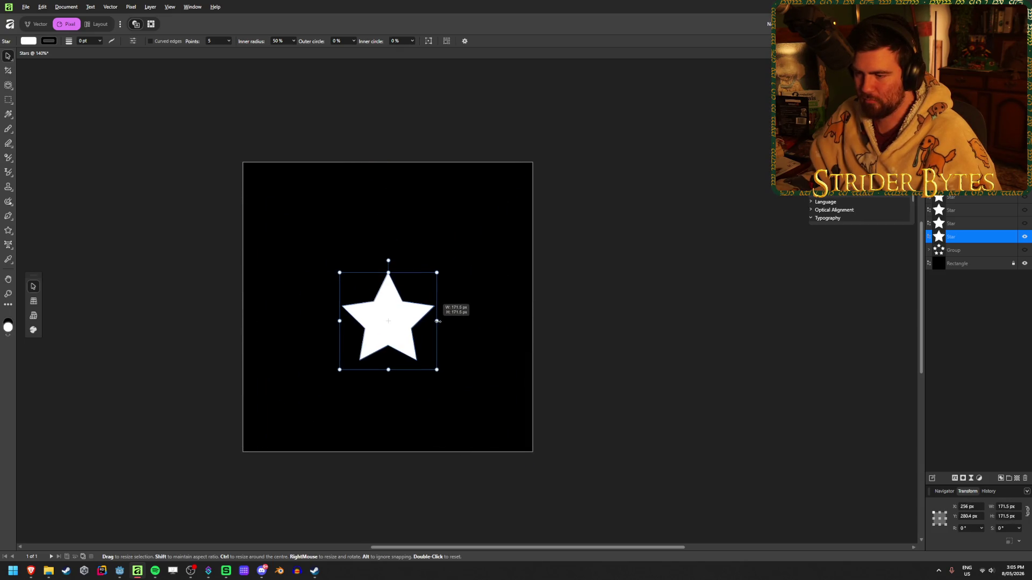
{"action": "mouse_move", "coordinate": [436, 321]}
{"action": "left_mouse_down", "text": "ctrl+shift"}
{"action": "mouse_move", "coordinate": [329, 242]}
{"action": "mouse_move", "coordinate": [335, 252]}
{"action": "left_mouse_up", "text": "ctrl+shift"}
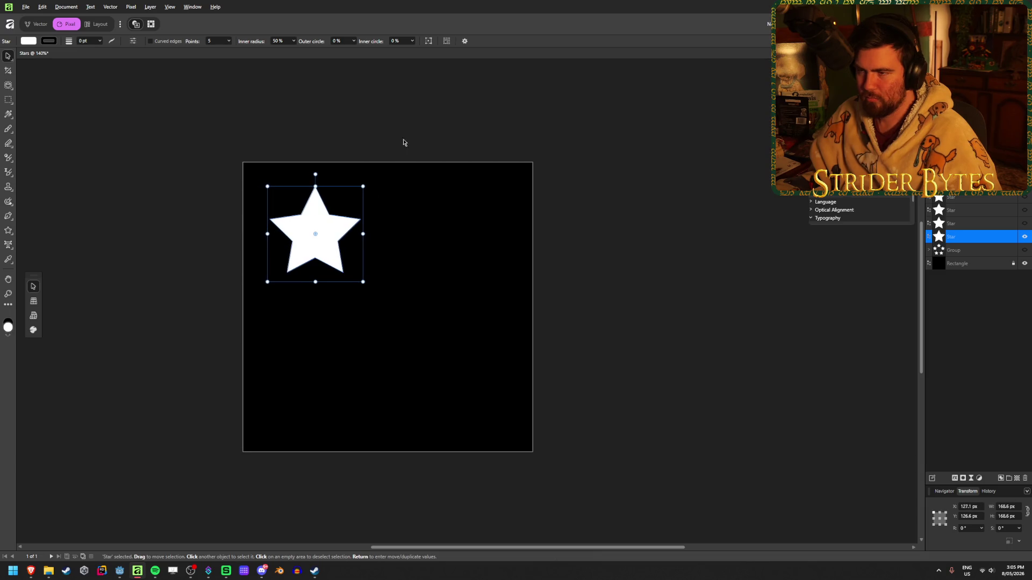
{"action": "left_click", "coordinate": [465, 40]}
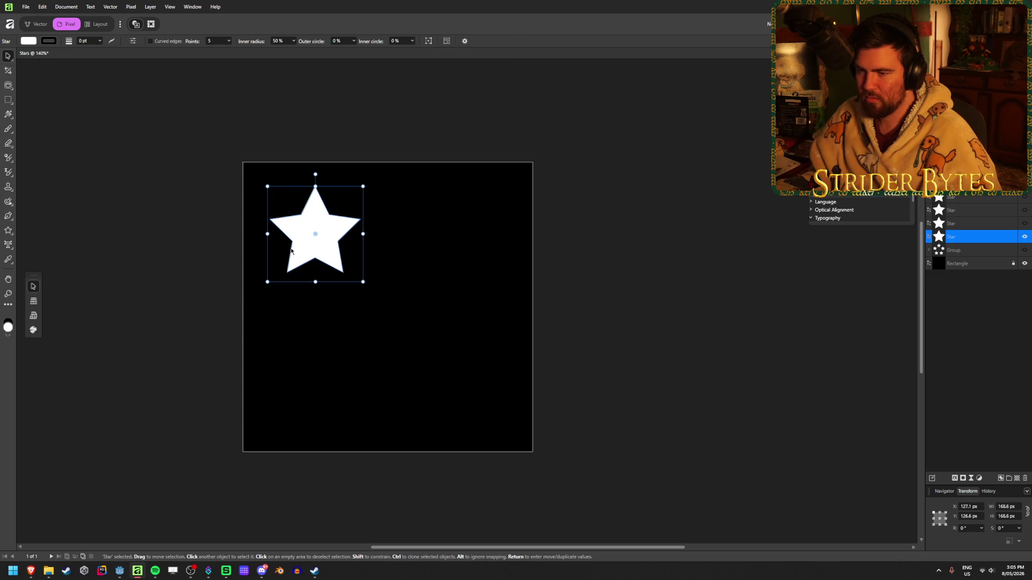
{"action": "mouse_move", "coordinate": [315, 234]}
{"action": "left_mouse_down"}
{"action": "mouse_move", "coordinate": [400, 329]}
{"action": "mouse_move", "coordinate": [388, 307]}
{"action": "left_mouse_up"}
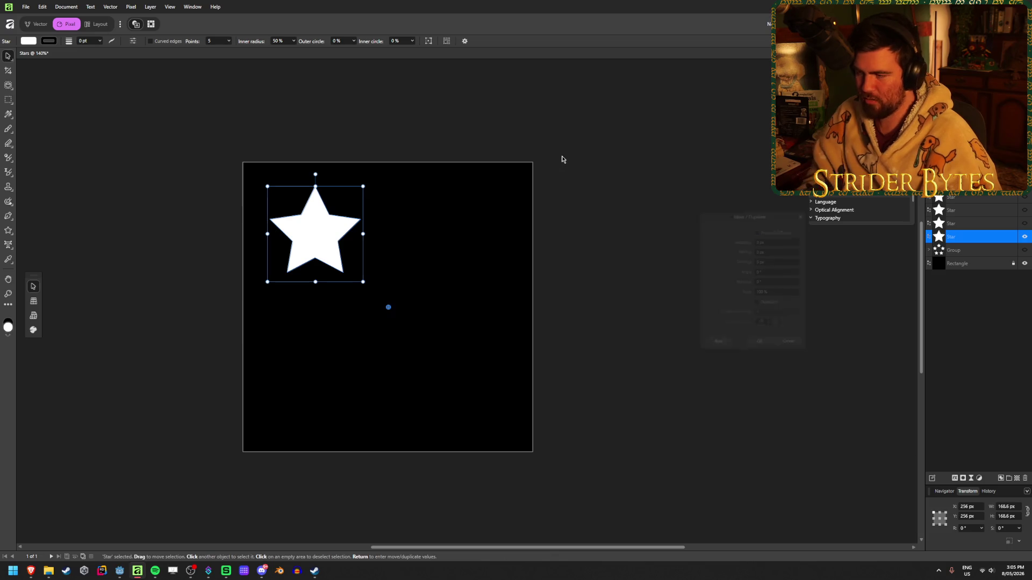
- Preview three star copies rotated 90° apart in Move/Duplicate, then cancel them
{"action": "key", "text": "Return"}
{"action": "left_click", "coordinate": [775, 316]}
{"action": "type", "text": "3"}
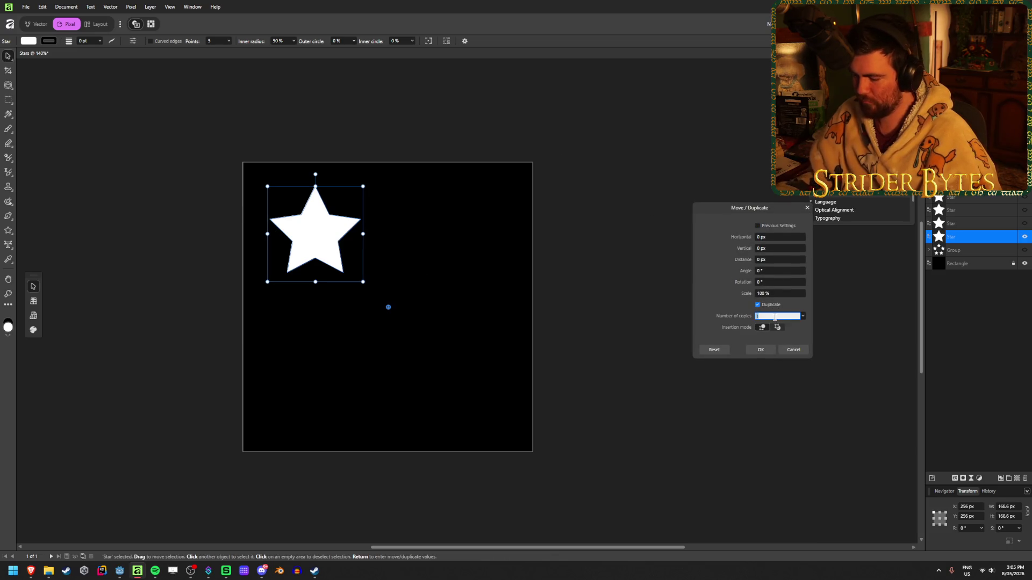
{"action": "left_click", "coordinate": [773, 271]}
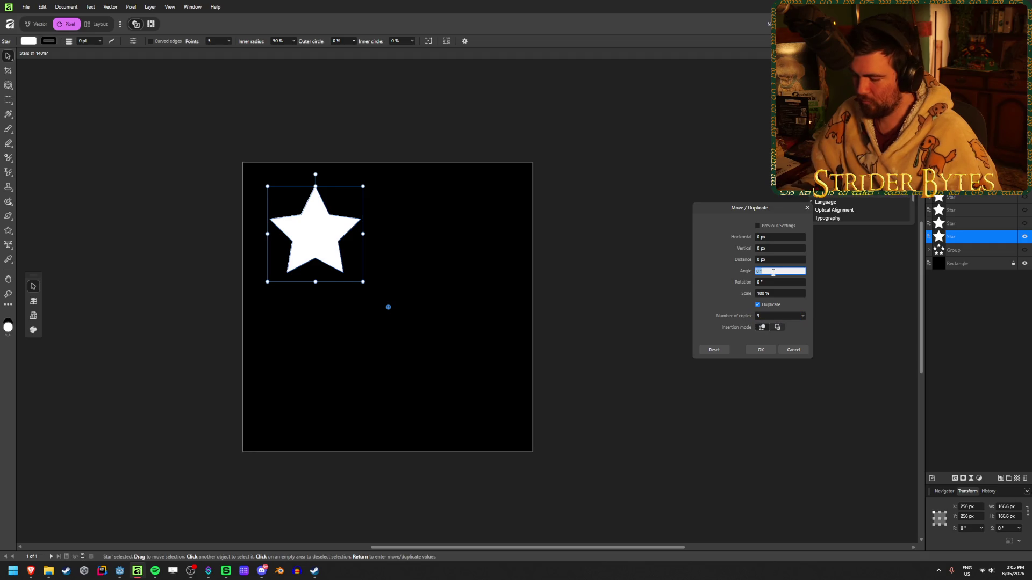
{"action": "type", "text": "90"}
{"action": "type", "text": "0"}
{"action": "key", "text": "Tab"}
{"action": "type", "text": "90"}
{"action": "key", "text": "Tab"}
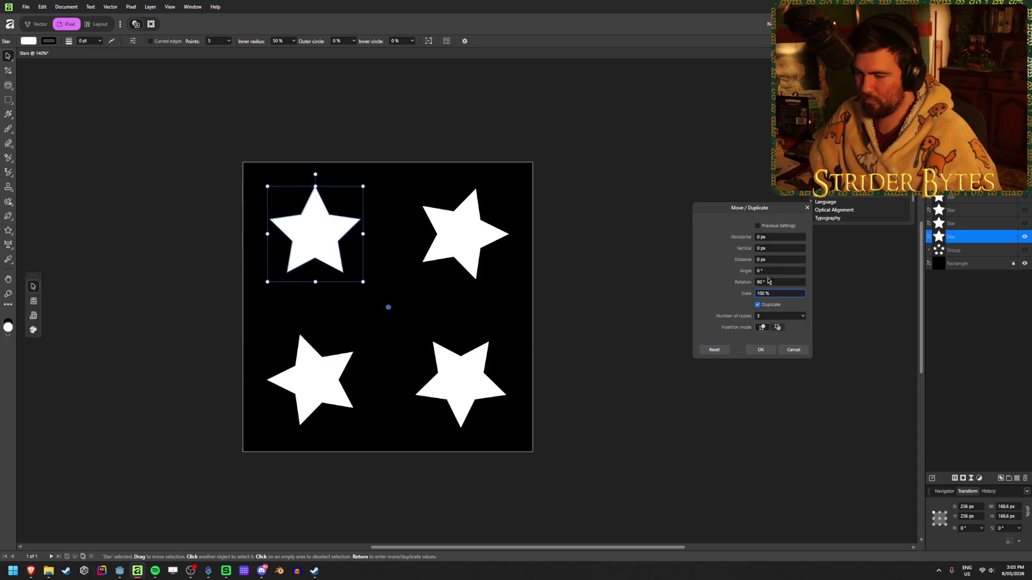
{"action": "mouse_move", "coordinate": [743, 285]}
{"action": "left_mouse_down"}
{"action": "mouse_move", "coordinate": [668, 292]}
{"action": "mouse_move", "coordinate": [722, 292]}
{"action": "left_mouse_up"}
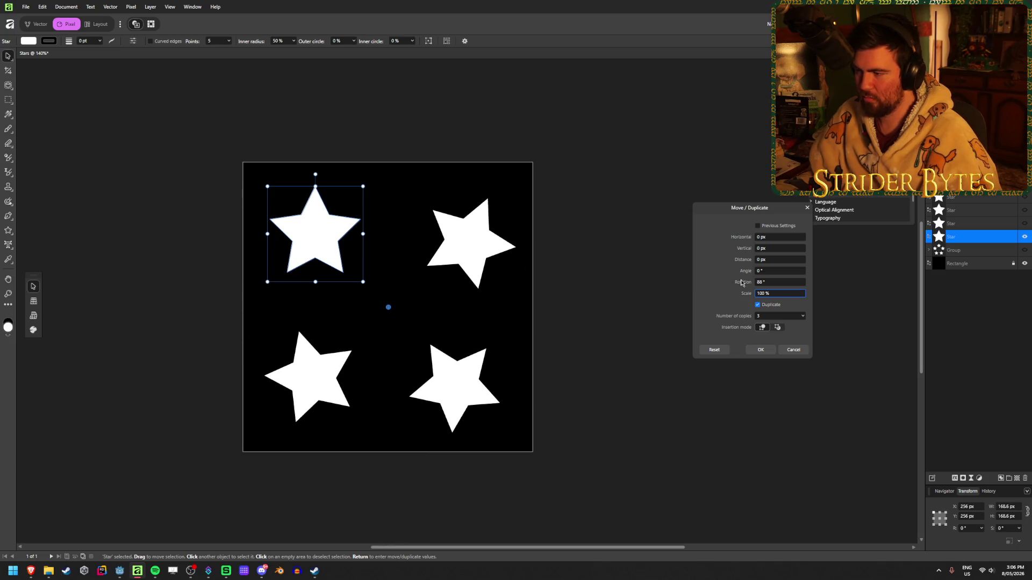
{"action": "left_click", "coordinate": [794, 349]}
- Undo, move the star back to the upper left at 134.9, 140.1 px, and reopen Move/Duplicate
{"action": "key", "text": "ctrl+z"}
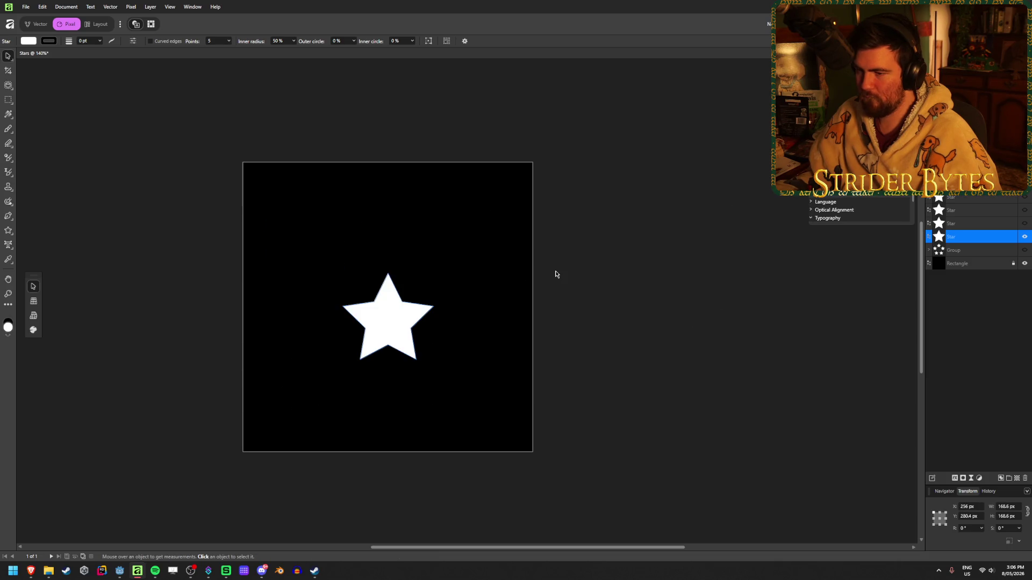
{"action": "left_click_drag", "start_coordinate": [405, 334], "coordinate": [337, 255]}
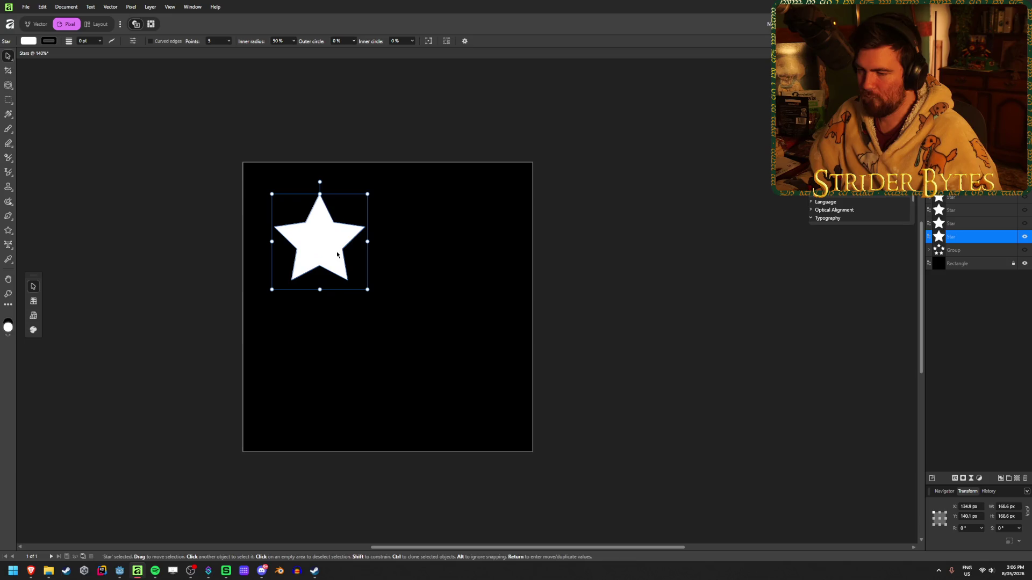
{"action": "key", "text": "Return"}
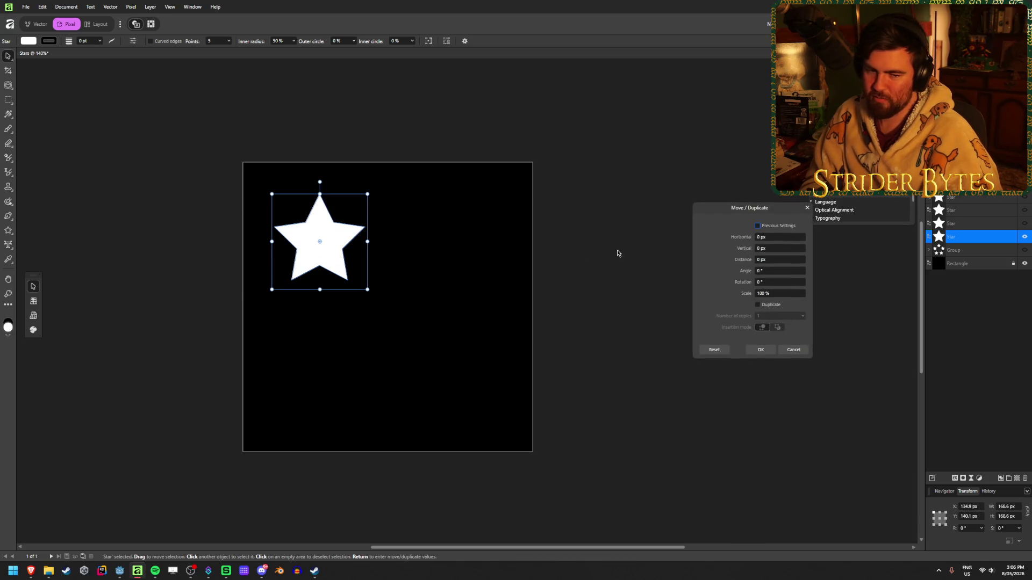
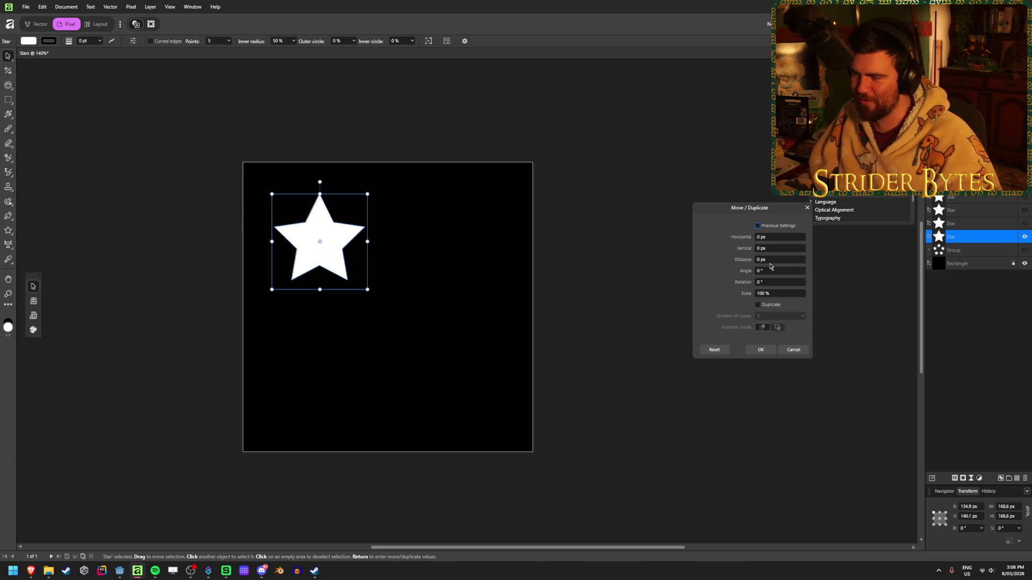
- Position the star at X 128 px and Y 128 px
{"action": "left_click", "coordinate": [793, 350]}
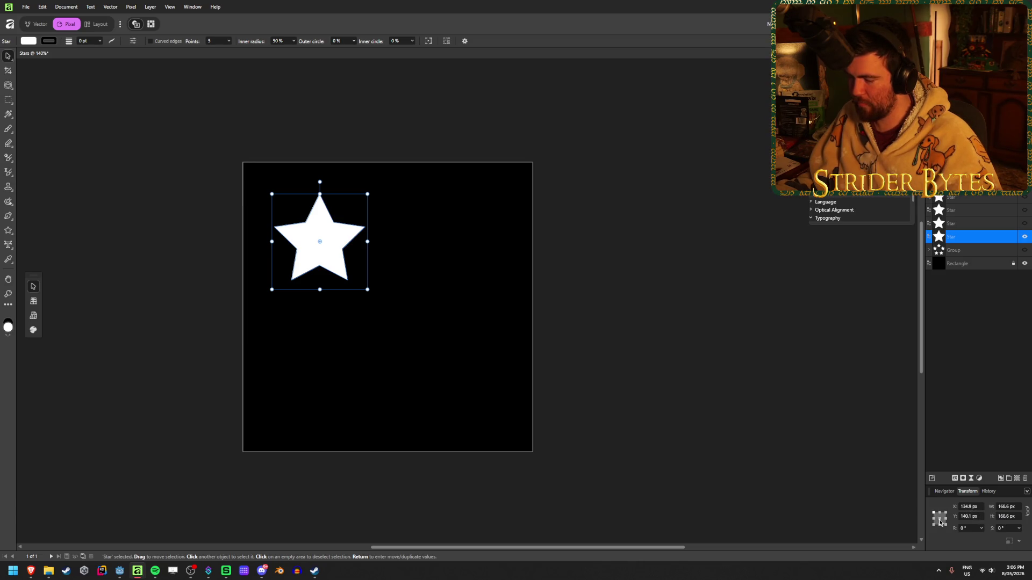
{"action": "left_click", "coordinate": [970, 506]}
{"action": "type", "text": "128"}
{"action": "key", "text": "Tab"}
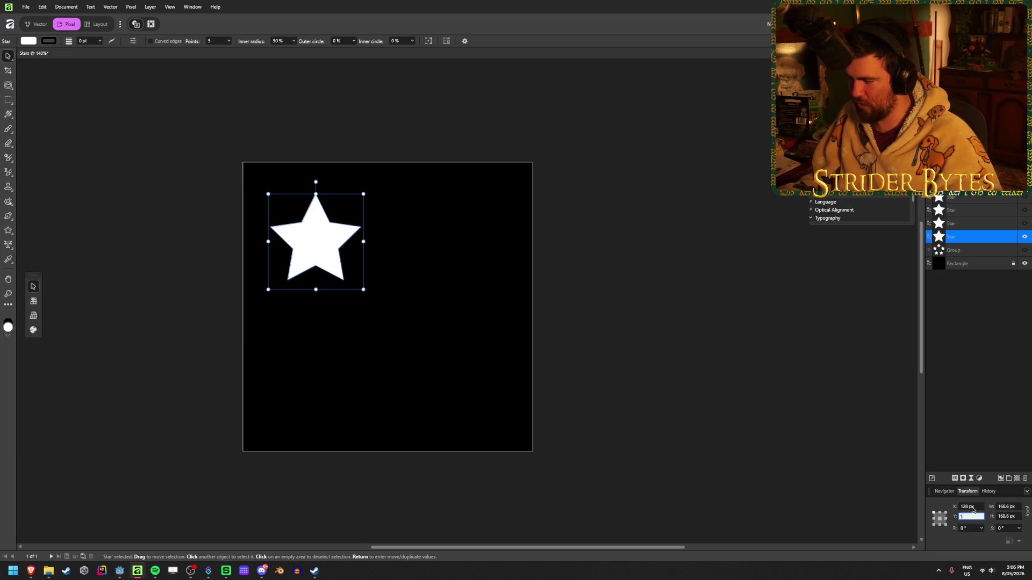
{"action": "key", "text": "Return"}
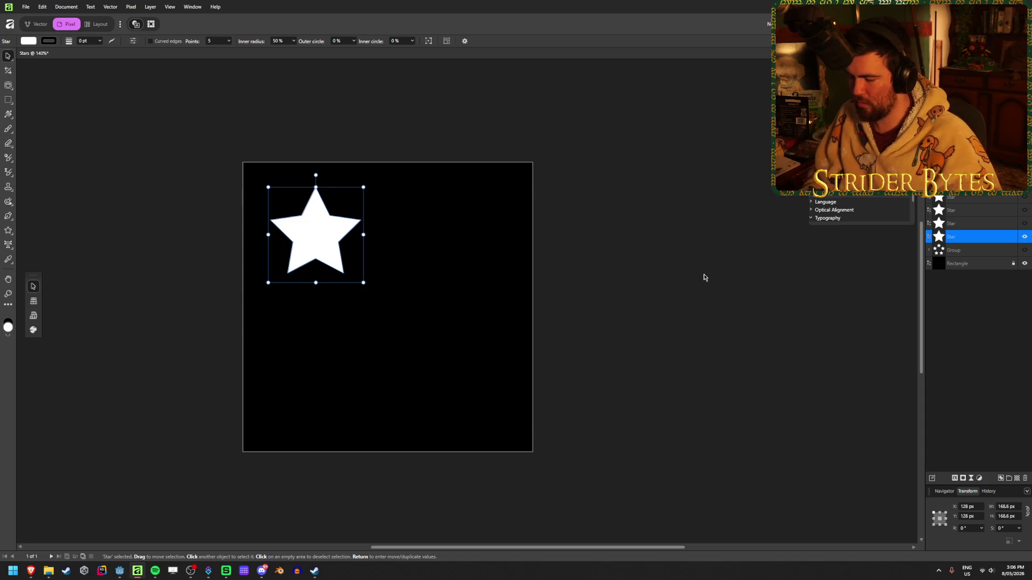
- Duplicate the star 256 px to the right with Move/Duplicate
{"action": "key", "text": "Return"}
{"action": "left_click", "coordinate": [758, 305]}
{"action": "left_click", "coordinate": [776, 238]}
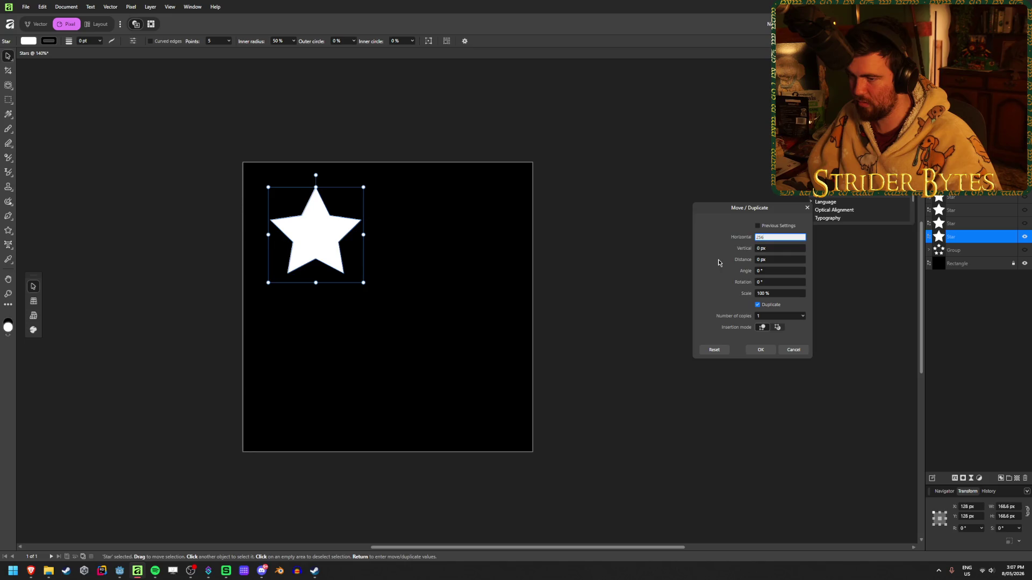
{"action": "left_click", "coordinate": [761, 350]}
- Duplicate both stars 256 px downward to complete the 2×2 grid, then deselect
{"action": "left_click", "coordinate": [461, 235], "text": "shift"}
{"action": "key", "text": "Return"}
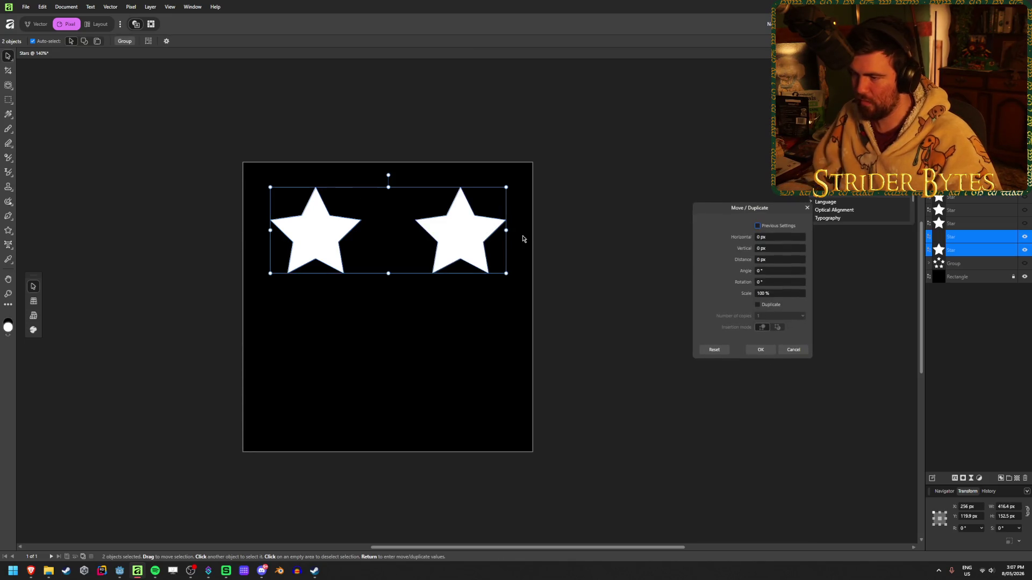
{"action": "left_click", "coordinate": [757, 305]}
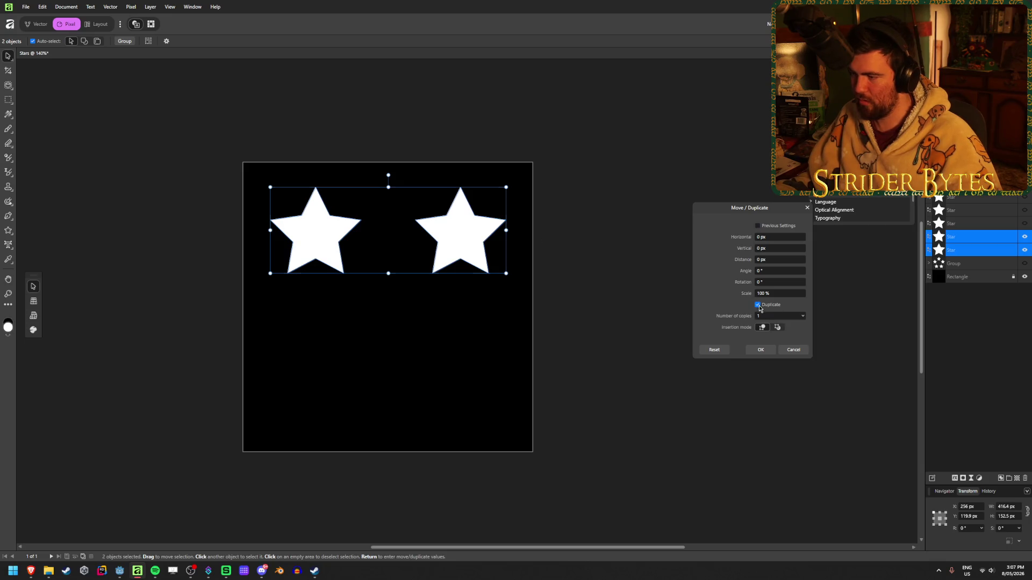
{"action": "left_click", "coordinate": [783, 249]}
{"action": "type", "text": "256"}
{"action": "key", "text": "Tab"}
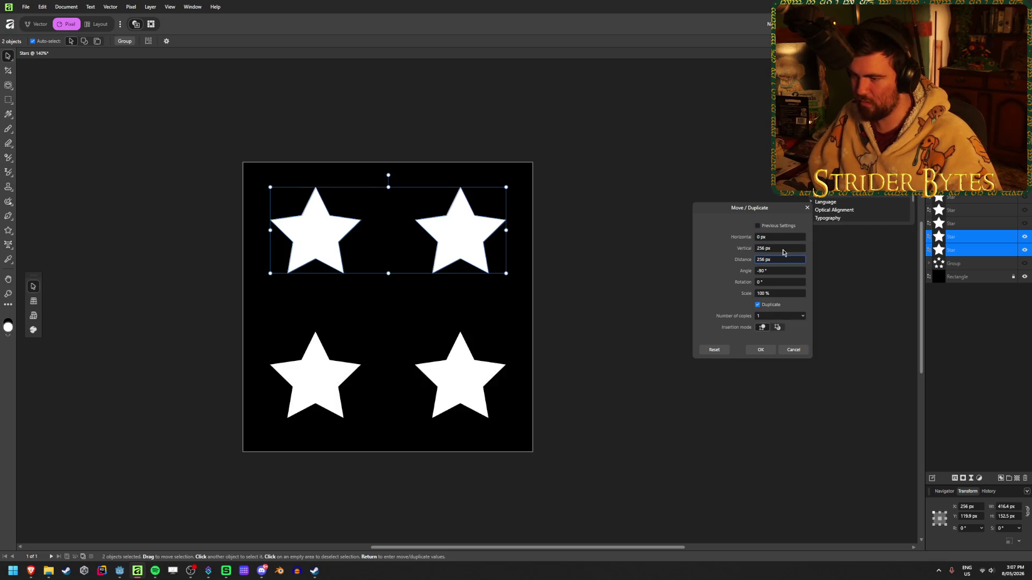
{"action": "left_click", "coordinate": [760, 350]}
{"action": "left_click", "coordinate": [656, 410]}
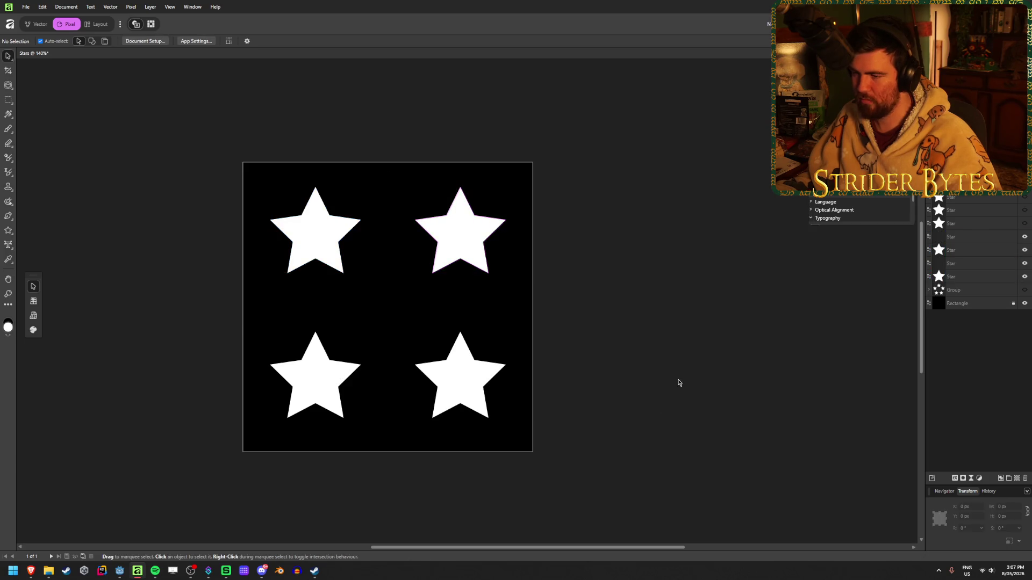
{"action": "scroll", "coordinate": [539, 397], "scroll_direction": "down", "scroll_amount": 3, "text": "ctrl"}
{"action": "scroll", "coordinate": [537, 396], "scroll_direction": "up", "scroll_amount": 3, "text": "ctrl"}
{"action": "left_click_drag", "start_coordinate": [662, 442], "coordinate": [290, 207]}
{"action": "left_click_drag", "start_coordinate": [530, 422], "coordinate": [425, 338]}
{"action": "key", "text": "Escape"}
{"action": "key", "text": "Escape"}
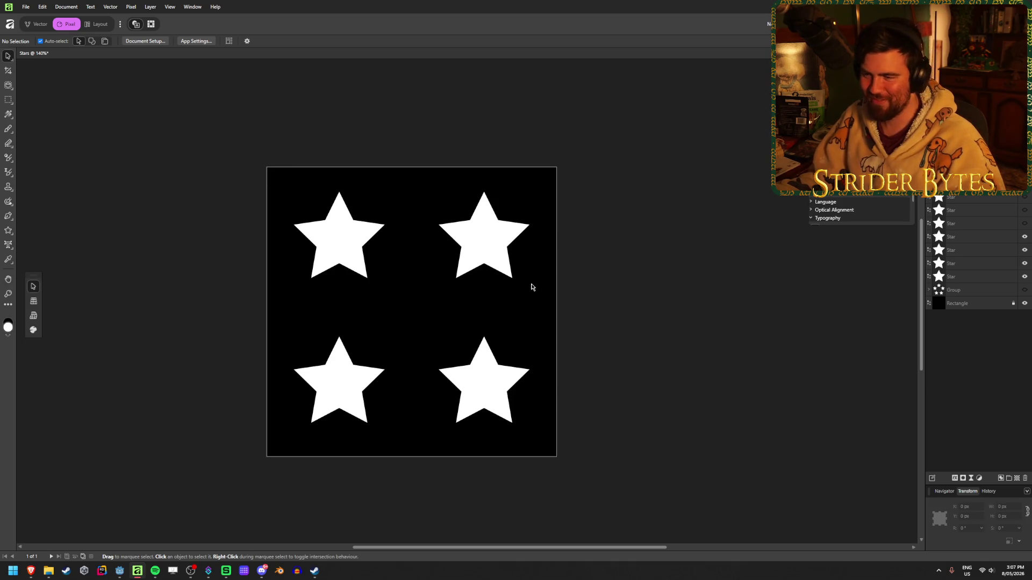
- Move the two top stars down 32 px
{"action": "left_click", "coordinate": [494, 255]}
{"action": "left_click", "coordinate": [341, 249], "text": "shift"}
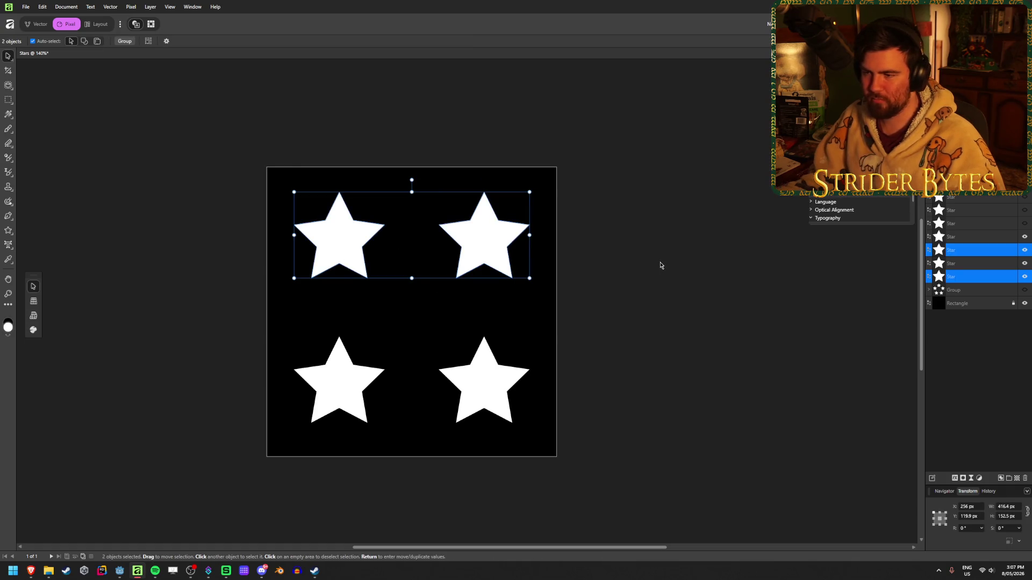
{"action": "key", "text": "Return"}
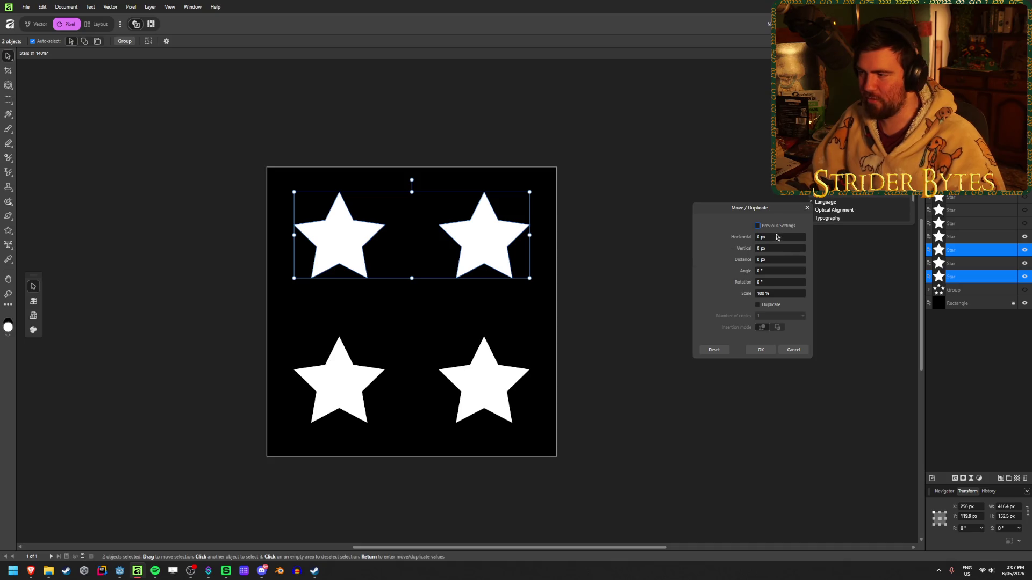
{"action": "left_click", "coordinate": [792, 248]}
{"action": "type", "text": "64"}
{"action": "key", "text": "Tab"}
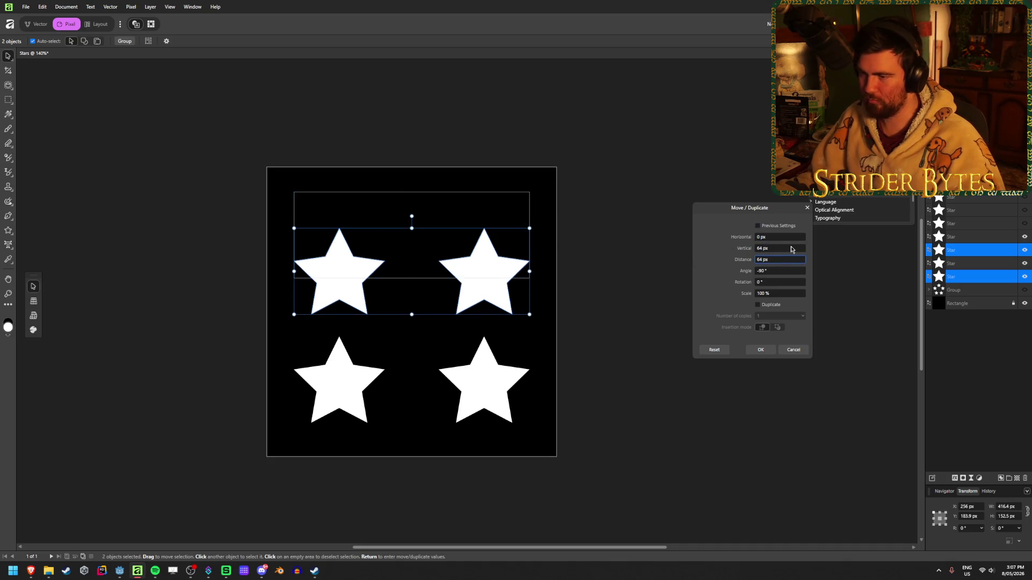
{"action": "double_click", "coordinate": [775, 255]}
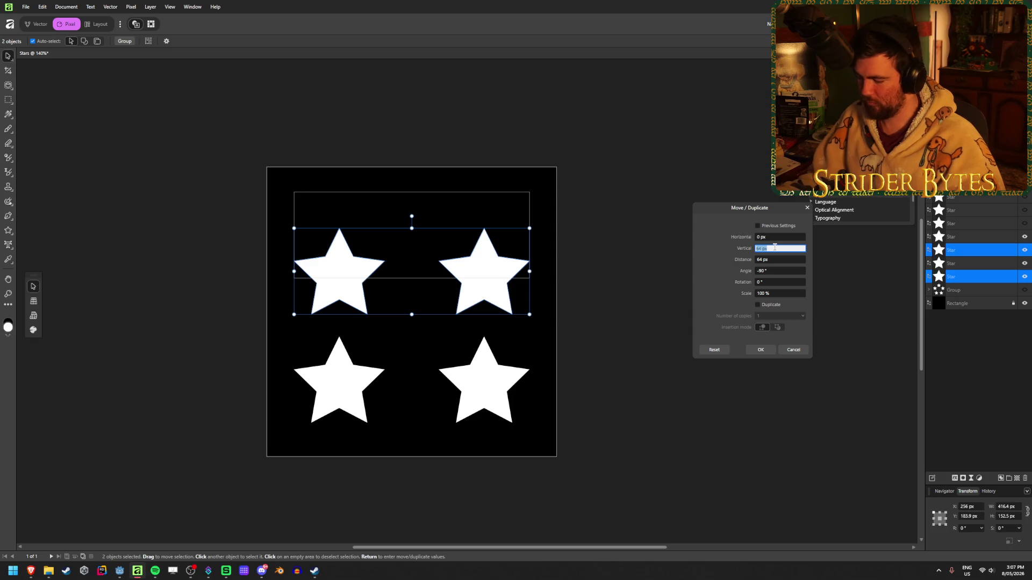
{"action": "type", "text": "32"}
{"action": "left_click", "coordinate": [761, 350]}
- Move the two bottom stars up 32 px
{"action": "mouse_move", "coordinate": [639, 443]}
{"action": "left_mouse_down"}
{"action": "mouse_move", "coordinate": [258, 380]}
{"action": "mouse_move", "coordinate": [211, 323]}
{"action": "left_mouse_up"}
{"action": "key", "text": "Return"}
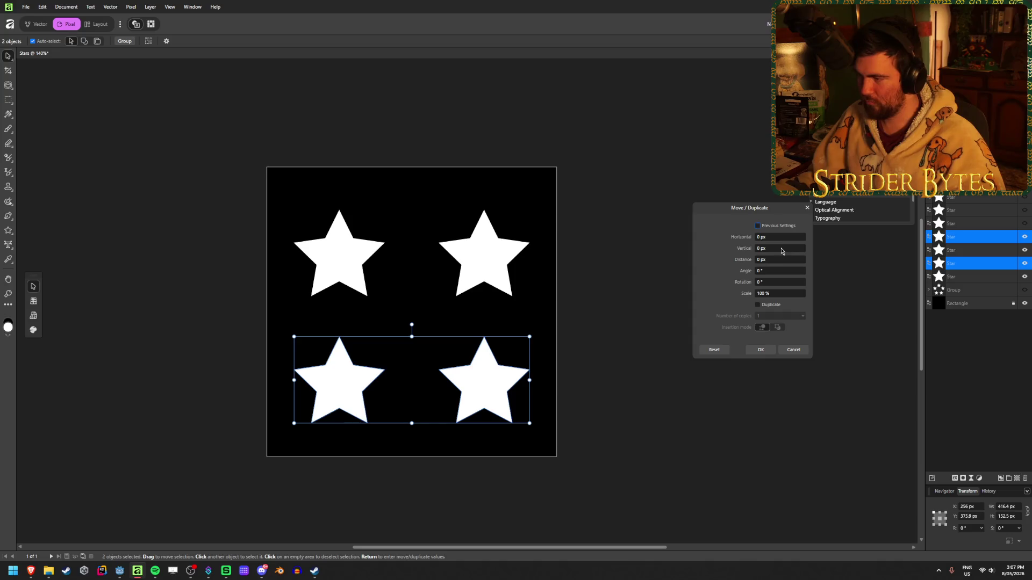
{"action": "left_click", "coordinate": [780, 248]}
{"action": "type", "text": "2"}
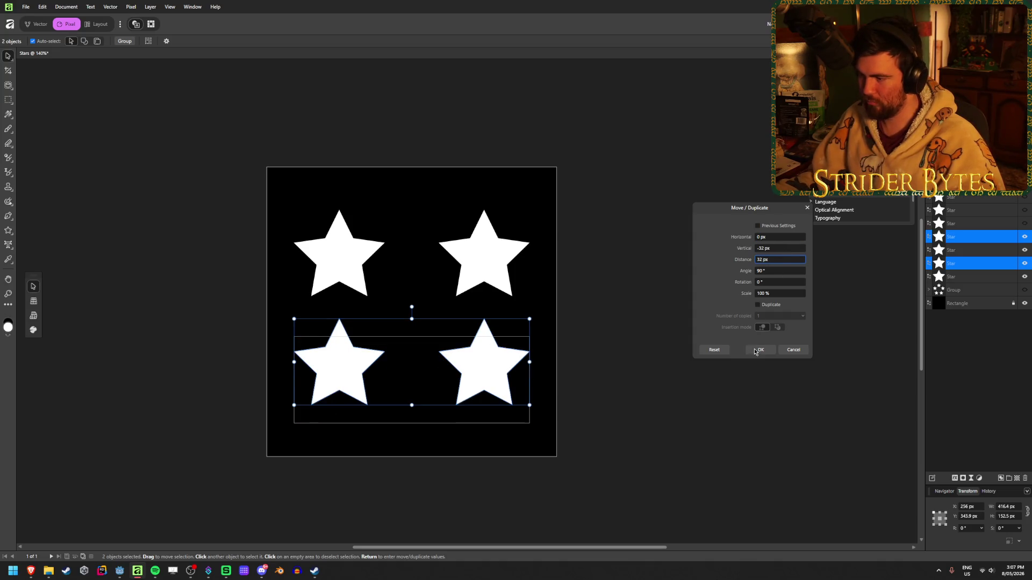
{"action": "left_click", "coordinate": [755, 350]}
- Move the two right-hand stars 32 px left (horizontal offset -32 px)
{"action": "left_click_drag", "start_coordinate": [673, 481], "coordinate": [454, 230]}
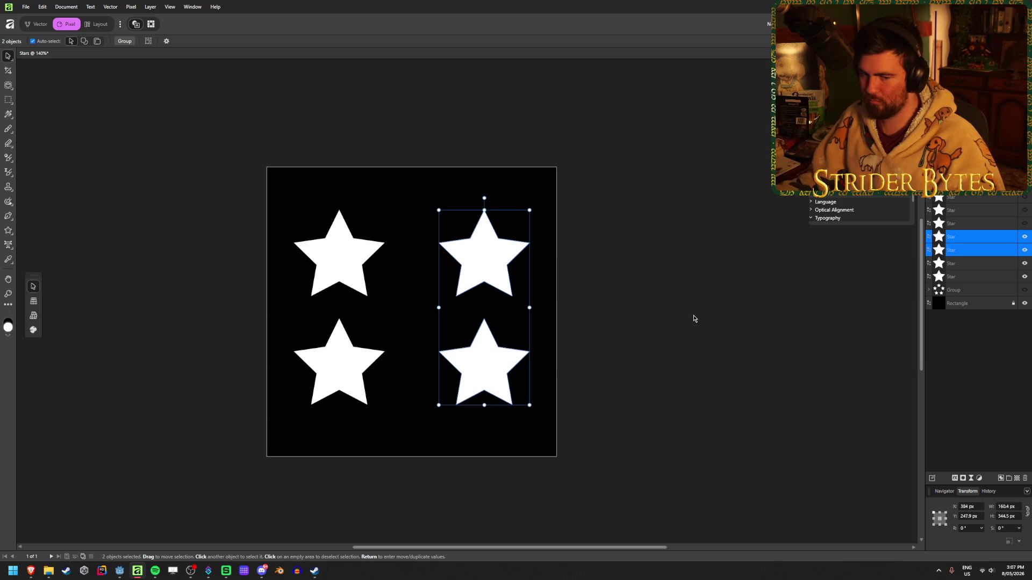
{"action": "key", "text": "Return"}
{"action": "left_click", "coordinate": [788, 236]}
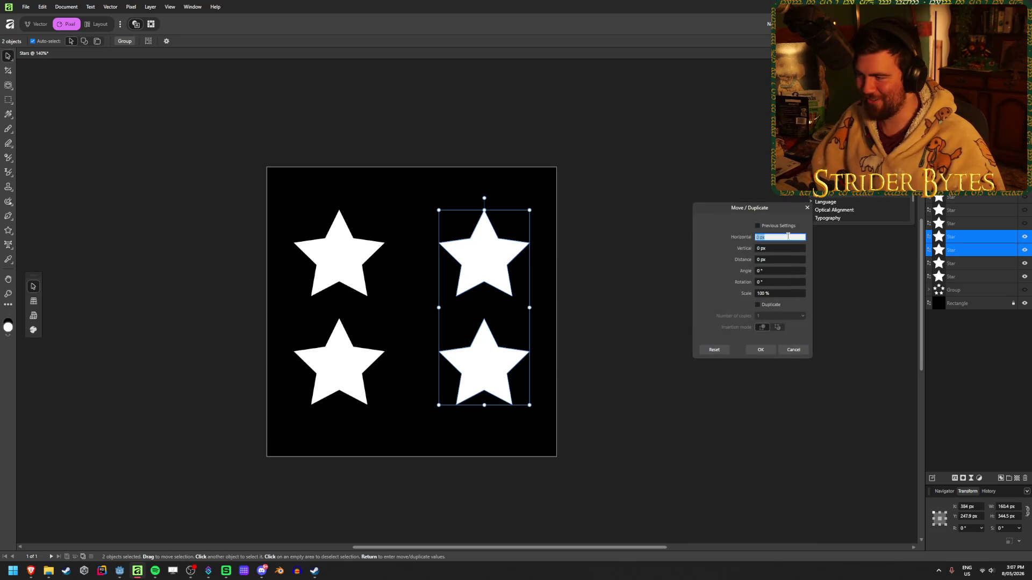
{"action": "type", "text": "-32"}
{"action": "key", "text": "Tab"}
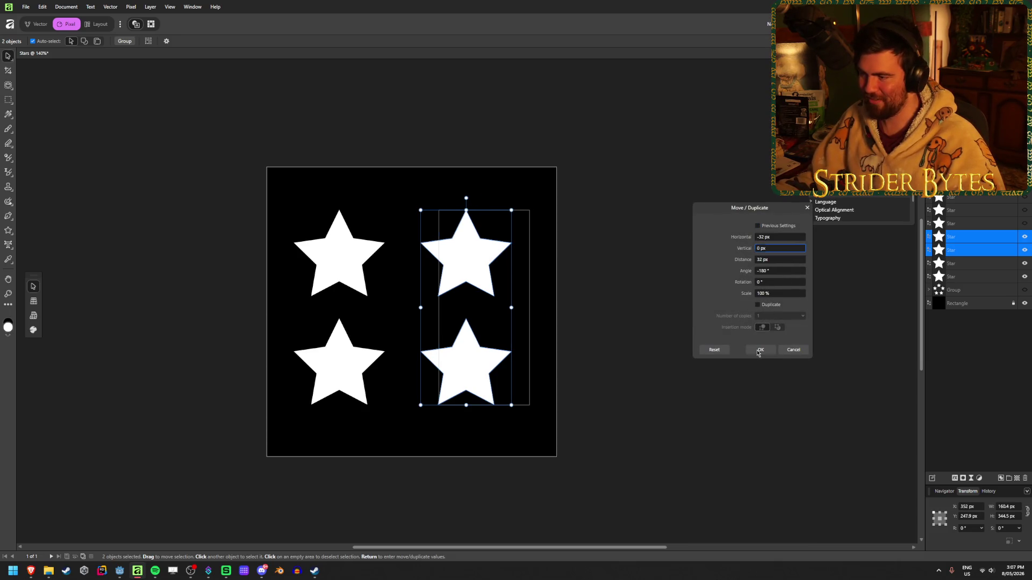
{"action": "left_click", "coordinate": [759, 350]}
- Move the two left-hand stars 32 px right, then deselect
{"action": "mouse_move", "coordinate": [187, 458]}
{"action": "left_mouse_down"}
{"action": "mouse_move", "coordinate": [403, 219]}
{"action": "mouse_move", "coordinate": [408, 193]}
{"action": "left_mouse_up"}
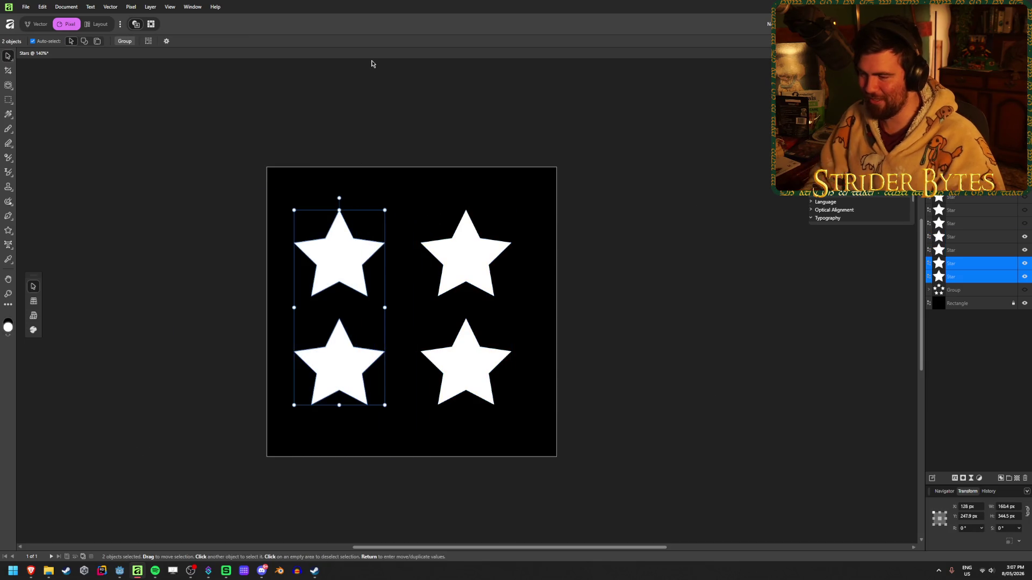
{"action": "key", "text": "Return"}
{"action": "left_click", "coordinate": [786, 238]}
{"action": "type", "text": "32"}
{"action": "key", "text": "Tab"}
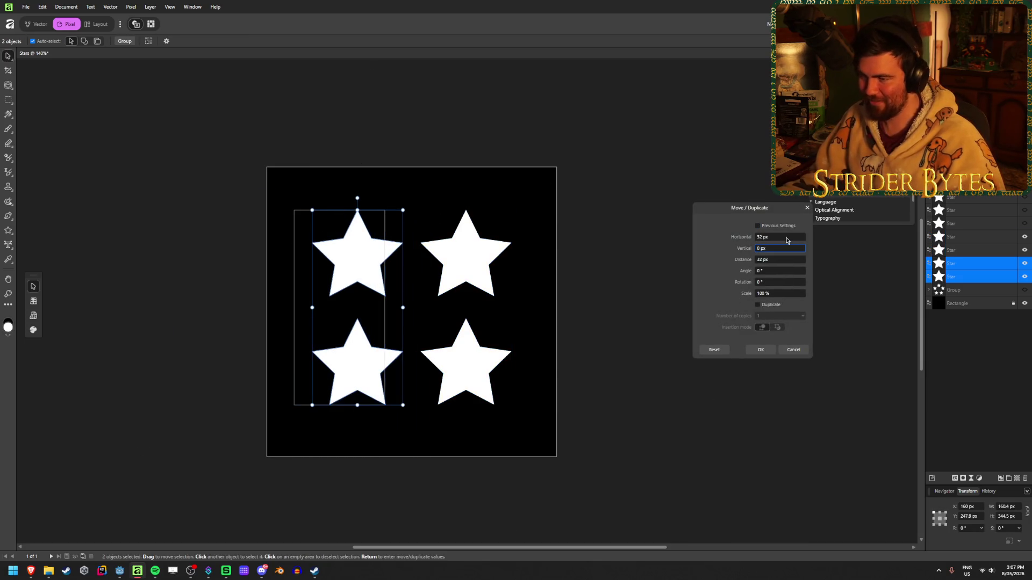
{"action": "key", "text": "Return"}
{"action": "left_click", "coordinate": [785, 414]}
- Scale all four stars outward until the grid measures 512 px wide, then deselect
{"action": "left_click_drag", "start_coordinate": [653, 445], "coordinate": [307, 199]}
{"action": "left_click_drag", "start_coordinate": [511, 210], "coordinate": [556, 167]}
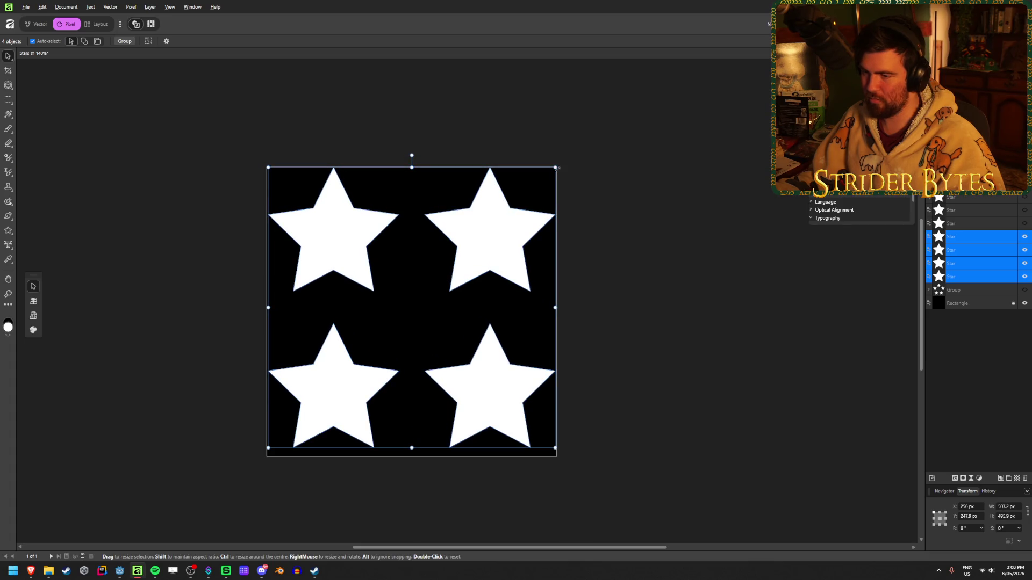
{"action": "left_click_drag", "start_coordinate": [483, 252], "coordinate": [484, 258]}
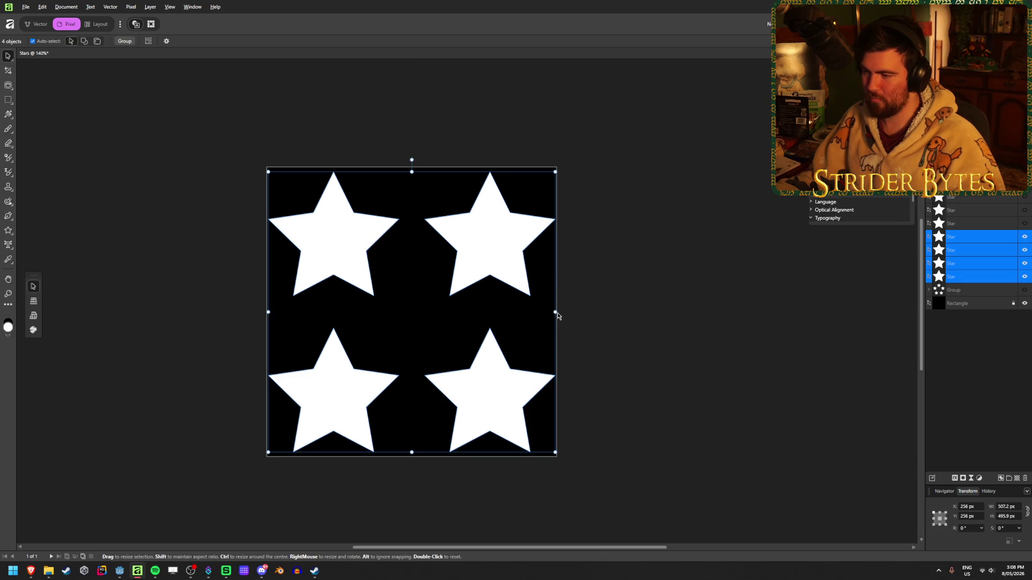
{"action": "mouse_move", "coordinate": [556, 311]}
{"action": "left_mouse_down"}
{"action": "mouse_move", "coordinate": [574, 312]}
{"action": "mouse_move", "coordinate": [556, 312]}
{"action": "left_mouse_up"}
{"action": "left_click", "coordinate": [260, 67]}
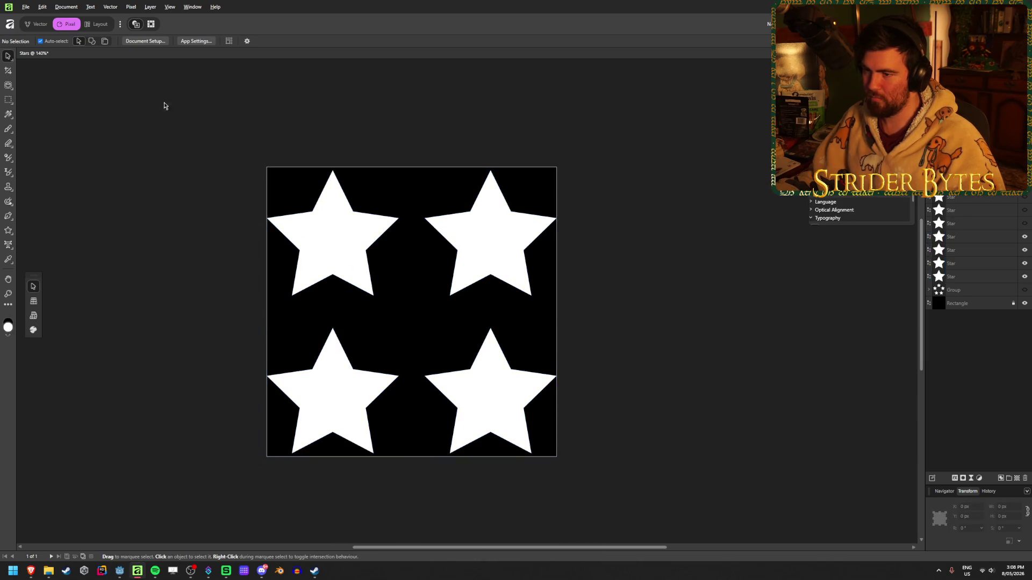
- Group the four grid stars in the Layers panel and hide the new group
{"action": "scroll", "coordinate": [285, 302], "scroll_direction": "down", "scroll_amount": 5, "text": "ctrl"}
{"action": "scroll", "coordinate": [361, 295], "scroll_direction": "up", "scroll_amount": 4, "text": "ctrl"}
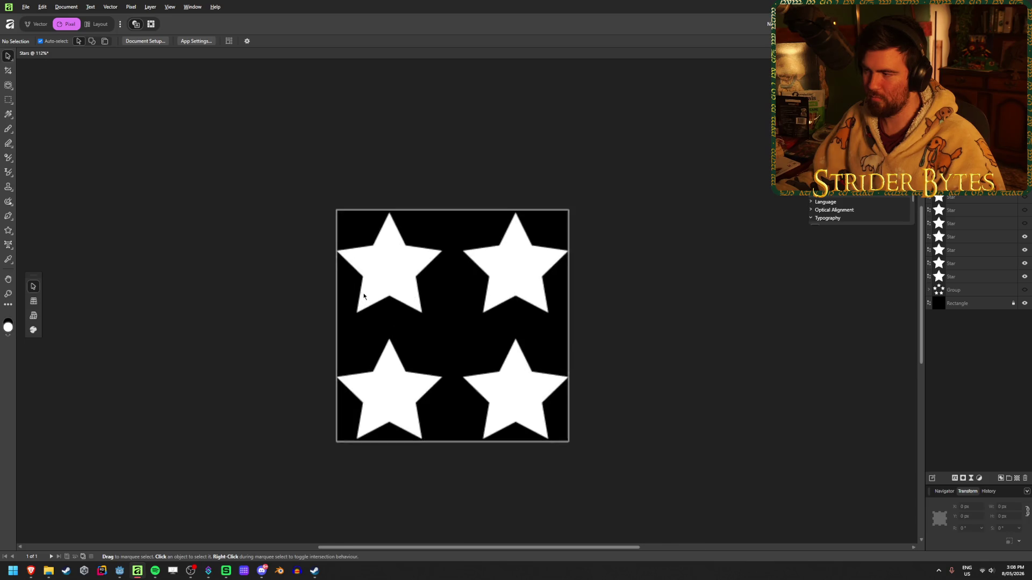
{"action": "left_click", "coordinate": [970, 277]}
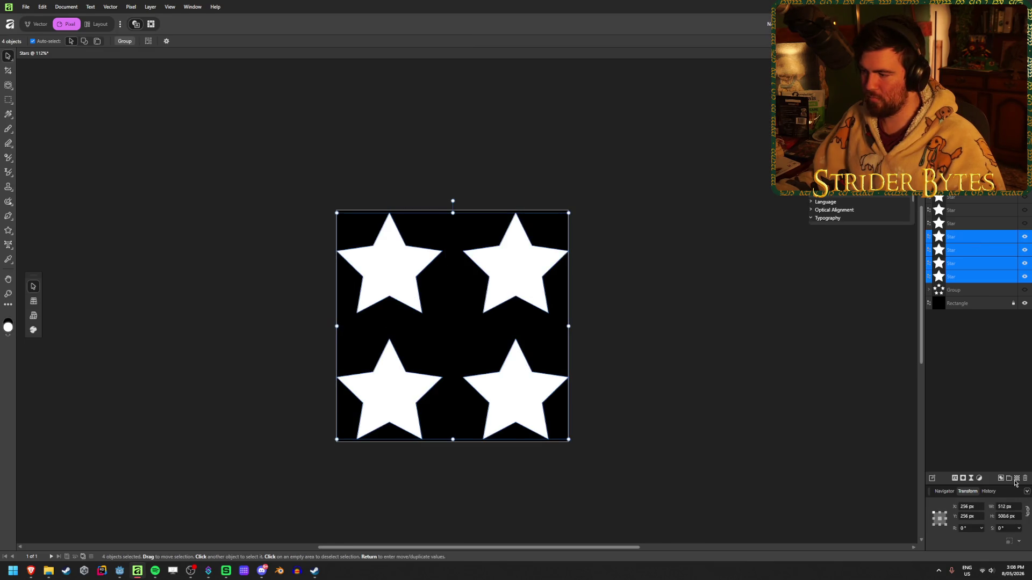
{"action": "left_click", "coordinate": [1010, 479]}
{"action": "left_click", "coordinate": [981, 372]}
{"action": "left_click", "coordinate": [1024, 236]}
- Toggle visibility of the five-star ring and four-star grid groups to compare them
{"action": "left_click", "coordinate": [1025, 250]}
{"action": "left_click", "coordinate": [1025, 251]}
{"action": "left_click", "coordinate": [1025, 237]}
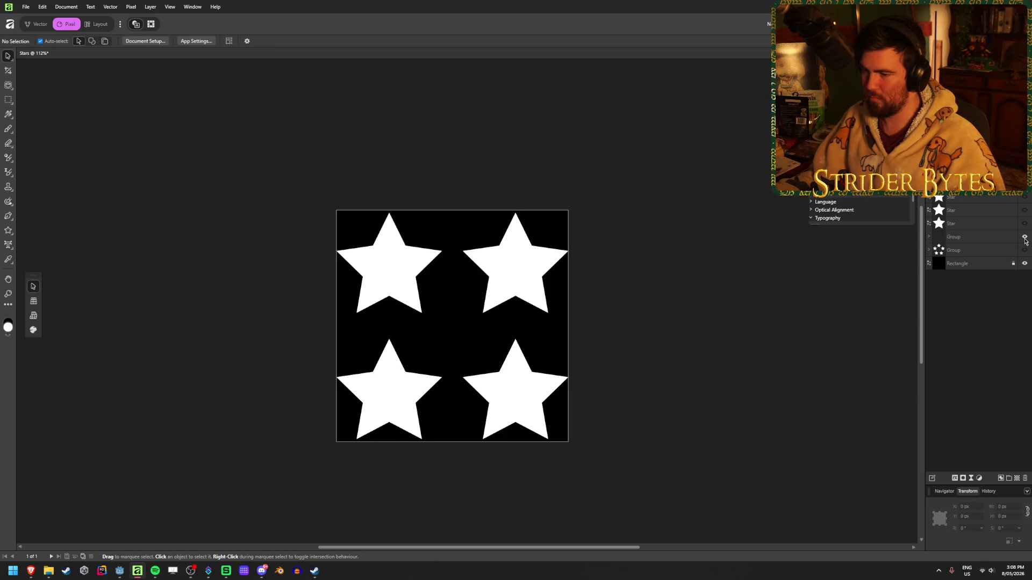
{"action": "left_click", "coordinate": [1024, 237]}
{"action": "left_click", "coordinate": [1024, 250]}
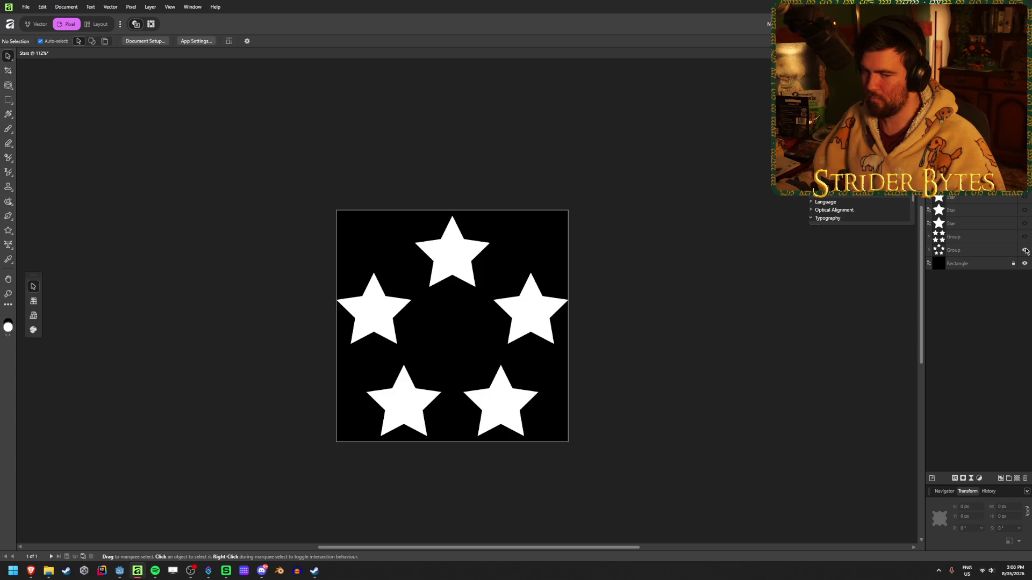
{"action": "left_click", "coordinate": [1024, 250]}
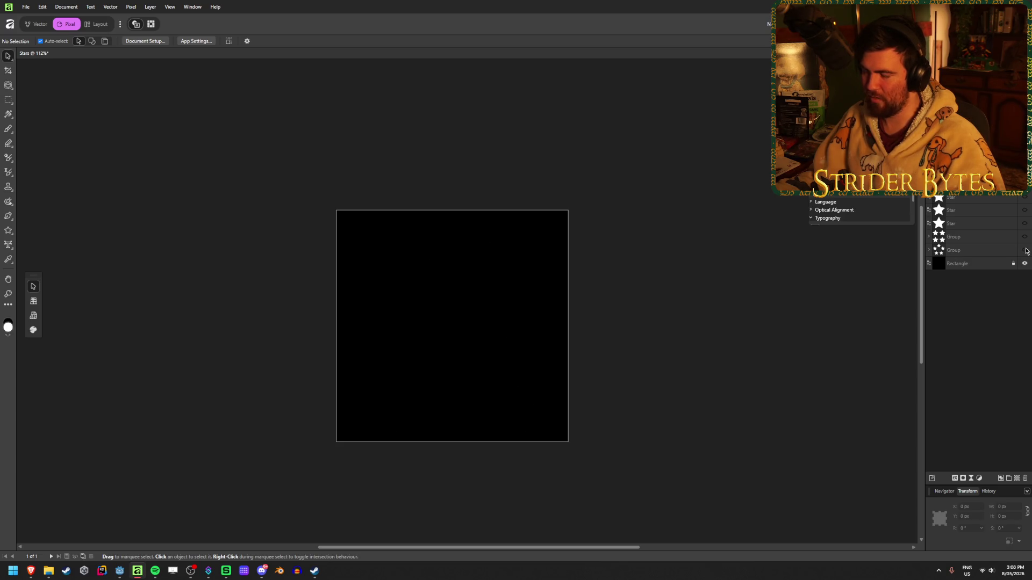
{"action": "left_click", "coordinate": [1024, 237]}
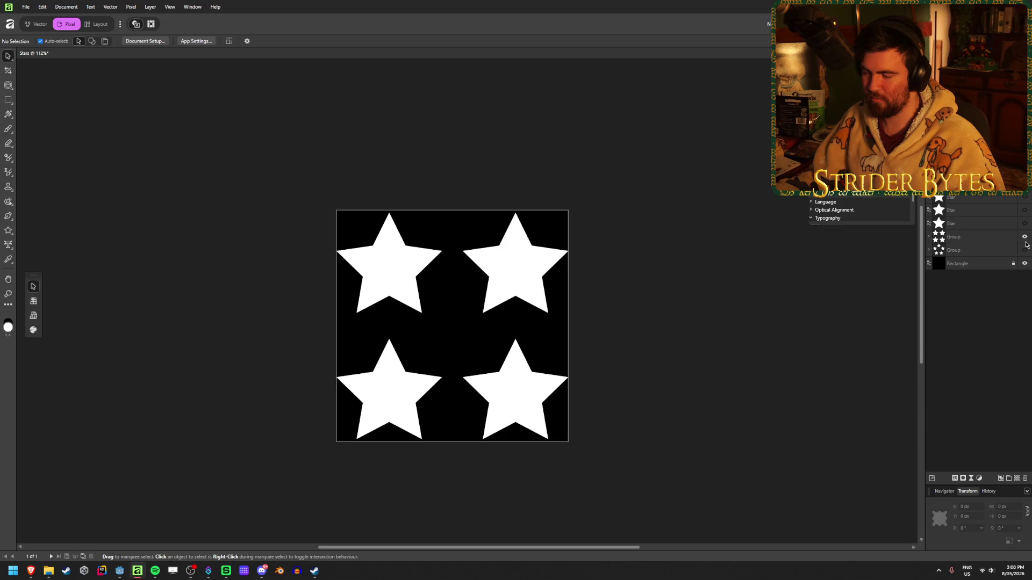
{"action": "left_click", "coordinate": [1025, 250]}
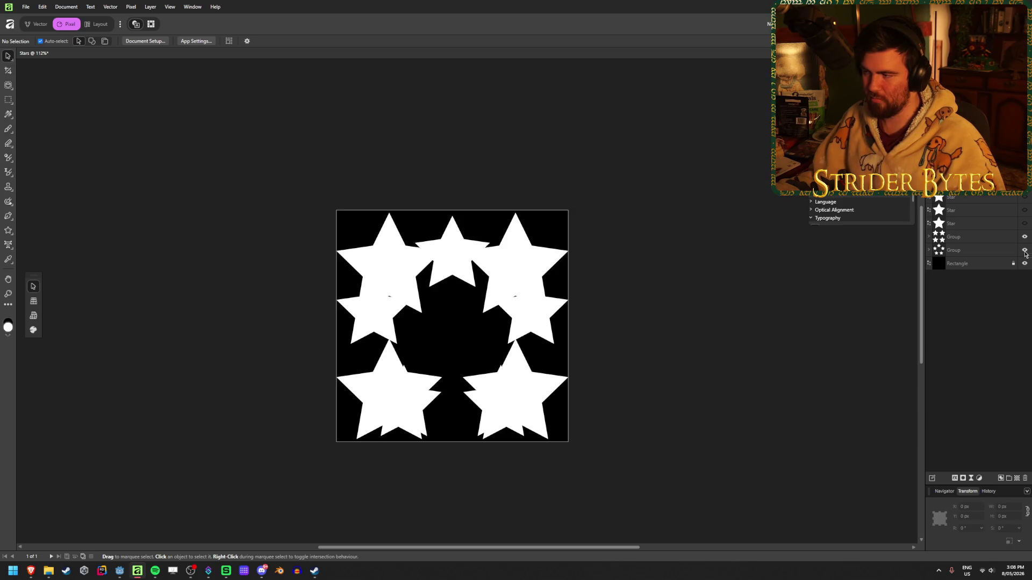
- Expand both groups and inspect their individual star layers
{"action": "left_click", "coordinate": [929, 250]}
{"action": "left_click", "coordinate": [970, 264]}
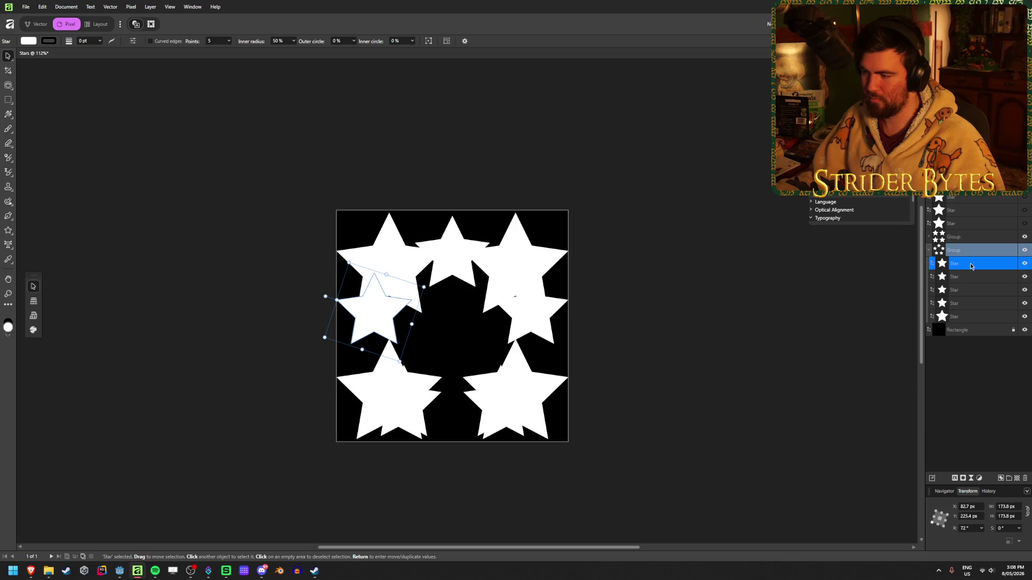
{"action": "left_click", "coordinate": [968, 289]}
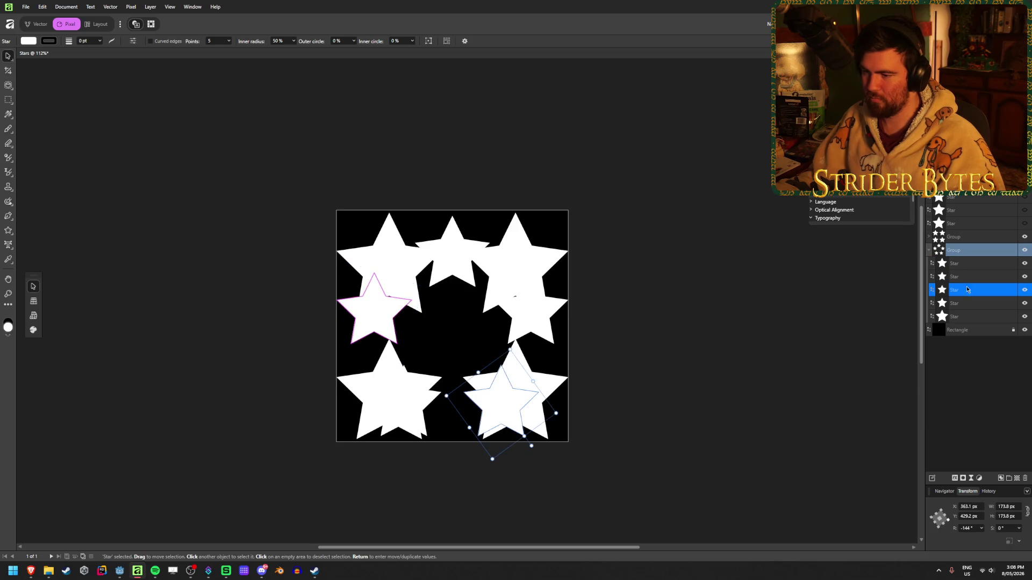
{"action": "left_click", "coordinate": [929, 237]}
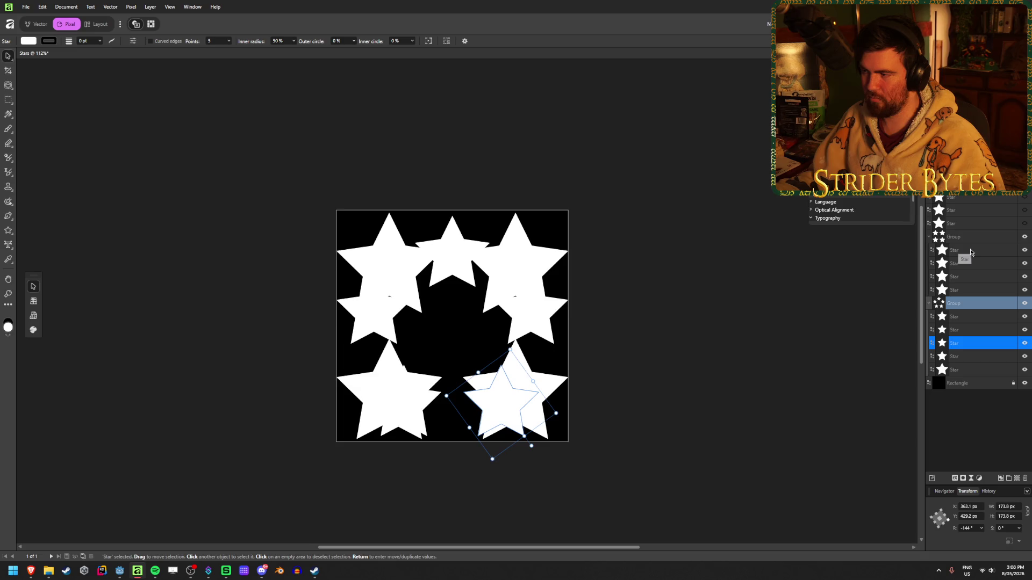
{"action": "left_click", "coordinate": [972, 251]}
{"action": "left_click", "coordinate": [977, 269]}
{"action": "left_click", "coordinate": [976, 285]}
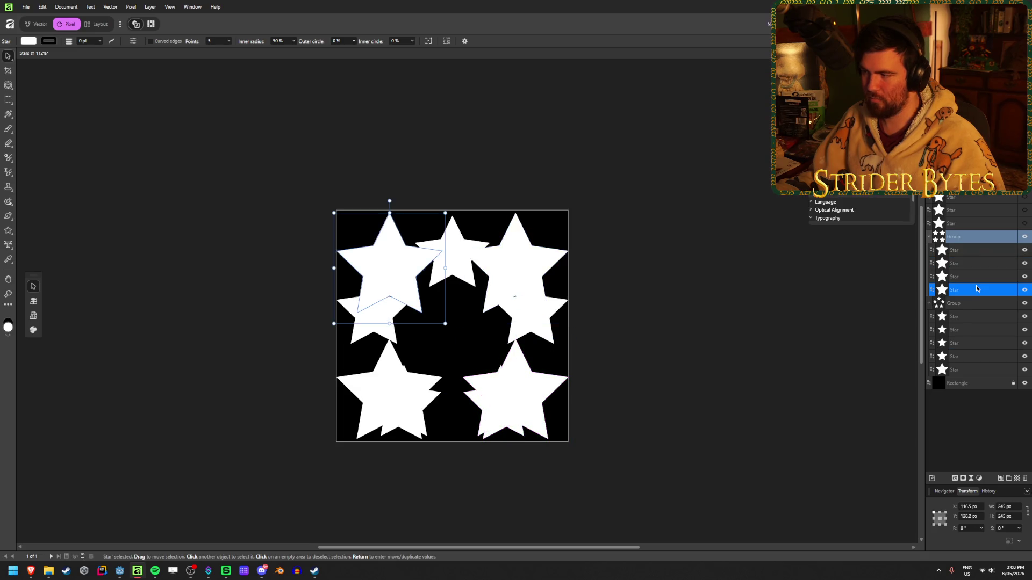
{"action": "left_click", "coordinate": [976, 264]}
{"action": "left_click", "coordinate": [973, 250]}
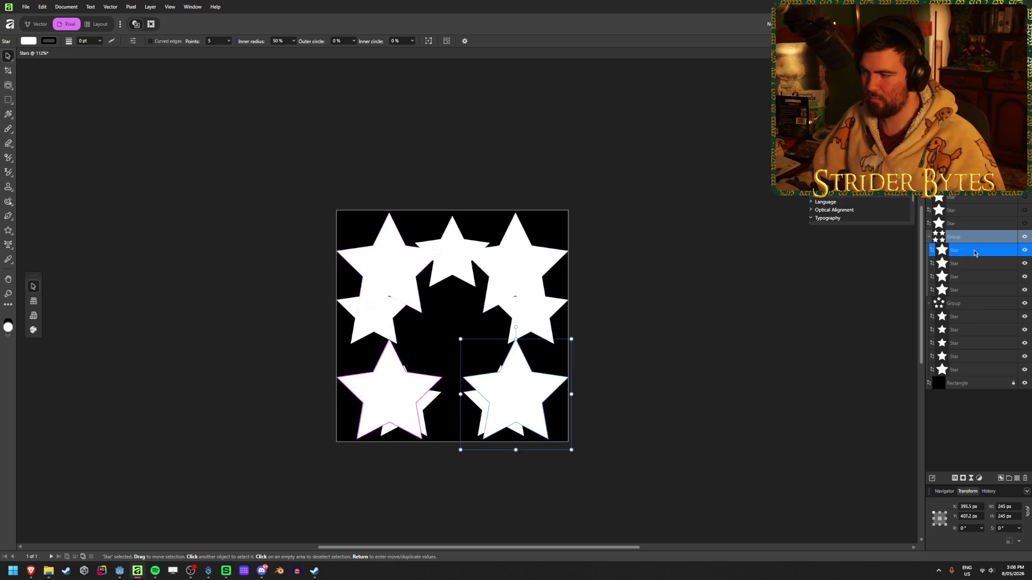
{"action": "left_click", "coordinate": [929, 237]}
{"action": "left_click", "coordinate": [929, 250]}
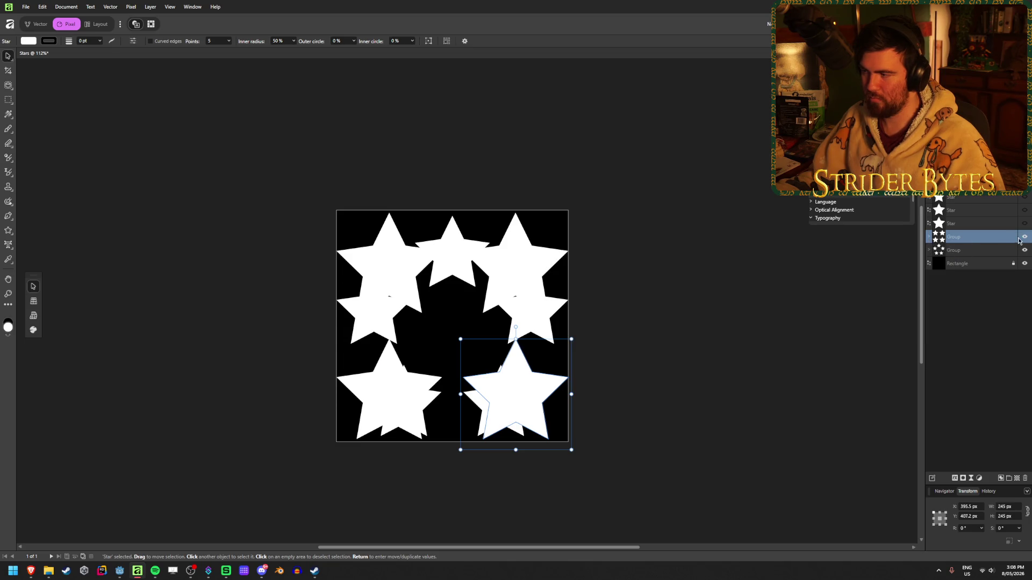
- Hide the ring and grid groups, leaving the single large star selected
{"action": "left_click", "coordinate": [1024, 250]}
{"action": "left_click", "coordinate": [1024, 237]}
{"action": "left_click", "coordinate": [971, 225]}
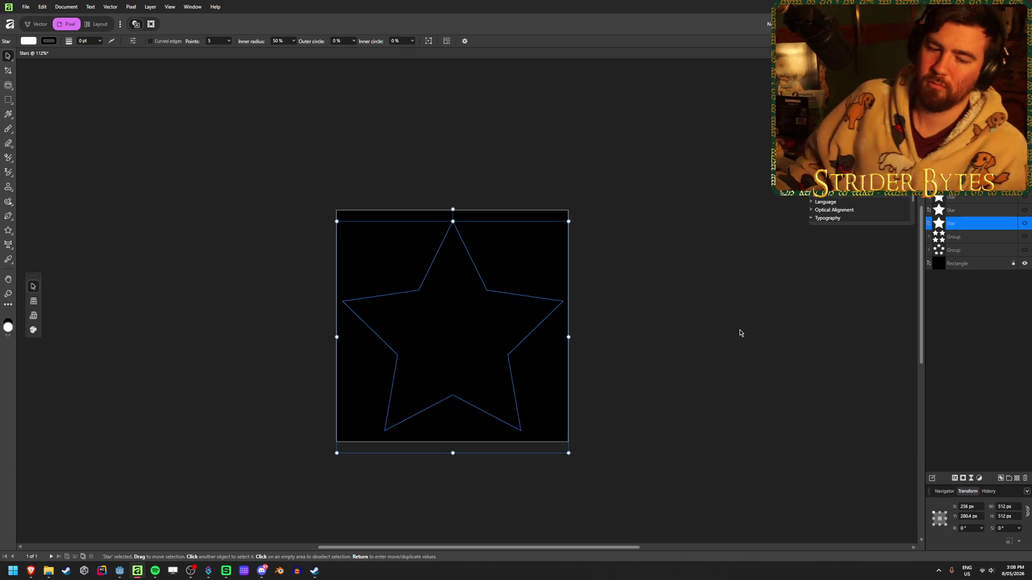
{"action": "left_click", "coordinate": [1024, 224]}
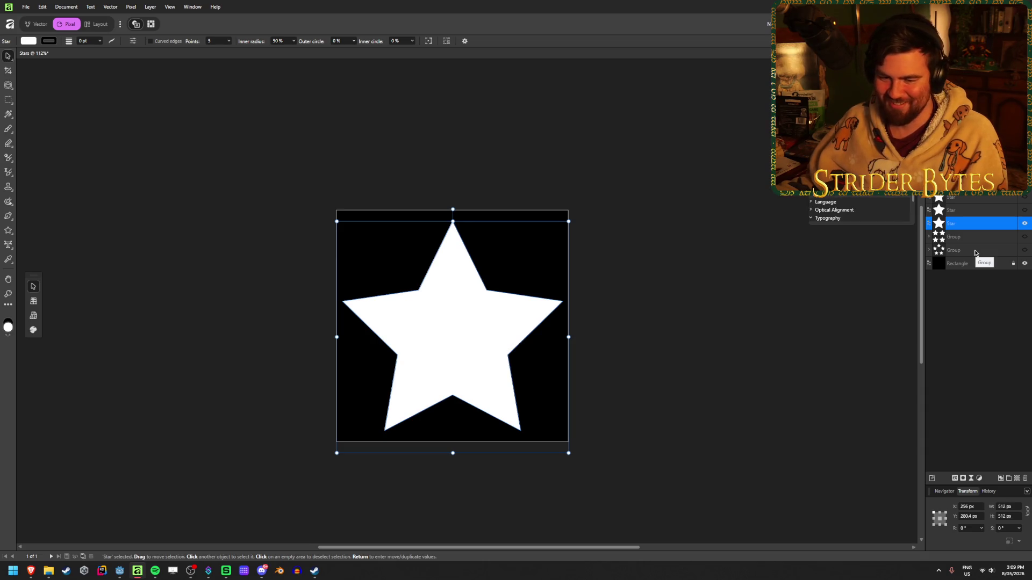
{"action": "left_click", "coordinate": [970, 200]}
{"action": "left_click", "coordinate": [1024, 225]}
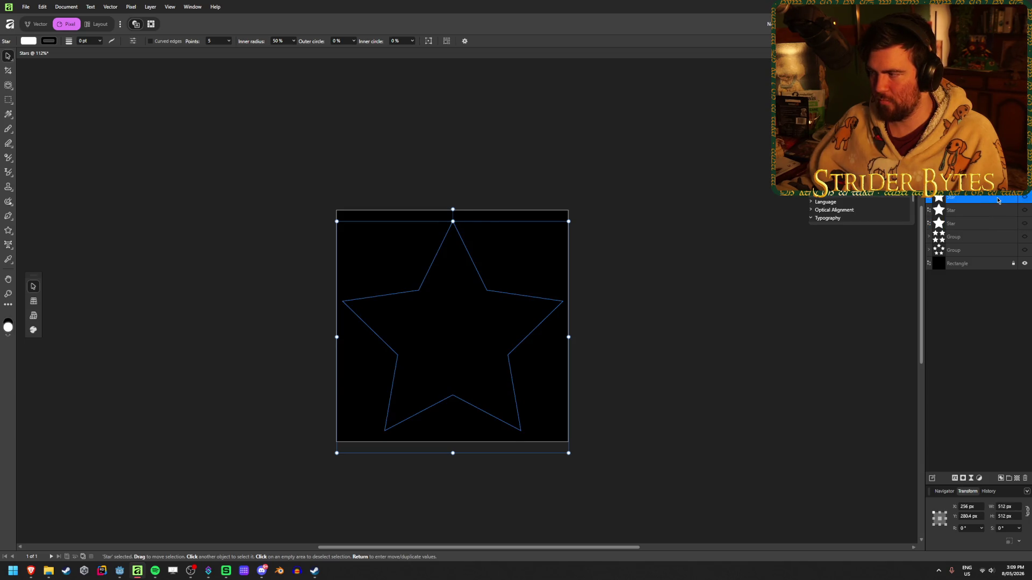
{"action": "left_click", "coordinate": [1025, 197]}
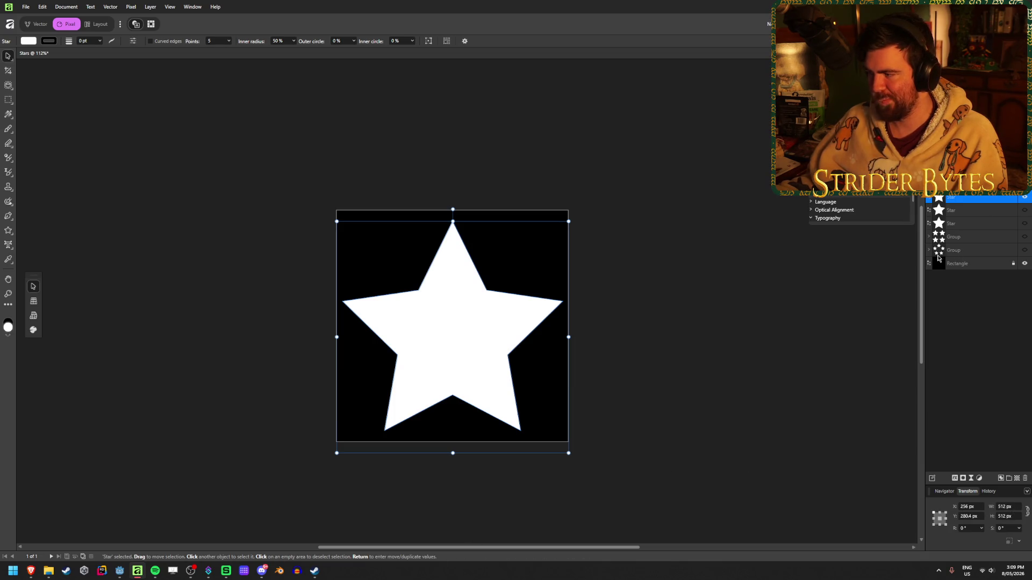
{"action": "left_click", "coordinate": [1024, 197]}
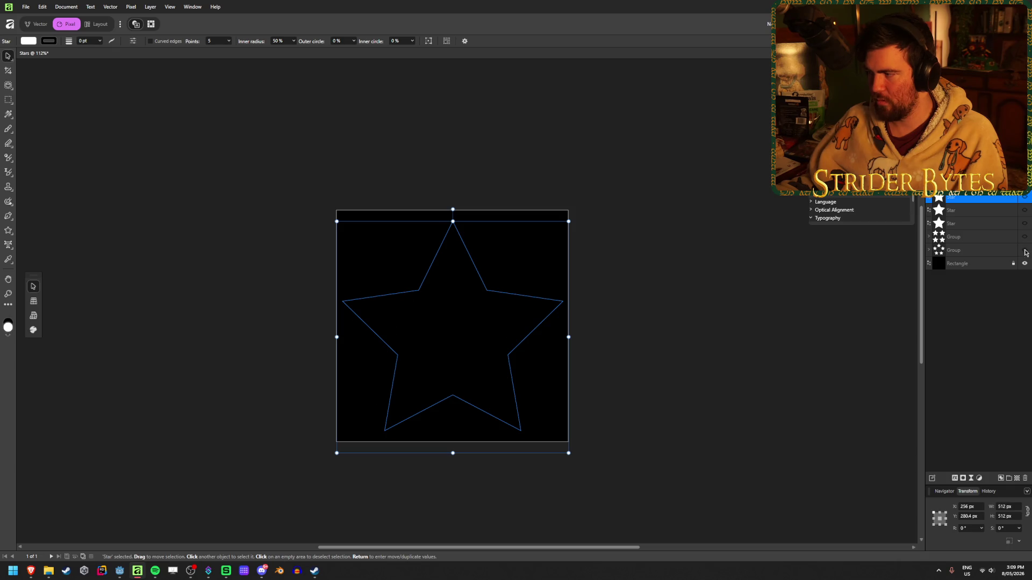
- Show the five-star ring group and expand its list of stars
{"action": "left_click", "coordinate": [1024, 251]}
{"action": "left_click", "coordinate": [928, 250]}
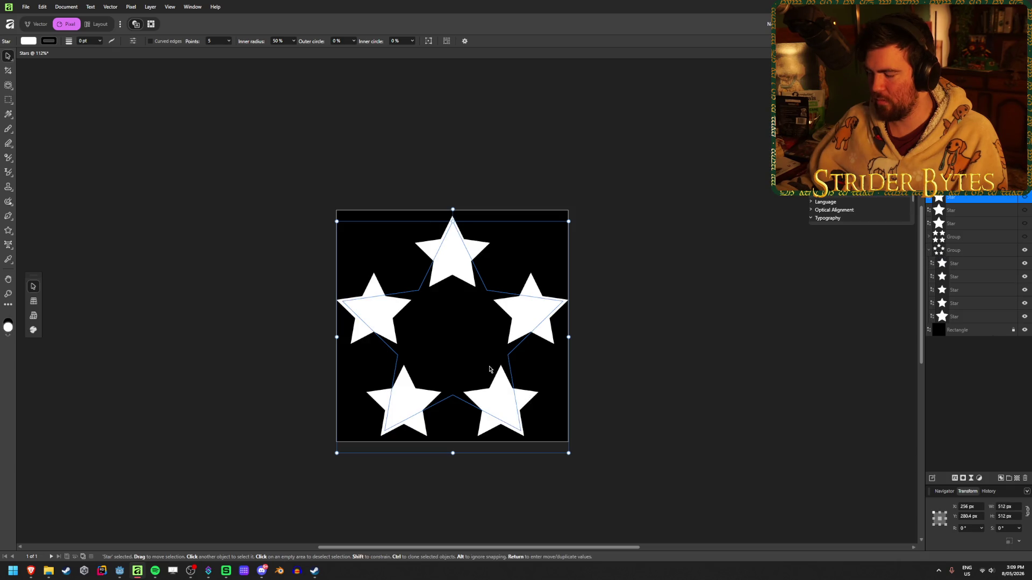
{"action": "scroll", "coordinate": [472, 385], "scroll_direction": "up", "scroll_amount": 3, "text": "ctrl"}
{"action": "left_click", "coordinate": [962, 263]}
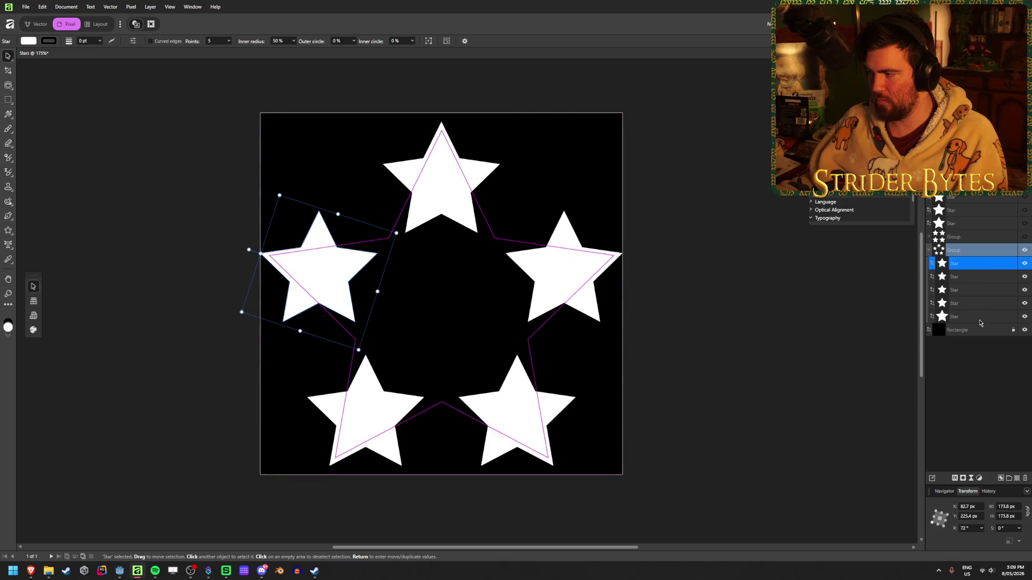
{"action": "left_click", "coordinate": [980, 321], "text": "shift"}
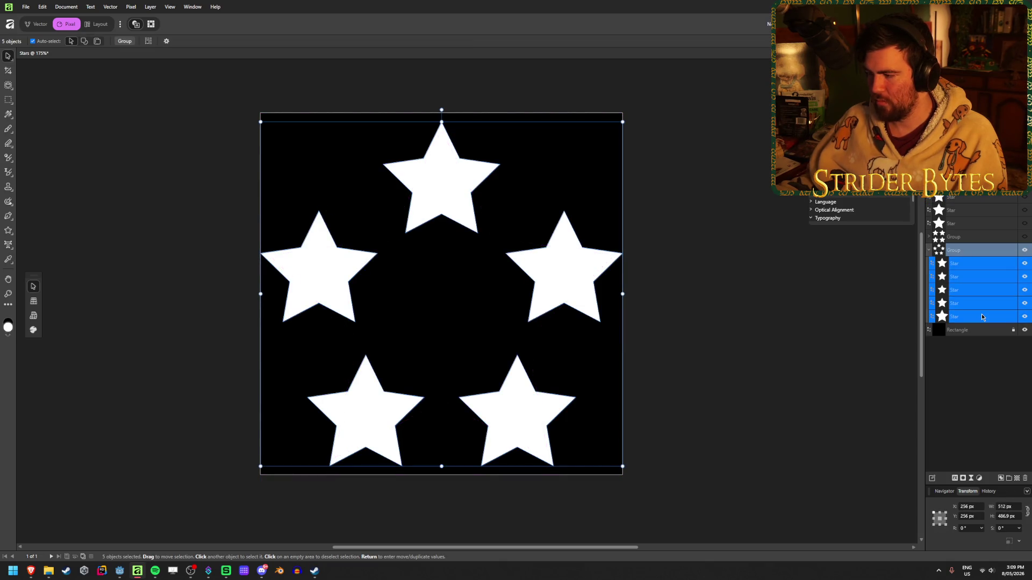
- Select the ring's stars one by one, then open Calculator to work out their size
{"action": "left_click", "coordinate": [981, 313]}
{"action": "left_click", "coordinate": [985, 302]}
{"action": "left_click", "coordinate": [986, 291]}
{"action": "left_click", "coordinate": [985, 278]}
{"action": "left_click", "coordinate": [983, 265]}
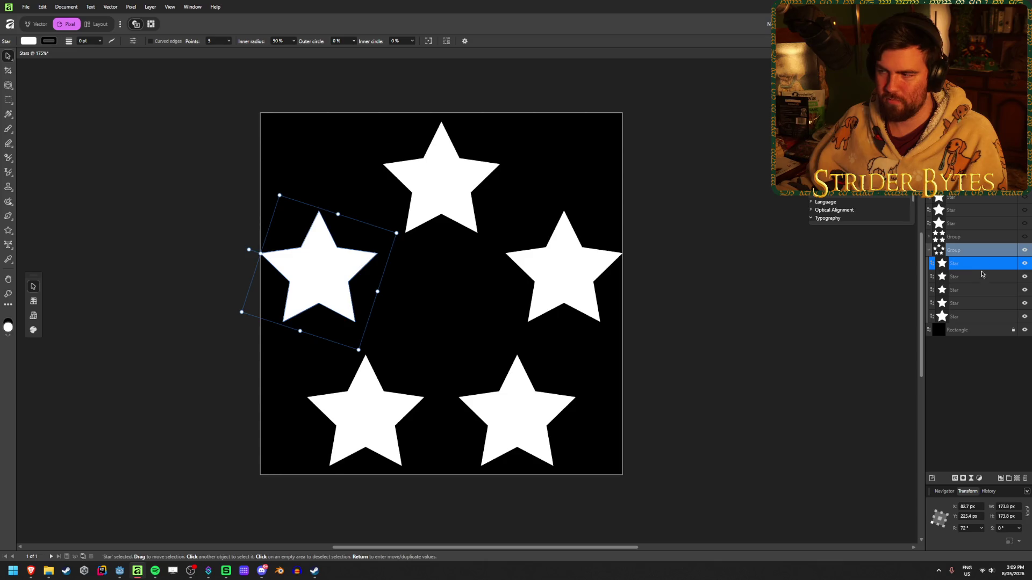
{"action": "left_click", "coordinate": [984, 276]}
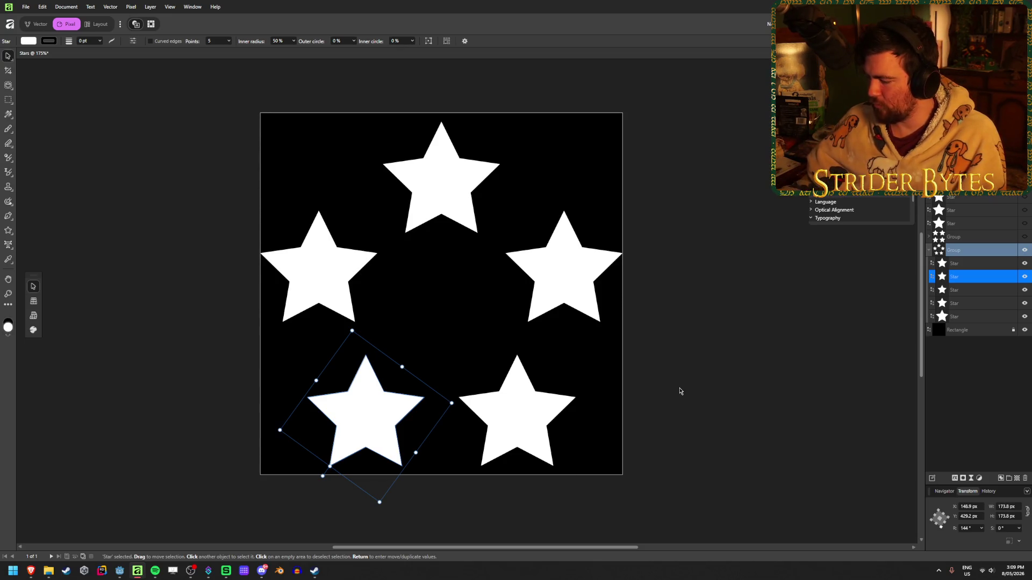
{"action": "key", "text": "XF86Calculator"}
- Calculate 128 + 64 = 192 in Calculator, then close it
{"action": "type", "text": "128"}
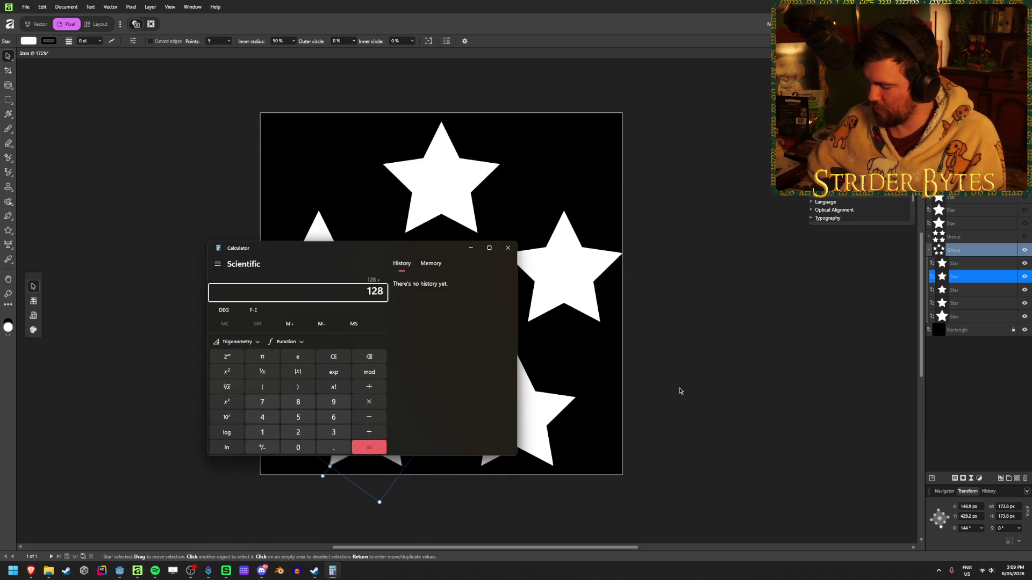
{"action": "type", "text": "4"}
{"action": "key", "text": "Return"}
{"action": "left_click", "coordinate": [506, 248]}
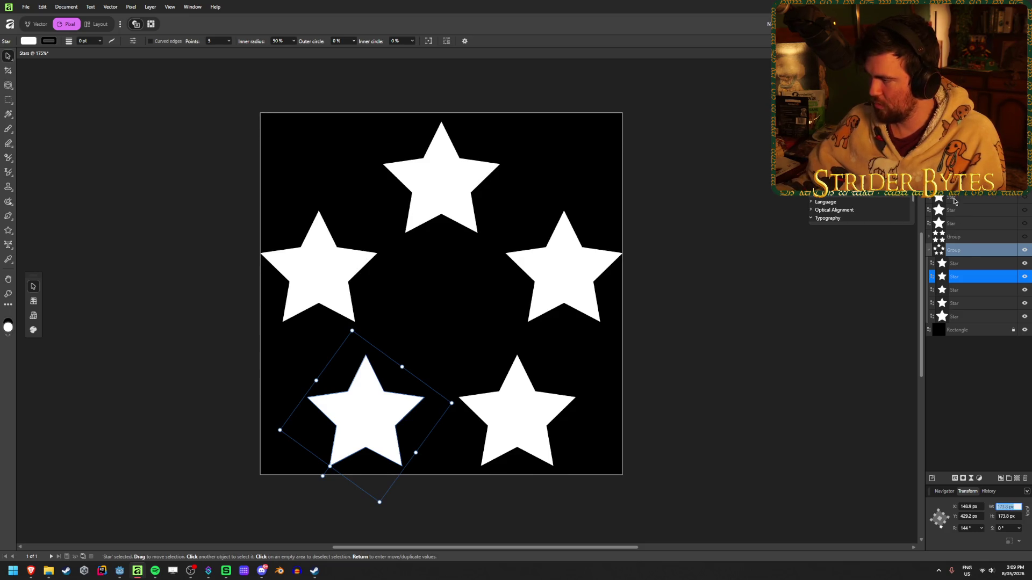
- Try resizing all five ring stars together to 192 px wide, then undo
{"action": "left_click", "coordinate": [978, 263]}
{"action": "left_click", "coordinate": [980, 317], "text": "shift"}
{"action": "left_click", "coordinate": [1007, 510]}
{"action": "type", "text": "92"}
{"action": "key", "text": "Return"}
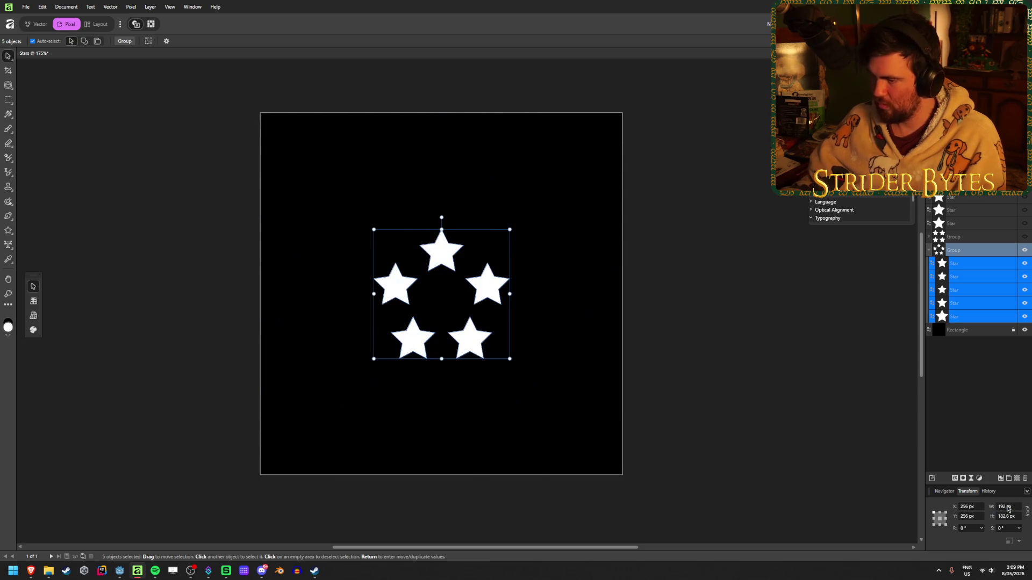
{"action": "key", "text": "ctrl+z"}
{"action": "key", "text": "ctrl+z"}
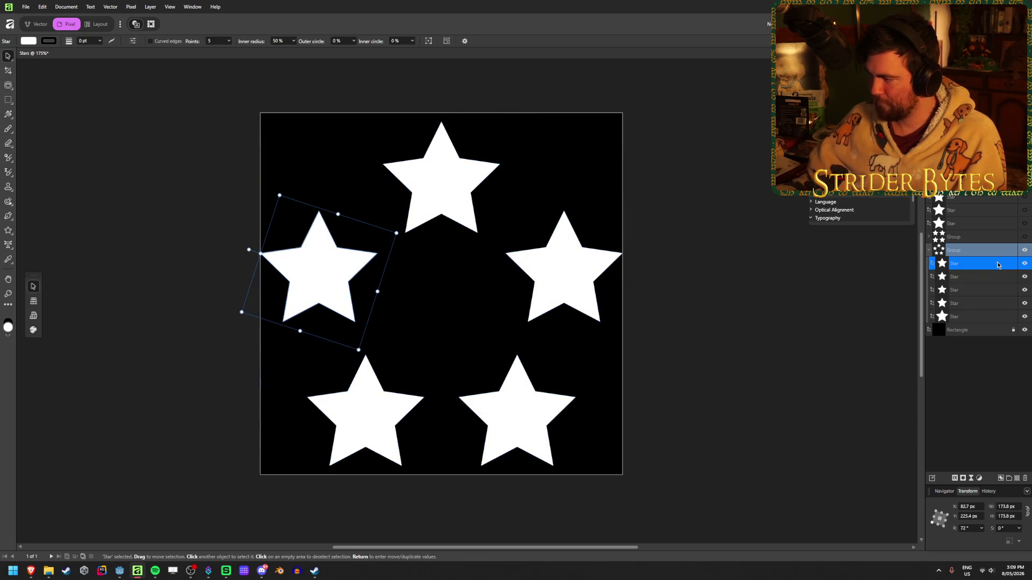
{"action": "type", "text": "1"}
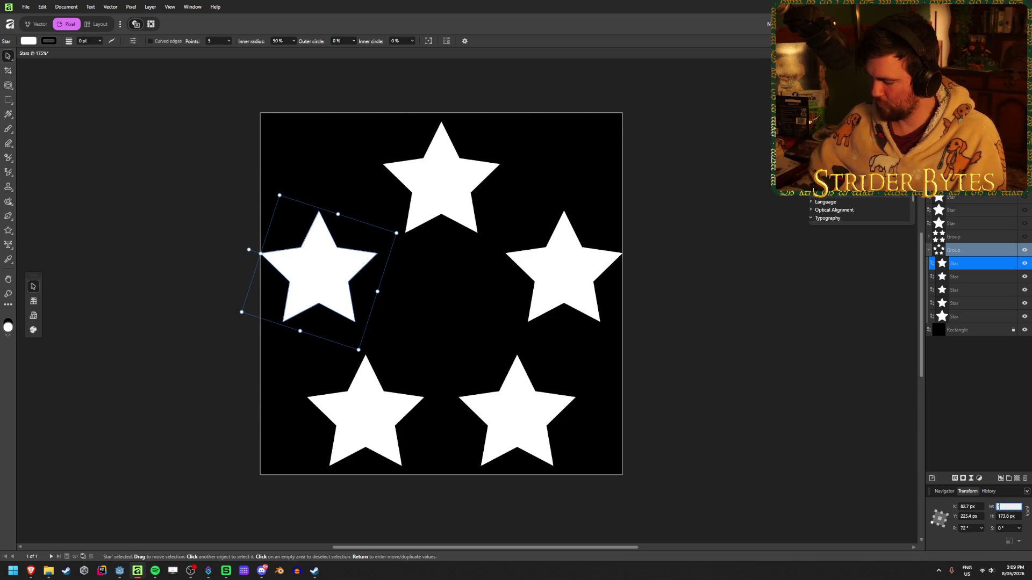
- Set the bottom-left and bottom-right stars to 192 px wide
{"action": "left_click", "coordinate": [954, 276]}
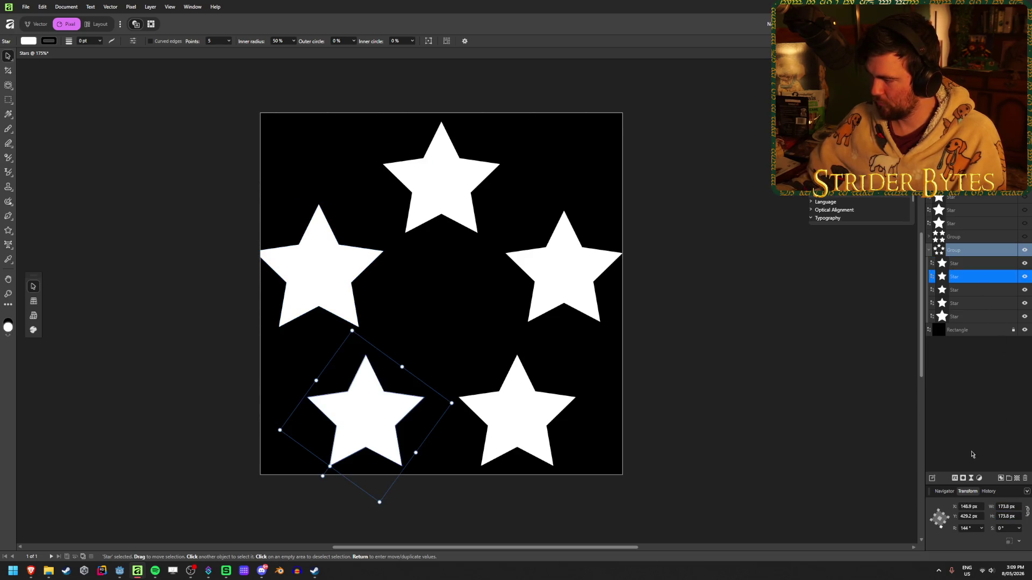
{"action": "left_click", "coordinate": [1016, 507]}
{"action": "type", "text": "192"}
{"action": "key", "text": "Return"}
{"action": "left_click", "coordinate": [979, 295]}
{"action": "type", "text": "192"}
{"action": "key", "text": "Return"}
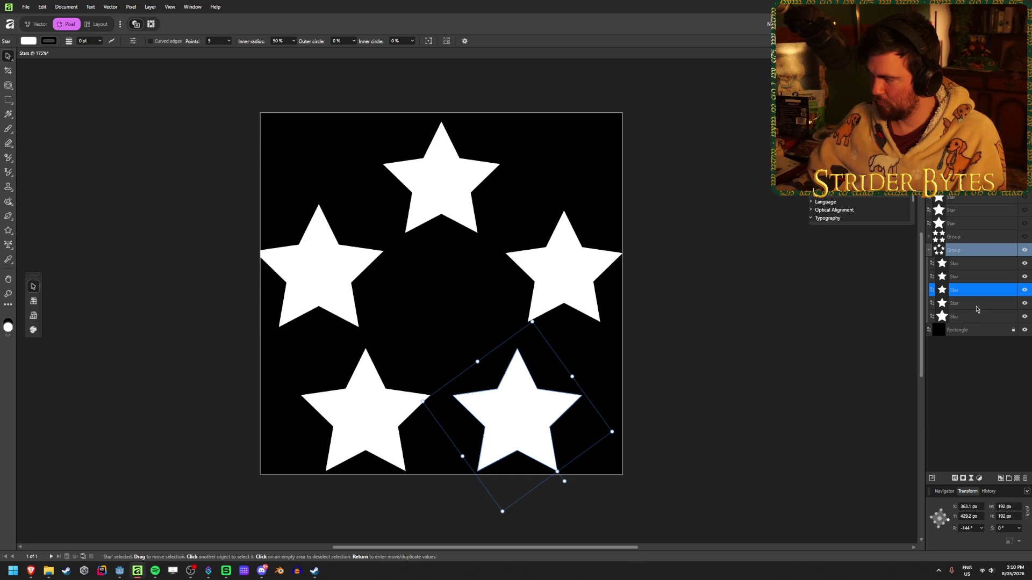
- Set the right and top stars of the ring to 192 px wide
{"action": "left_click", "coordinate": [977, 304]}
{"action": "type", "text": "192"}
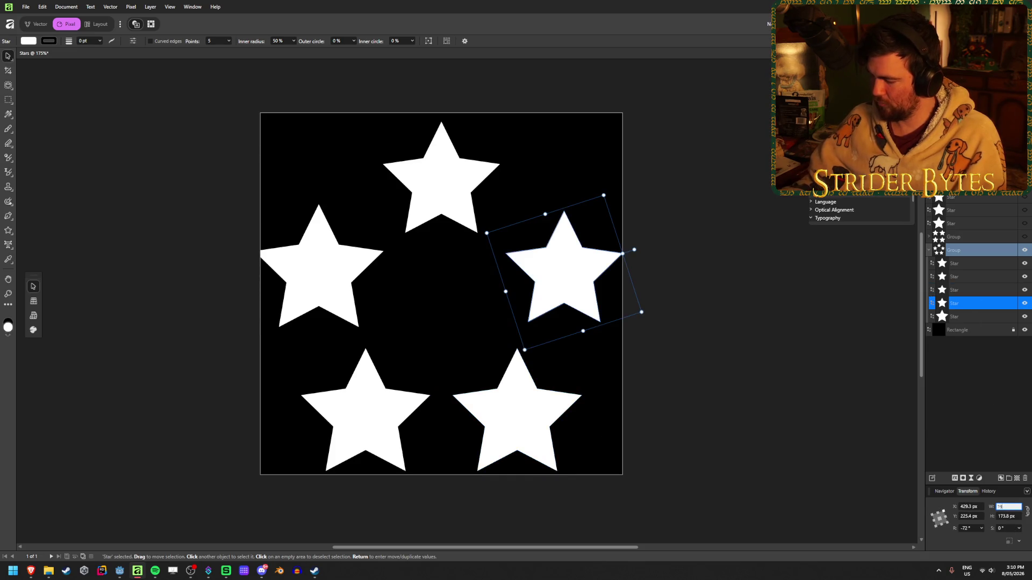
{"action": "key", "text": "Return"}
{"action": "left_click", "coordinate": [978, 316]}
{"action": "left_click", "coordinate": [1008, 507]}
{"action": "key", "text": "Return"}
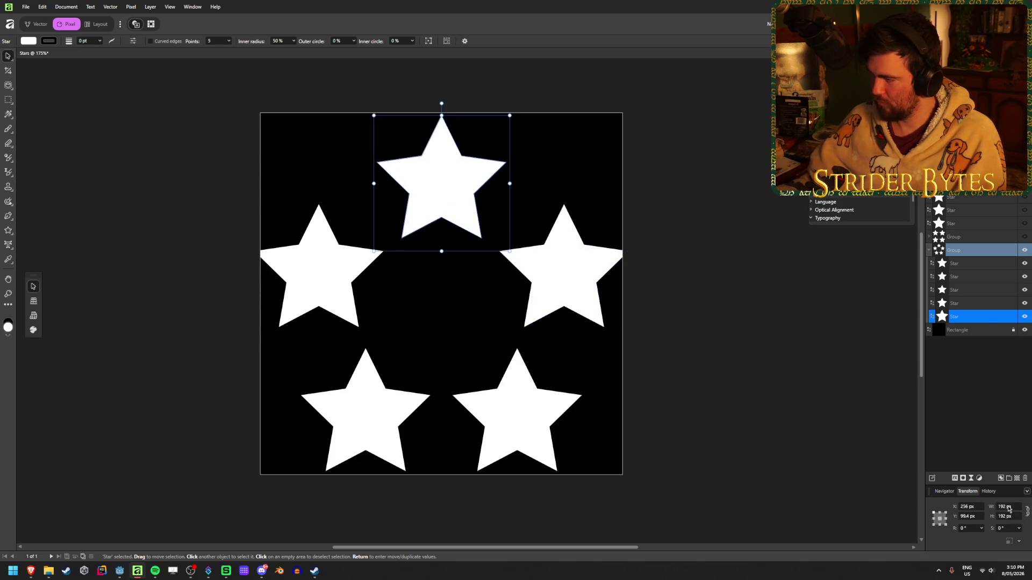
- Check the resized ring group, then select the left and right stars together
{"action": "left_click", "coordinate": [723, 302]}
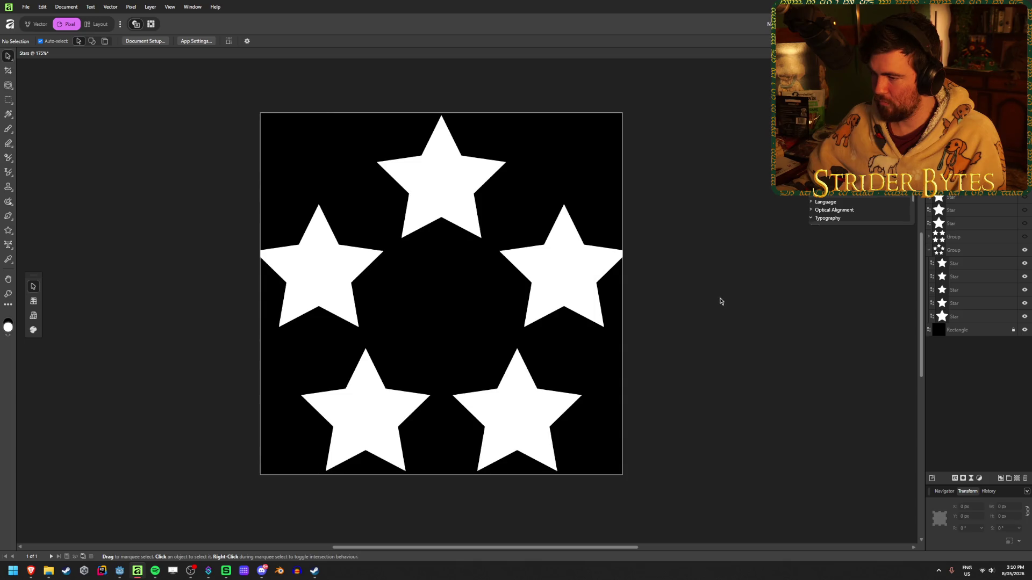
{"action": "left_click", "coordinate": [564, 272]}
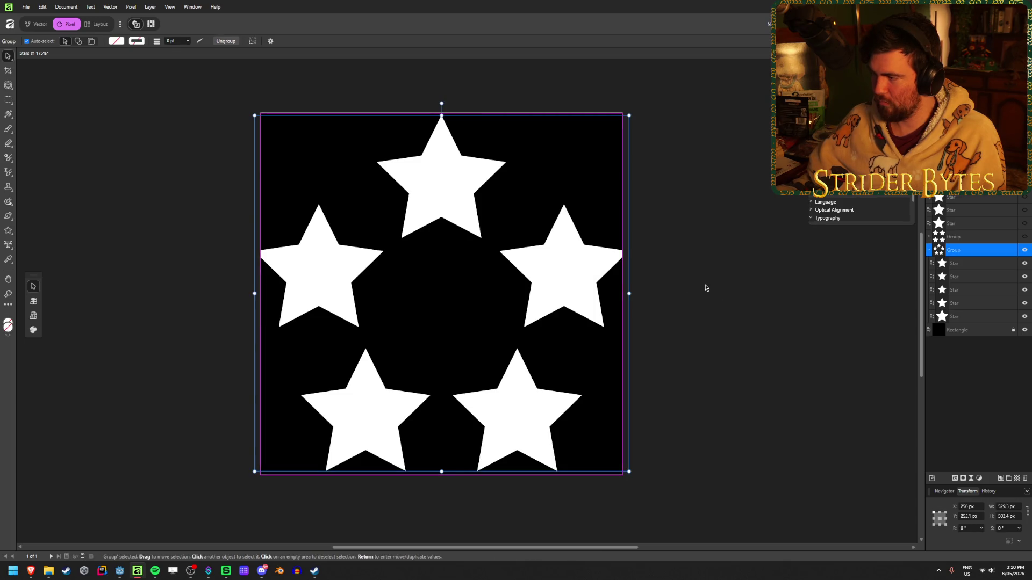
{"action": "left_click", "coordinate": [724, 288]}
{"action": "left_click", "coordinate": [977, 266]}
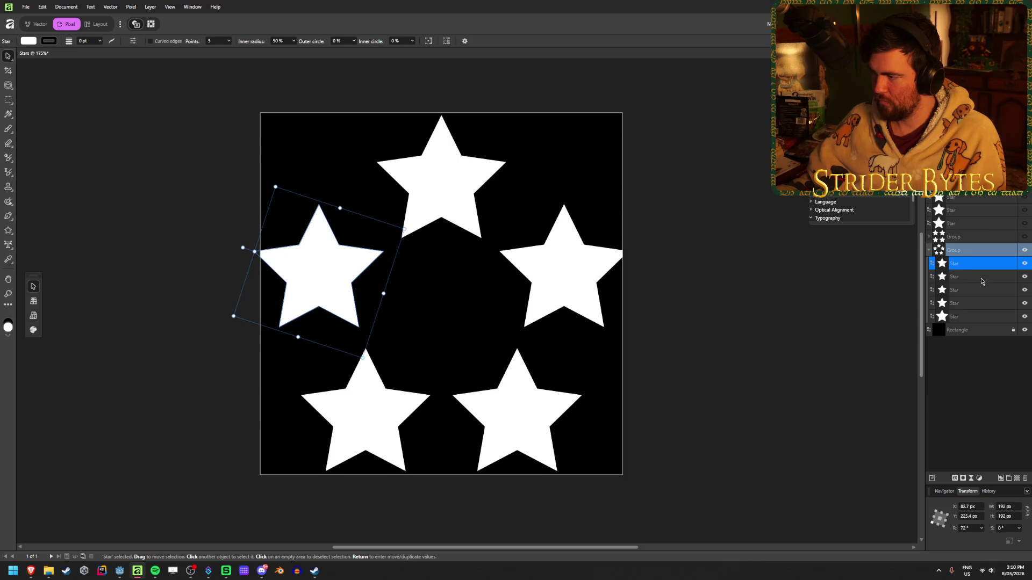
{"action": "left_click", "coordinate": [982, 307], "text": "ctrl"}
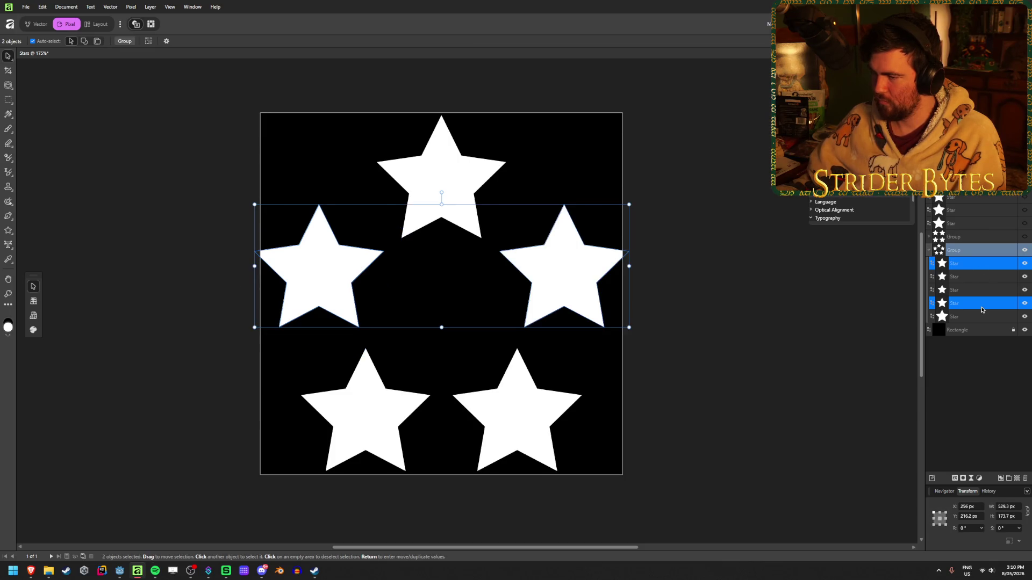
- Preview a 5 px shift of two ring stars, then cancel the move
{"action": "key", "text": "Return"}
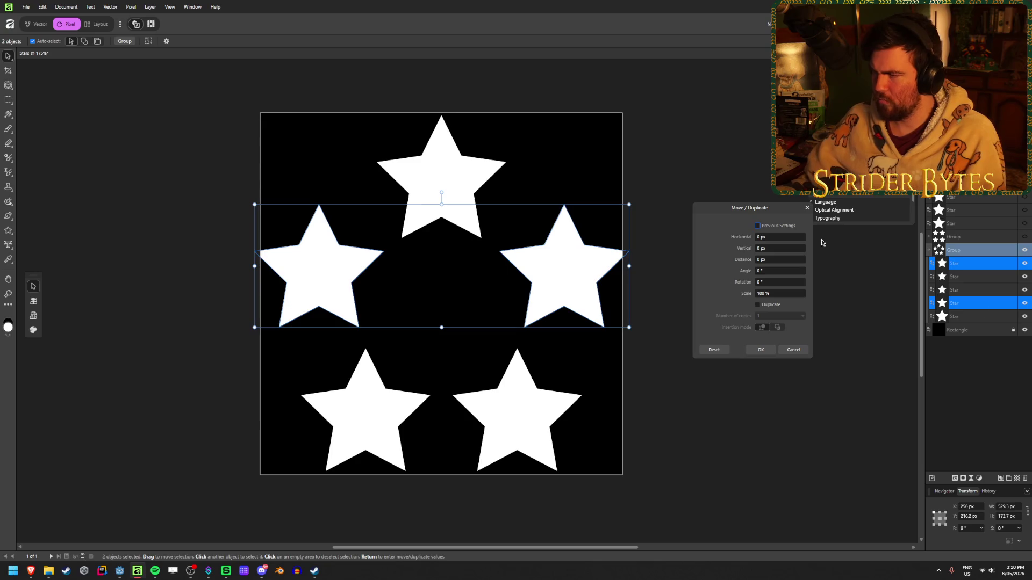
{"action": "left_click_drag", "start_coordinate": [751, 240], "coordinate": [752, 258]}
{"action": "left_click", "coordinate": [794, 350]}
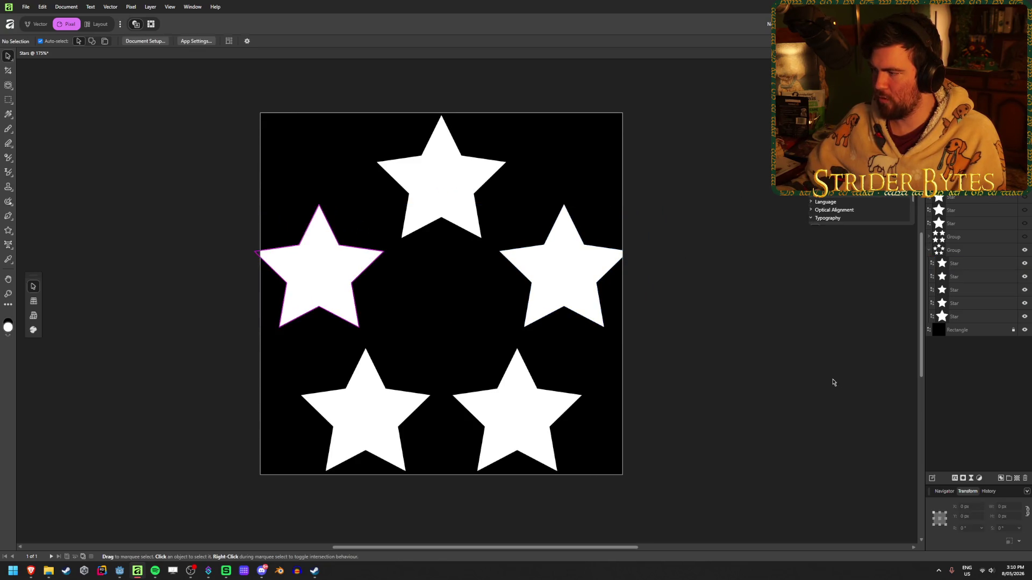
- Move the ring's left star 16 px to the right
{"action": "left_click", "coordinate": [990, 263]}
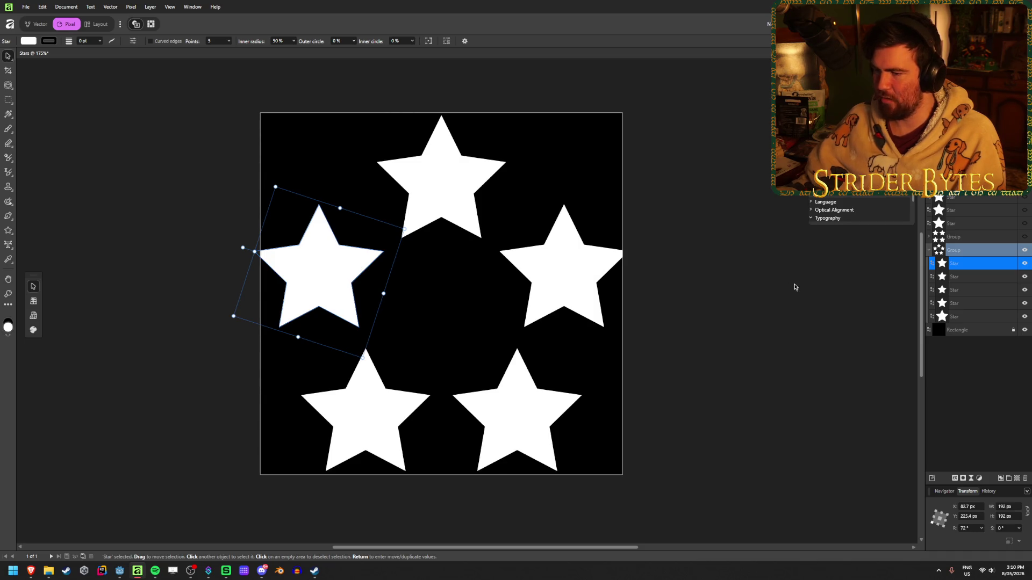
{"action": "key", "text": "Return"}
{"action": "left_click", "coordinate": [761, 240]}
{"action": "type", "text": "12"}
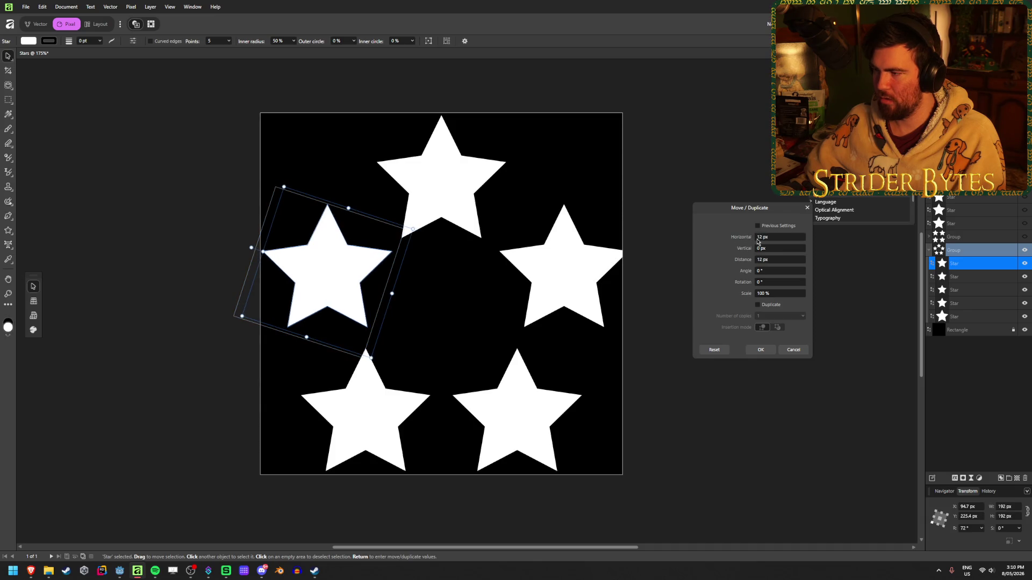
{"action": "left_click", "coordinate": [780, 238]}
{"action": "type", "text": "32"}
{"action": "key", "text": "Tab"}
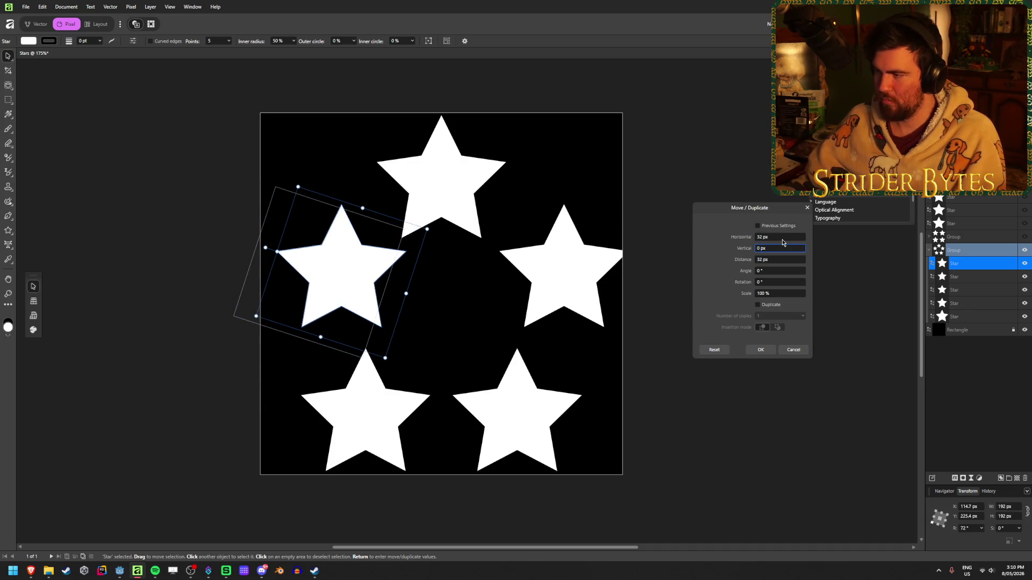
{"action": "left_click", "coordinate": [784, 239]}
{"action": "type", "text": "16"}
{"action": "key", "text": "Tab"}
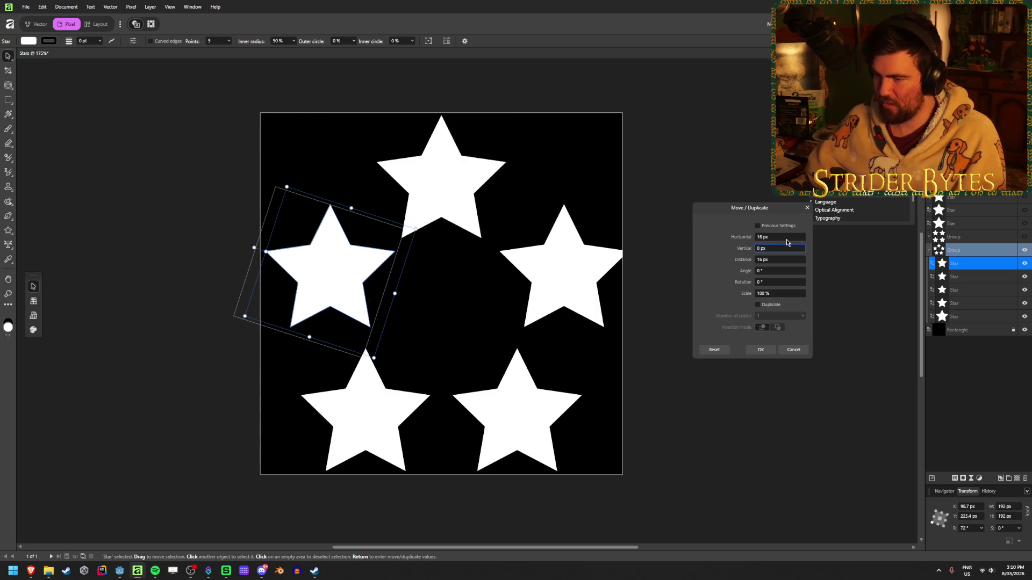
{"action": "left_click", "coordinate": [764, 350]}
{"action": "key", "text": "ctrl+z"}
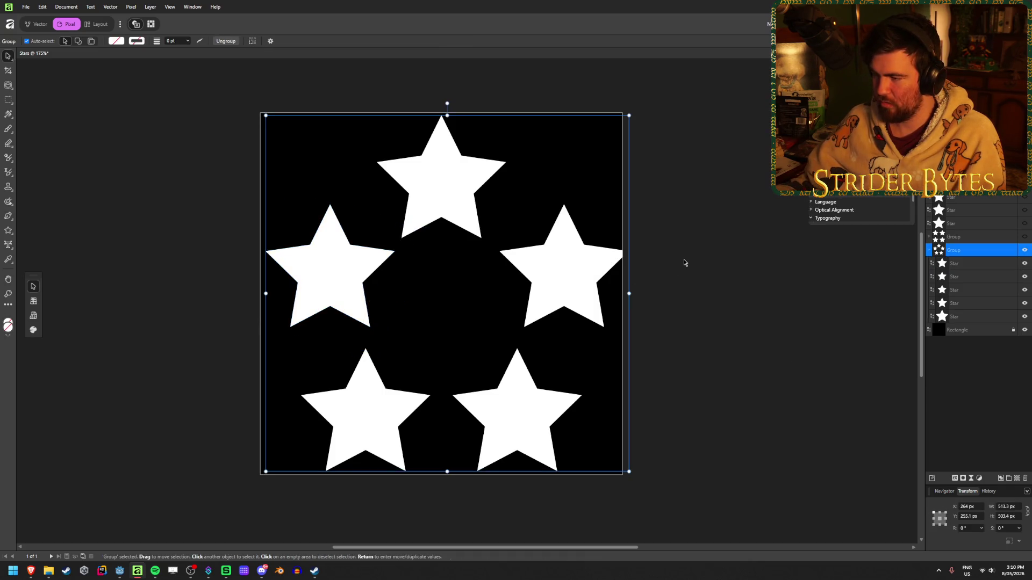
- Move the ring's right star 16 px to the left, then deselect
{"action": "left_click", "coordinate": [962, 303]}
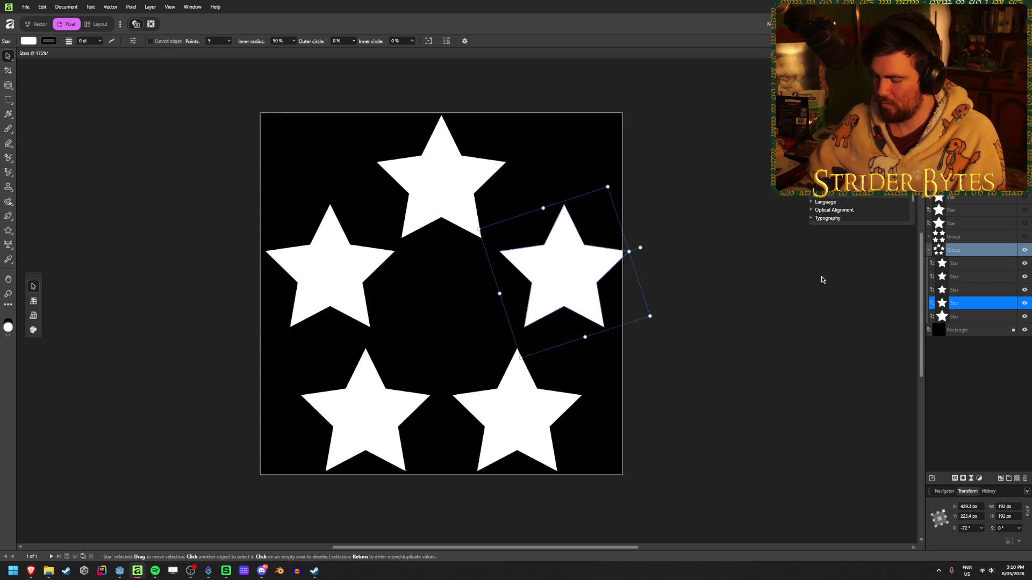
{"action": "key", "text": "Return"}
{"action": "left_click", "coordinate": [777, 240]}
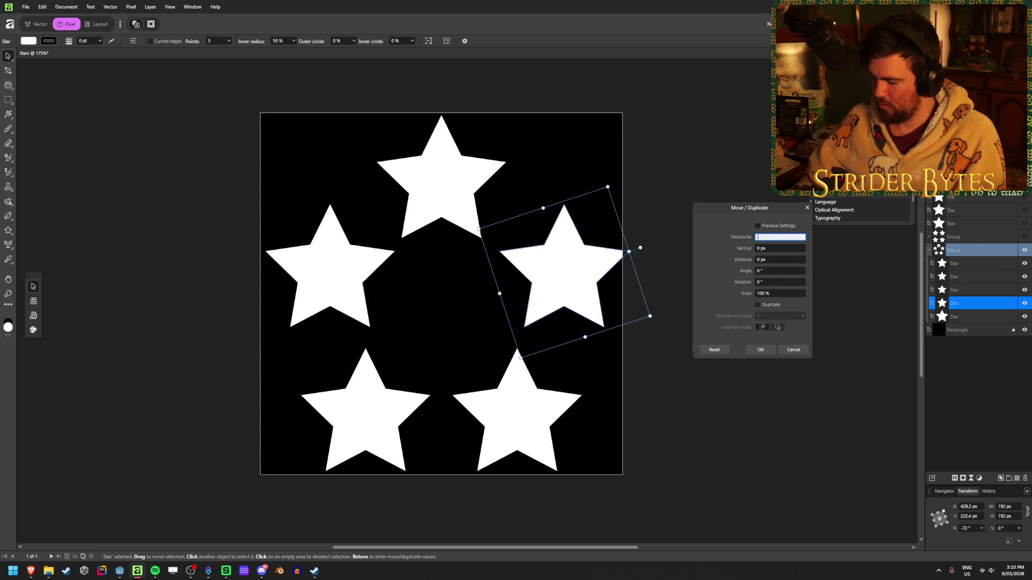
{"action": "type", "text": "-16"}
{"action": "key", "text": "Tab"}
{"action": "left_click", "coordinate": [760, 350]}
{"action": "left_click", "coordinate": [766, 427]}
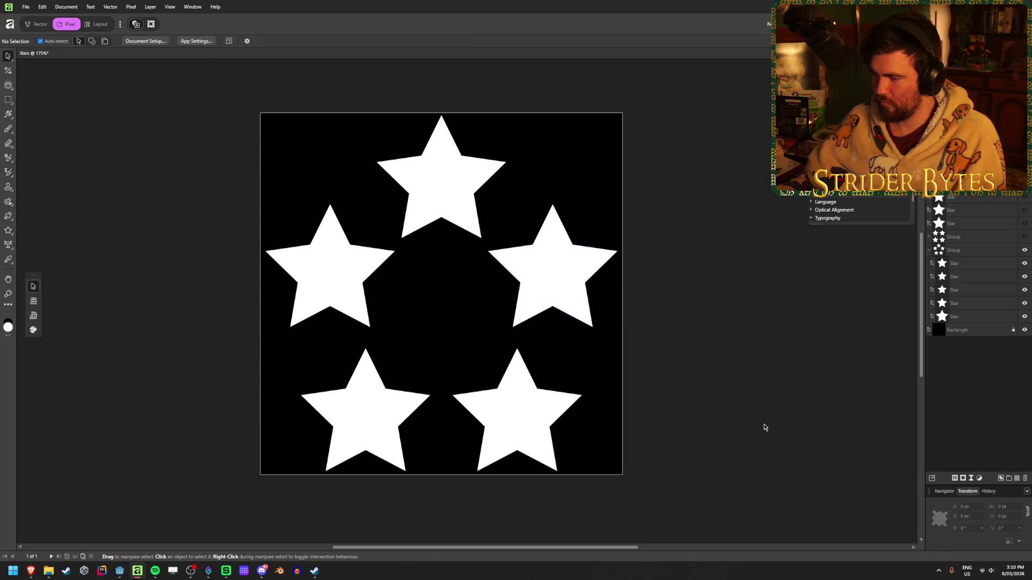
{"action": "left_click", "coordinate": [523, 419]}
{"action": "left_click", "coordinate": [790, 368]}
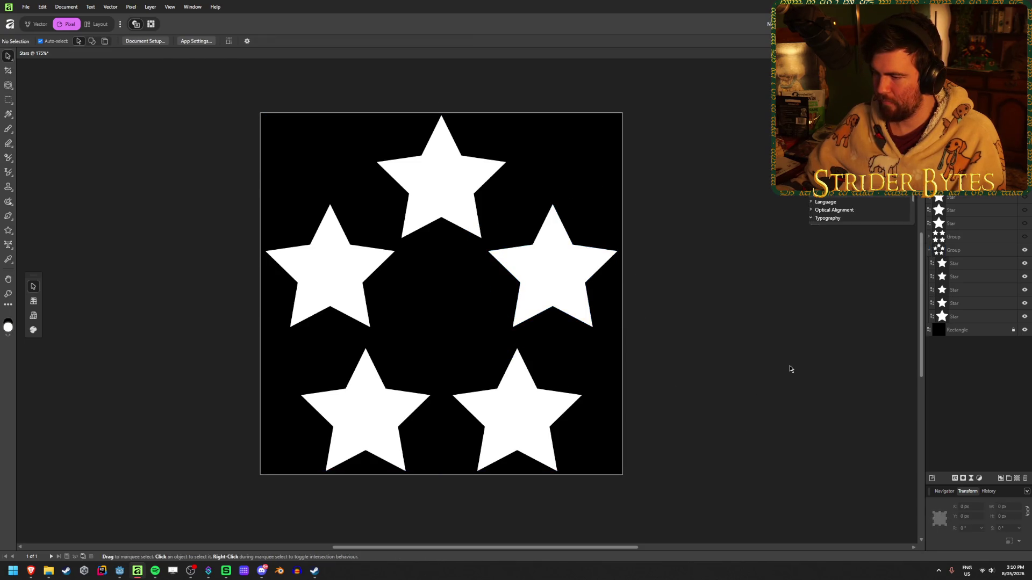
- Move the ring's top star 5 px down
{"action": "scroll", "coordinate": [701, 392], "scroll_direction": "down", "scroll_amount": 5, "text": "ctrl"}
{"action": "scroll", "coordinate": [410, 408], "scroll_direction": "down", "scroll_amount": 2, "text": "ctrl"}
{"action": "scroll", "coordinate": [572, 431], "scroll_direction": "up", "scroll_amount": 7, "text": "ctrl"}
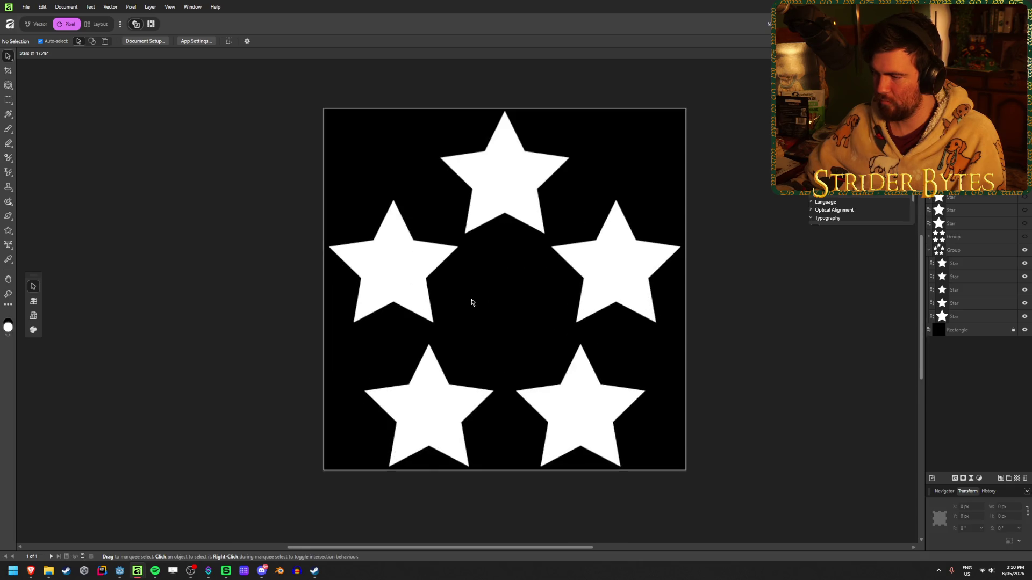
{"action": "scroll", "coordinate": [512, 305], "scroll_direction": "down", "scroll_amount": 1, "text": "ctrl"}
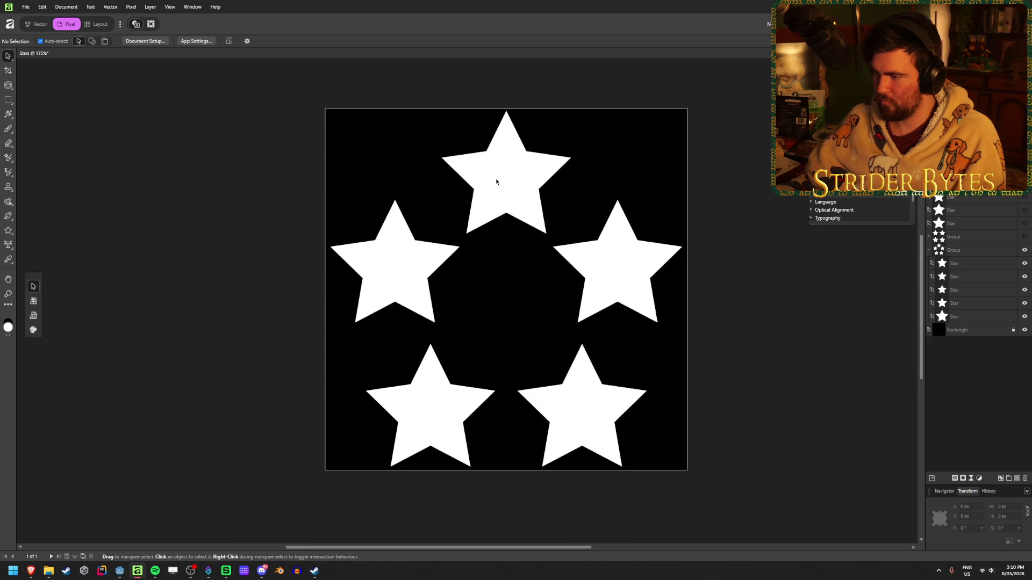
{"action": "left_click", "coordinate": [981, 265]}
{"action": "left_click", "coordinate": [984, 277]}
{"action": "left_click", "coordinate": [987, 290]}
{"action": "left_click", "coordinate": [987, 316]}
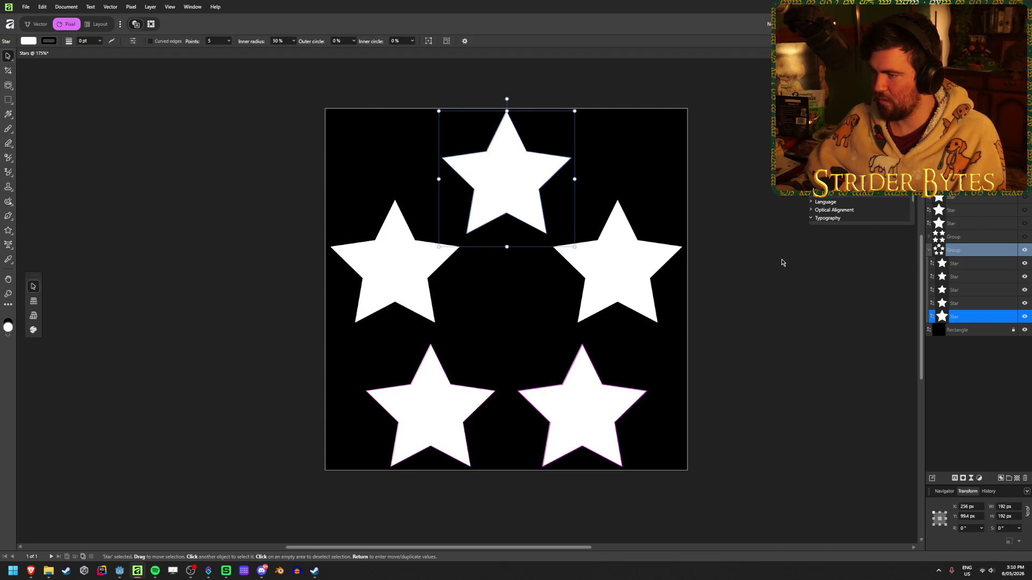
{"action": "key", "text": "Return"}
{"action": "left_click", "coordinate": [779, 248]}
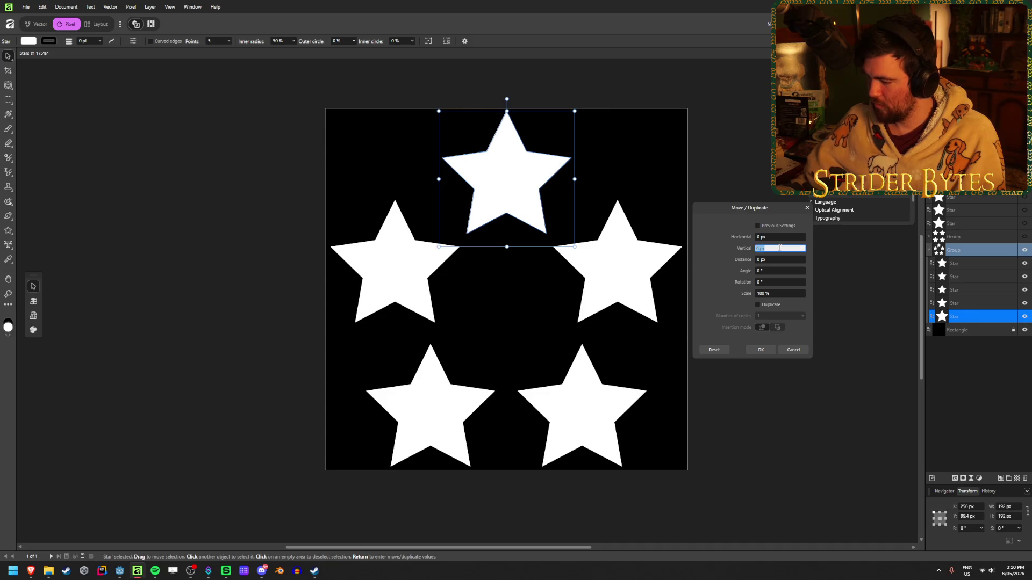
{"action": "type", "text": "5"}
{"action": "left_click", "coordinate": [760, 350]}
{"action": "left_click", "coordinate": [812, 379]}
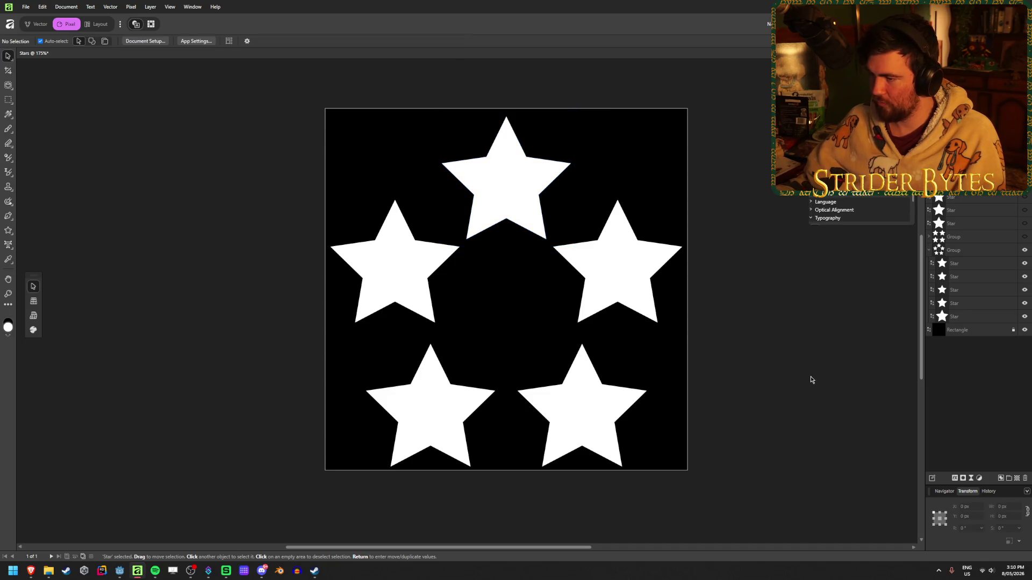
- Raise the ring's two bottom stars together by 16 px
{"action": "left_click", "coordinate": [978, 317]}
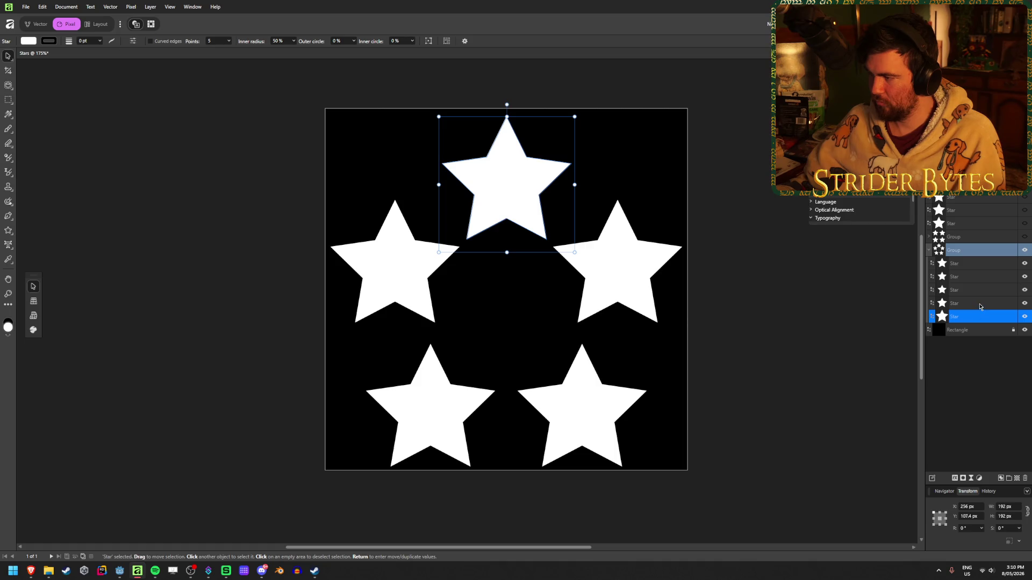
{"action": "left_click", "coordinate": [980, 303]}
{"action": "left_click", "coordinate": [977, 291]}
{"action": "left_click", "coordinate": [976, 277], "text": "shift"}
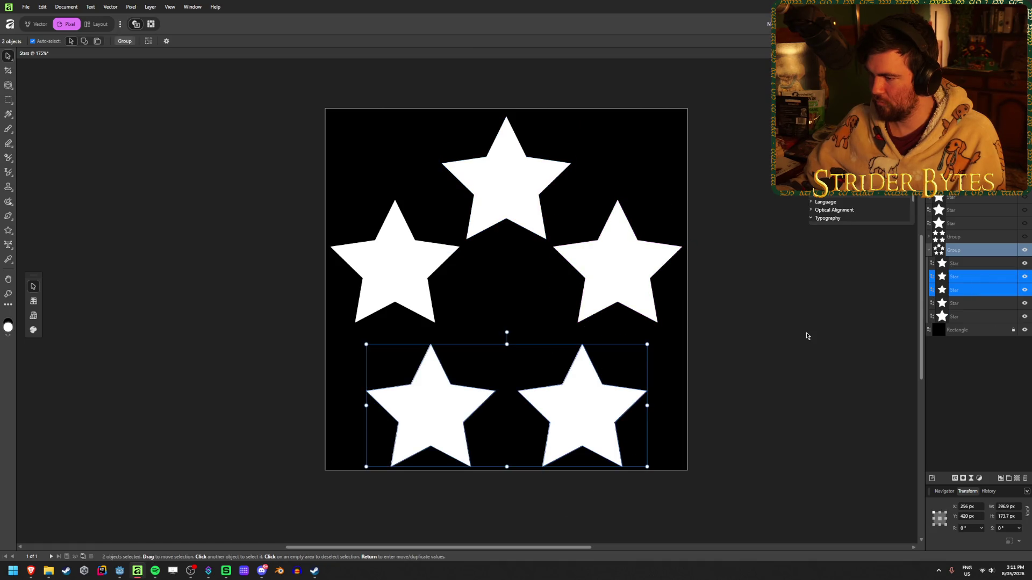
{"action": "key", "text": "Return"}
{"action": "left_click_drag", "start_coordinate": [748, 250], "coordinate": [741, 251]}
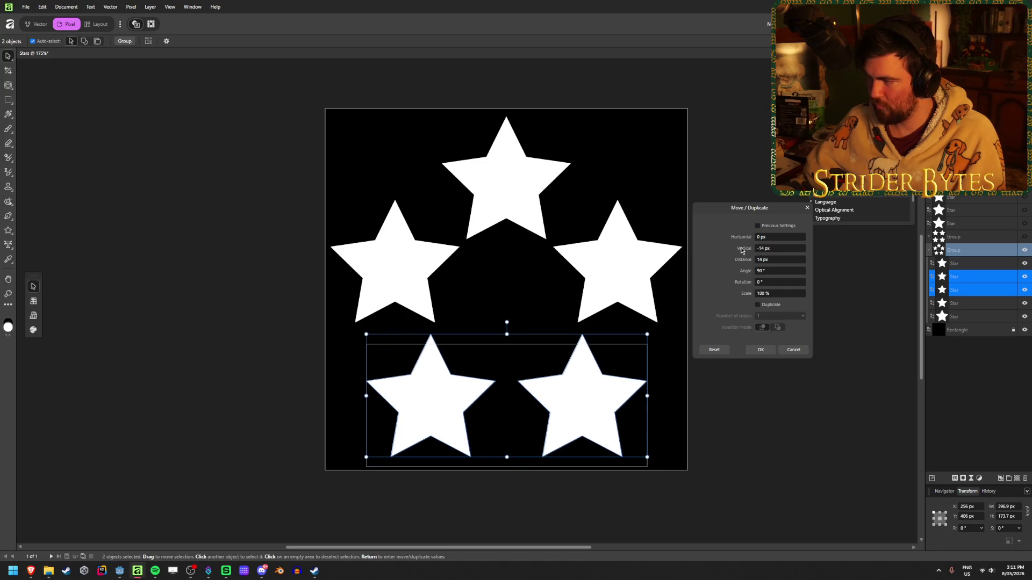
{"action": "left_click", "coordinate": [790, 248]}
{"action": "type", "text": "-16"}
{"action": "key", "text": "Tab"}
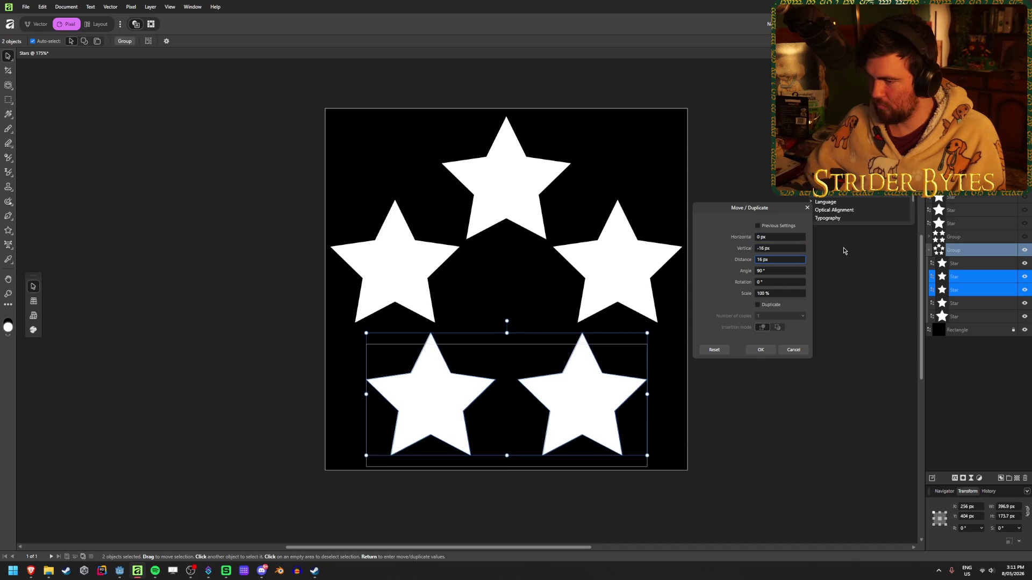
{"action": "left_click", "coordinate": [768, 353]}
{"action": "left_click", "coordinate": [804, 422]}
- Move the ring's lower-left star 8 px to the right
{"action": "left_click", "coordinate": [376, 392]}
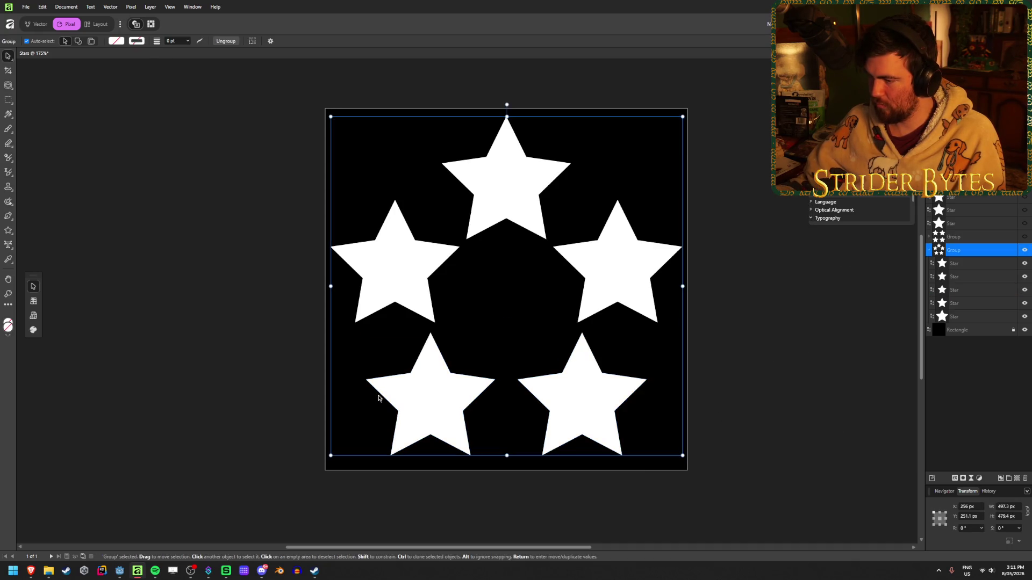
{"action": "double_click", "coordinate": [432, 395]}
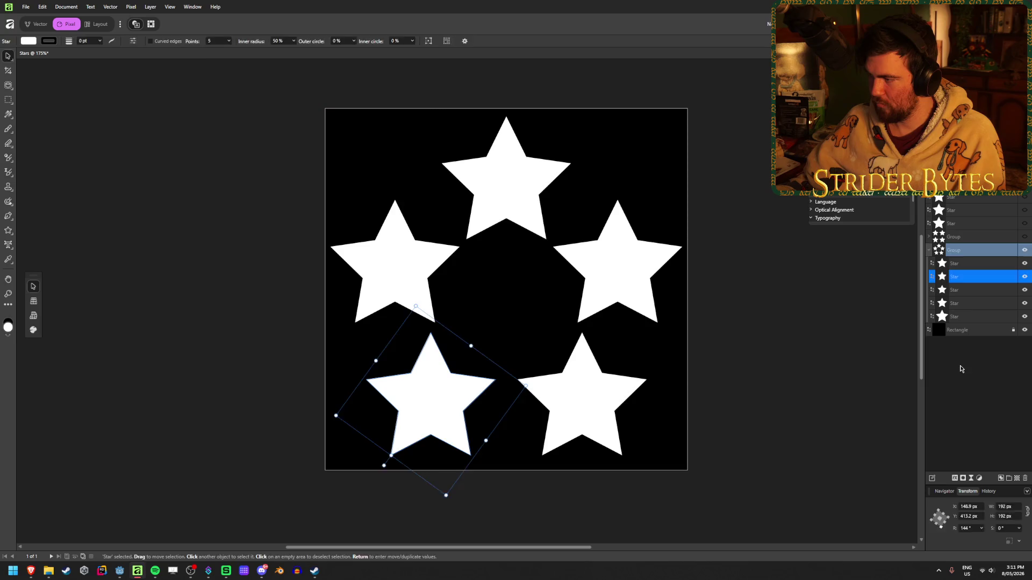
{"action": "key", "text": "Return"}
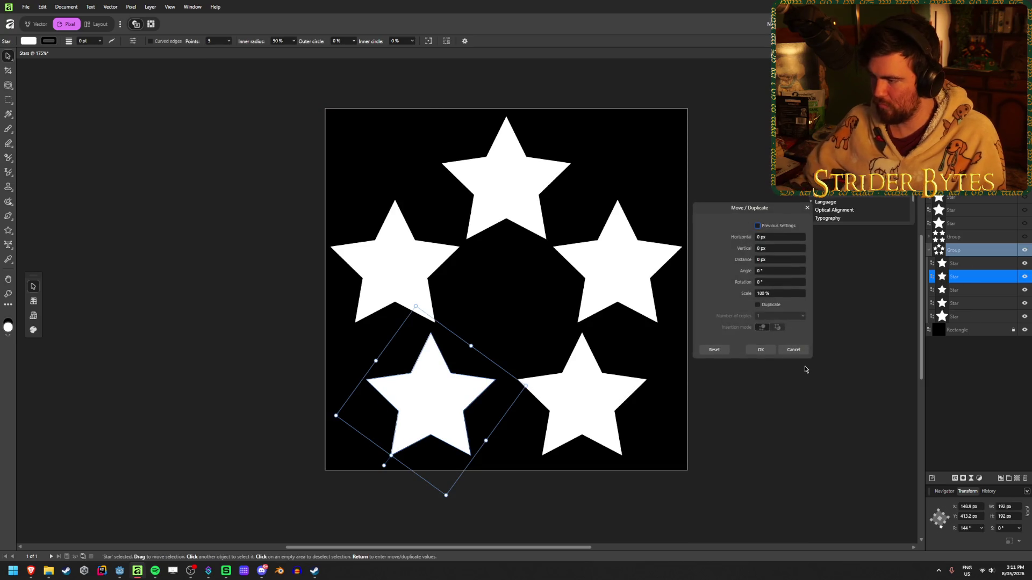
{"action": "type", "text": "8"}
{"action": "key", "text": "Tab"}
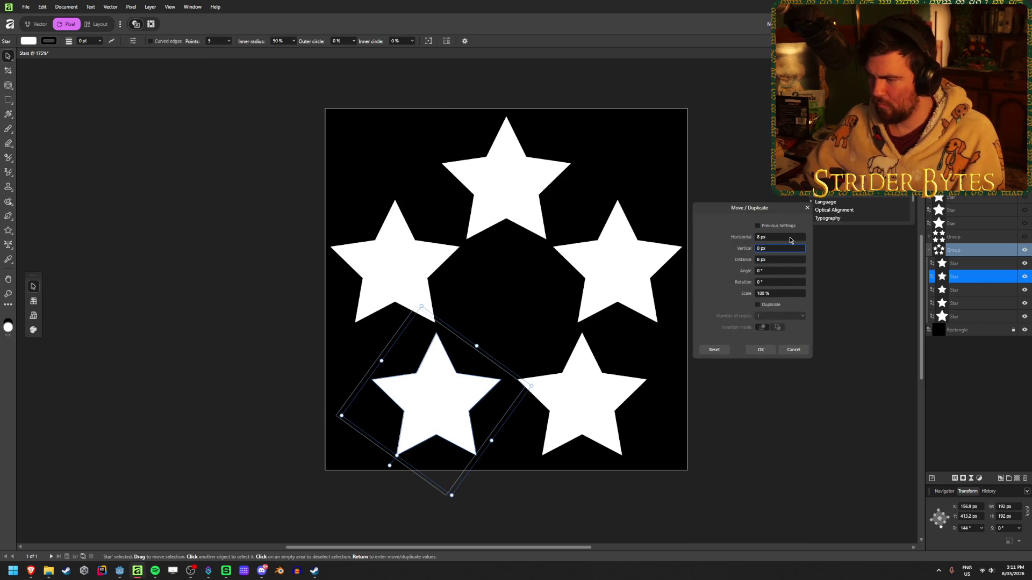
{"action": "key", "text": "Return"}
{"action": "key", "text": "ctrl+d"}
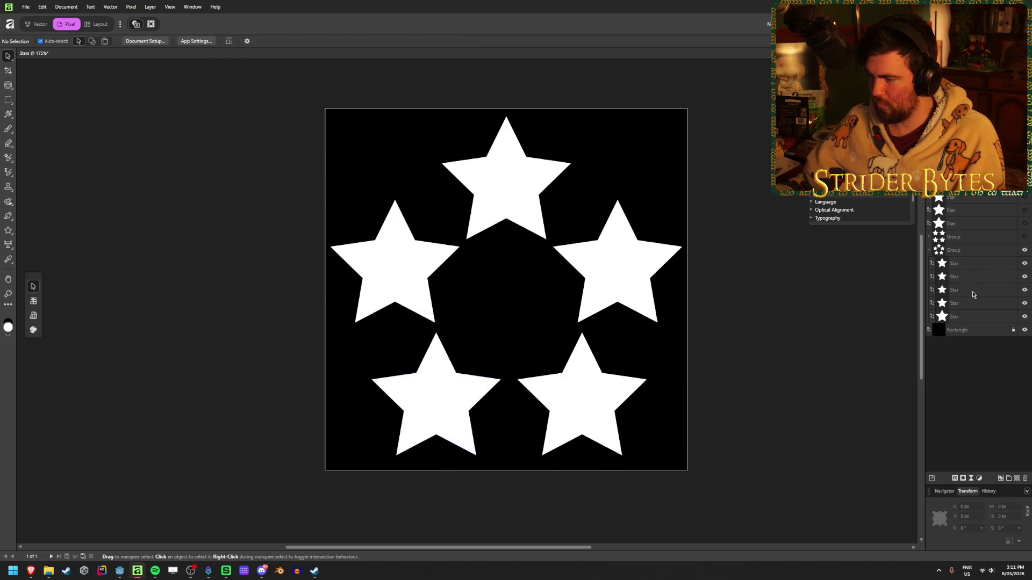
- Move the ring's lower-right star 8 px to the left
{"action": "left_click", "coordinate": [974, 292]}
{"action": "key", "text": "Return"}
{"action": "type", "text": "-8"}
{"action": "key", "text": "Tab"}
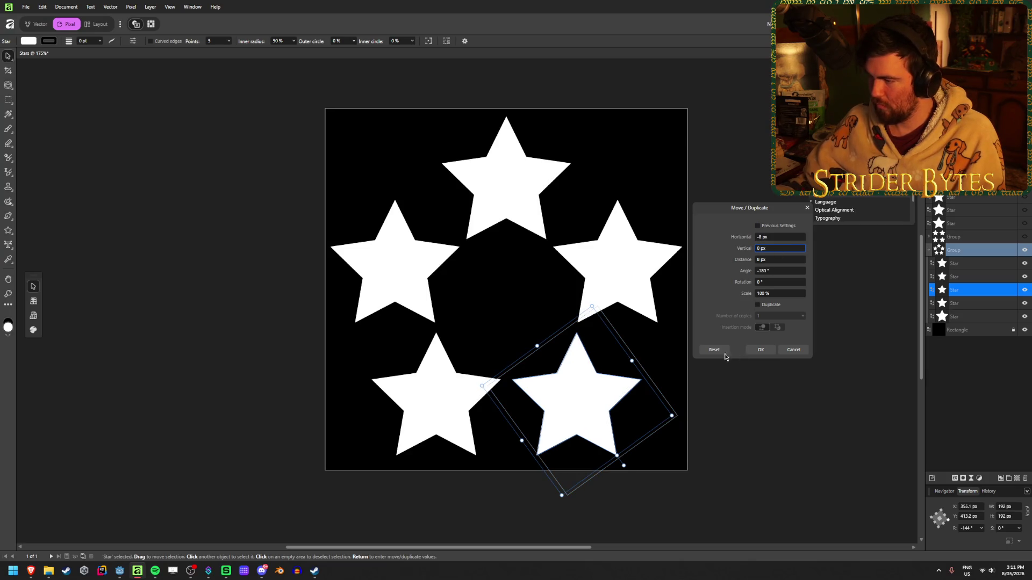
{"action": "left_click", "coordinate": [760, 350]}
{"action": "key", "text": "ctrl+d"}
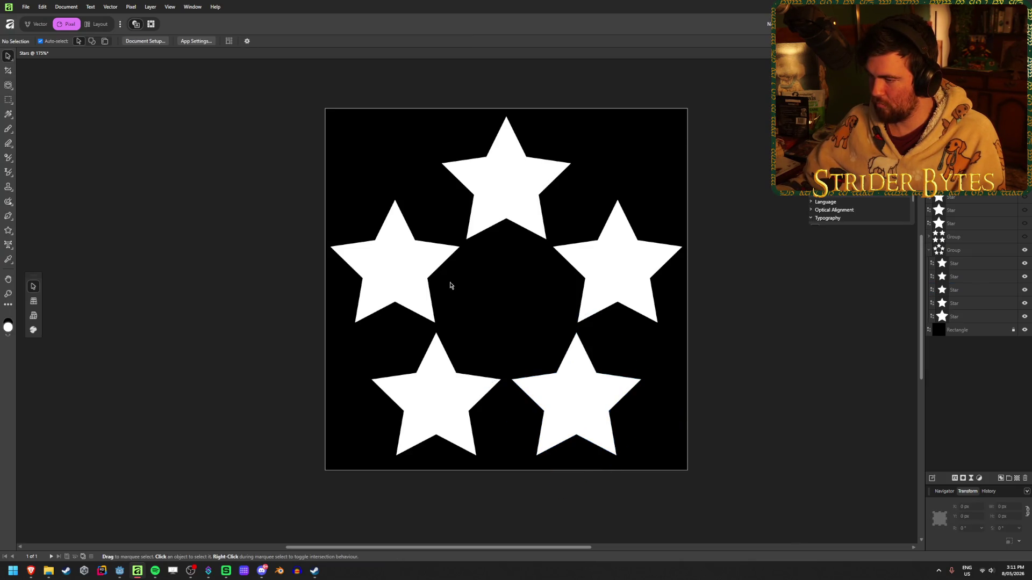
{"action": "scroll", "coordinate": [466, 409], "scroll_direction": "down", "scroll_amount": 10, "text": "ctrl"}
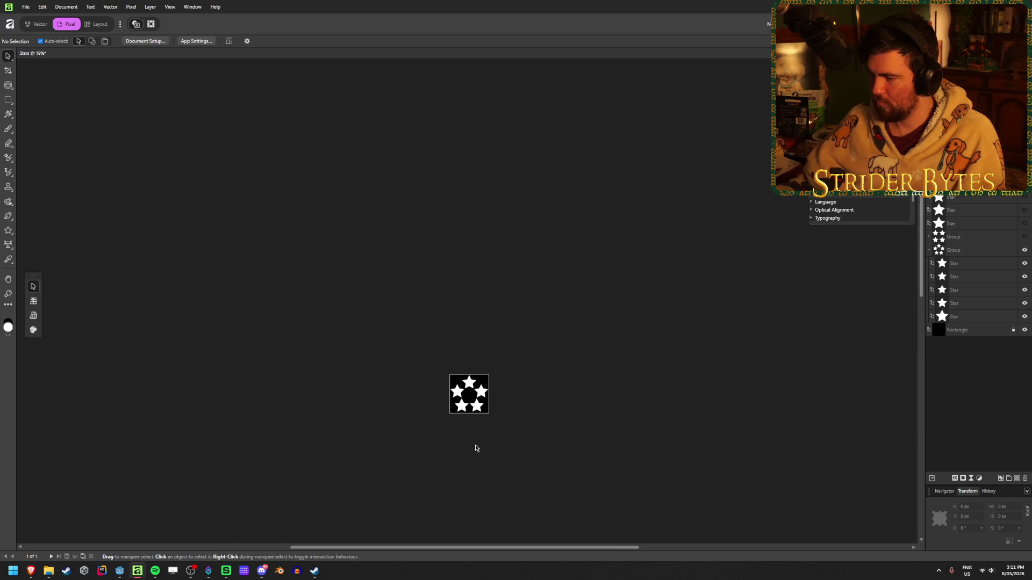
- Hide the five-star ring group, show the four-star grid group, and inspect its star layers
{"action": "scroll", "coordinate": [477, 397], "scroll_direction": "up", "scroll_amount": 8, "text": "ctrl"}
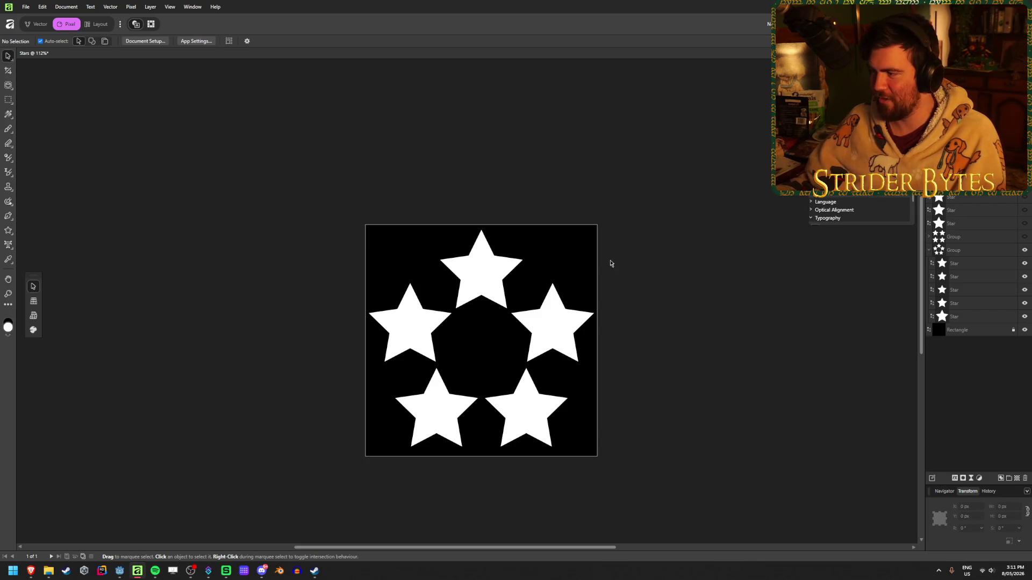
{"action": "left_click", "coordinate": [1024, 250]}
{"action": "left_click", "coordinate": [1024, 237]}
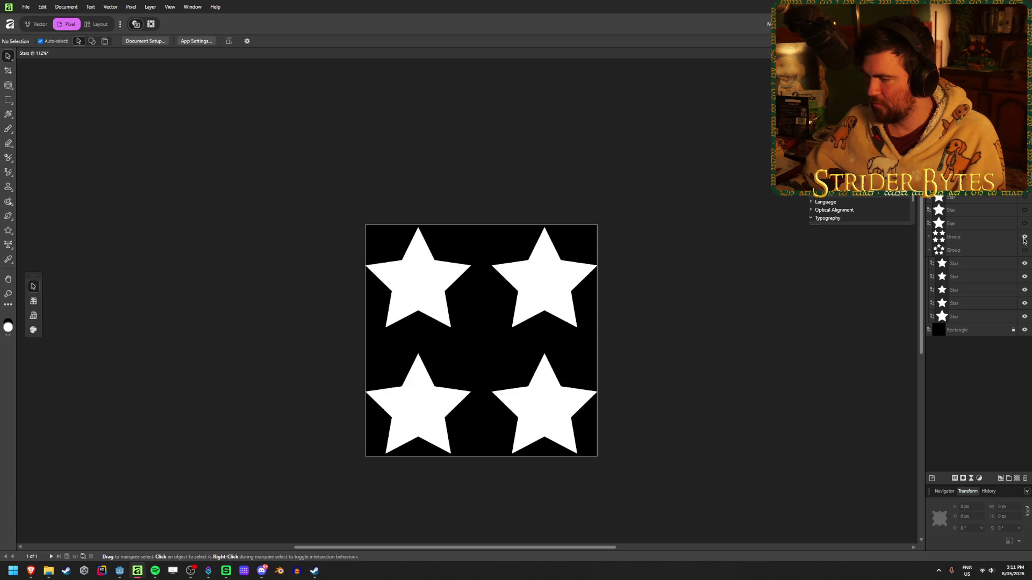
{"action": "left_click", "coordinate": [557, 295]}
{"action": "left_click", "coordinate": [964, 267]}
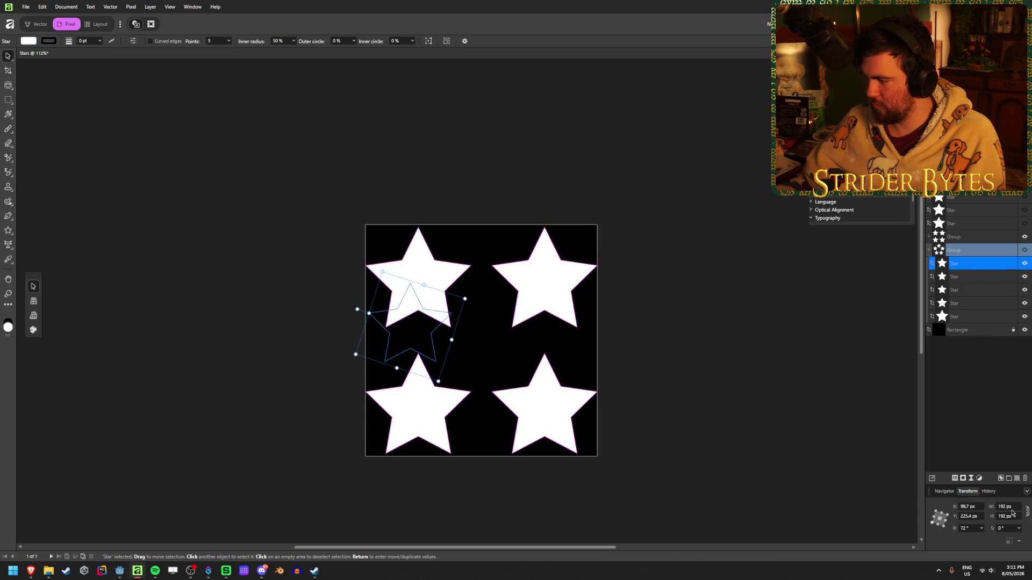
{"action": "left_click", "coordinate": [977, 277]}
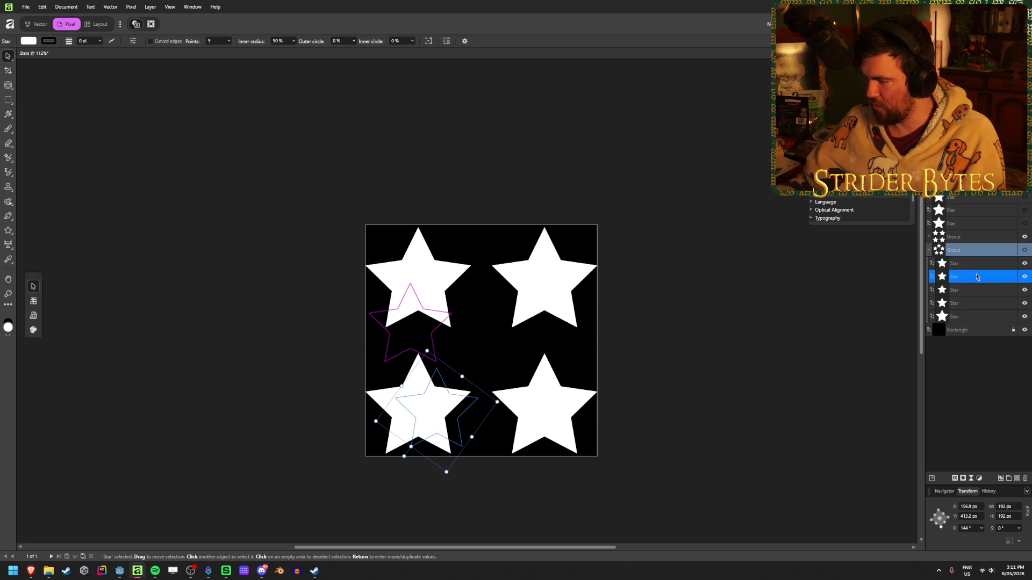
{"action": "left_click", "coordinate": [977, 293]}
{"action": "left_click", "coordinate": [975, 317]}
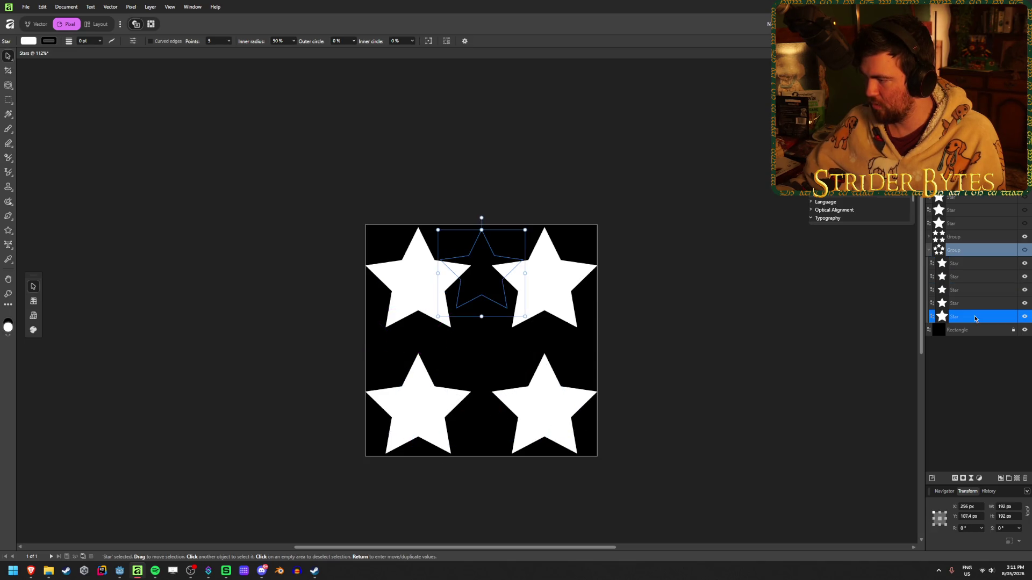
{"action": "key", "text": "ctrl+d"}
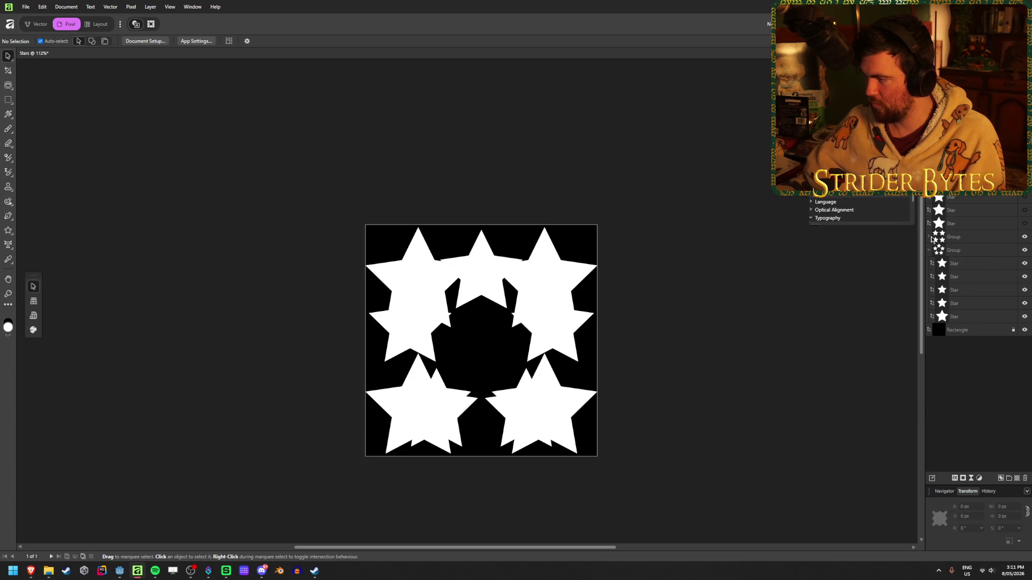
- Expand the first group and hide the second group's overlapping stars
{"action": "left_click", "coordinate": [929, 237]}
{"action": "left_click", "coordinate": [979, 255]}
{"action": "left_click", "coordinate": [967, 291]}
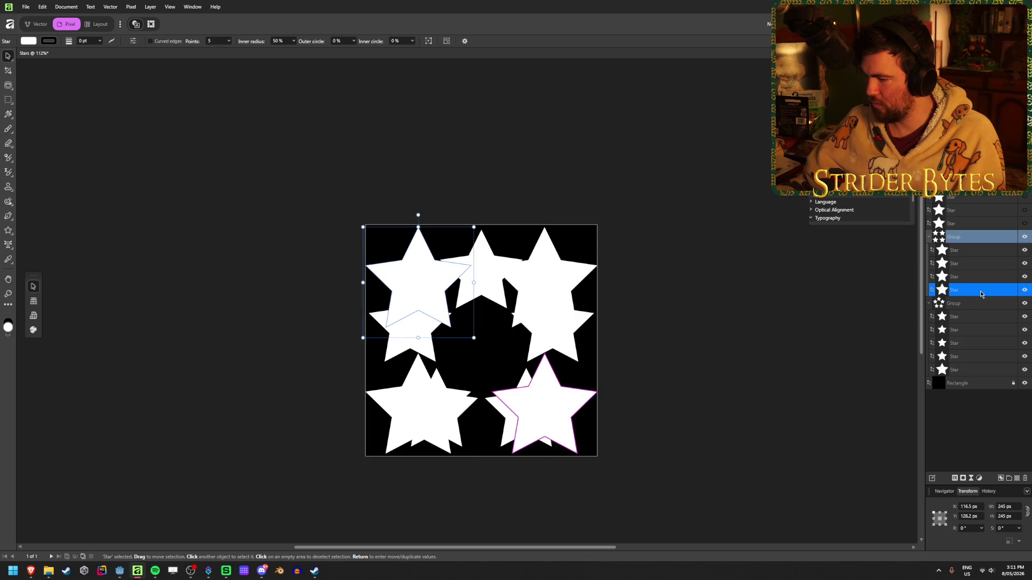
{"action": "left_click", "coordinate": [1024, 303]}
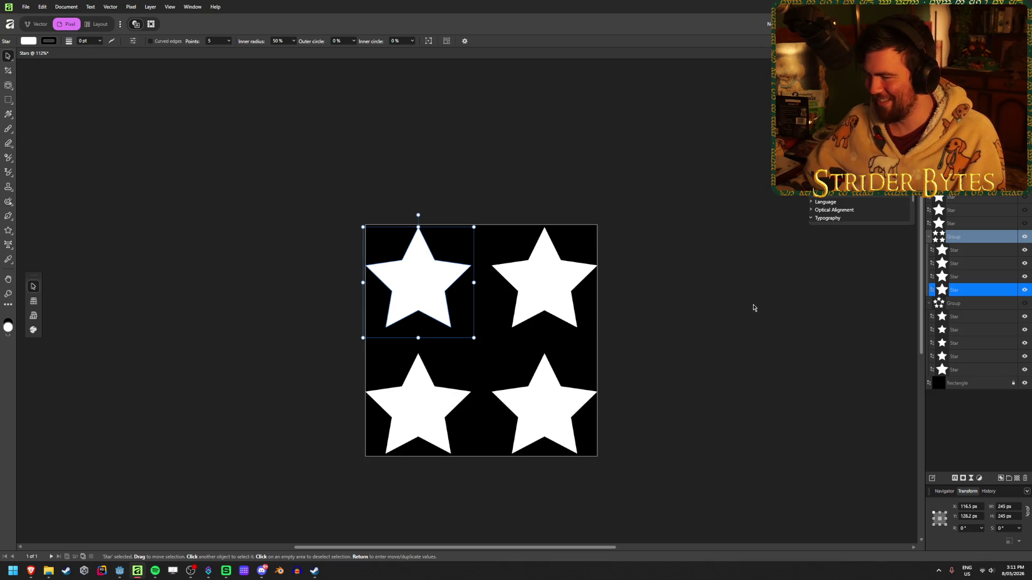
{"action": "scroll", "coordinate": [511, 379], "scroll_direction": "up", "scroll_amount": 1, "text": "ctrl"}
- Move the grid's top two stars 16 px down
{"action": "scroll", "coordinate": [512, 379], "scroll_direction": "up", "scroll_amount": 1, "text": "ctrl"}
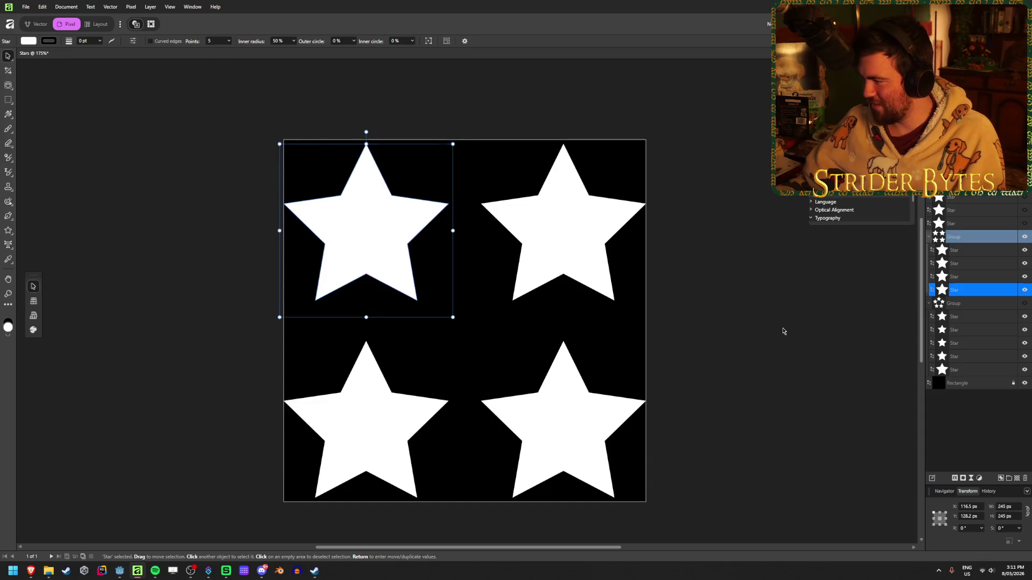
{"action": "left_click", "coordinate": [972, 249]}
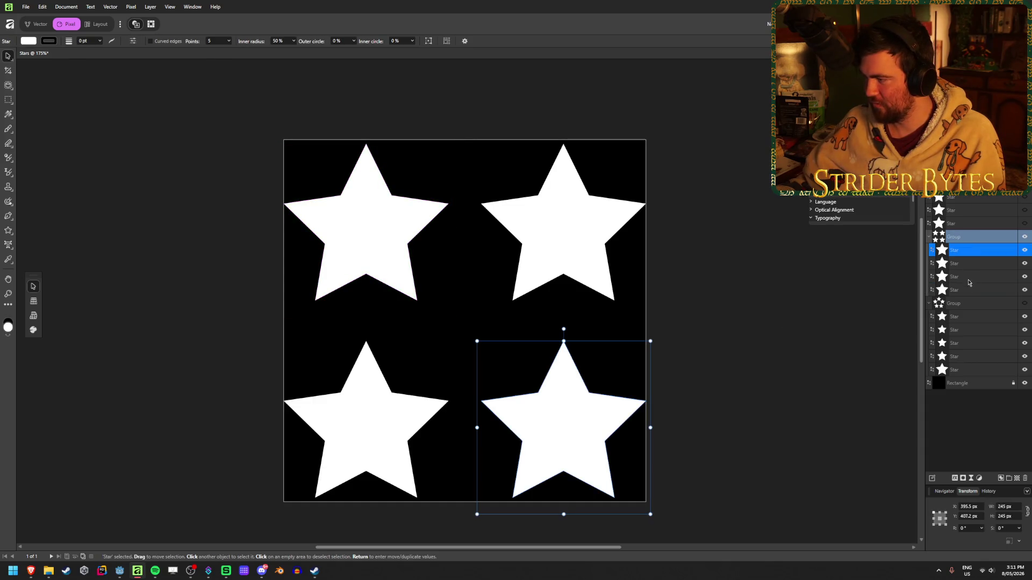
{"action": "left_click", "coordinate": [963, 269]}
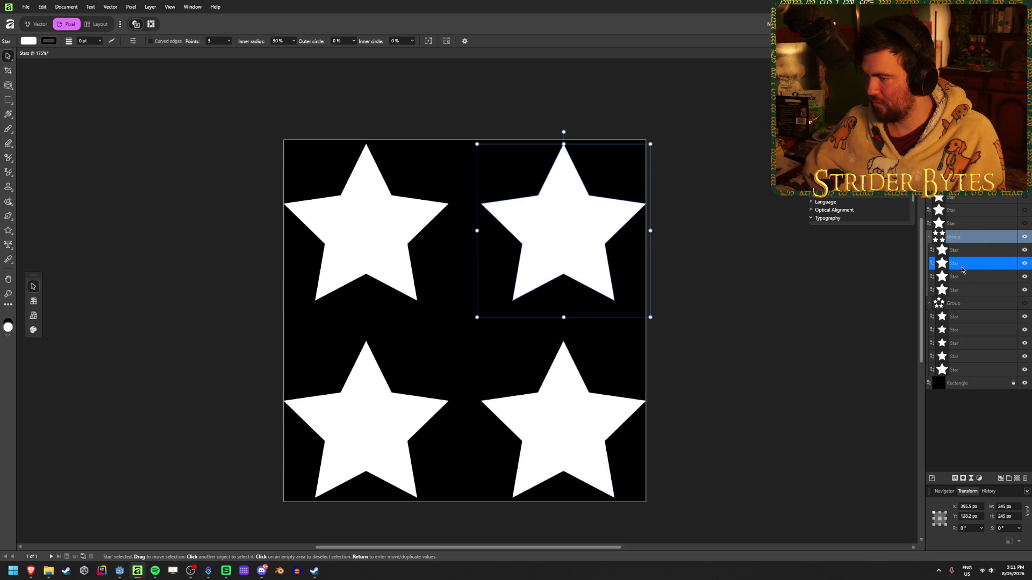
{"action": "left_click", "coordinate": [966, 291], "text": "shift"}
{"action": "left_click", "coordinate": [966, 292]}
{"action": "left_click", "coordinate": [972, 266], "text": "ctrl"}
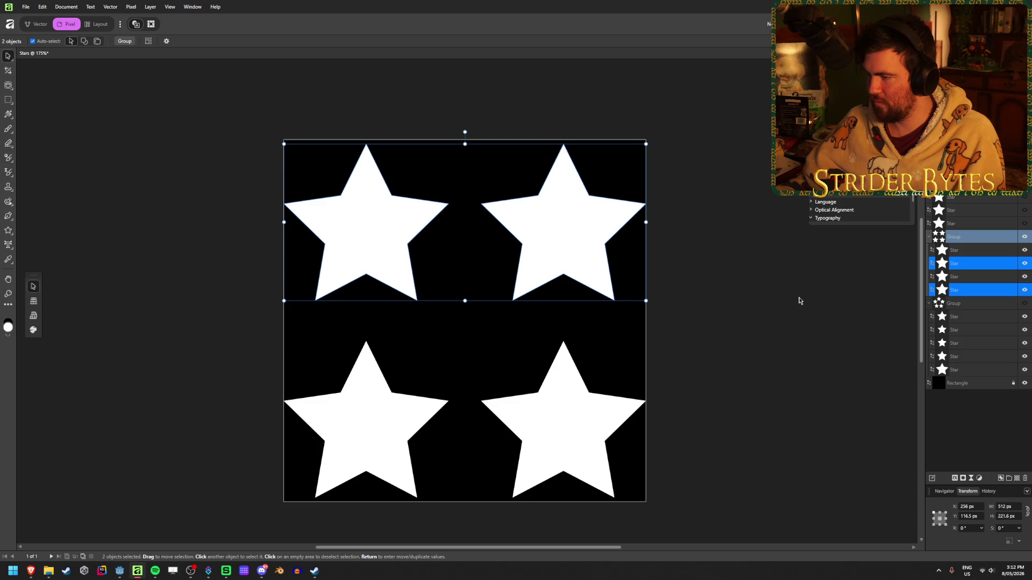
{"action": "key", "text": "Return"}
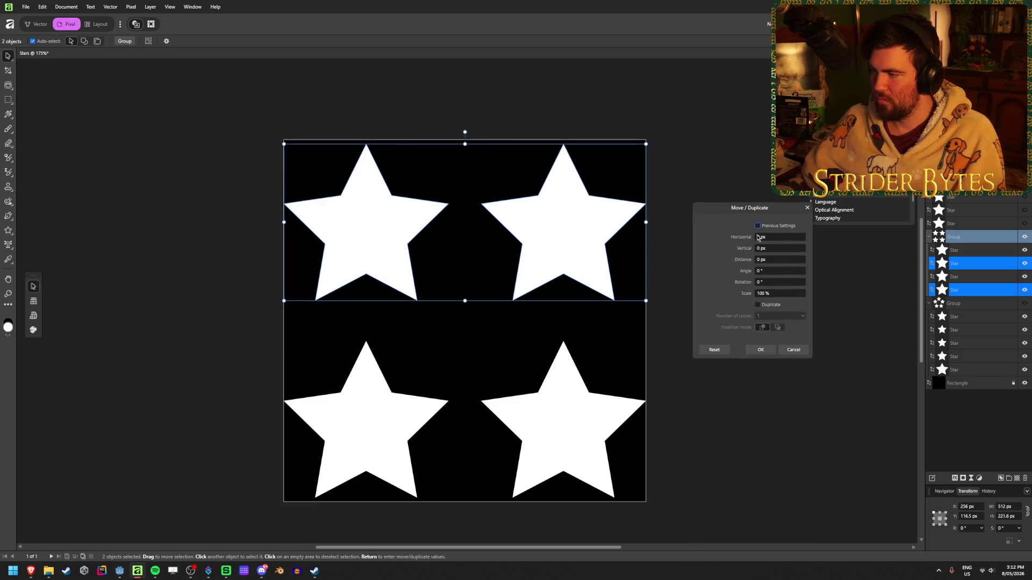
{"action": "left_click_drag", "start_coordinate": [745, 251], "coordinate": [751, 251]}
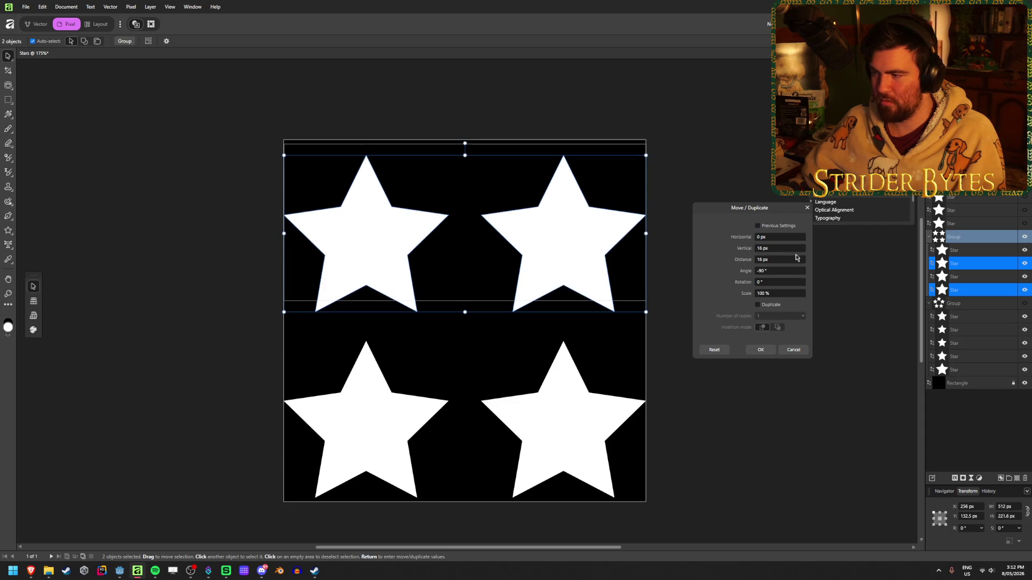
{"action": "left_click", "coordinate": [760, 349]}
- Move the grid's bottom two stars 16 px up
{"action": "left_click", "coordinate": [956, 277]}
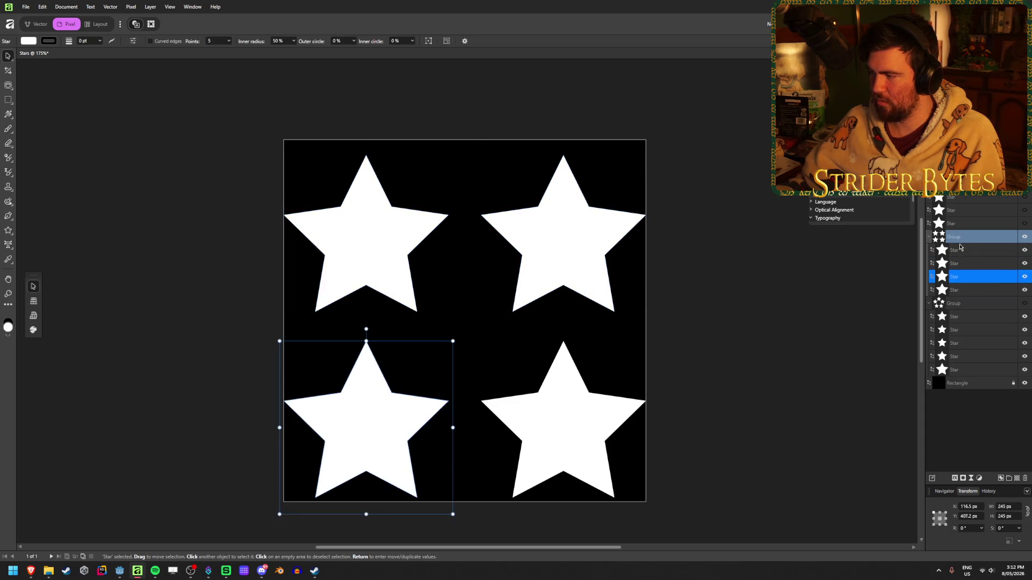
{"action": "left_click", "coordinate": [956, 250], "text": "ctrl"}
{"action": "key", "text": "Return"}
{"action": "left_click", "coordinate": [778, 248]}
{"action": "type", "text": "16"}
{"action": "key", "text": "Return"}
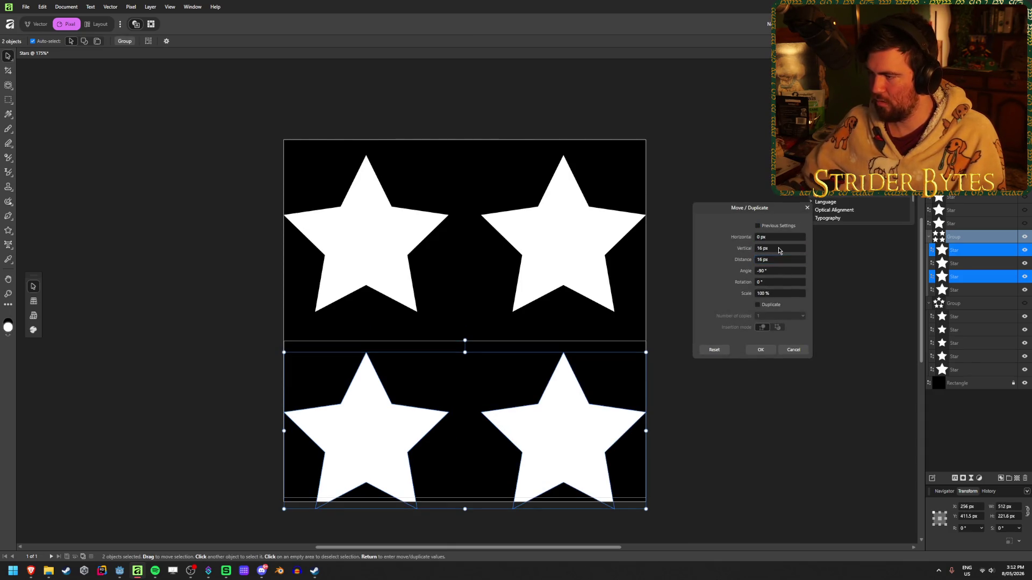
{"action": "type", "text": "-16"}
{"action": "key", "text": "Return"}
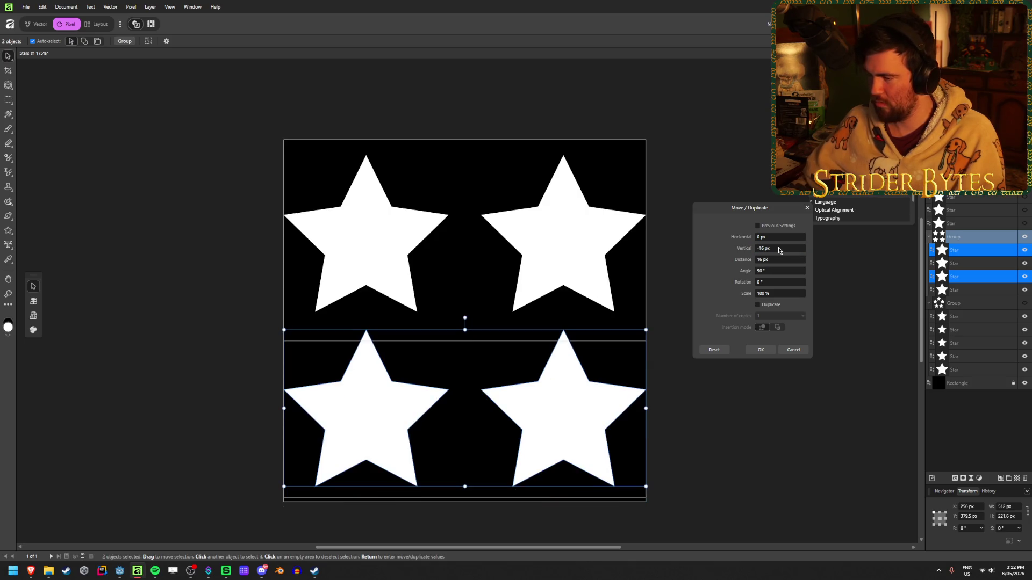
{"action": "left_click", "coordinate": [763, 350]}
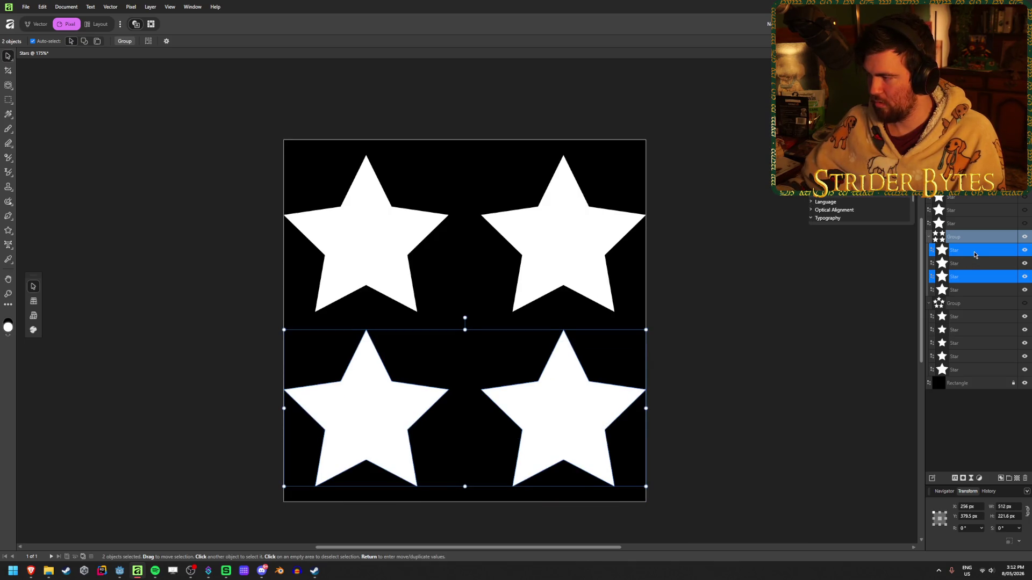
- Shift the grid's right-hand column 16 px to the left
{"action": "left_click", "coordinate": [975, 253]}
{"action": "left_click", "coordinate": [975, 265], "text": "ctrl"}
{"action": "key", "text": "Return"}
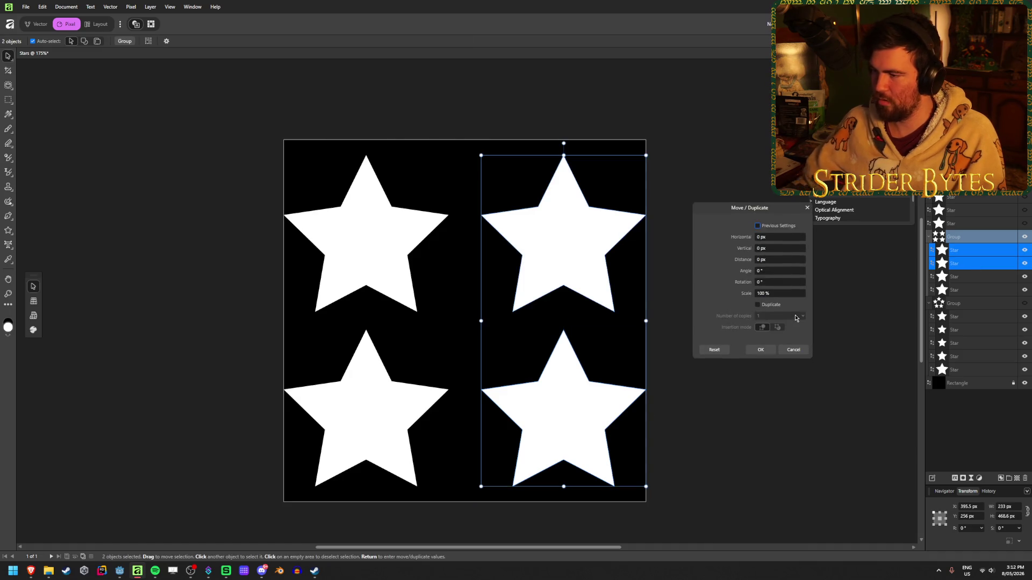
{"action": "left_click", "coordinate": [784, 237]}
{"action": "type", "text": "-16"}
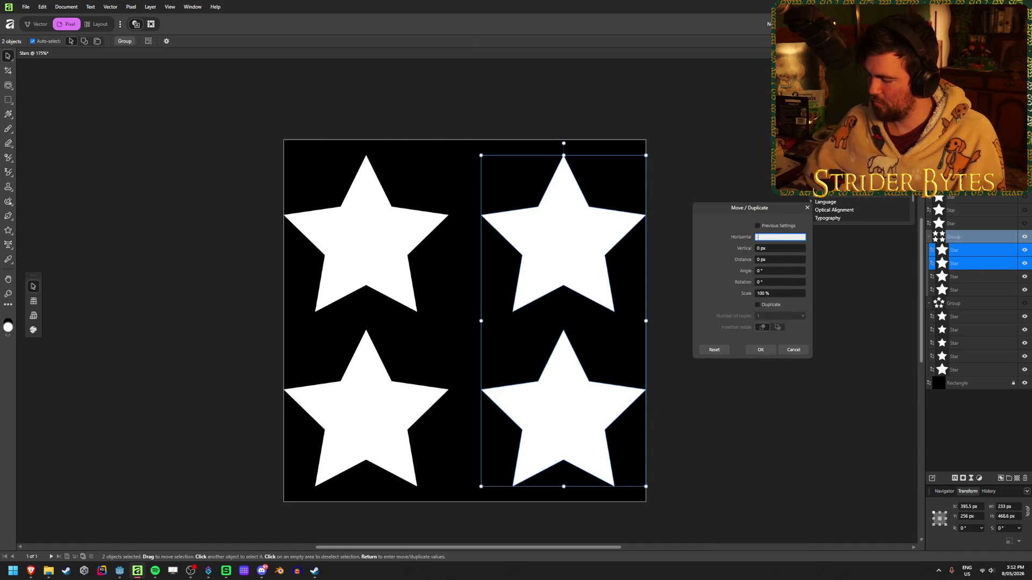
{"action": "key", "text": "Tab"}
{"action": "left_click", "coordinate": [760, 350]}
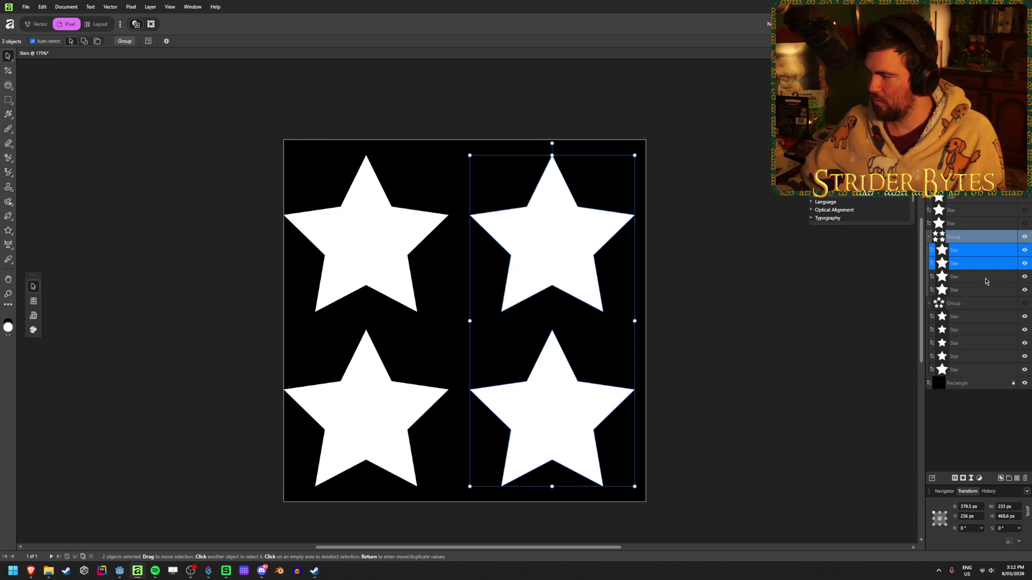
- Shift the left-hand column 16 px right, then briefly check Godot and return
{"action": "key", "text": "alt+["}
{"action": "key", "text": "Return"}
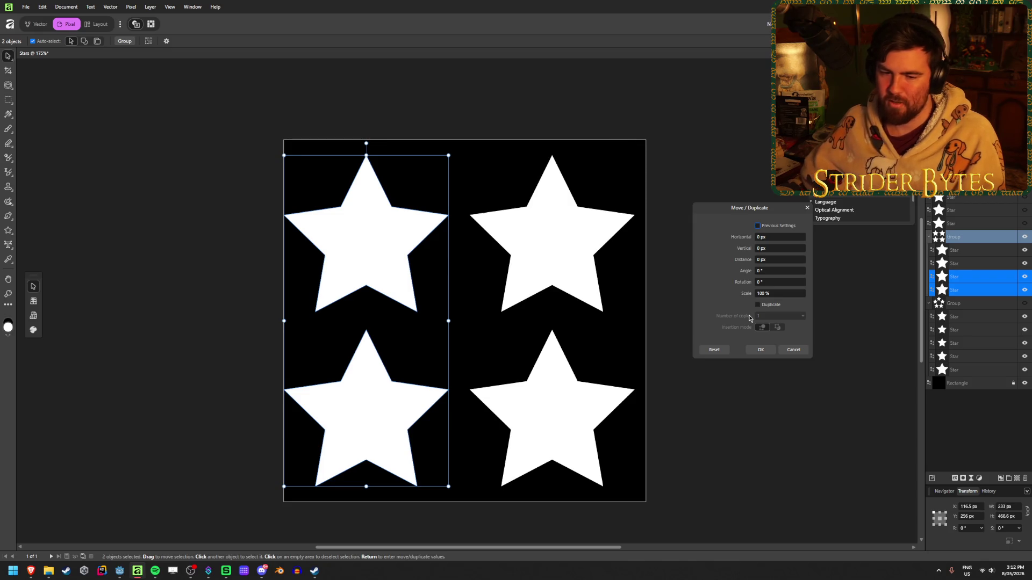
{"action": "left_click", "coordinate": [776, 237]}
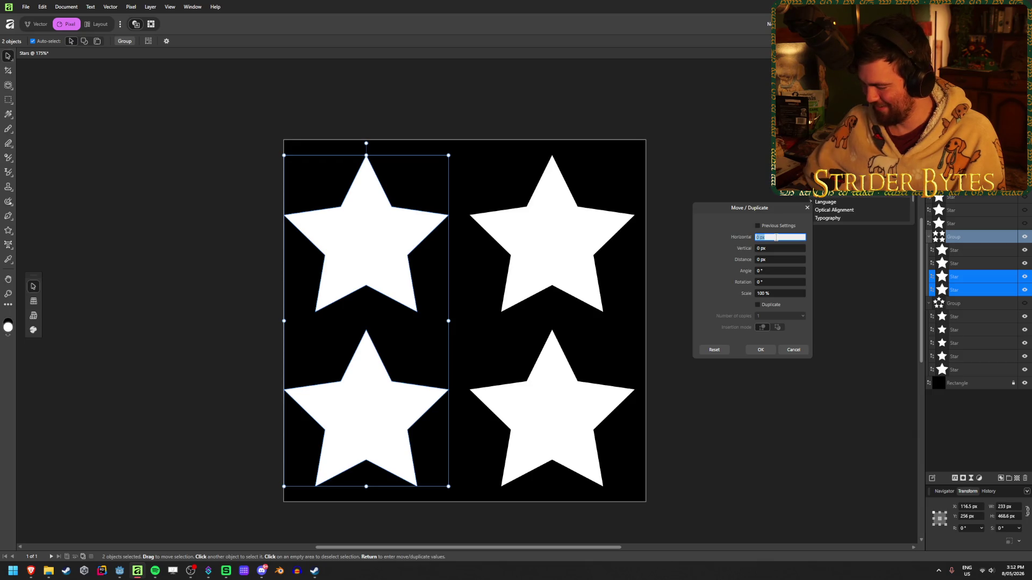
{"action": "type", "text": "16"}
{"action": "key", "text": "Tab"}
{"action": "left_click", "coordinate": [766, 349]}
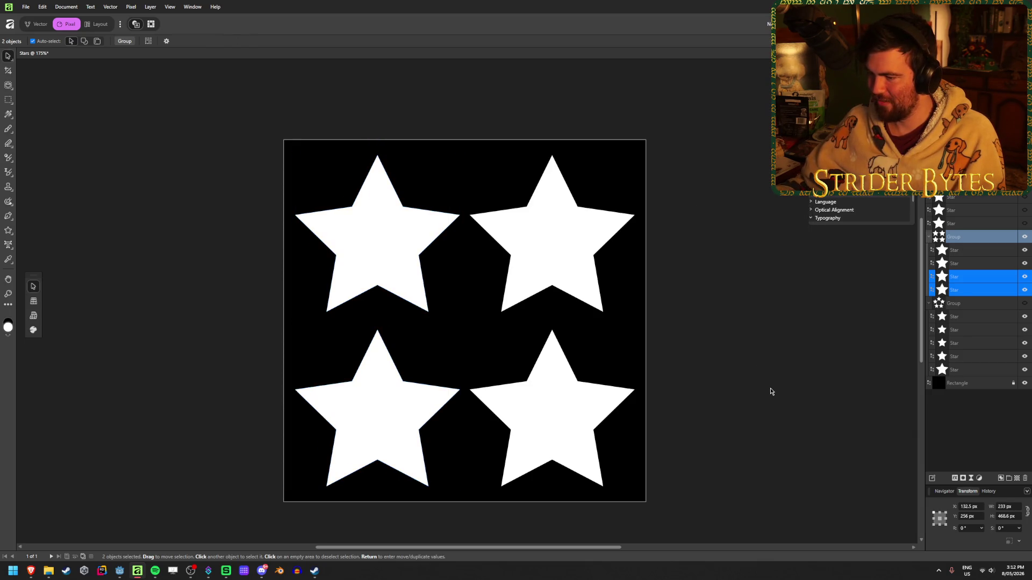
{"action": "key", "text": "ctrl+d"}
{"action": "scroll", "coordinate": [486, 344], "scroll_direction": "down", "scroll_amount": 5, "text": "ctrl"}
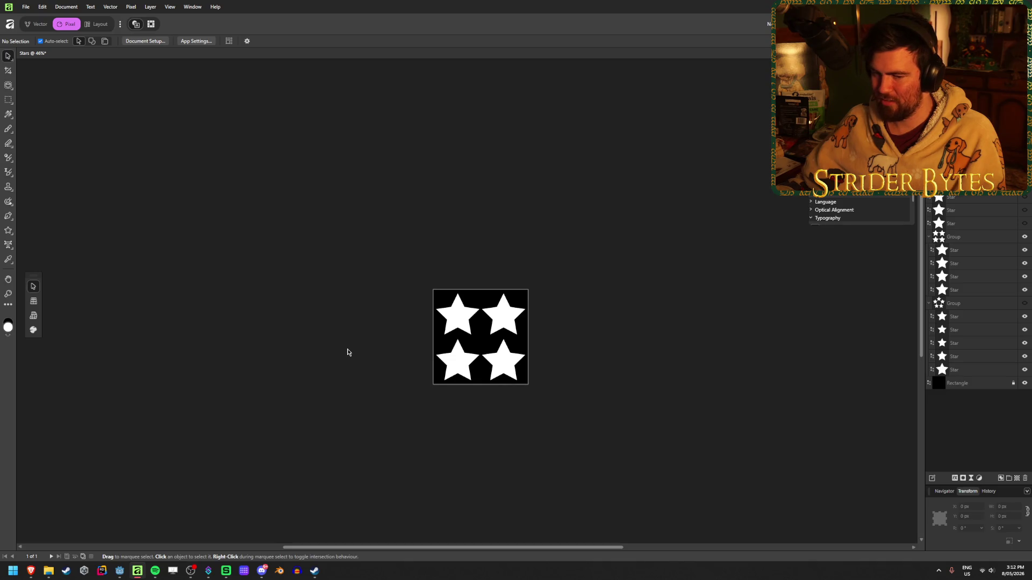
{"action": "left_click", "coordinate": [122, 574]}
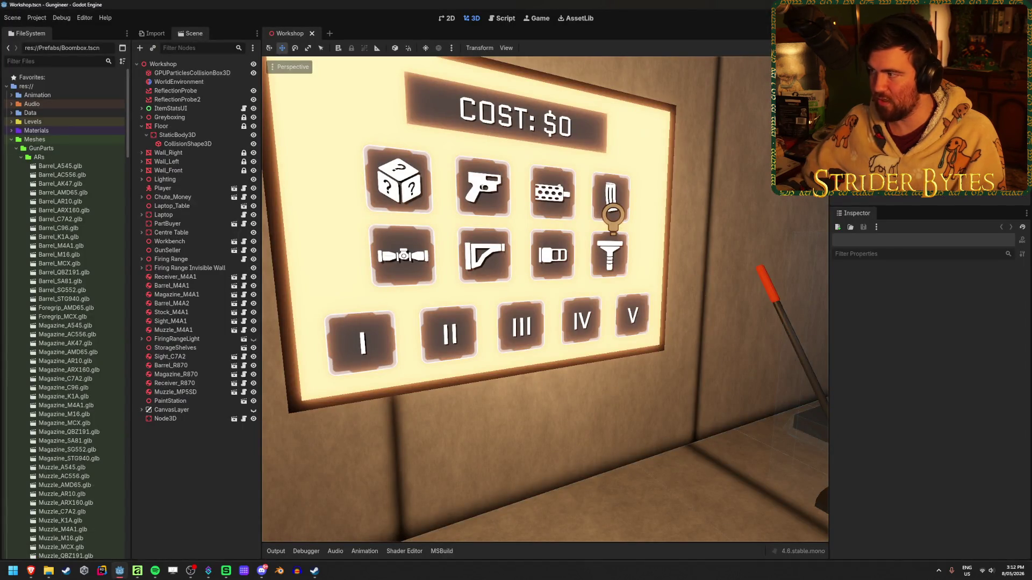
{"action": "left_click", "coordinate": [137, 571]}
{"action": "scroll", "coordinate": [513, 398], "scroll_direction": "up", "scroll_amount": 5, "text": "ctrl"}
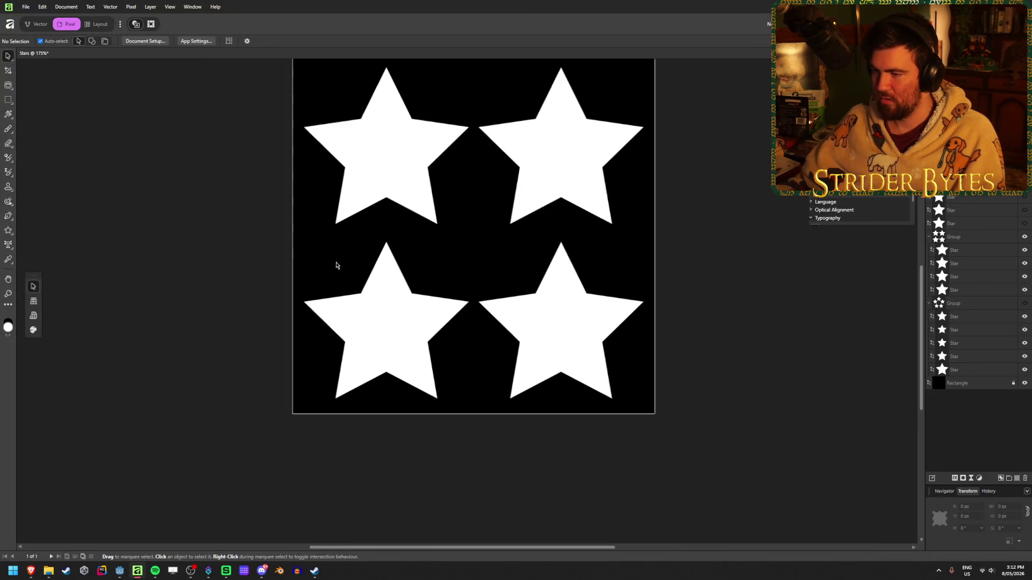
- Toggle the five-star ring and grid groups' visibility to compare the two layouts
{"action": "scroll", "coordinate": [610, 272], "scroll_direction": "down", "scroll_amount": 2, "text": "ctrl"}
{"action": "scroll", "coordinate": [380, 227], "scroll_direction": "down", "scroll_amount": 3, "text": "ctrl"}
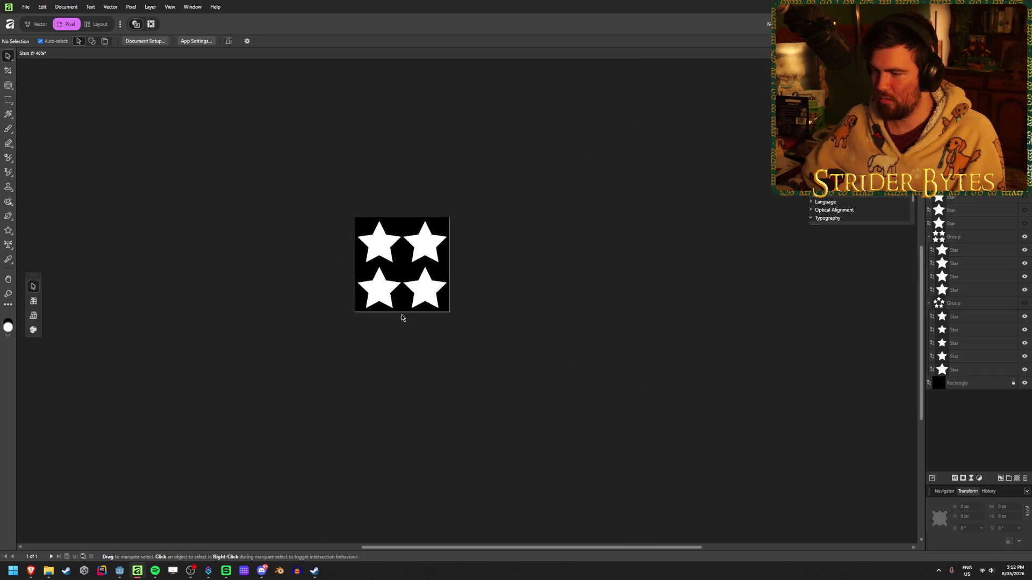
{"action": "scroll", "coordinate": [548, 318], "scroll_direction": "down", "scroll_amount": 2, "text": "ctrl"}
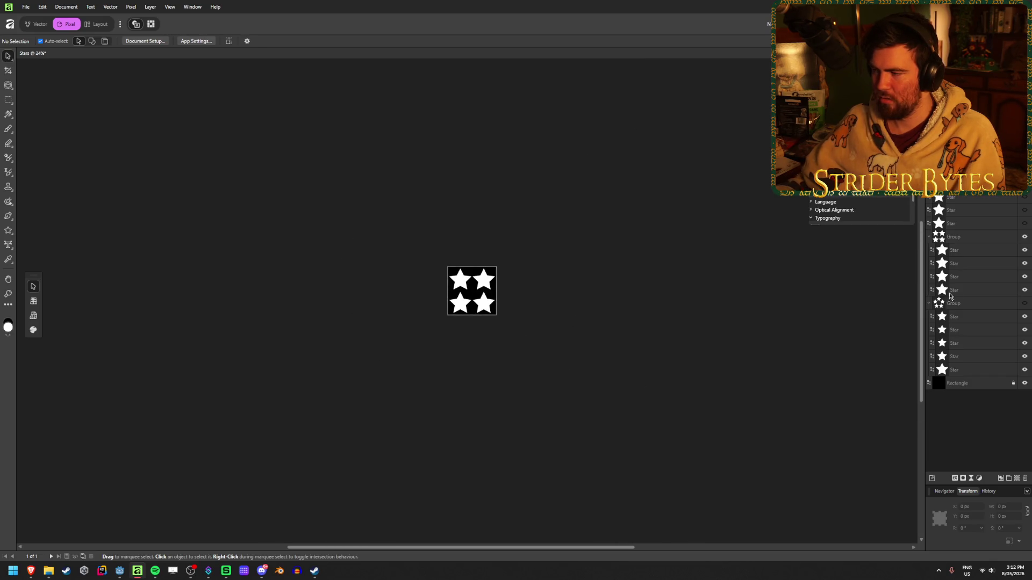
{"action": "left_click", "coordinate": [1024, 303]}
{"action": "left_click", "coordinate": [1024, 237]}
{"action": "left_click", "coordinate": [1024, 237]}
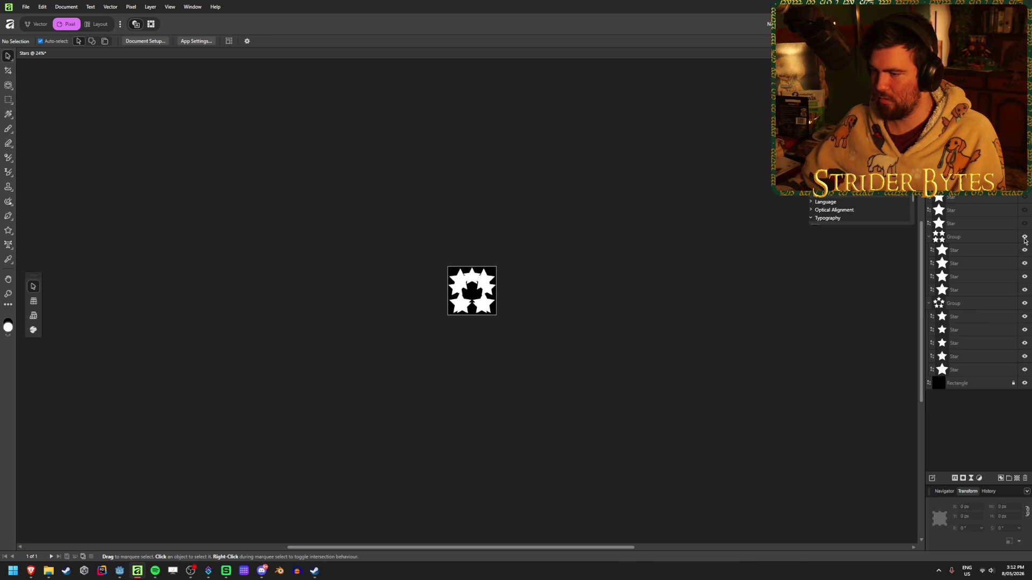
{"action": "left_click", "coordinate": [1024, 303]}
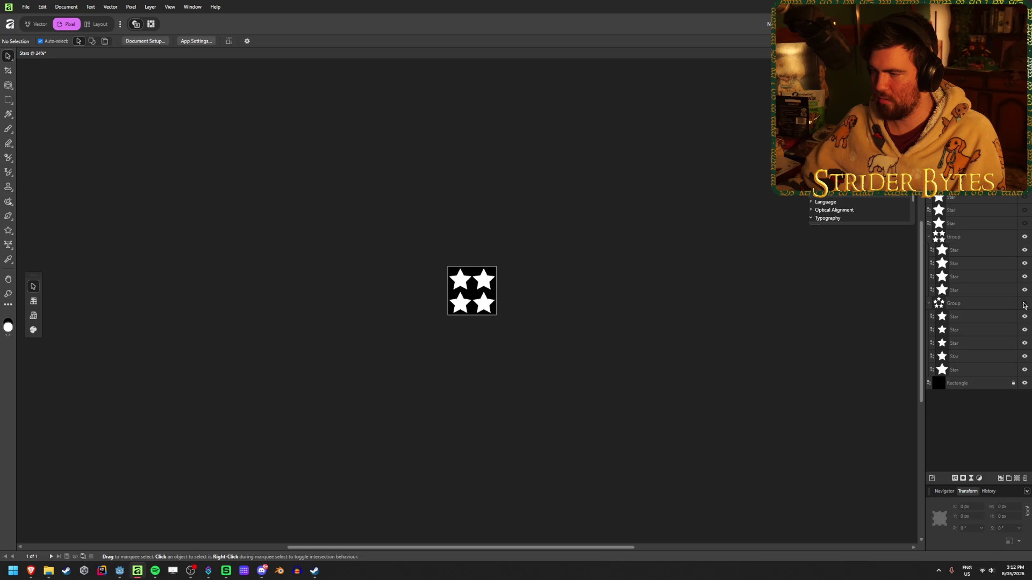
- Resize the bottom-right grid star to 192 px and check the other grid stars
{"action": "left_click", "coordinate": [979, 294]}
{"action": "left_click", "coordinate": [978, 277]}
{"action": "left_click", "coordinate": [975, 250]}
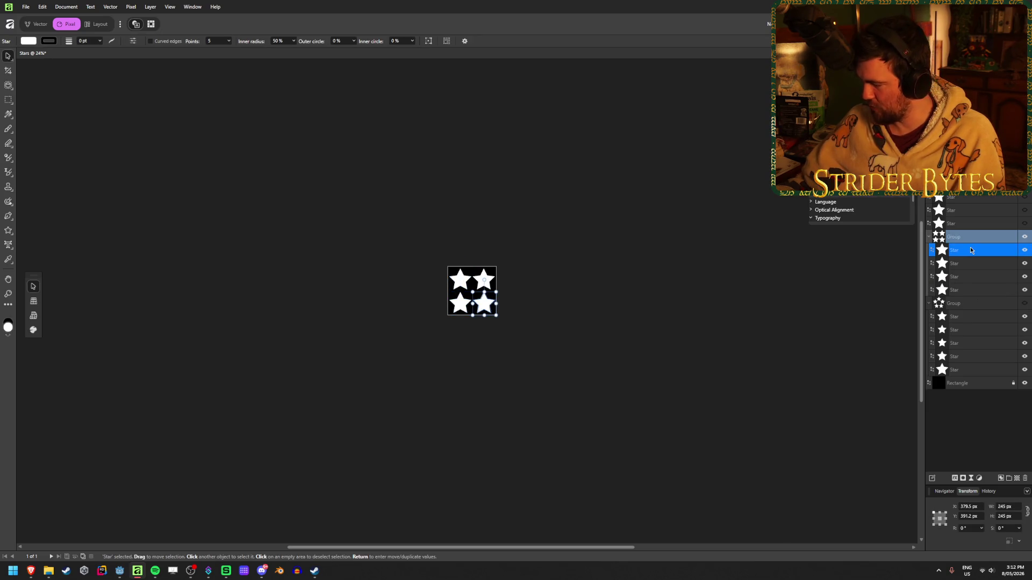
{"action": "left_click", "coordinate": [1008, 506]}
{"action": "type", "text": "192"}
{"action": "key", "text": "Tab"}
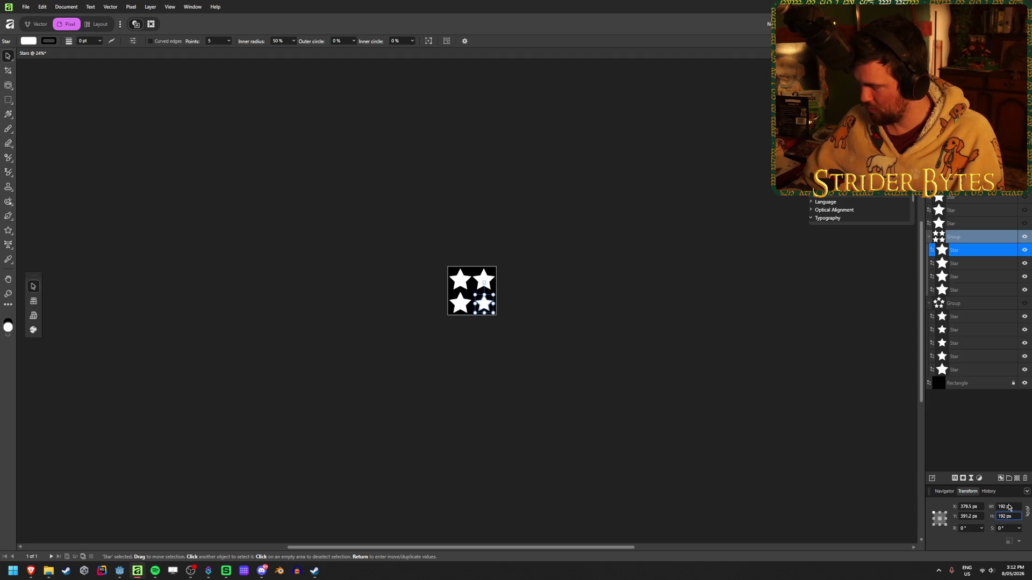
{"action": "left_click", "coordinate": [972, 263]}
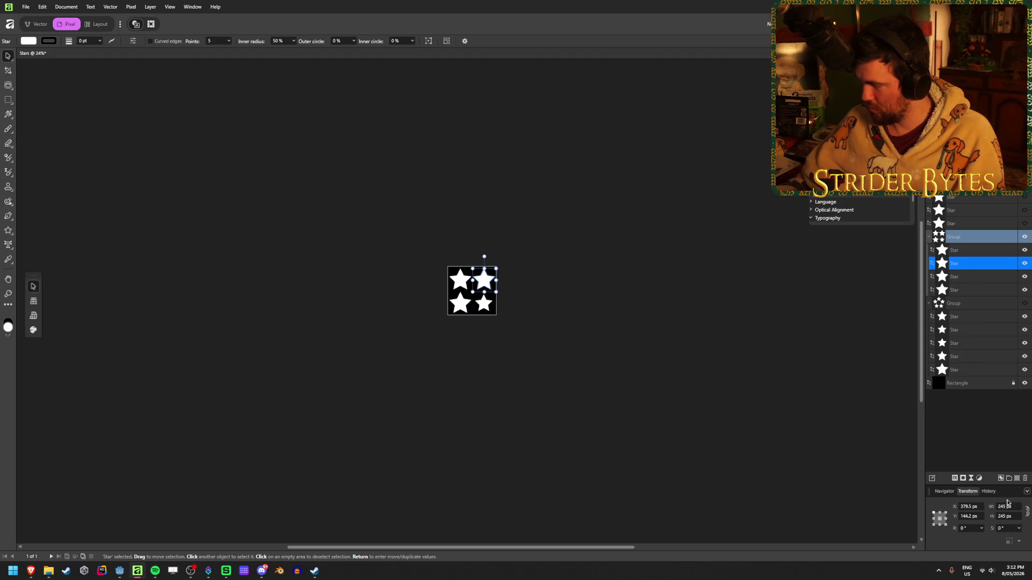
{"action": "left_click", "coordinate": [1008, 506]}
{"action": "type", "text": "192"}
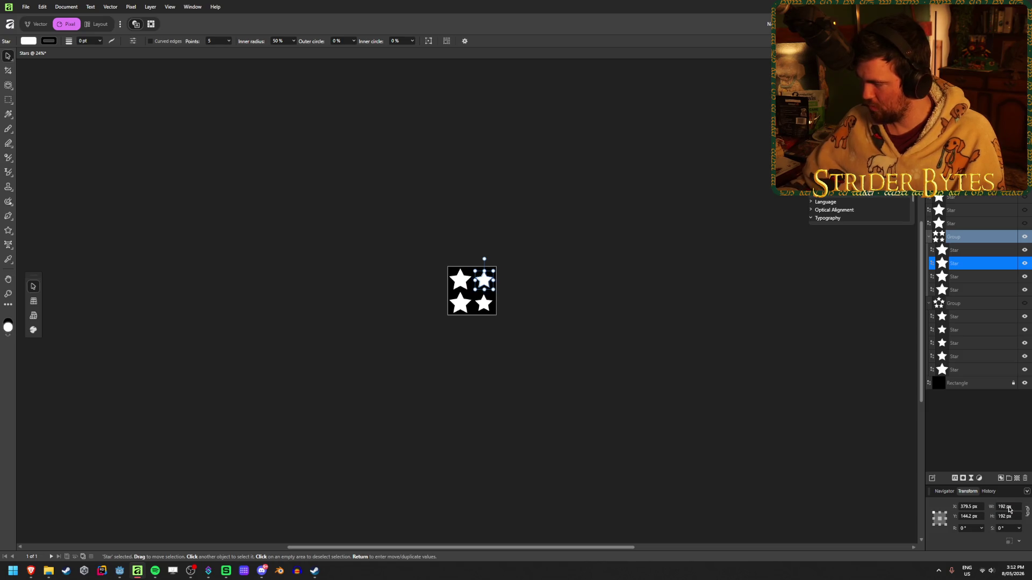
{"action": "left_click", "coordinate": [973, 276]}
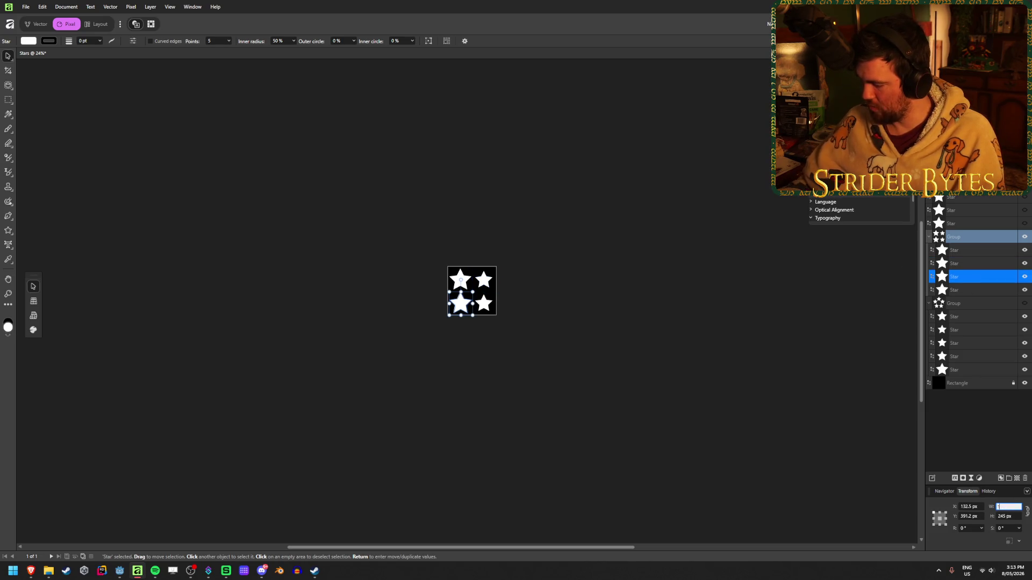
{"action": "left_click", "coordinate": [973, 290]}
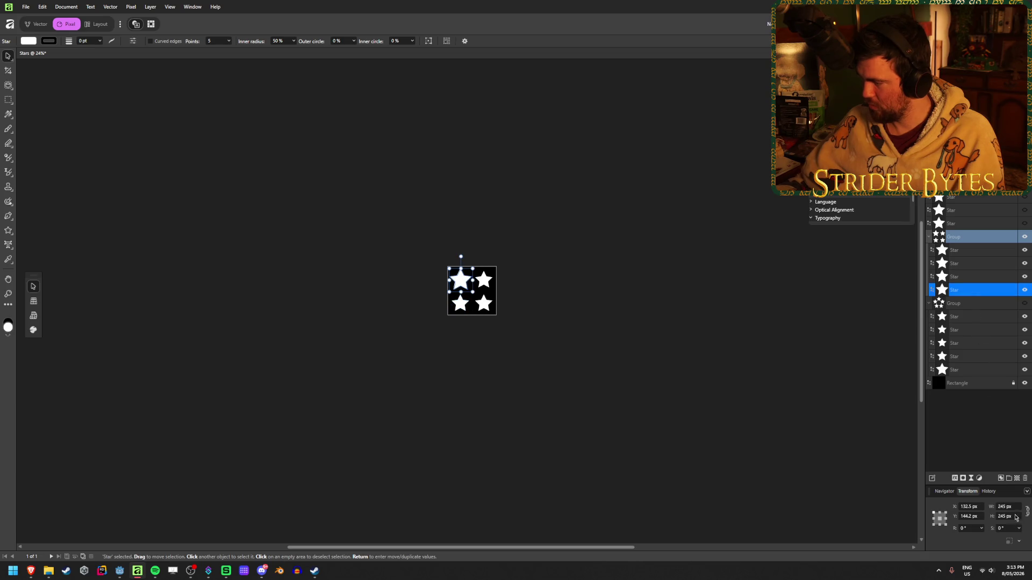
{"action": "left_click", "coordinate": [616, 467]}
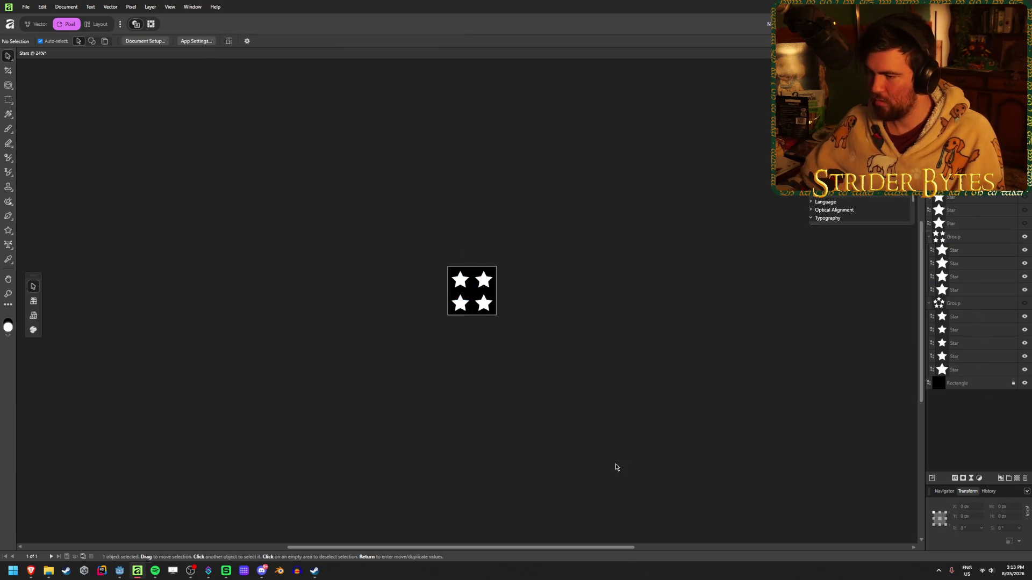
- Zoom in and compare the layouts again, leaving the four-star grid visible and selected
{"action": "key", "text": "ctrl+plus"}
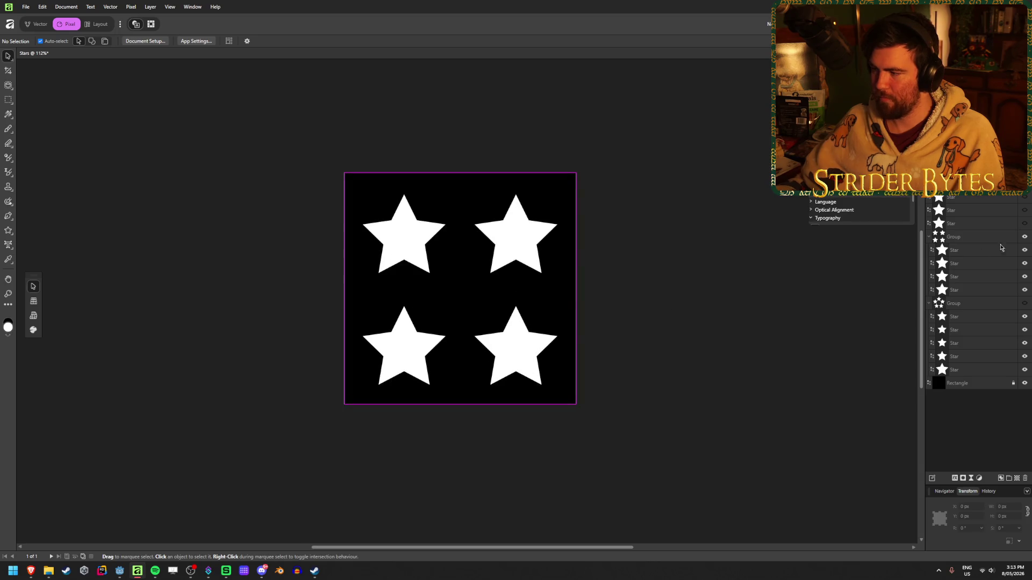
{"action": "scroll", "coordinate": [487, 283], "scroll_direction": "down", "scroll_amount": 5, "text": "ctrl"}
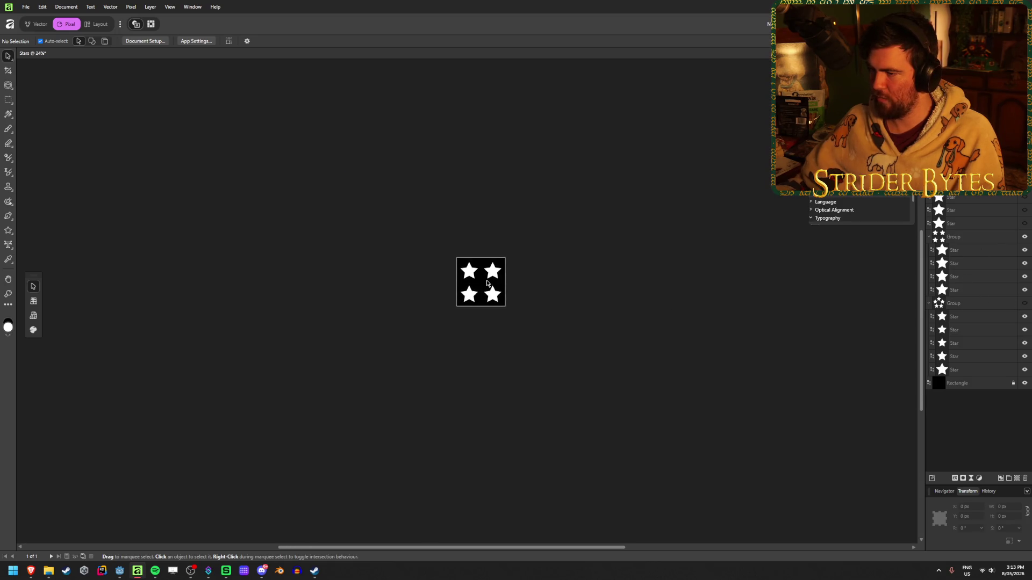
{"action": "left_click", "coordinate": [1025, 237]}
{"action": "left_click", "coordinate": [1025, 303]}
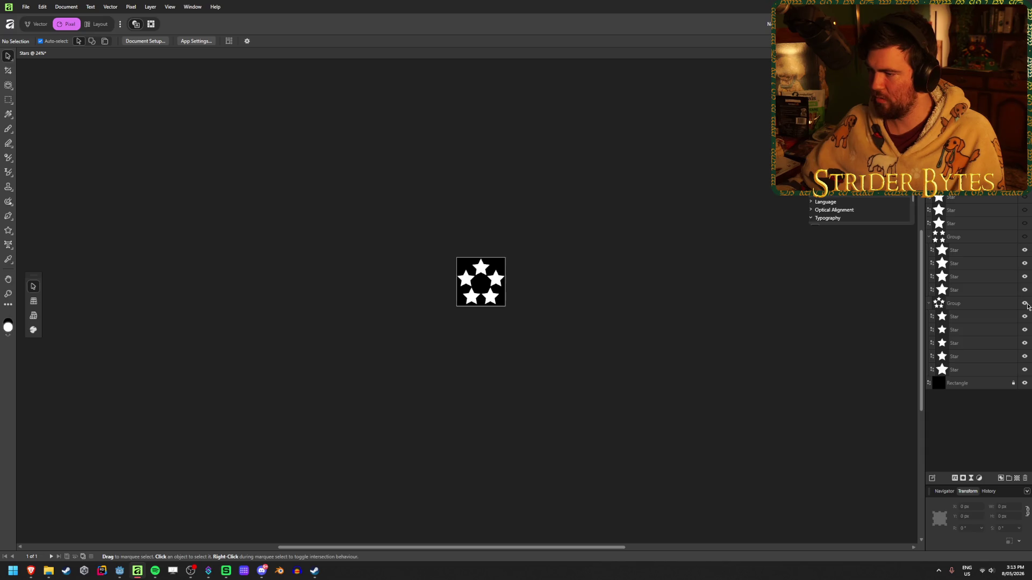
{"action": "left_click", "coordinate": [1027, 304]}
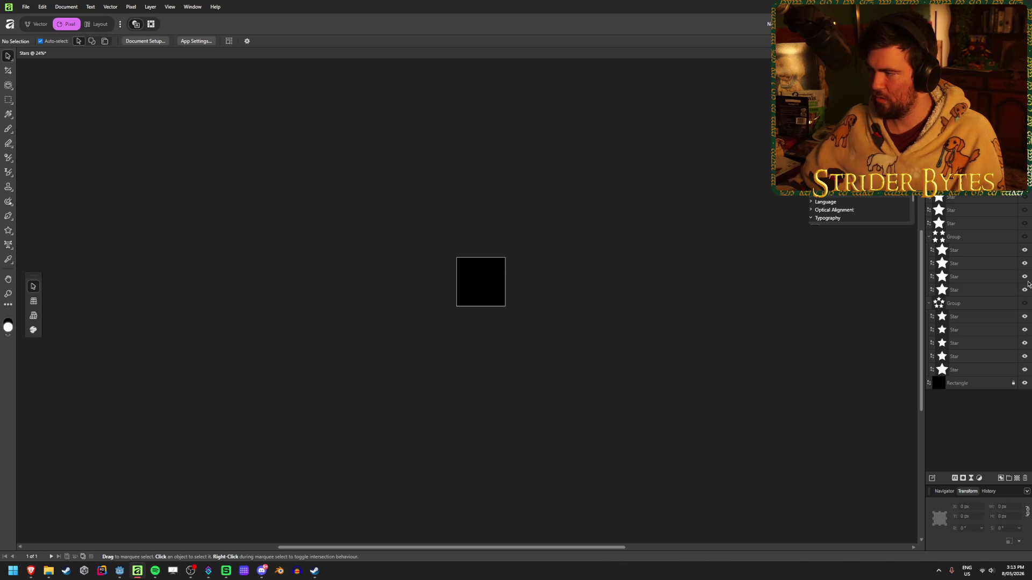
{"action": "left_click", "coordinate": [1025, 237]}
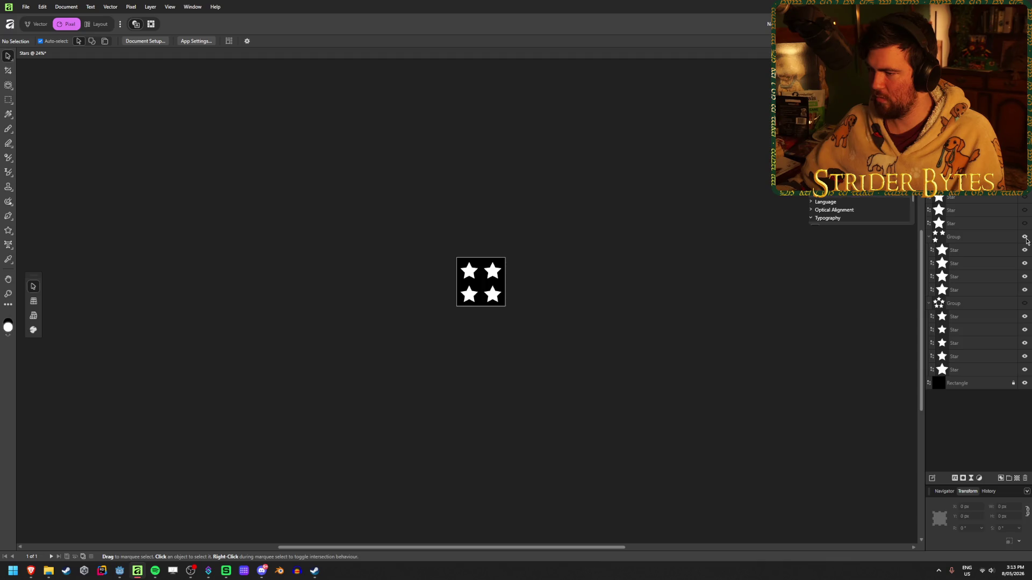
{"action": "scroll", "coordinate": [483, 341], "scroll_direction": "up", "scroll_amount": 5, "text": "ctrl"}
{"action": "scroll", "coordinate": [453, 344], "scroll_direction": "up", "scroll_amount": 2, "text": "ctrl"}
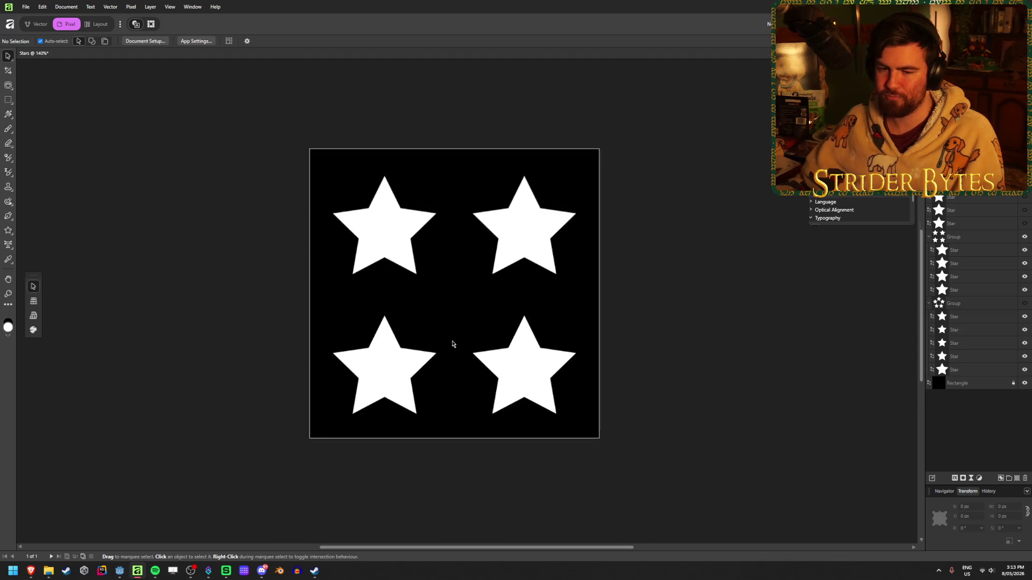
{"action": "scroll", "coordinate": [425, 318], "scroll_direction": "down", "scroll_amount": 1, "text": "ctrl"}
{"action": "left_click", "coordinate": [425, 318]}
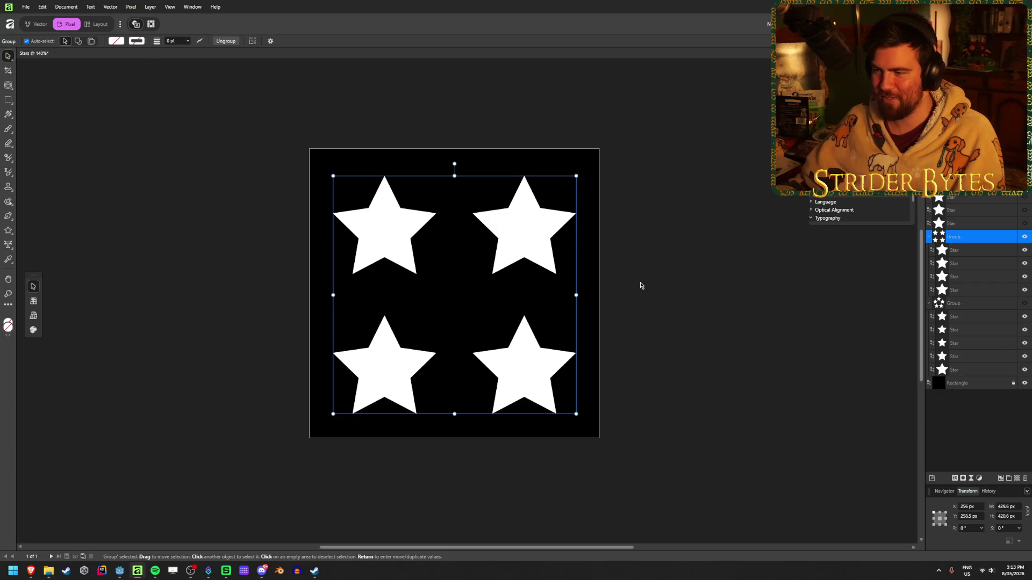
{"action": "left_click", "coordinate": [965, 251]}
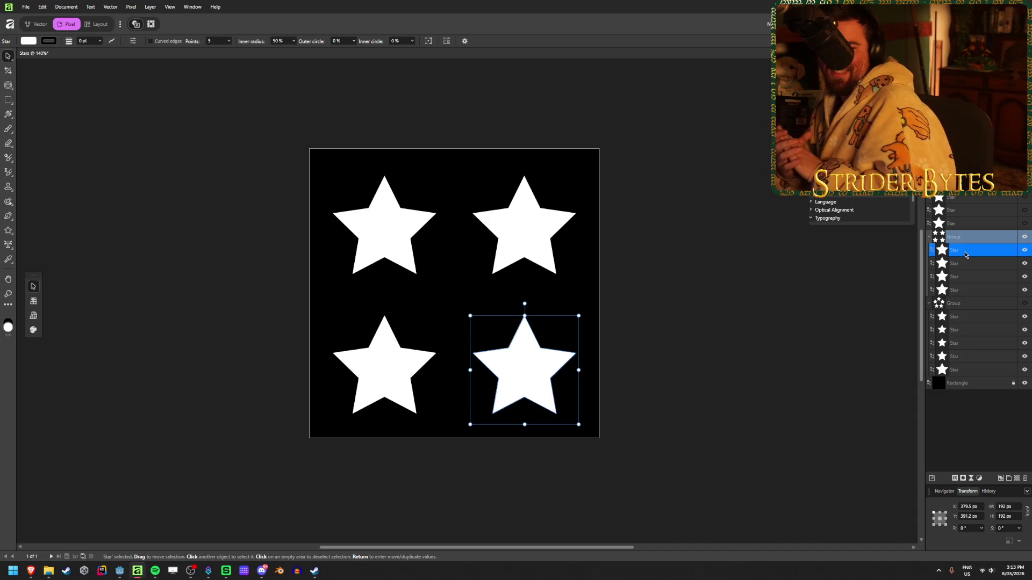
- Move the two bottom grid stars up 16 px after cancelling a trial move
{"action": "key", "text": "Return"}
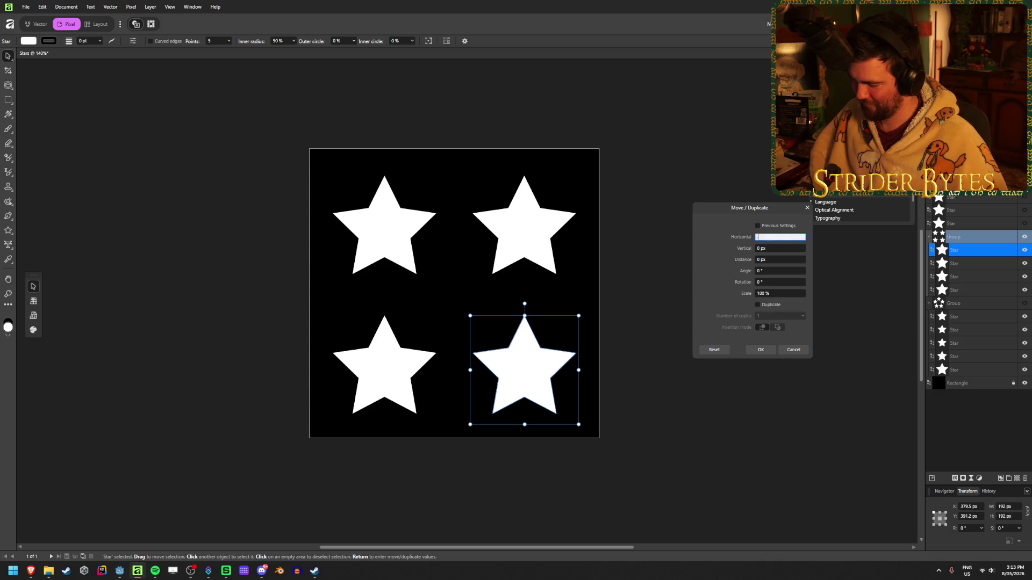
{"action": "key", "text": "Tab"}
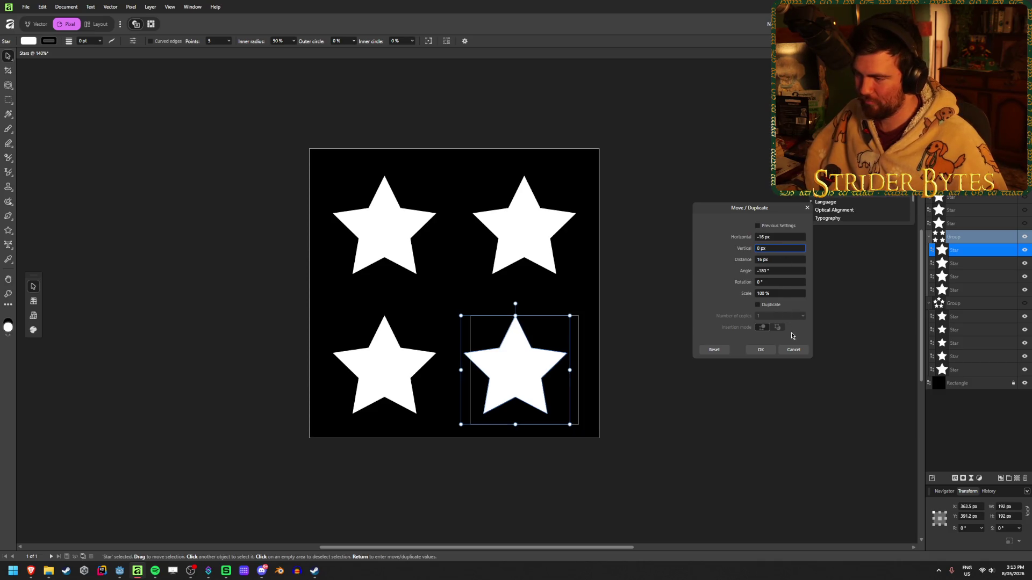
{"action": "left_click", "coordinate": [794, 350]}
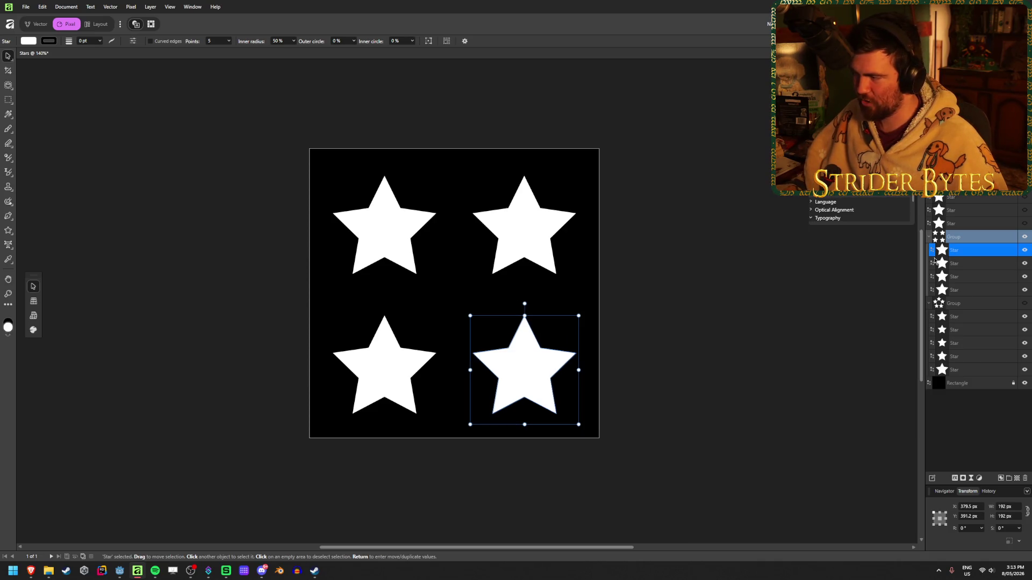
{"action": "left_click", "coordinate": [978, 277], "text": "ctrl"}
{"action": "key", "text": "Return"}
{"action": "left_click", "coordinate": [781, 247]}
{"action": "key", "text": "Return"}
- Move the two top grid stars down 16 px
{"action": "left_click", "coordinate": [978, 263]}
{"action": "left_click", "coordinate": [978, 290], "text": "ctrl"}
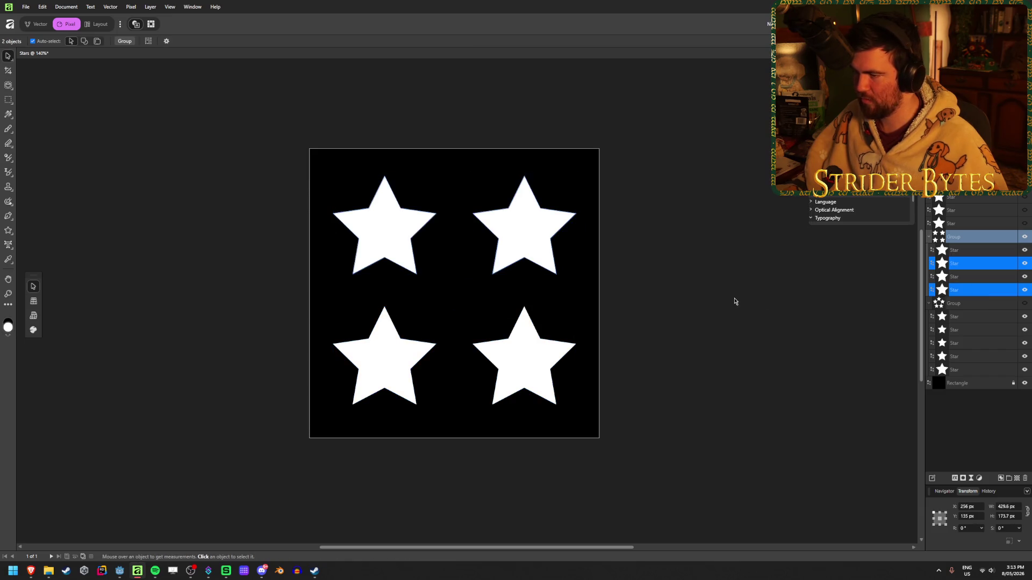
{"action": "key", "text": "Return"}
{"action": "left_click", "coordinate": [780, 249]}
{"action": "type", "text": "16"}
{"action": "key", "text": "Tab"}
{"action": "left_click", "coordinate": [760, 350]}
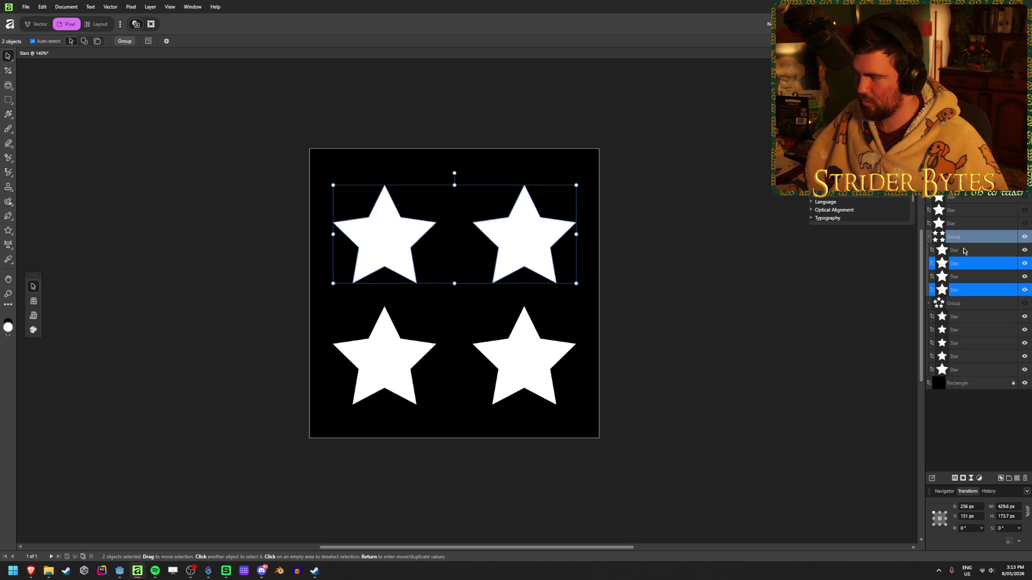
- Shift the right column of stars 16 px left with a -16 px horizontal offset
{"action": "left_click", "coordinate": [976, 249]}
{"action": "left_click", "coordinate": [976, 263], "text": "ctrl"}
{"action": "key", "text": "Return"}
{"action": "left_click", "coordinate": [768, 238]}
{"action": "type", "text": "-16"}
{"action": "key", "text": "Tab"}
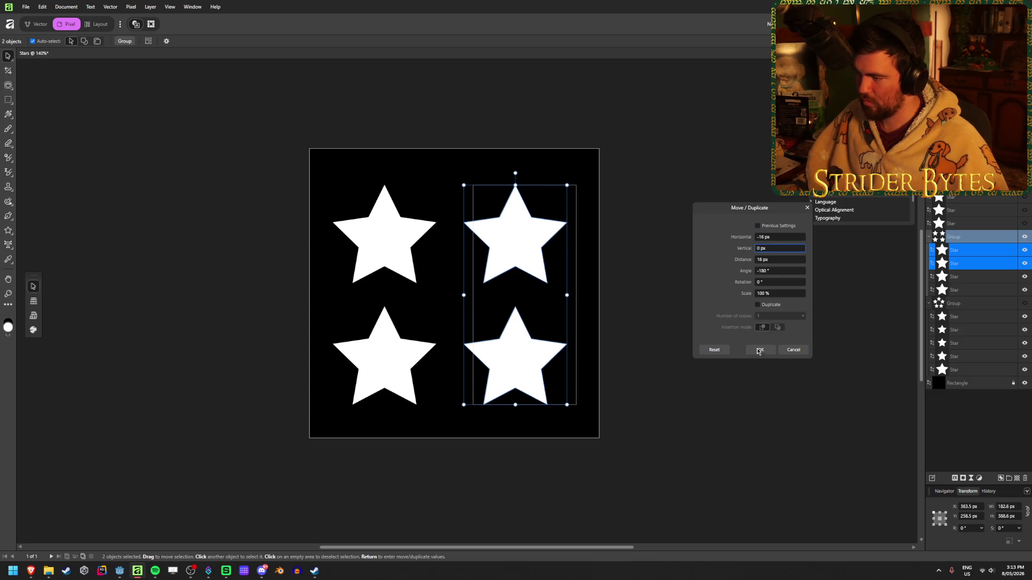
{"action": "left_click", "coordinate": [759, 350]}
- Shift the left column of stars 16 px right, then deselect
{"action": "left_click", "coordinate": [976, 277]}
{"action": "left_click", "coordinate": [976, 290], "text": "ctrl"}
{"action": "key", "text": "Return"}
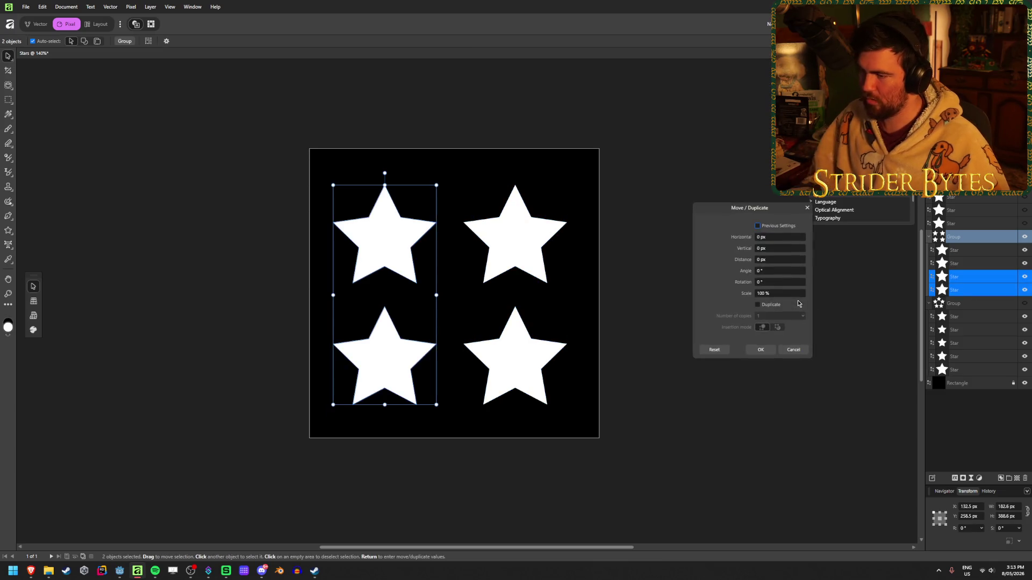
{"action": "left_click", "coordinate": [784, 238]}
{"action": "type", "text": "16"}
{"action": "key", "text": "Tab"}
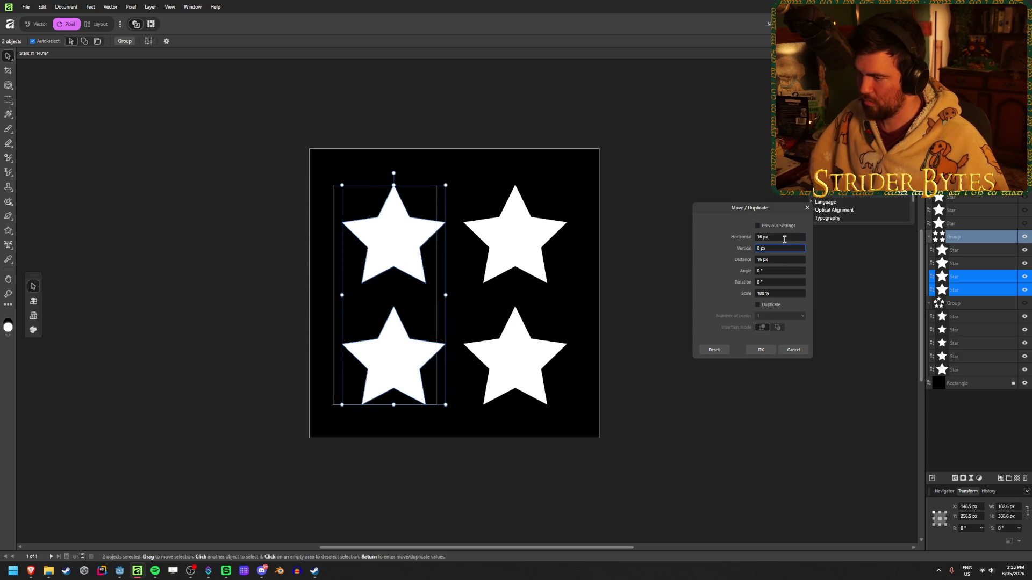
{"action": "left_click", "coordinate": [760, 350]}
{"action": "left_click", "coordinate": [341, 387]}
{"action": "scroll", "coordinate": [342, 379], "scroll_direction": "down", "scroll_amount": 5, "text": "ctrl"}
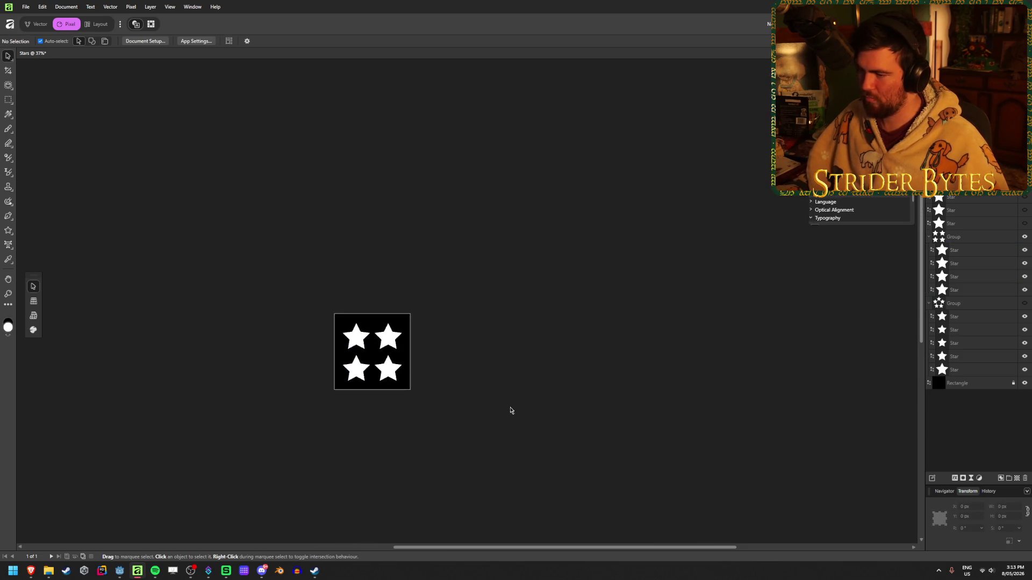
- Switch between the grid and ring groups, leaving the five-star ring shown and the grid hidden
{"action": "scroll", "coordinate": [496, 414], "scroll_direction": "down", "scroll_amount": 1, "text": "ctrl"}
{"action": "scroll", "coordinate": [525, 316], "scroll_direction": "up", "scroll_amount": 2, "text": "ctrl"}
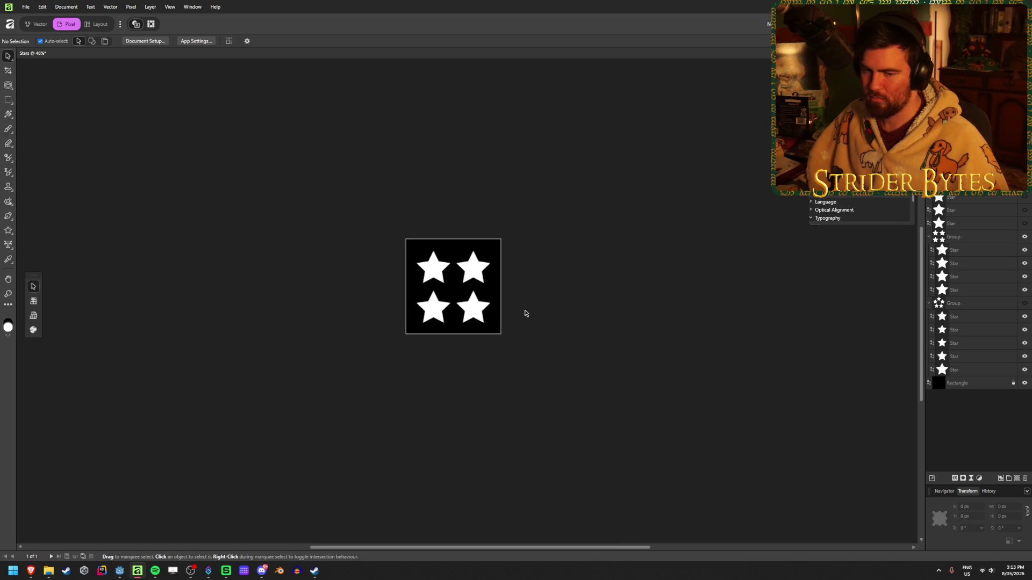
{"action": "left_click", "coordinate": [1024, 236]}
{"action": "left_click", "coordinate": [1025, 303]}
{"action": "left_click", "coordinate": [1025, 303]}
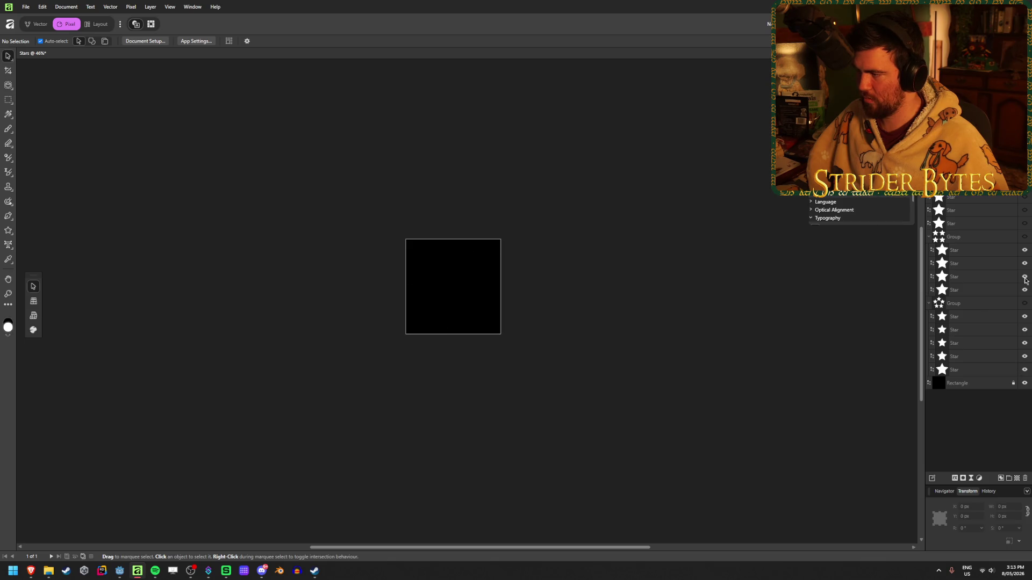
{"action": "left_click", "coordinate": [1024, 236]}
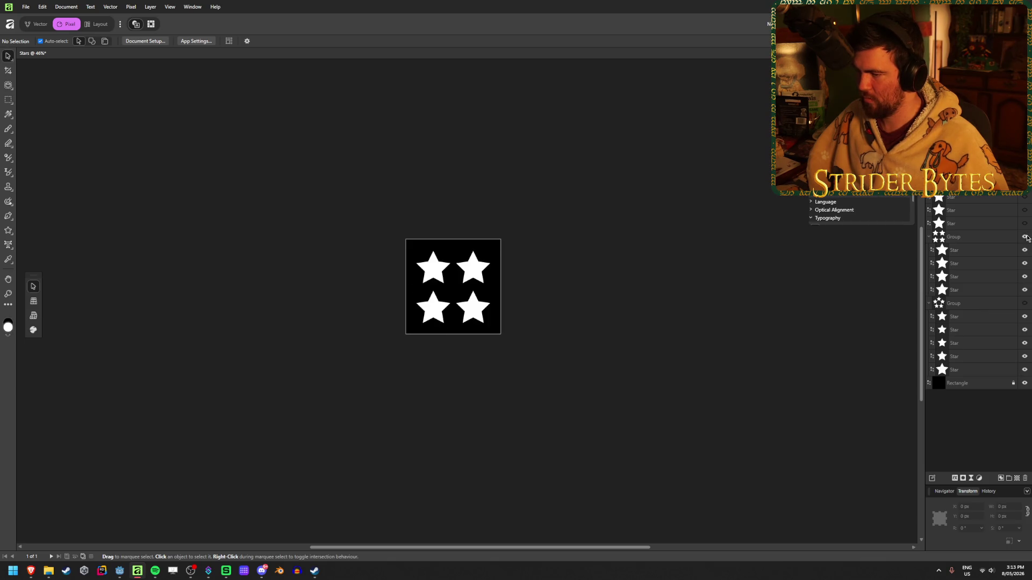
{"action": "left_click", "coordinate": [1024, 236]}
{"action": "left_click", "coordinate": [1025, 304]}
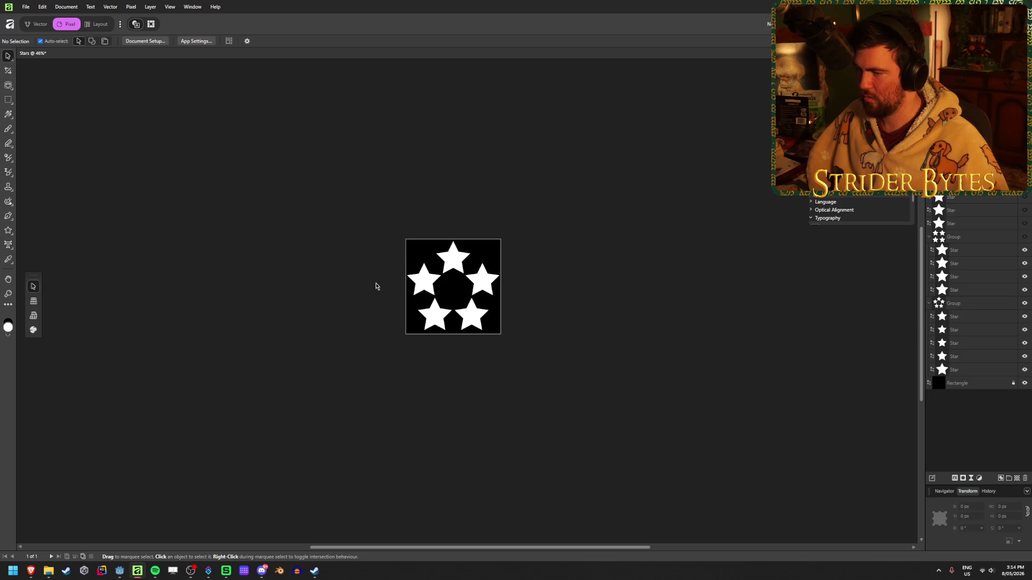
- Zoom in and out to inspect the five-star ring, then hide it
{"action": "scroll", "coordinate": [375, 286], "scroll_direction": "up", "scroll_amount": 5, "text": "ctrl"}
{"action": "scroll", "coordinate": [357, 235], "scroll_direction": "up", "scroll_amount": 1, "text": "ctrl"}
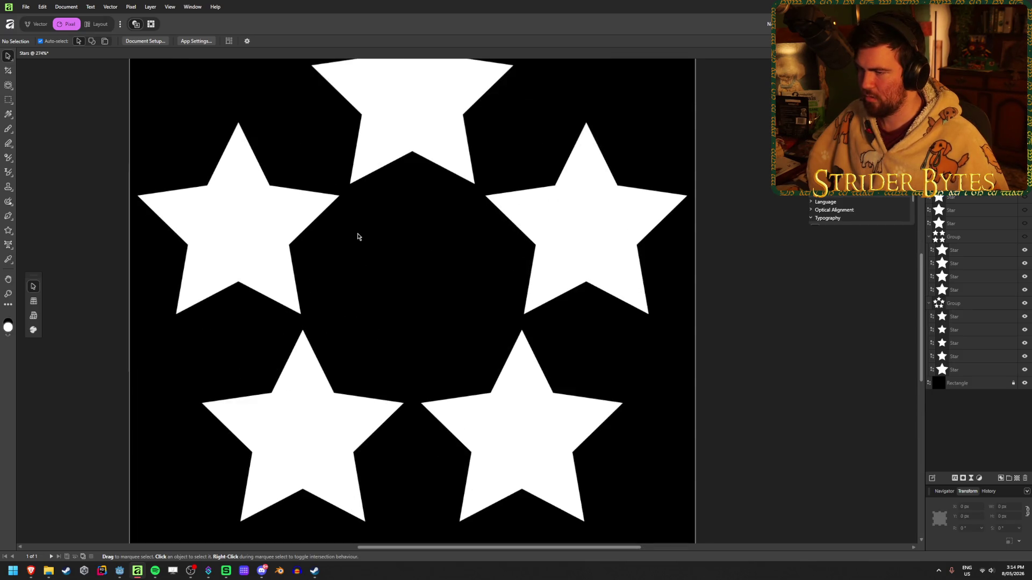
{"action": "scroll", "coordinate": [467, 193], "scroll_direction": "up", "scroll_amount": 4, "text": "ctrl"}
{"action": "scroll", "coordinate": [532, 258], "scroll_direction": "down", "scroll_amount": 2, "text": "ctrl"}
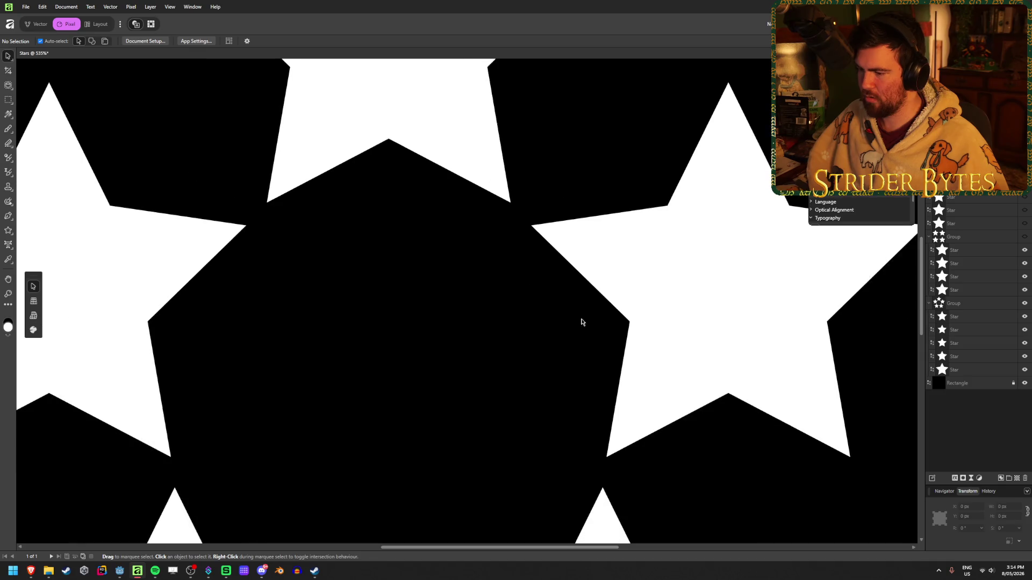
{"action": "scroll", "coordinate": [612, 417], "scroll_direction": "down", "scroll_amount": 2, "text": "ctrl"}
{"action": "scroll", "coordinate": [618, 371], "scroll_direction": "down", "scroll_amount": 3}
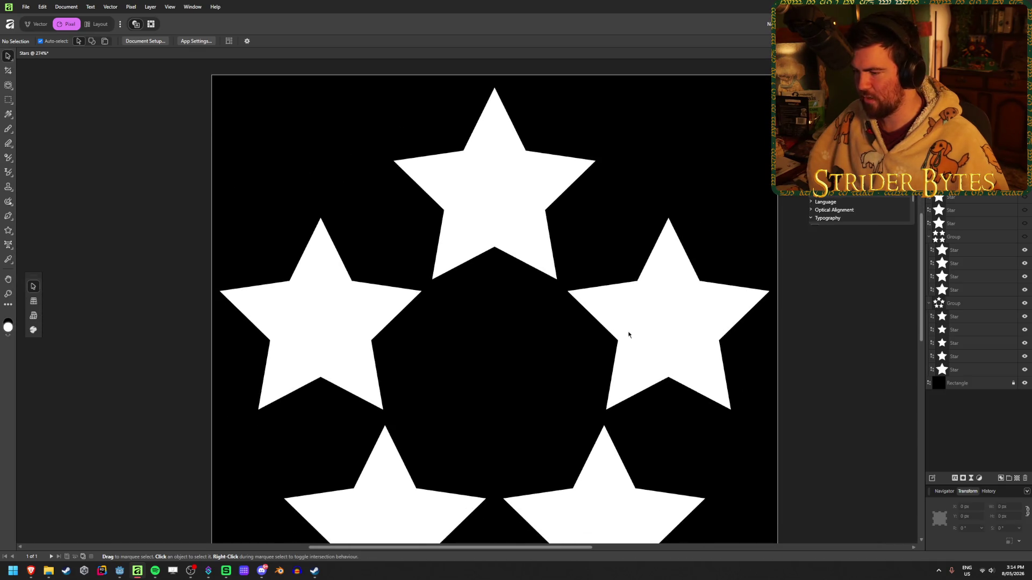
{"action": "scroll", "coordinate": [611, 428], "scroll_direction": "up", "scroll_amount": 7, "text": "ctrl"}
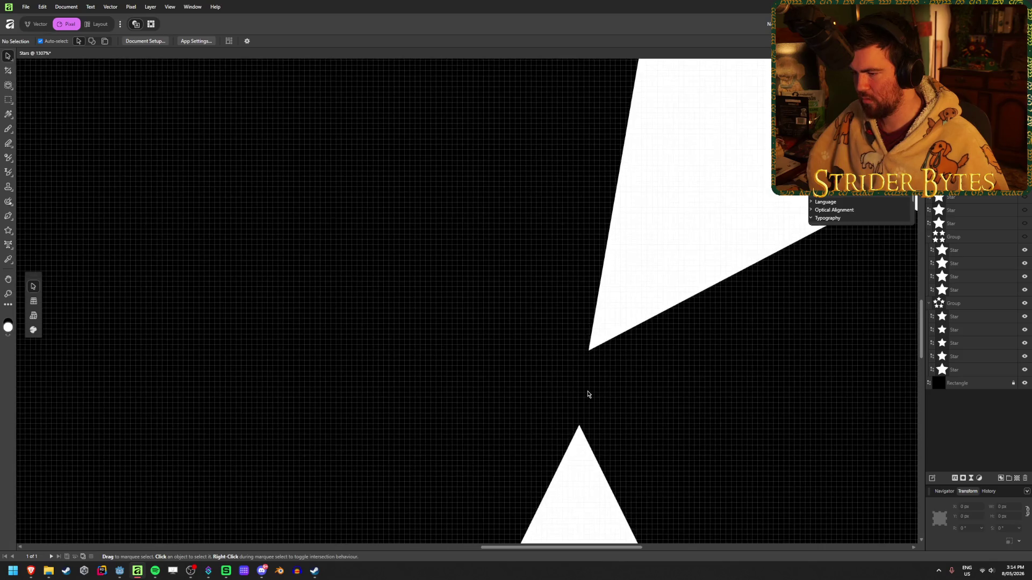
{"action": "scroll", "coordinate": [584, 394], "scroll_direction": "down", "scroll_amount": 8, "text": "ctrl"}
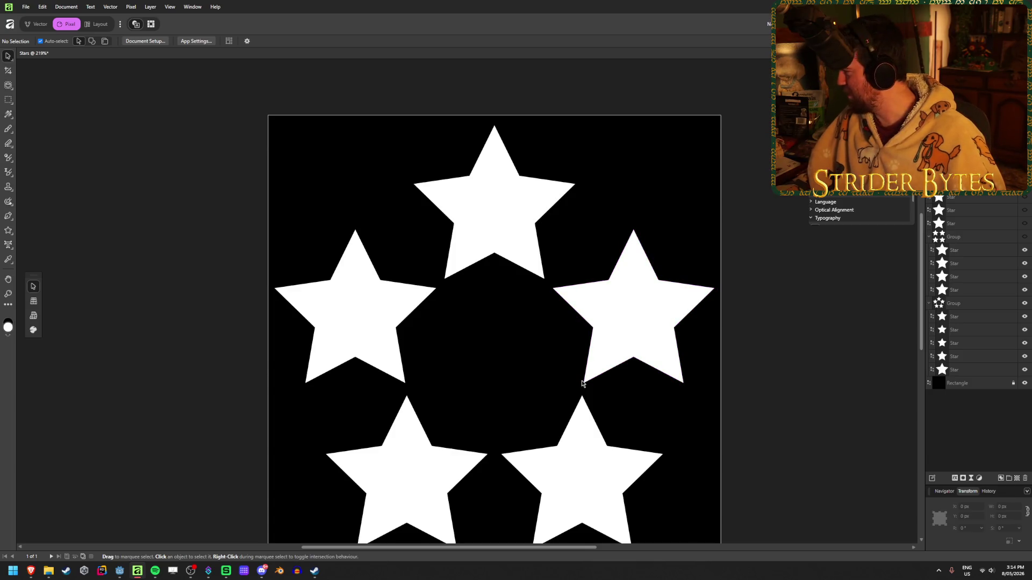
{"action": "scroll", "coordinate": [468, 295], "scroll_direction": "up", "scroll_amount": 1, "text": "ctrl"}
{"action": "scroll", "coordinate": [469, 295], "scroll_direction": "up", "scroll_amount": 1, "text": "ctrl"}
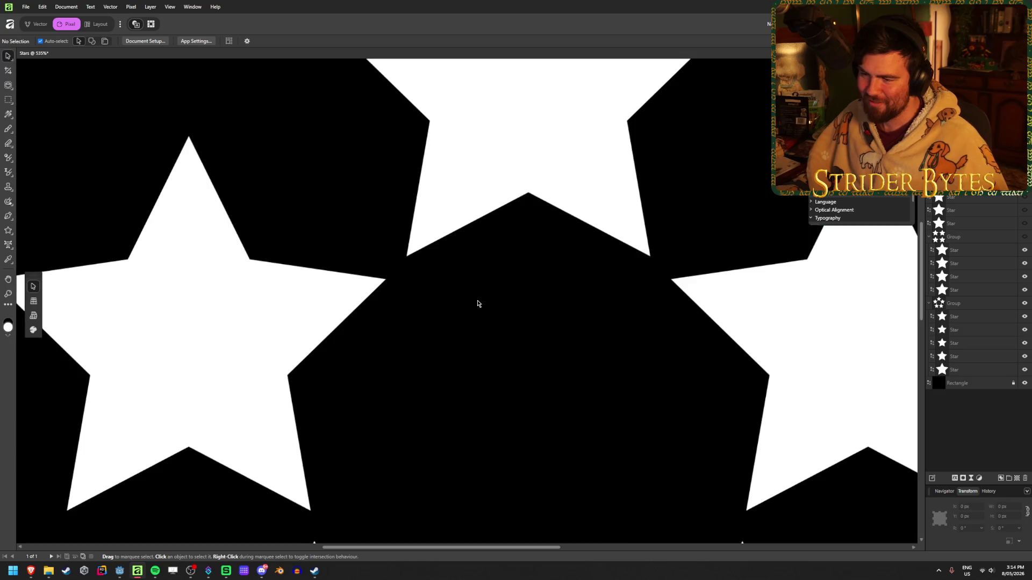
{"action": "scroll", "coordinate": [473, 299], "scroll_direction": "down", "scroll_amount": 10, "text": "ctrl"}
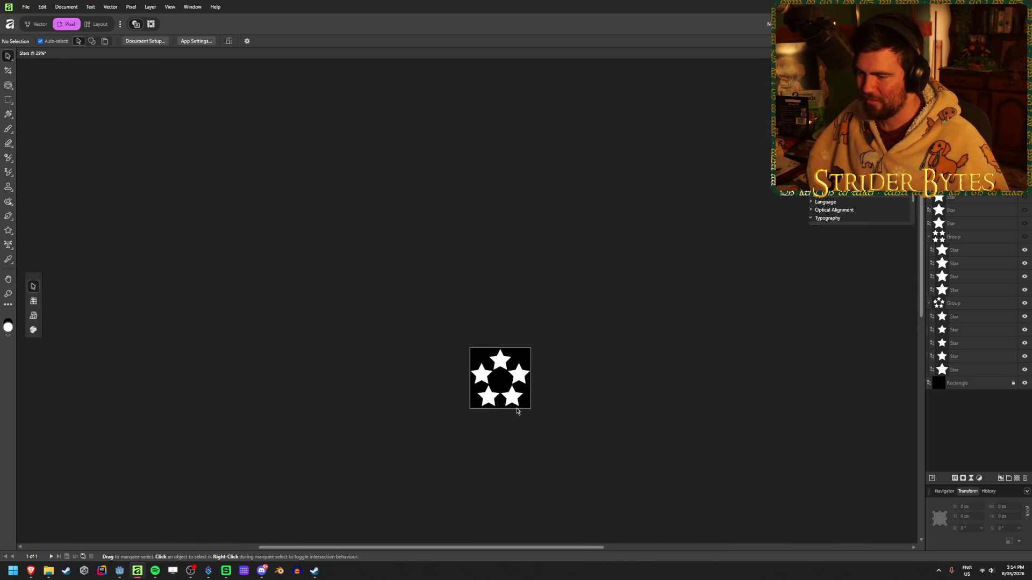
{"action": "scroll", "coordinate": [521, 411], "scroll_direction": "up", "scroll_amount": 3, "text": "ctrl"}
{"action": "left_click", "coordinate": [1024, 304]}
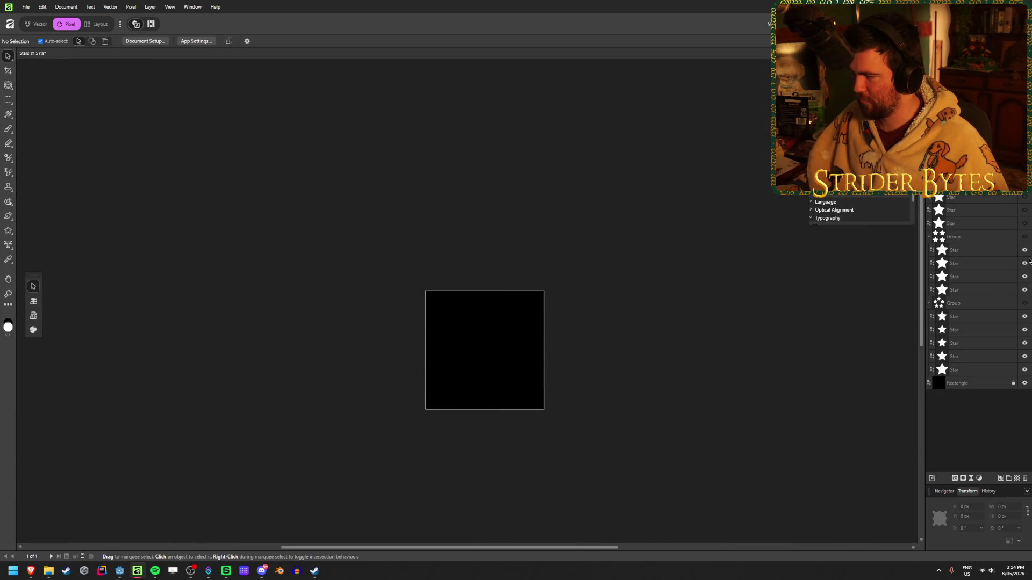
- Resize the single star to 192 px wide and make it visible, keeping the grid hidden
{"action": "left_click", "coordinate": [1024, 238]}
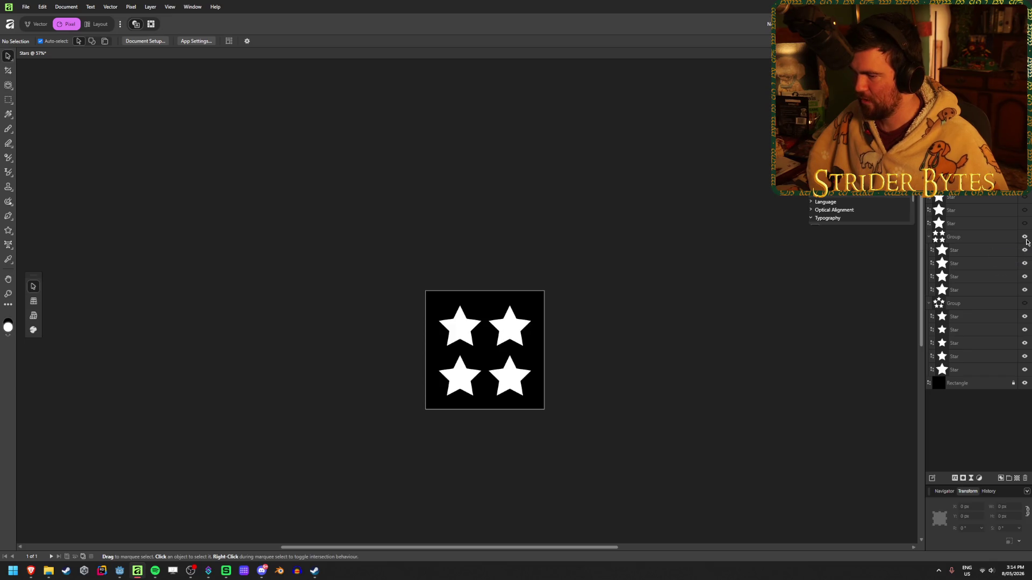
{"action": "left_click", "coordinate": [1024, 238]}
{"action": "left_click", "coordinate": [988, 224]}
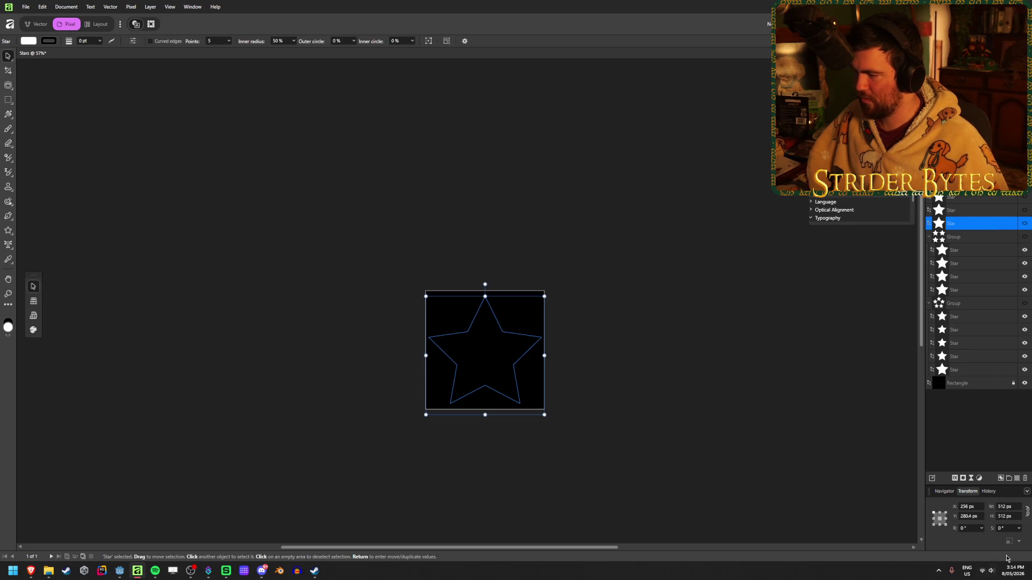
{"action": "left_click", "coordinate": [1015, 507]}
{"action": "type", "text": "2"}
{"action": "key", "text": "Tab"}
{"action": "left_click", "coordinate": [1025, 223]}
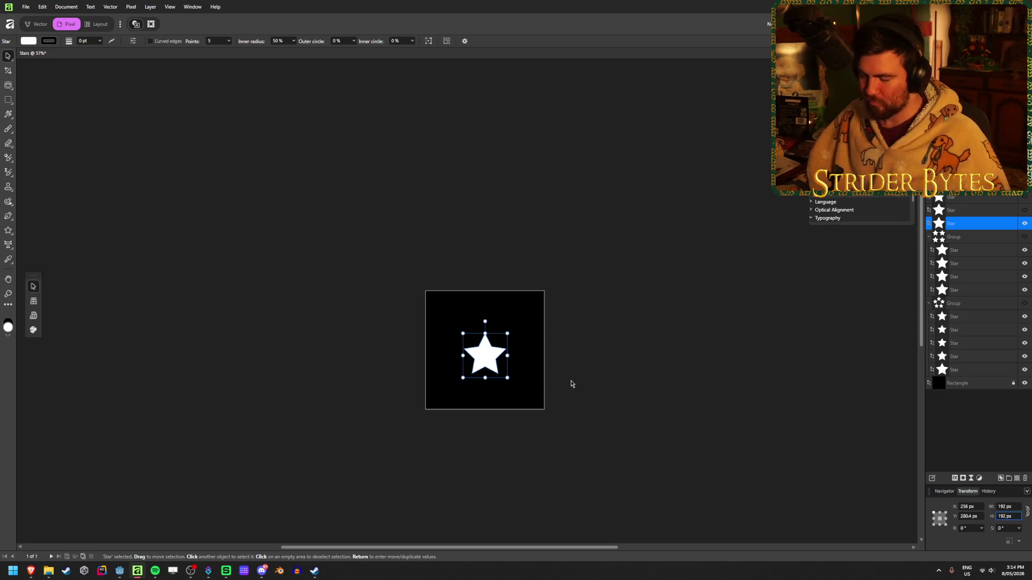
- Check that the single star sits centred on the canvas, leaving it selected
{"action": "scroll", "coordinate": [559, 394], "scroll_direction": "up", "scroll_amount": 3, "text": "alt"}
{"action": "scroll", "coordinate": [472, 330], "scroll_direction": "up", "scroll_amount": 3, "text": "alt"}
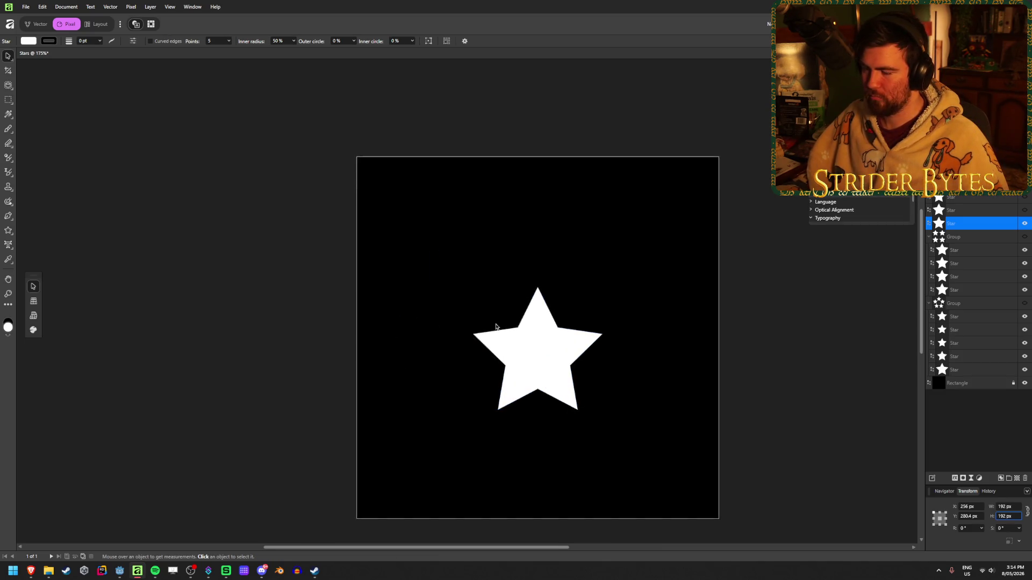
{"action": "scroll", "coordinate": [721, 336], "scroll_direction": "down", "scroll_amount": 1, "text": "alt"}
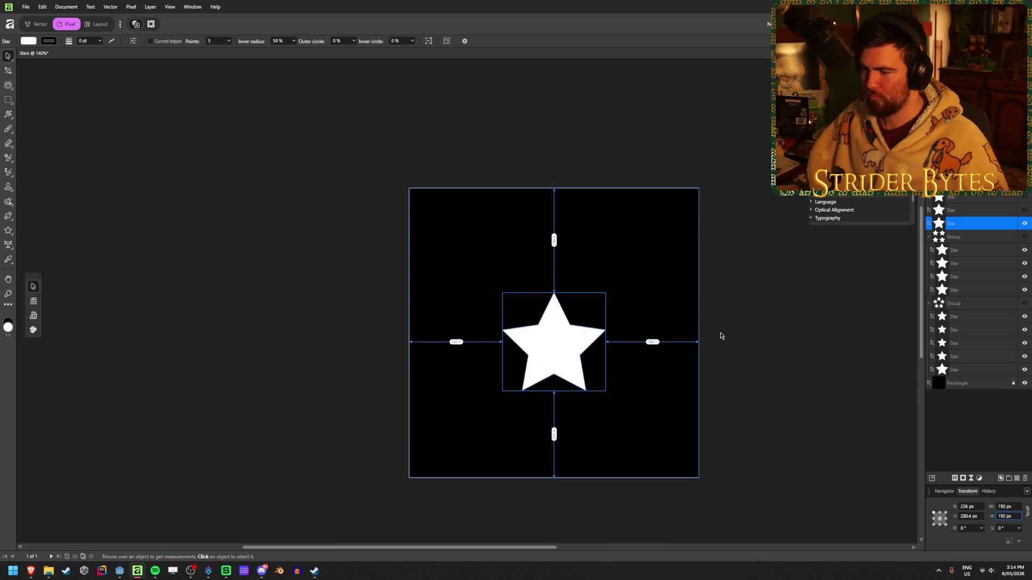
{"action": "left_click", "coordinate": [791, 324]}
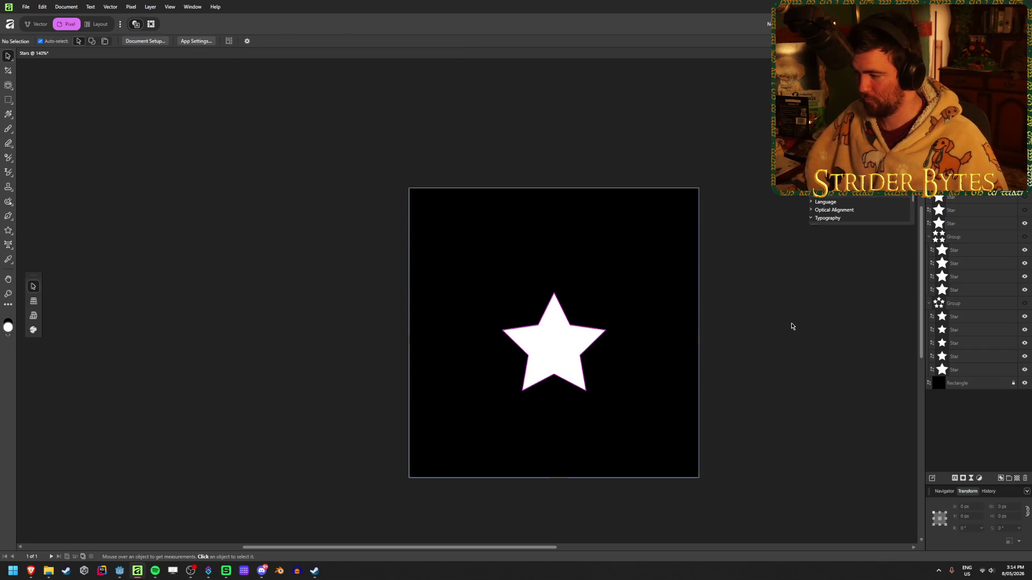
{"action": "left_click", "coordinate": [576, 339]}
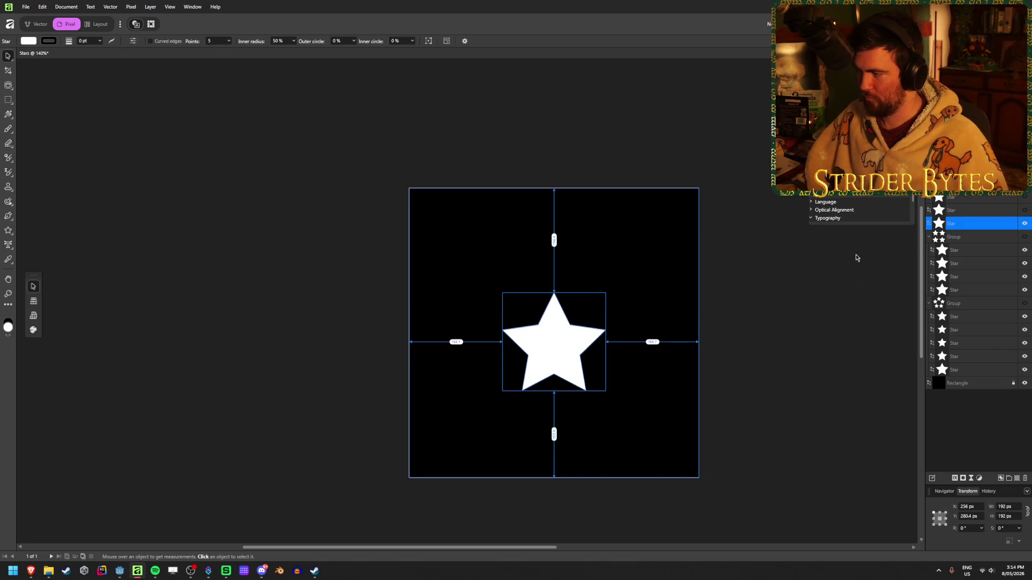
{"action": "left_click", "coordinate": [800, 272]}
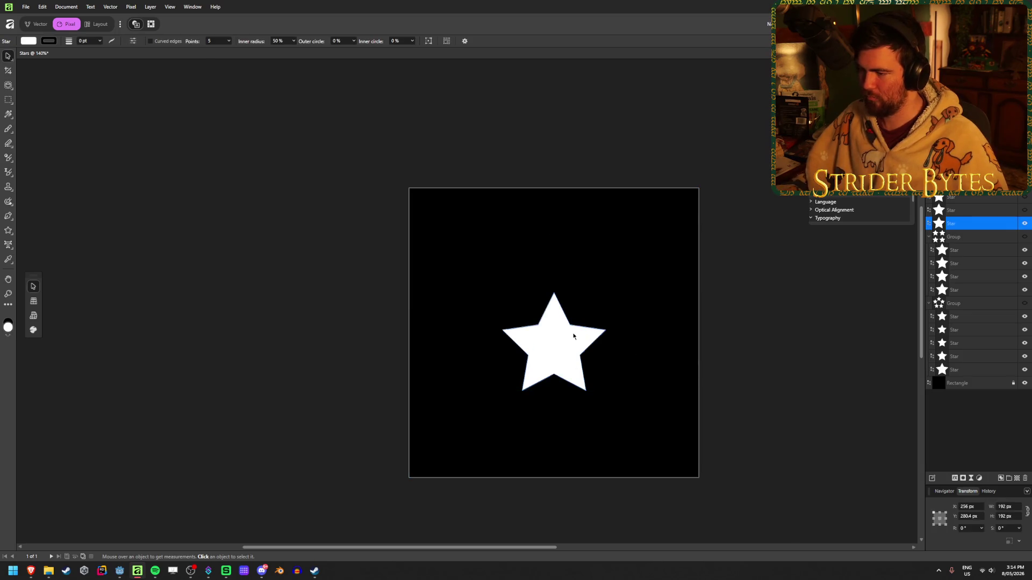
{"action": "left_click", "coordinate": [557, 348]}
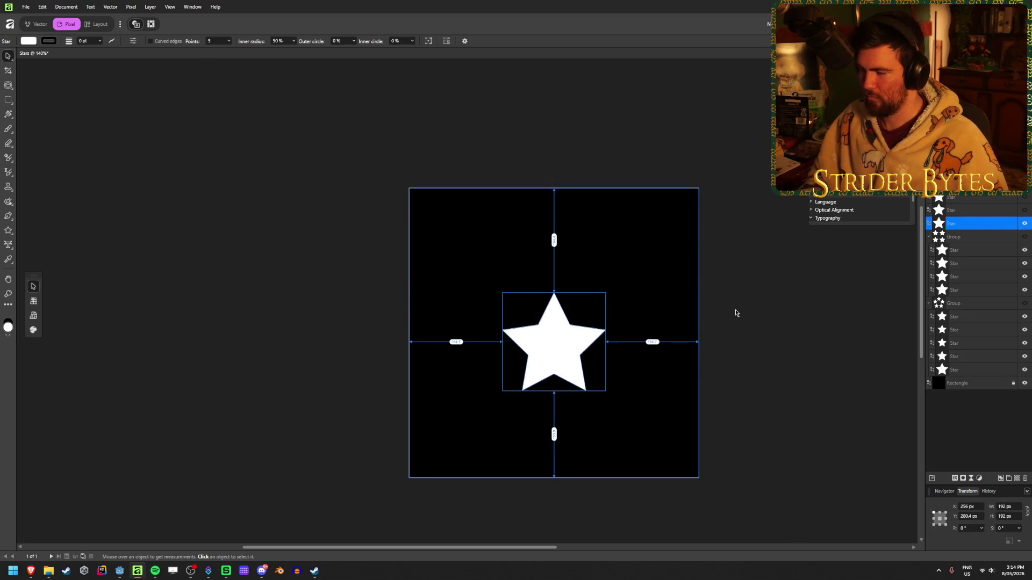
{"action": "left_click", "coordinate": [583, 347]}
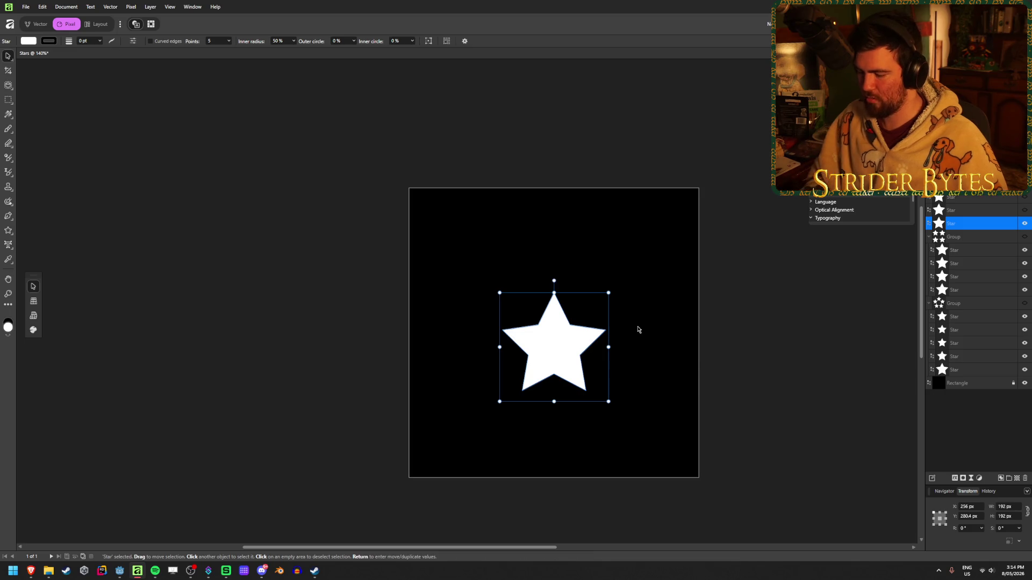
- Make 2 in-place copies of the star with Move / Duplicate, then select the top copy
{"action": "key", "text": "Return"}
{"action": "left_click", "coordinate": [767, 308]}
{"action": "left_click", "coordinate": [768, 316]}
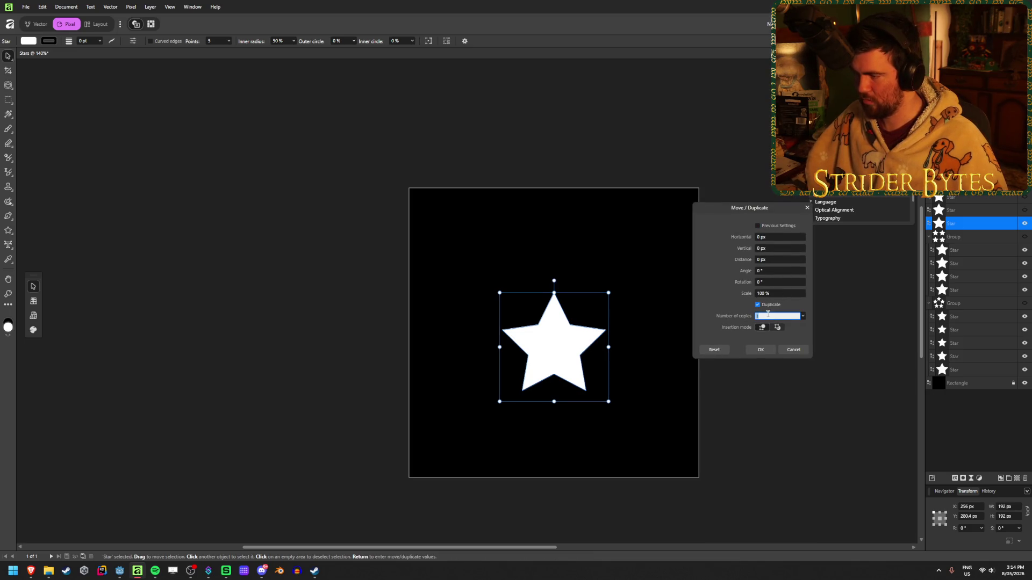
{"action": "type", "text": "2"}
{"action": "left_click", "coordinate": [760, 350]}
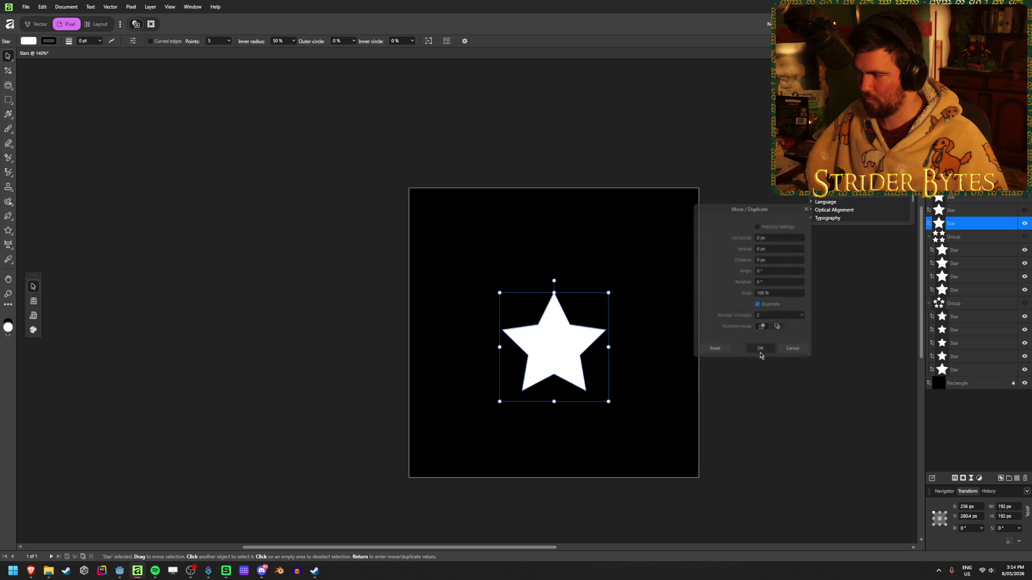
{"action": "left_click", "coordinate": [806, 385]}
{"action": "left_click", "coordinate": [979, 224]}
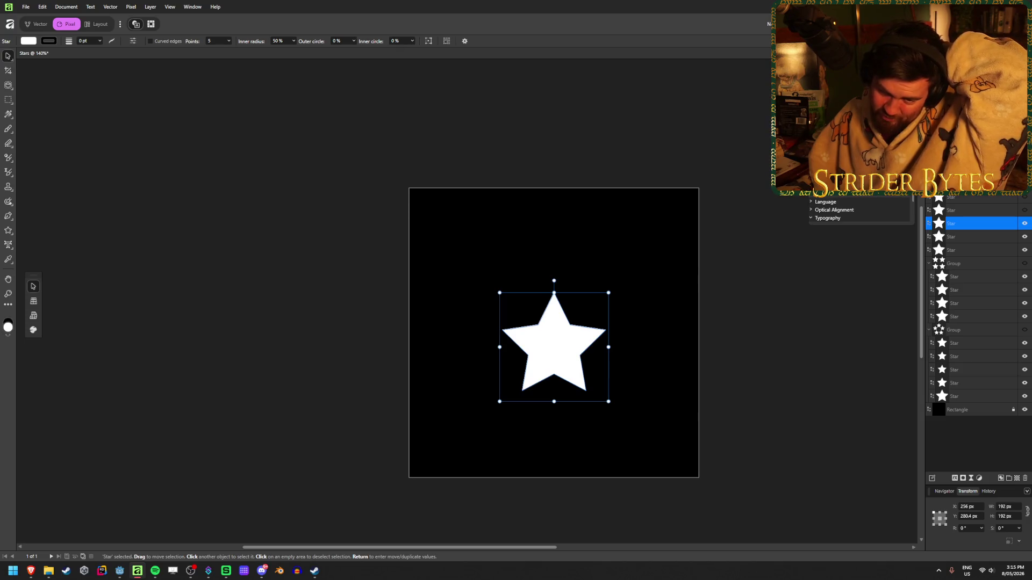
{"action": "left_click", "coordinate": [326, 341]}
- Move one star copy 96 px up, settling on a -96 px Vertical offset
{"action": "left_click", "coordinate": [551, 350]}
{"action": "key", "text": "Return"}
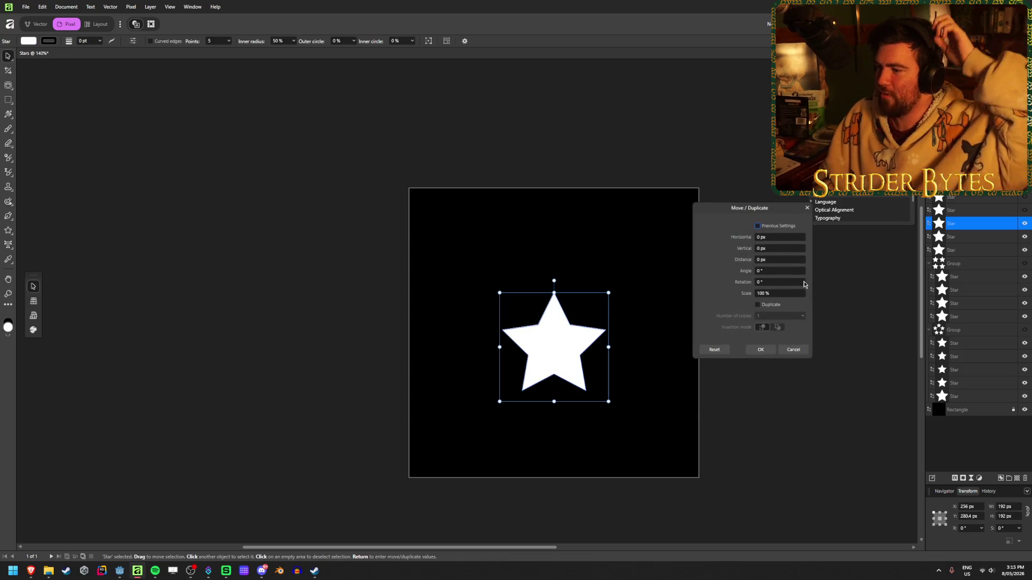
{"action": "left_click", "coordinate": [784, 248]}
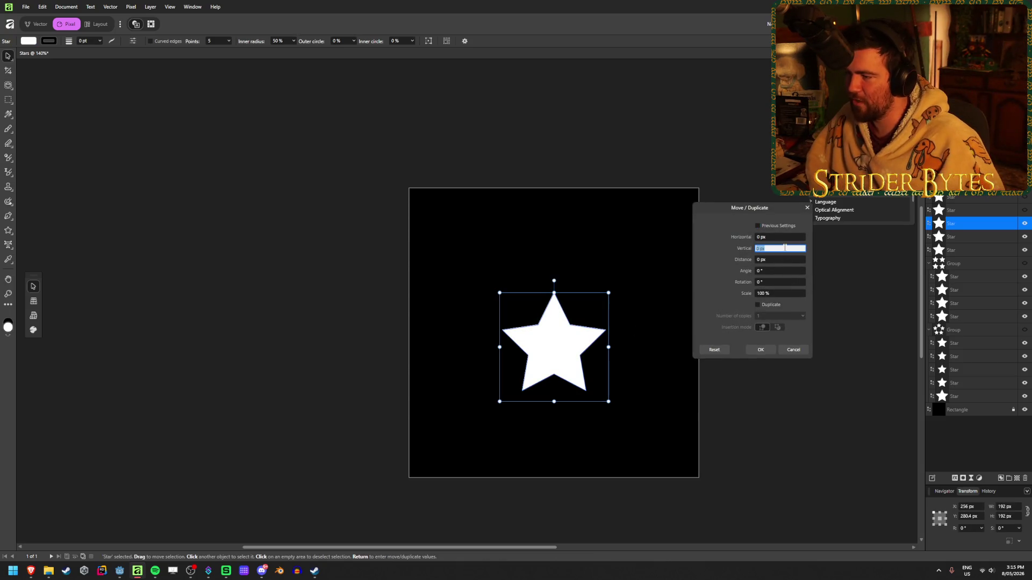
{"action": "type", "text": "64"}
{"action": "key", "text": "Tab"}
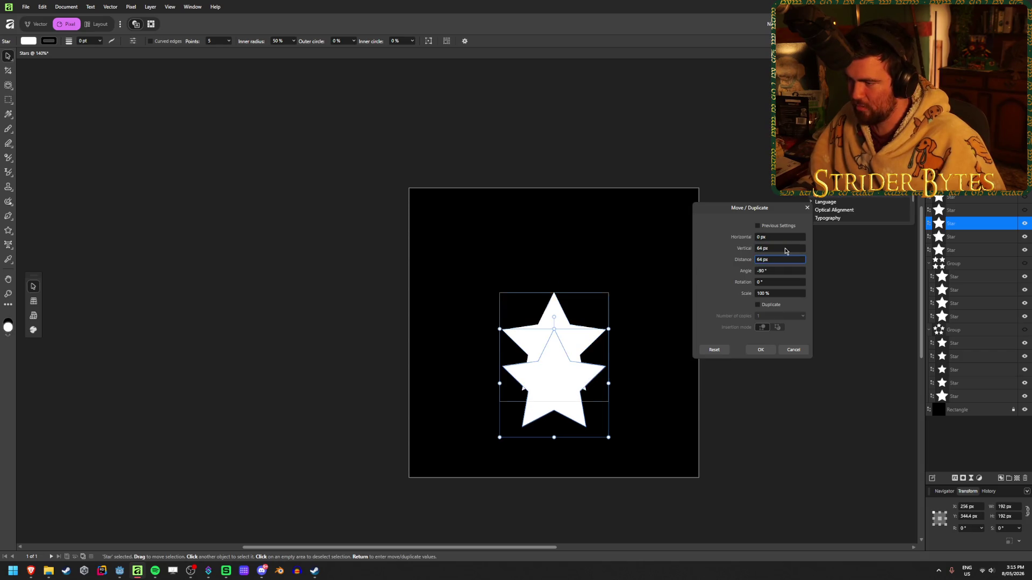
{"action": "left_click", "coordinate": [758, 248]}
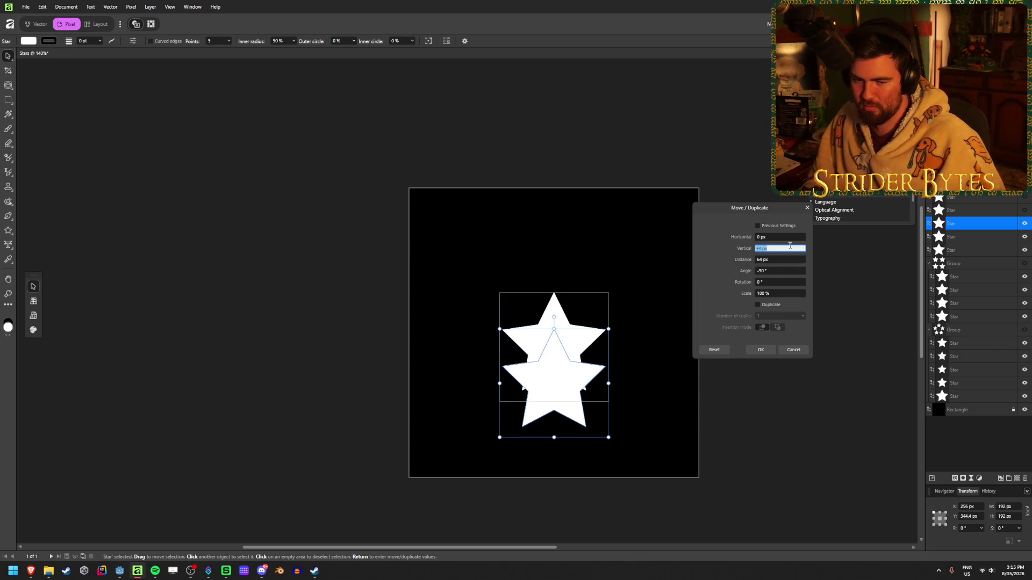
{"action": "type", "text": "-"}
{"action": "key", "text": "Tab"}
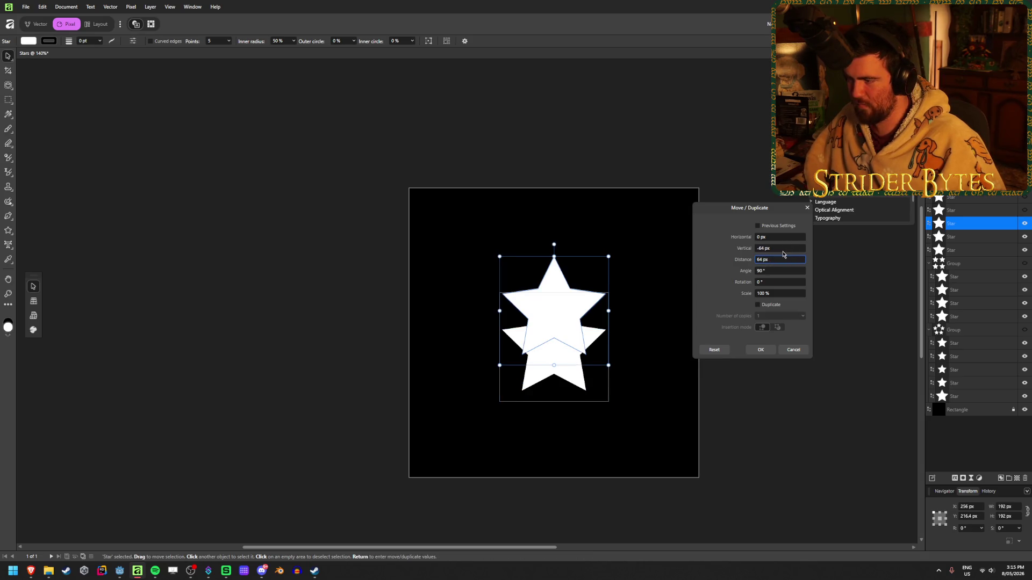
{"action": "left_click", "coordinate": [784, 248]}
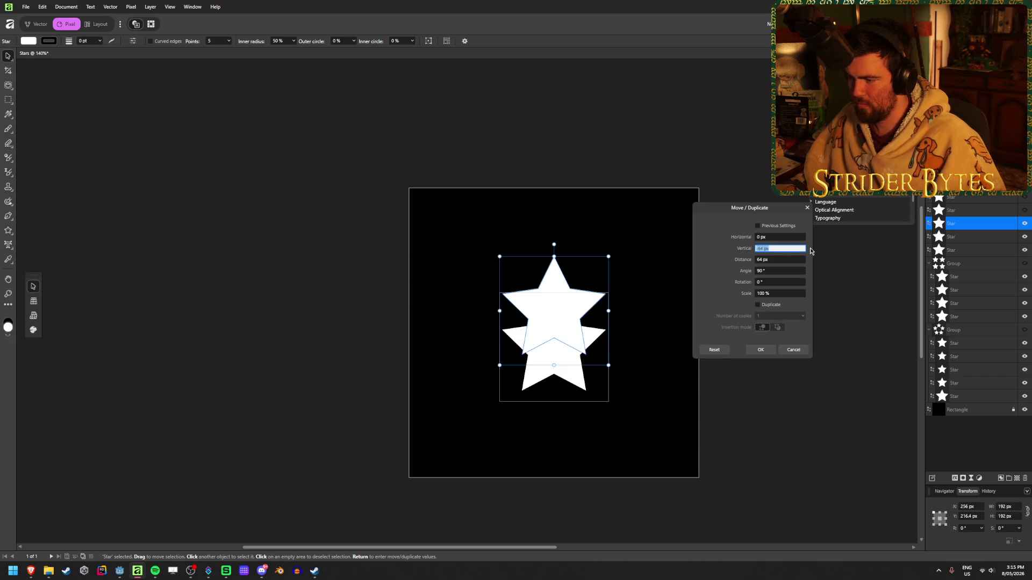
{"action": "type", "text": "-128"}
{"action": "key", "text": "Tab"}
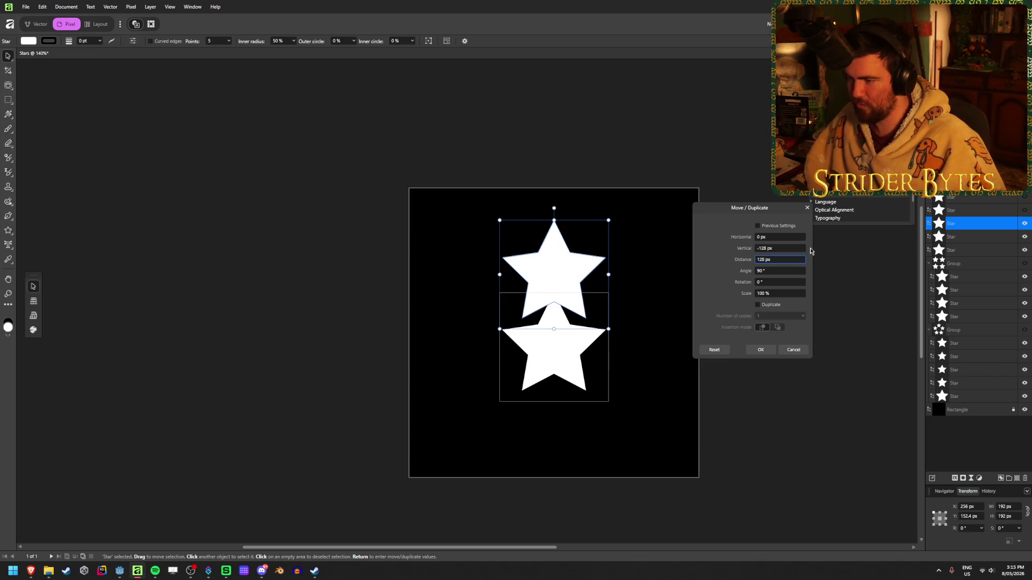
{"action": "left_click", "coordinate": [780, 251]}
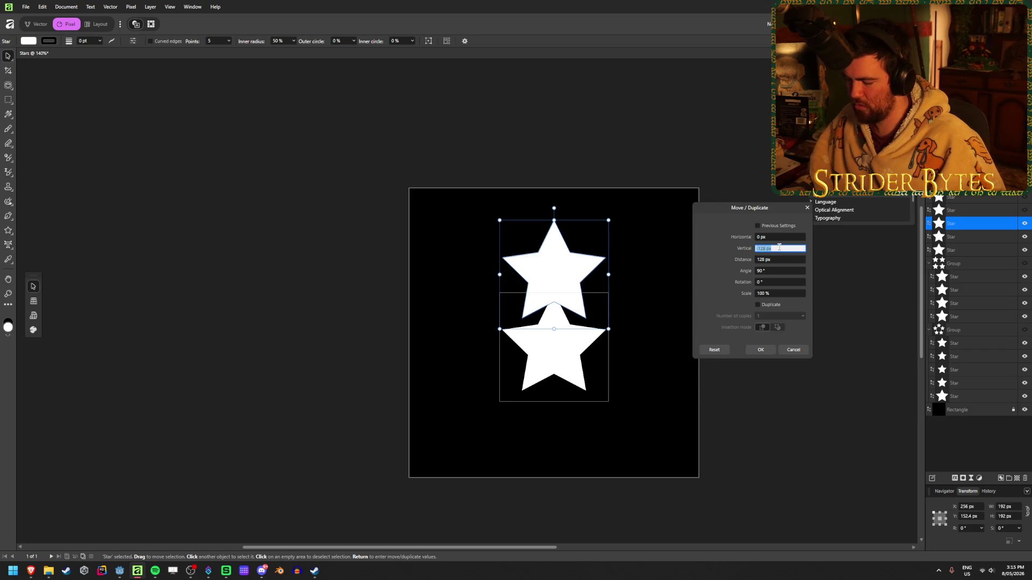
{"action": "key", "text": "BackSpace"}
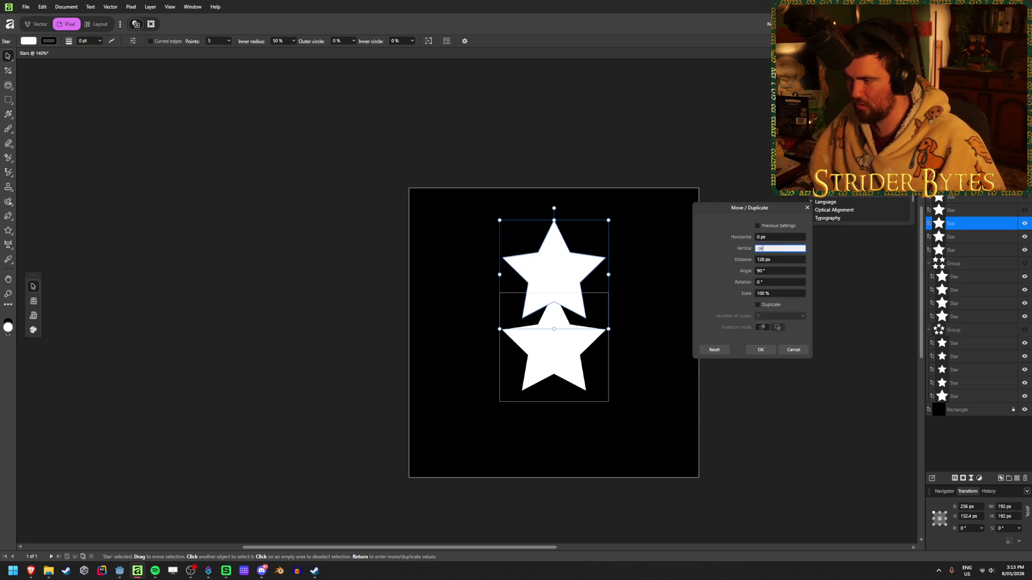
{"action": "key", "text": "Tab"}
{"action": "left_click", "coordinate": [757, 352]}
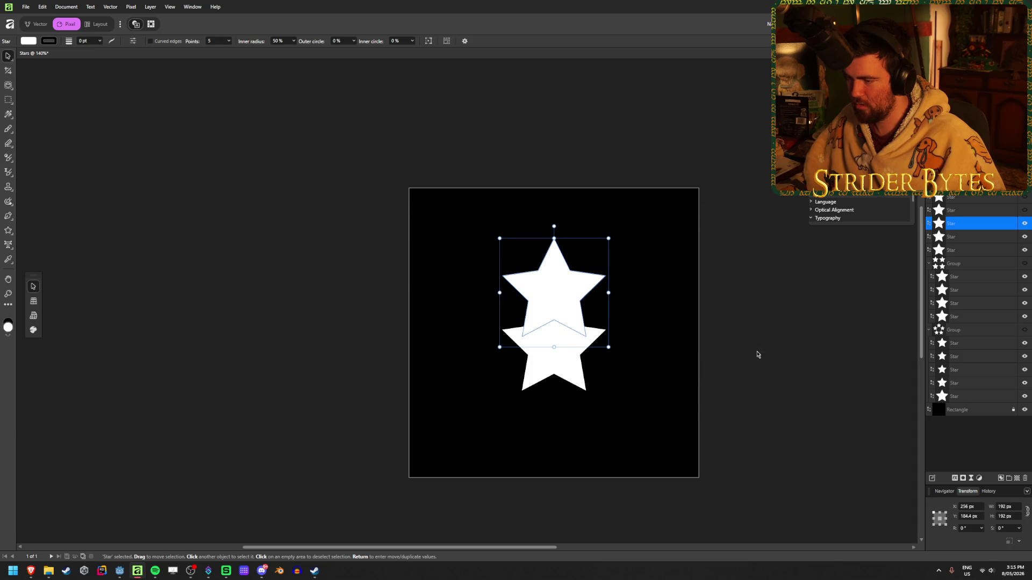
- Move the other two stars 96 px down, then deselect
{"action": "left_click", "coordinate": [988, 236]}
{"action": "left_click", "coordinate": [984, 250], "text": "shift"}
{"action": "key", "text": "Return"}
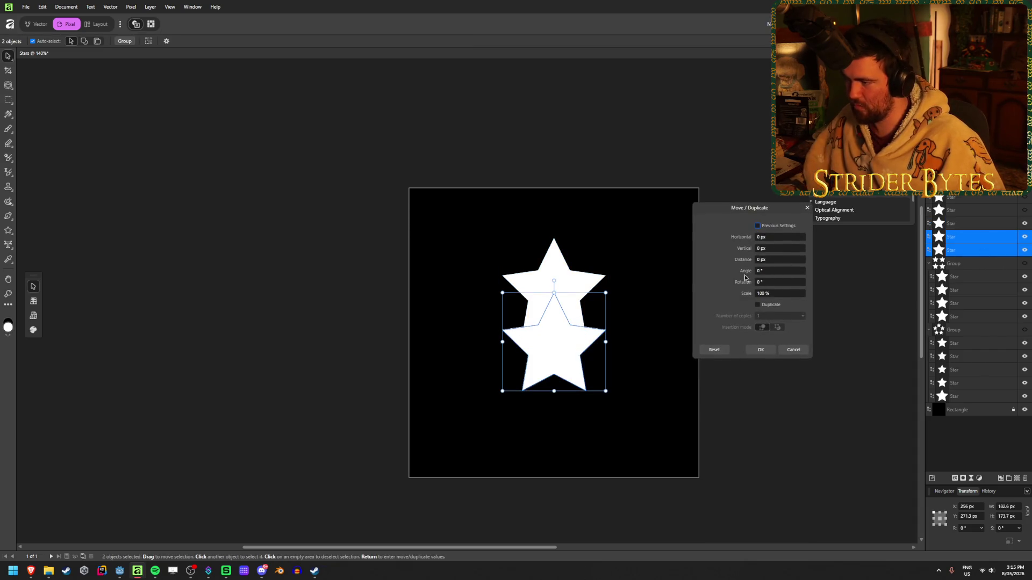
{"action": "left_click", "coordinate": [778, 248]}
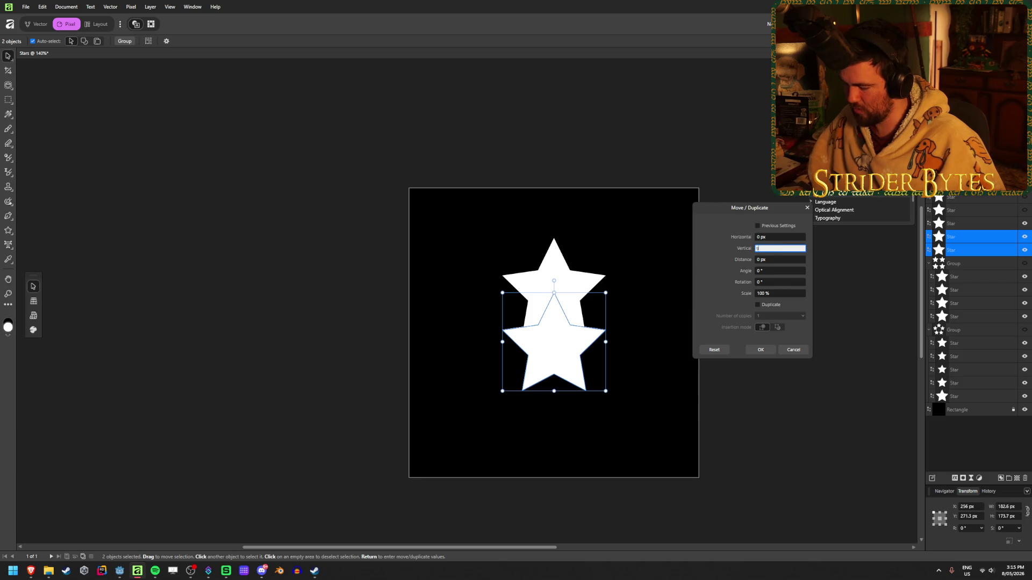
{"action": "type", "text": "6"}
{"action": "key", "text": "Tab"}
{"action": "left_click", "coordinate": [761, 350]}
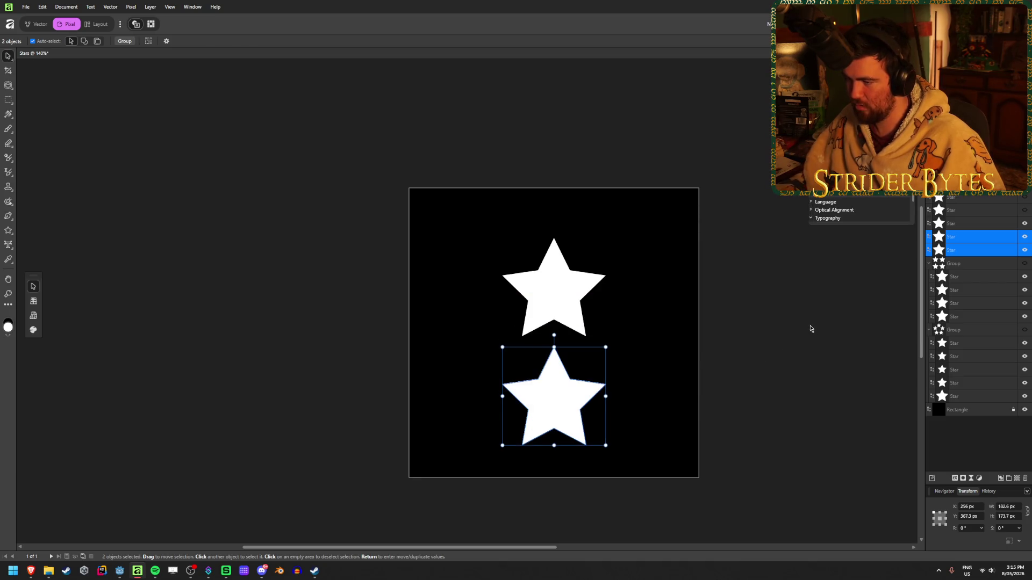
{"action": "left_click", "coordinate": [810, 327]}
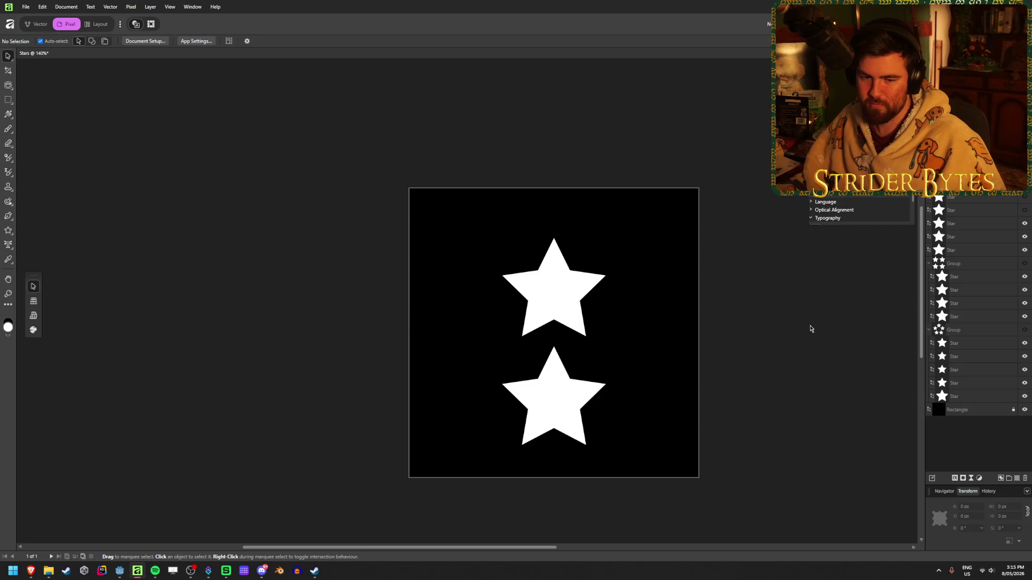
- Shift the lower-left star copy 96 px to the left with Move/Duplicate
{"action": "left_click", "coordinate": [549, 403]}
{"action": "left_click", "coordinate": [984, 226]}
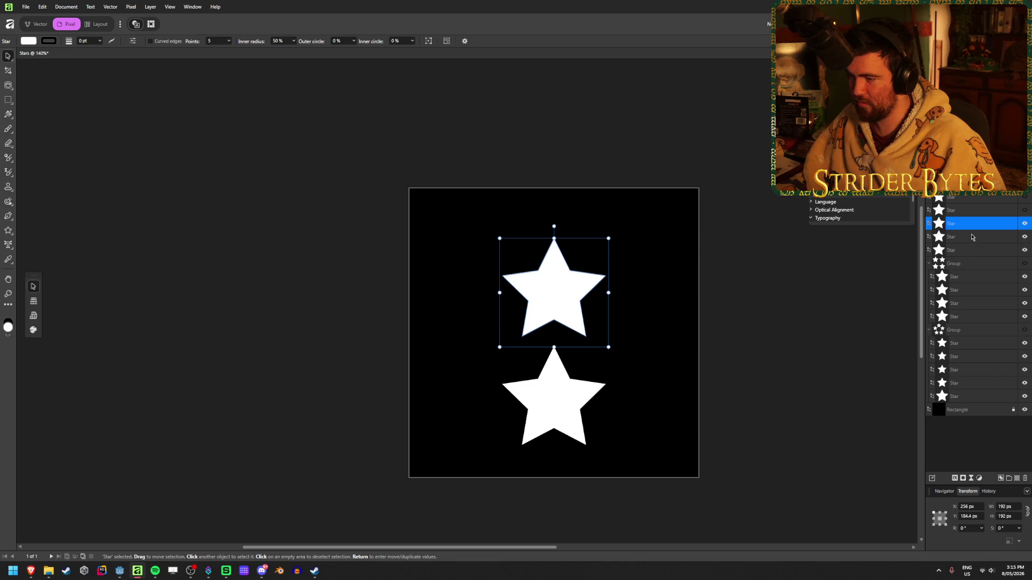
{"action": "left_click", "coordinate": [972, 237]}
{"action": "key", "text": "Return"}
{"action": "left_click", "coordinate": [784, 237]}
{"action": "type", "text": "-64"}
{"action": "key", "text": "Tab"}
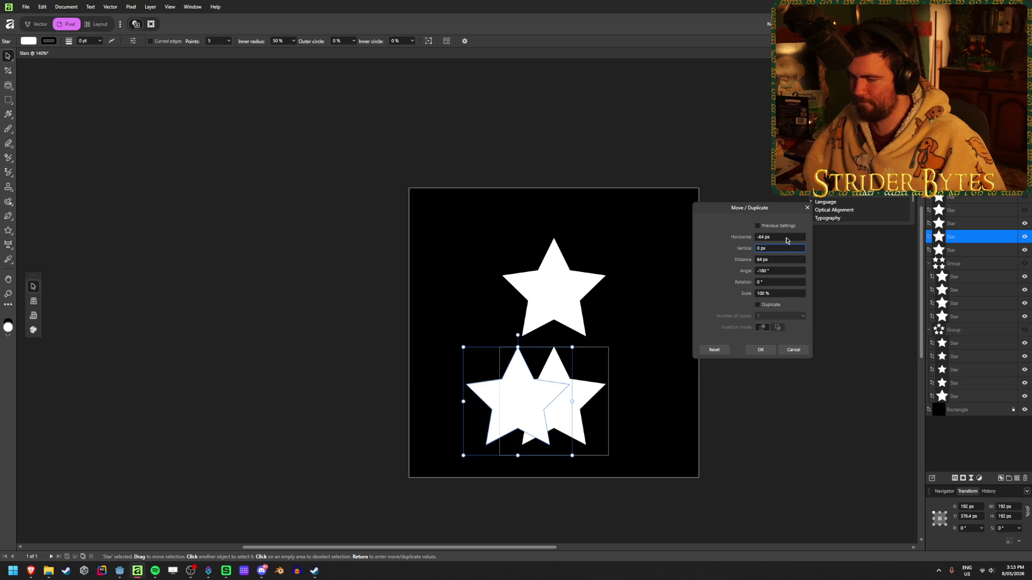
{"action": "left_click", "coordinate": [786, 237]}
{"action": "type", "text": "-96"}
{"action": "key", "text": "Tab"}
{"action": "left_click", "coordinate": [761, 350]}
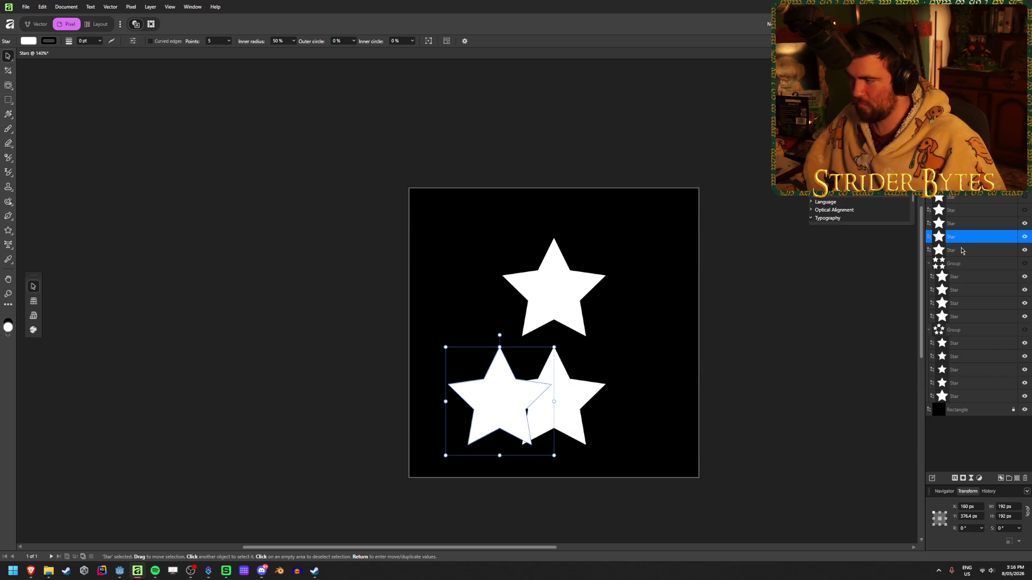
- Move the other lower star 96 px right so the three stars form a triangle
{"action": "left_click", "coordinate": [961, 251]}
{"action": "key", "text": "Return"}
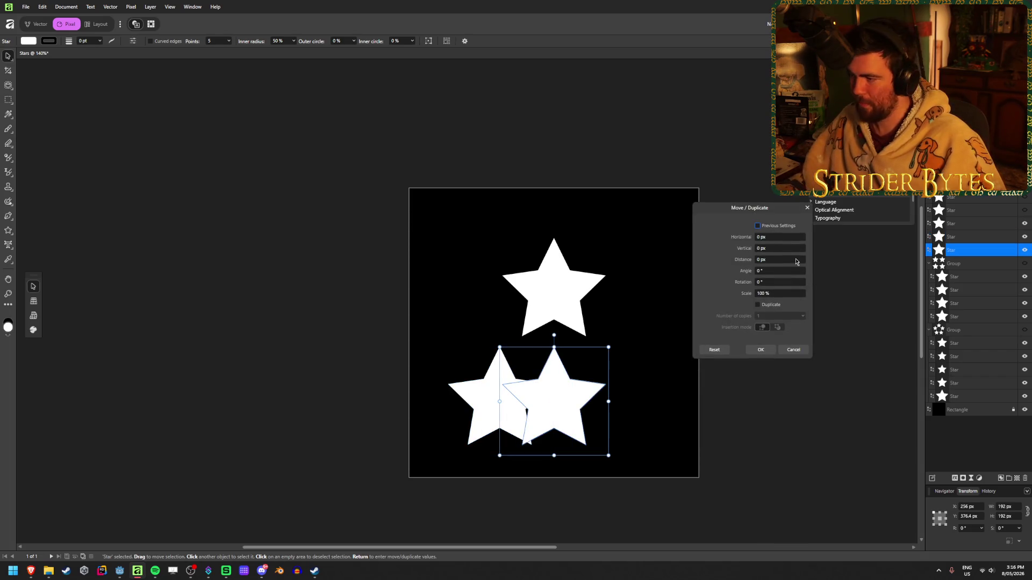
{"action": "left_click", "coordinate": [789, 238]}
{"action": "type", "text": "96"}
{"action": "key", "text": "Tab"}
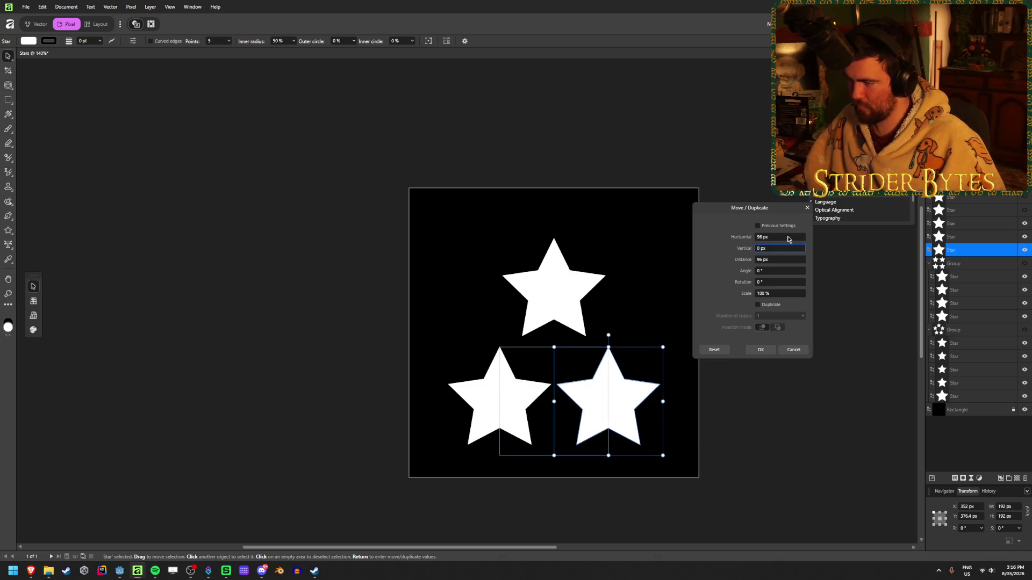
{"action": "key", "text": "Return"}
{"action": "left_click", "coordinate": [806, 380]}
{"action": "scroll", "coordinate": [790, 376], "scroll_direction": "down", "scroll_amount": 1}
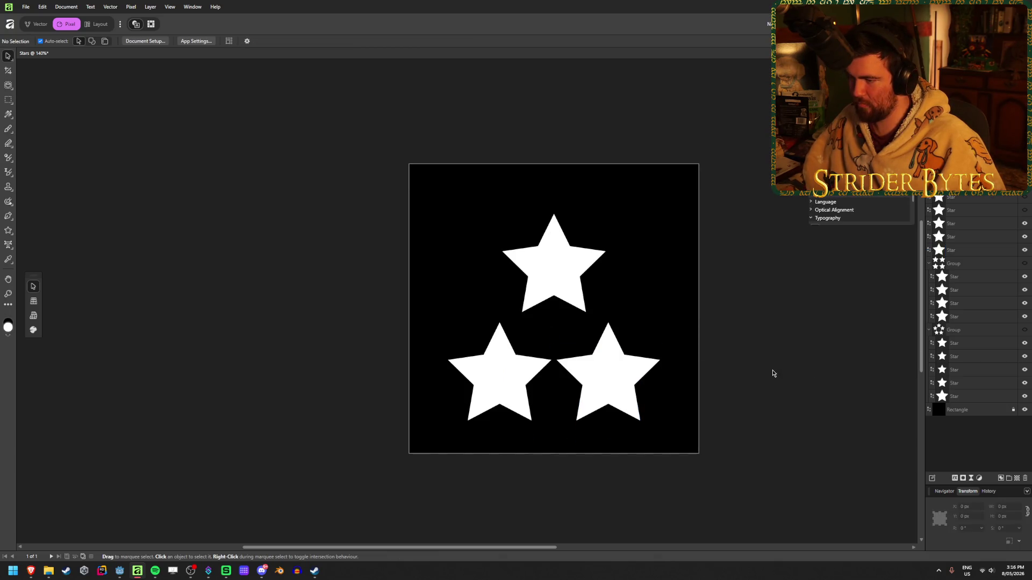
{"action": "scroll", "coordinate": [773, 373], "scroll_direction": "down", "scroll_amount": 2}
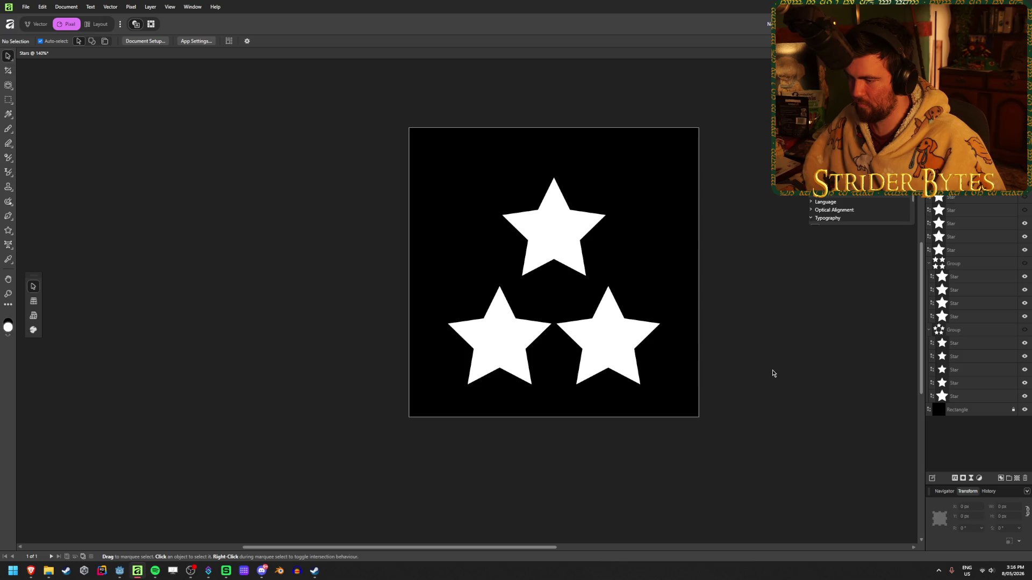
- Lower the top star of the triangle by 16 px
{"action": "left_click", "coordinate": [571, 242]}
{"action": "key", "text": "Return"}
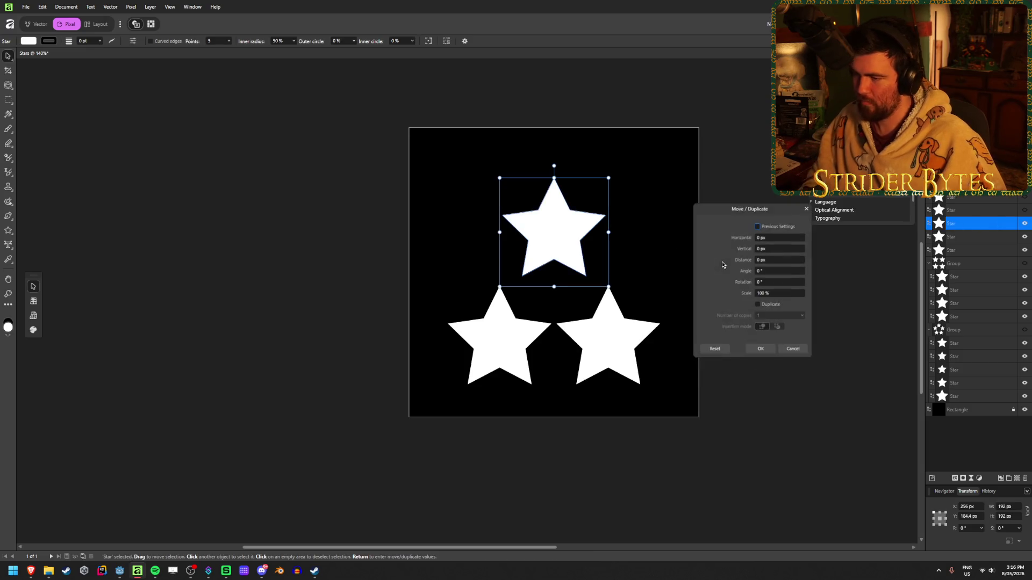
{"action": "left_click", "coordinate": [792, 248]}
{"action": "type", "text": "16"}
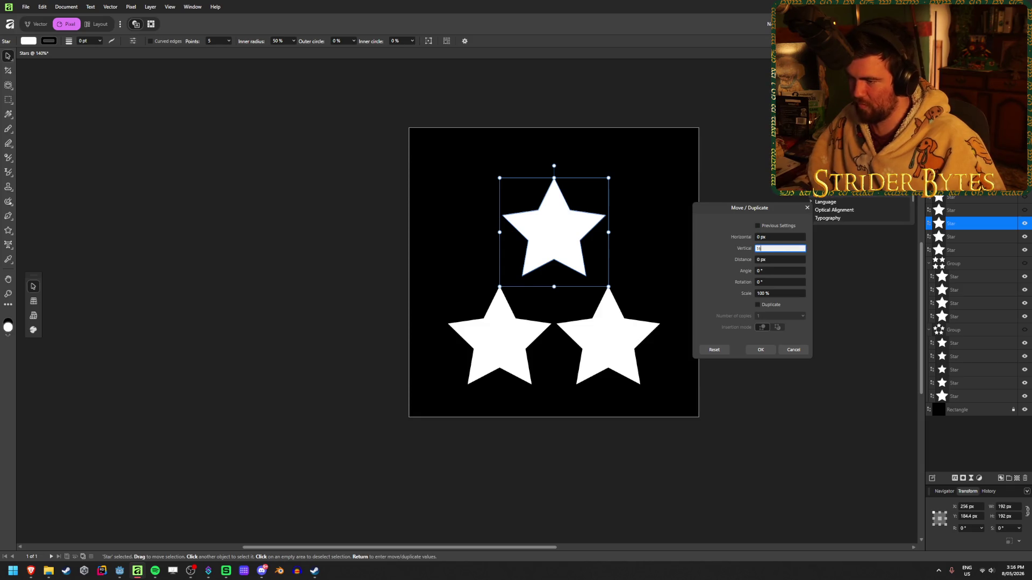
{"action": "key", "text": "Tab"}
{"action": "left_click", "coordinate": [757, 350]}
{"action": "scroll", "coordinate": [806, 417], "scroll_direction": "down", "scroll_amount": 6, "text": "ctrl"}
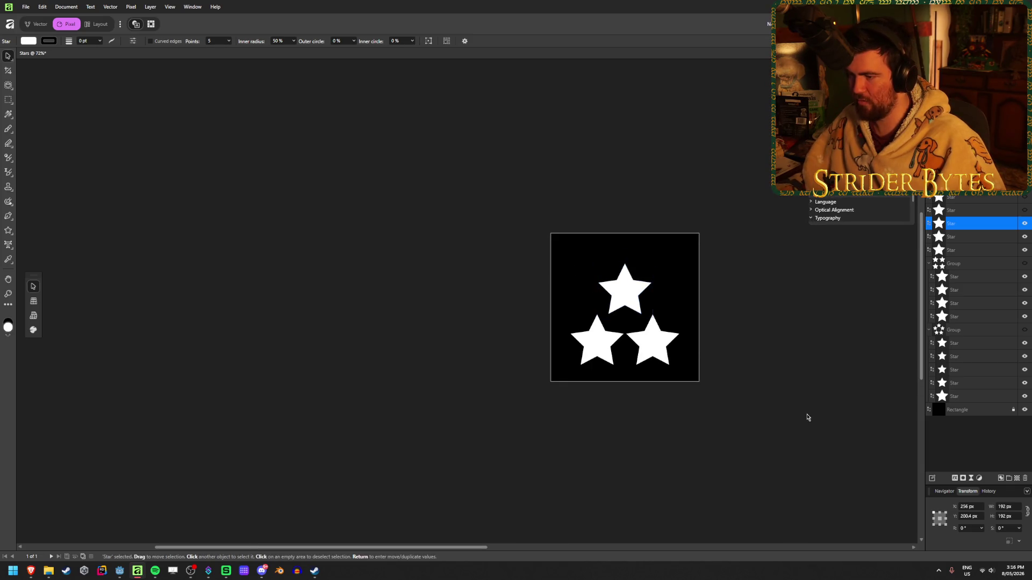
{"action": "left_click", "coordinate": [635, 401]}
- Shift the bottom-right star 8 px to the right
{"action": "scroll", "coordinate": [554, 370], "scroll_direction": "up", "scroll_amount": 8, "text": "ctrl"}
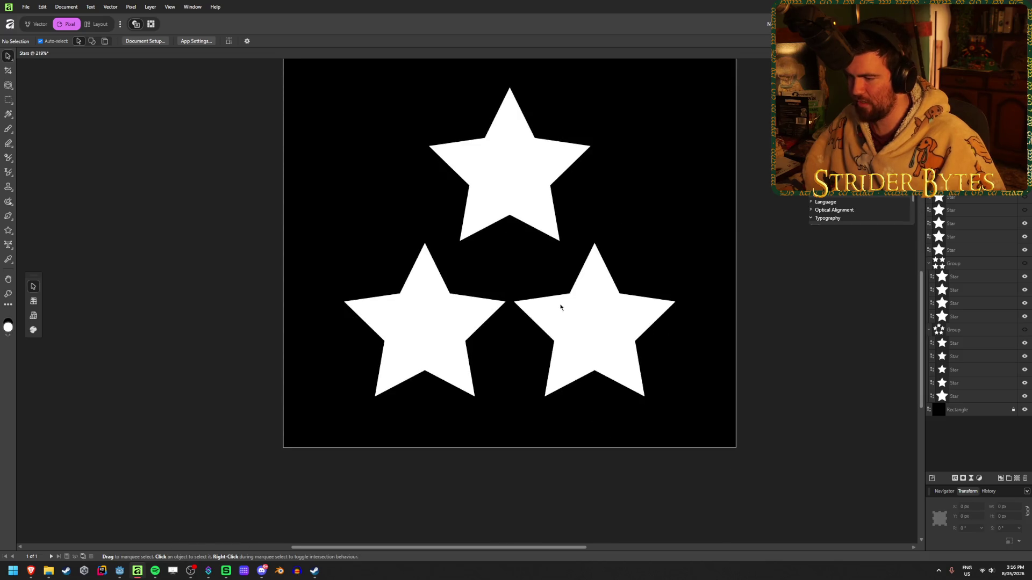
{"action": "left_click", "coordinate": [558, 304]}
{"action": "key", "text": "Return"}
{"action": "left_click", "coordinate": [793, 237]}
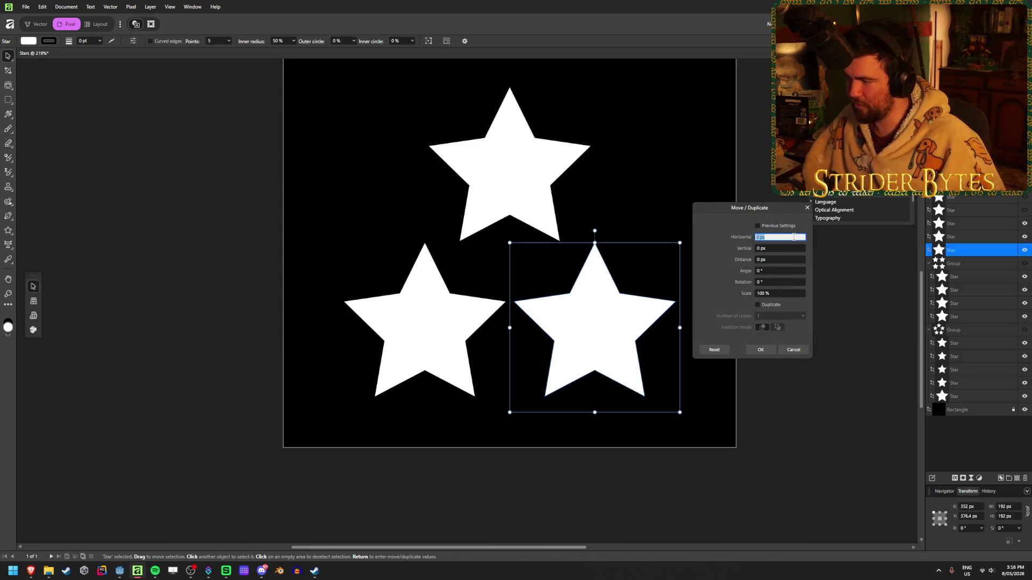
{"action": "type", "text": "8"}
{"action": "key", "text": "Tab"}
{"action": "left_click", "coordinate": [761, 350]}
- Shift the bottom-left star 8 px to the left
{"action": "left_click", "coordinate": [444, 325]}
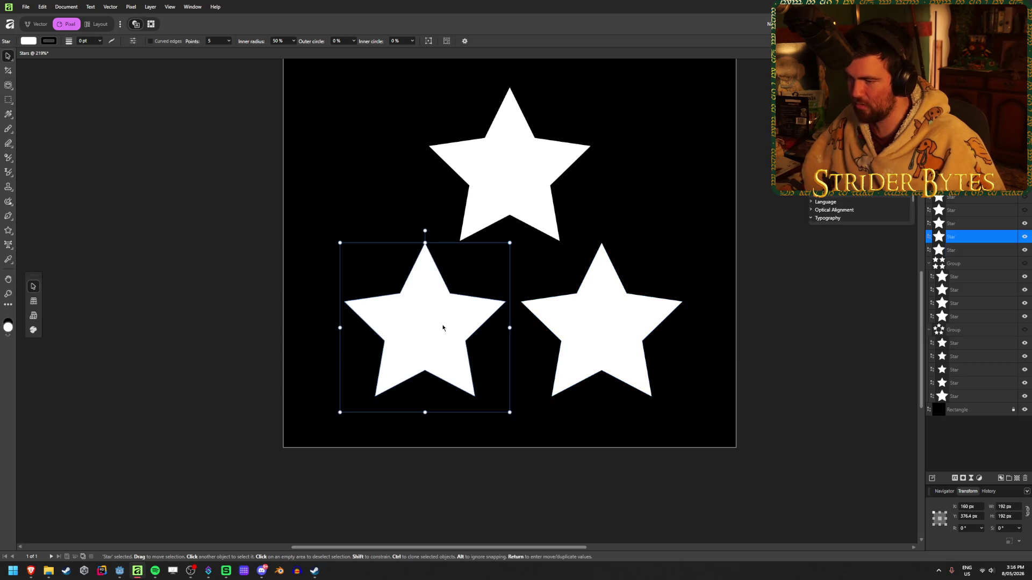
{"action": "key", "text": "Return"}
{"action": "left_click", "coordinate": [777, 238]}
{"action": "type", "text": "-8"}
{"action": "key", "text": "Tab"}
{"action": "left_click", "coordinate": [760, 351]}
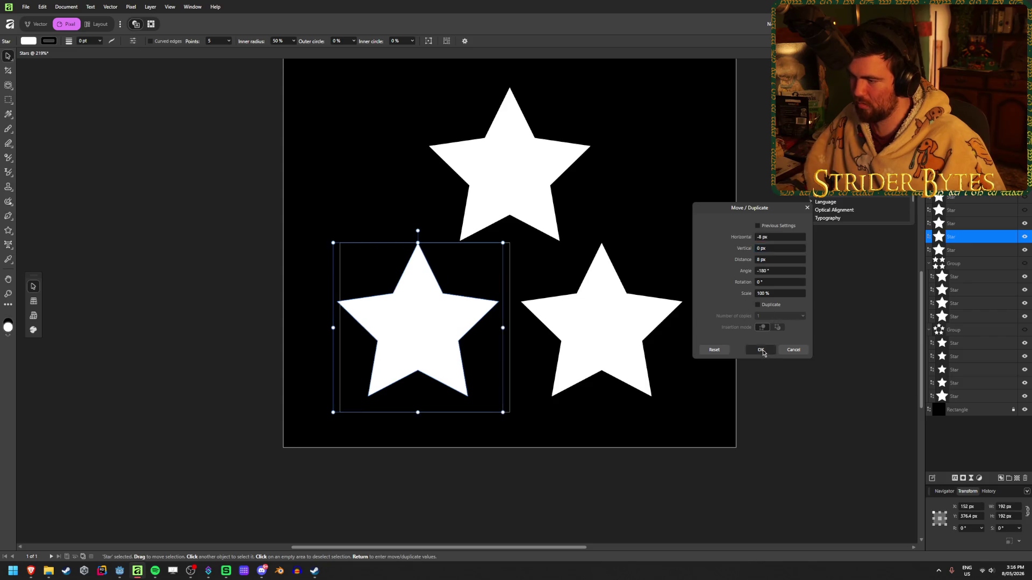
{"action": "left_click", "coordinate": [602, 376]}
- Raise all three triangle stars together by 32 px with a negative vertical offset
{"action": "scroll", "coordinate": [532, 387], "scroll_direction": "down", "scroll_amount": 6, "text": "ctrl"}
{"action": "scroll", "coordinate": [525, 407], "scroll_direction": "up", "scroll_amount": 3, "text": "ctrl"}
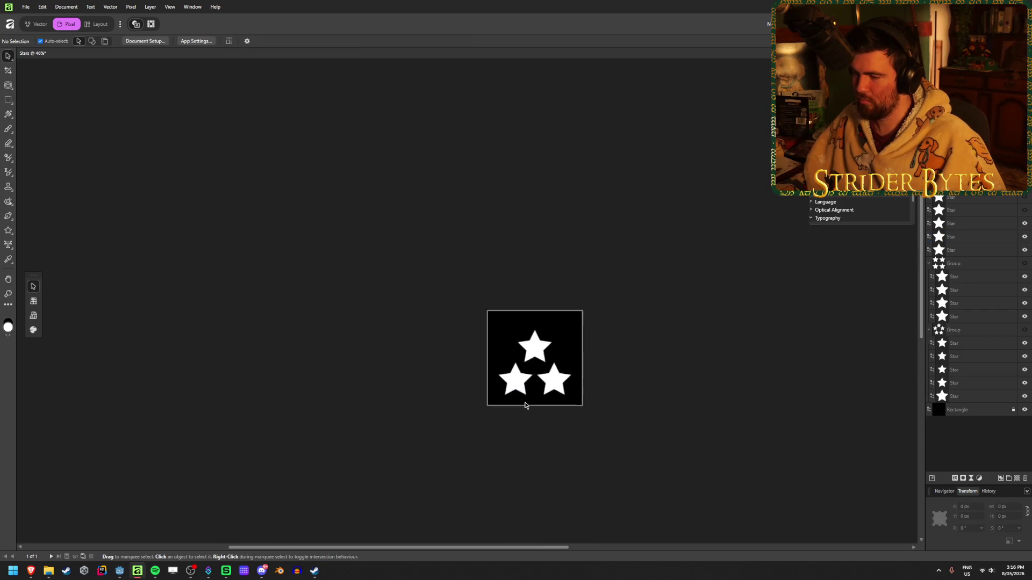
{"action": "scroll", "coordinate": [629, 382], "scroll_direction": "up", "scroll_amount": 1}
{"action": "left_click", "coordinate": [987, 251]}
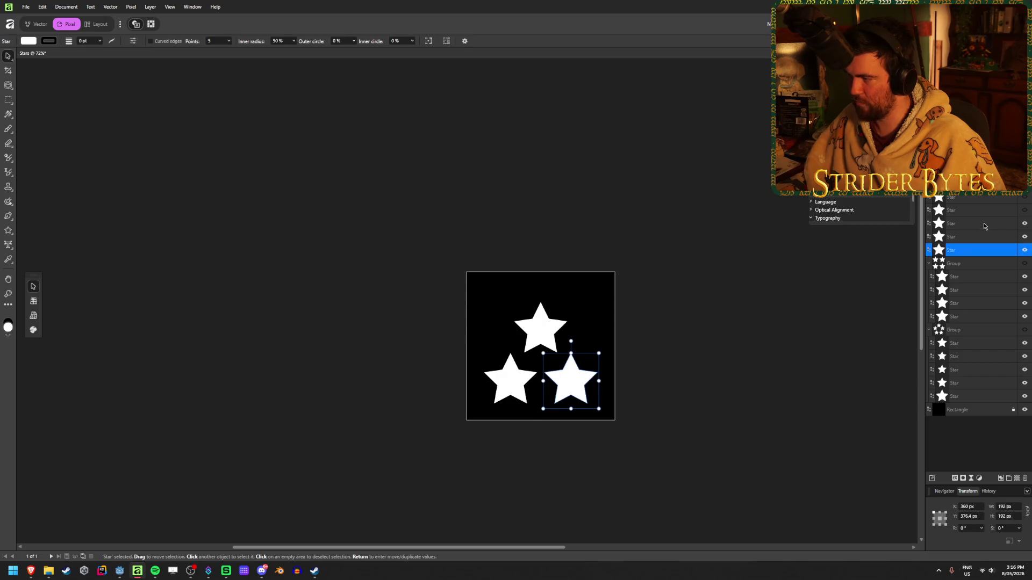
{"action": "left_click", "coordinate": [987, 223], "text": "shift"}
{"action": "key", "text": "Return"}
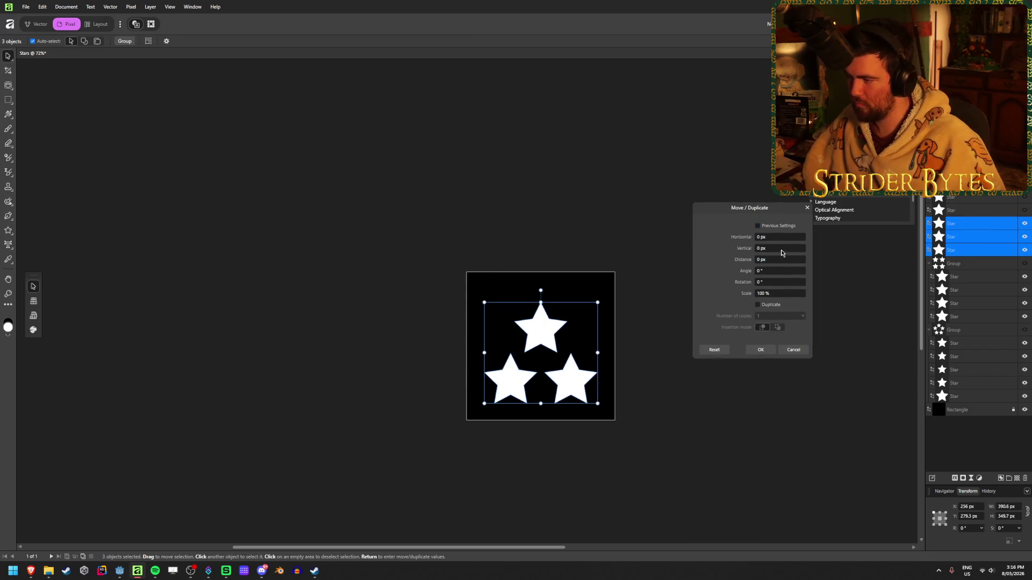
{"action": "left_click", "coordinate": [781, 250]}
{"action": "type", "text": "4"}
{"action": "key", "text": "Tab"}
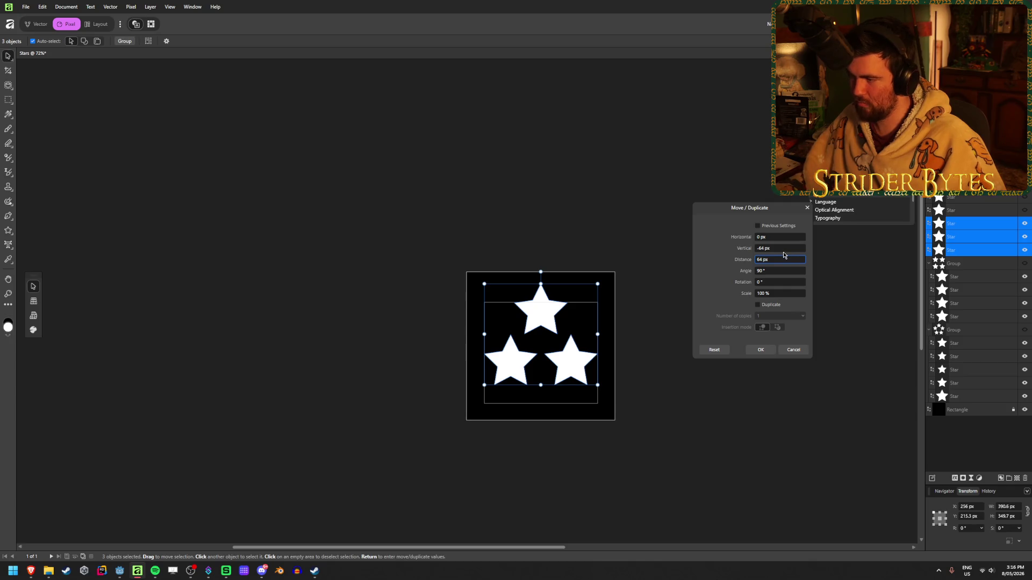
{"action": "left_click", "coordinate": [783, 249]}
{"action": "key", "text": "BackSpace"}
{"action": "type", "text": "8"}
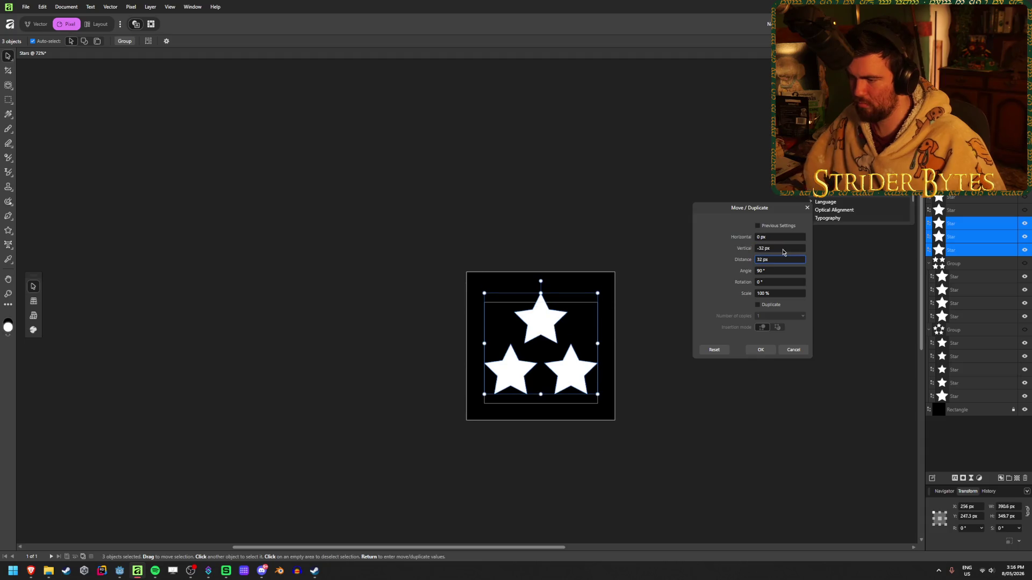
{"action": "left_click", "coordinate": [760, 350]}
{"action": "left_click", "coordinate": [686, 401]}
{"action": "scroll", "coordinate": [377, 390], "scroll_direction": "down", "scroll_amount": 3, "text": "ctrl"}
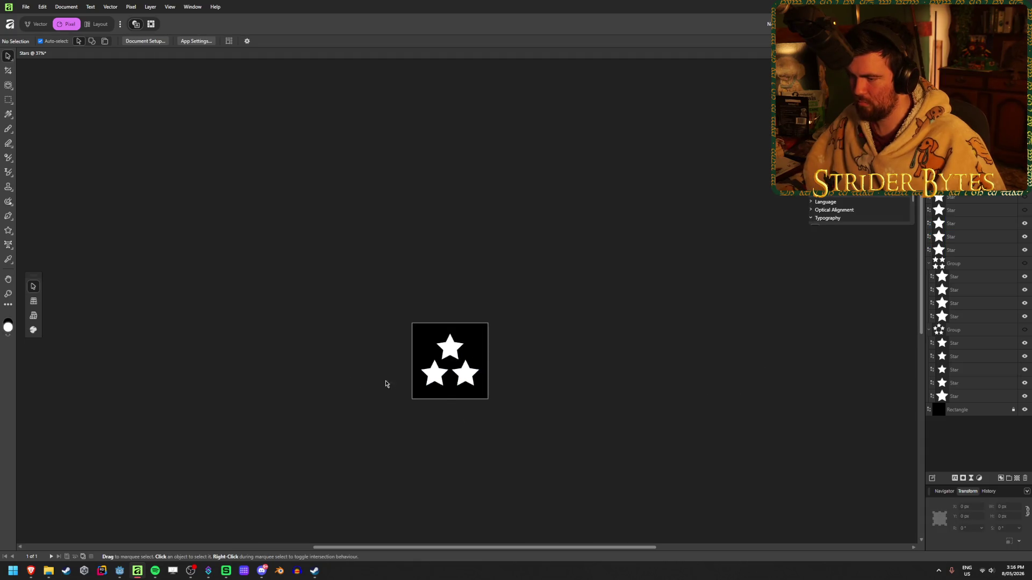
{"action": "scroll", "coordinate": [537, 368], "scroll_direction": "up", "scroll_amount": 5, "text": "ctrl"}
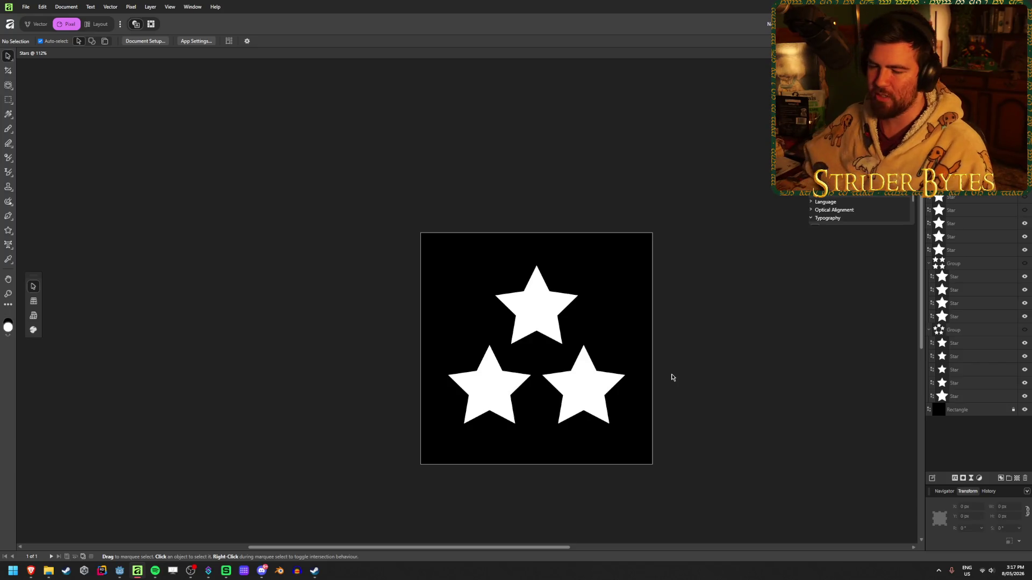
- Switch to Godot, survey the Workshop room and firing range, and save the scene
{"action": "left_click", "coordinate": [125, 572]}
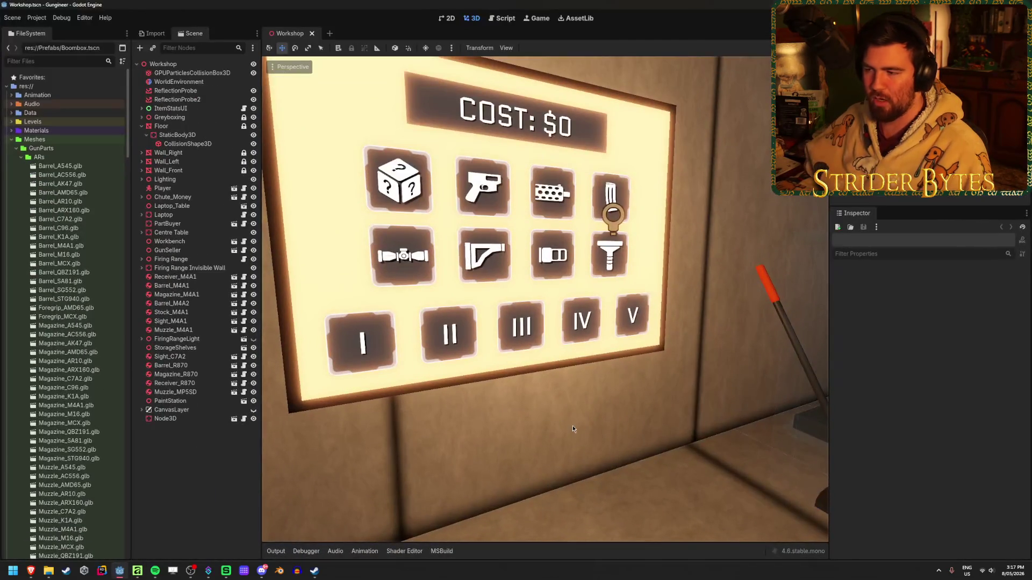
{"action": "mouse_move", "coordinate": [572, 425]}
{"action": "right_mouse_down"}
{"action": "mouse_move", "coordinate": [527, 422]}
{"action": "mouse_move", "coordinate": [548, 424]}
{"action": "mouse_move", "coordinate": [658, 305]}
{"action": "right_mouse_up"}
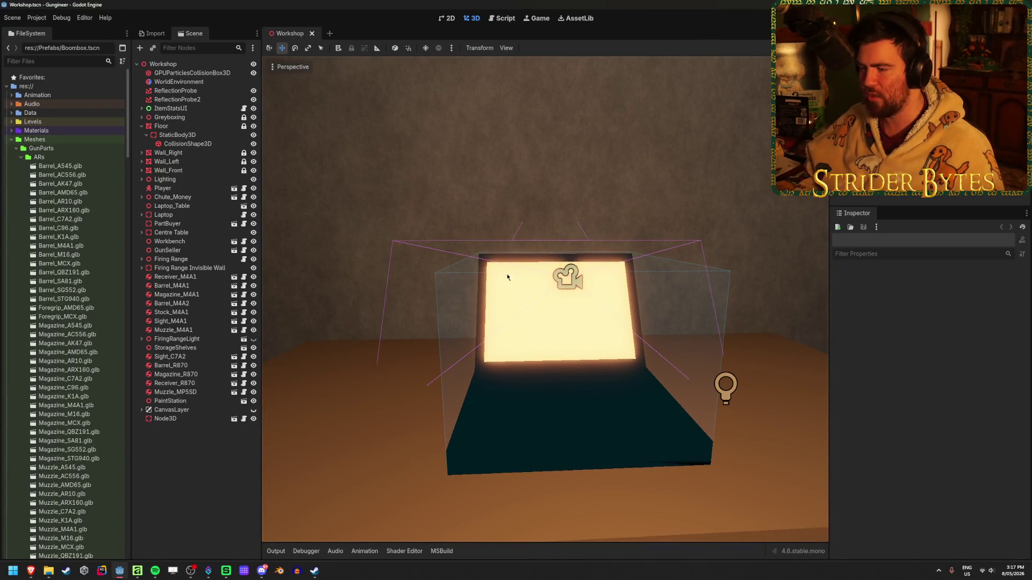
{"action": "scroll", "coordinate": [504, 278], "scroll_direction": "down", "scroll_amount": 5}
{"action": "scroll", "coordinate": [510, 286], "scroll_direction": "up", "scroll_amount": 2}
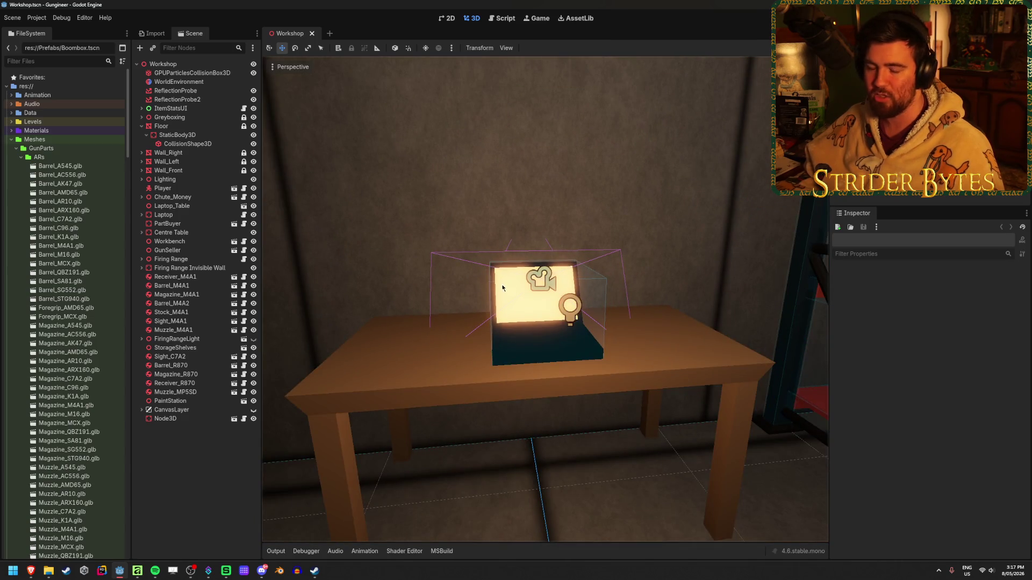
{"action": "mouse_move", "coordinate": [491, 265]}
{"action": "right_mouse_down"}
{"action": "mouse_move", "coordinate": [462, 265]}
{"action": "mouse_move", "coordinate": [543, 266]}
{"action": "mouse_move", "coordinate": [616, 167]}
{"action": "right_mouse_up"}
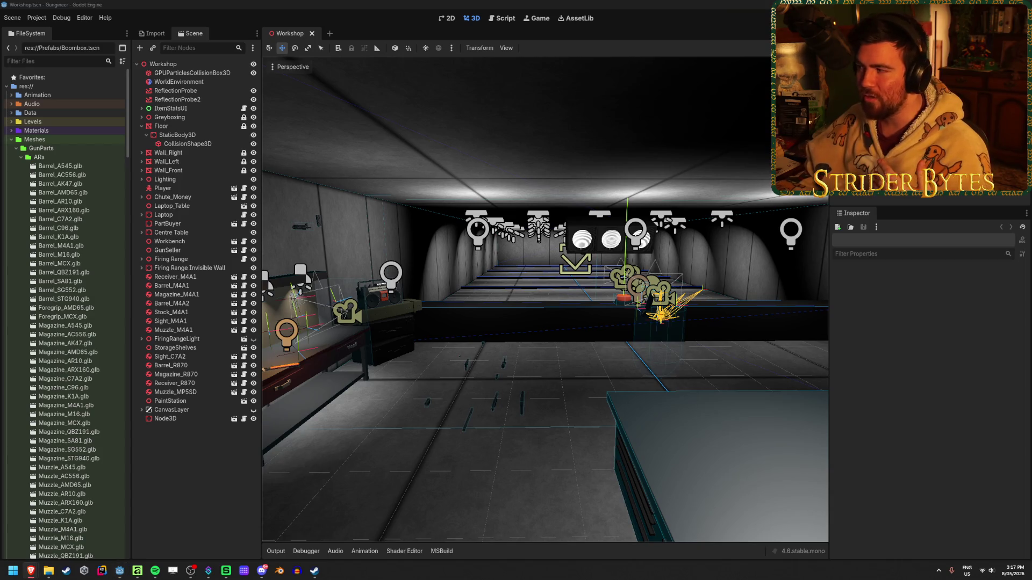
{"action": "mouse_move", "coordinate": [549, 453]}
{"action": "middle_mouse_down"}
{"action": "mouse_move", "coordinate": [531, 474]}
{"action": "mouse_move", "coordinate": [570, 430]}
{"action": "mouse_move", "coordinate": [600, 368]}
{"action": "middle_mouse_up"}
{"action": "left_click", "coordinate": [600, 367]}
{"action": "left_click", "coordinate": [604, 386]}
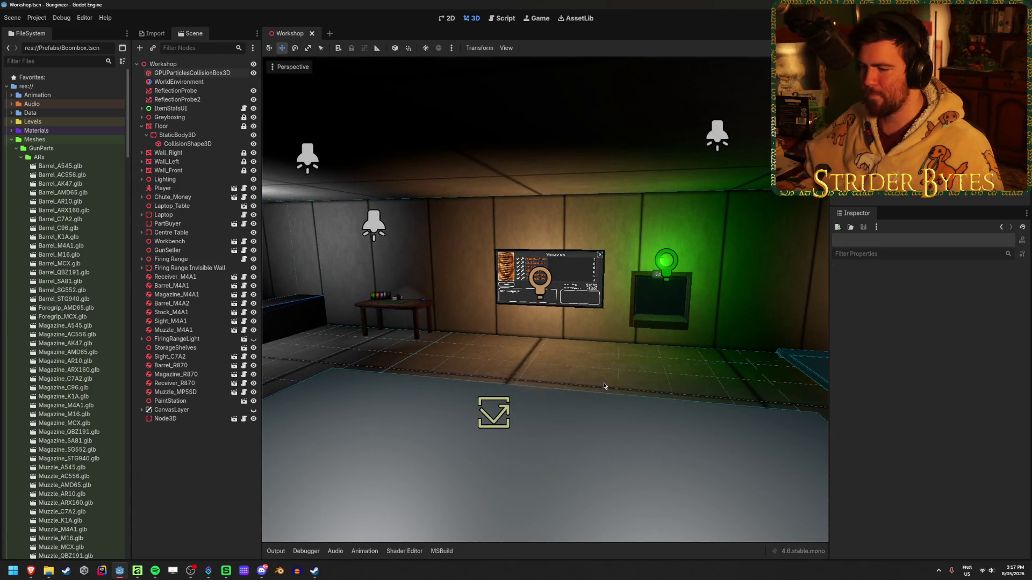
{"action": "key", "text": "ctrl+s"}
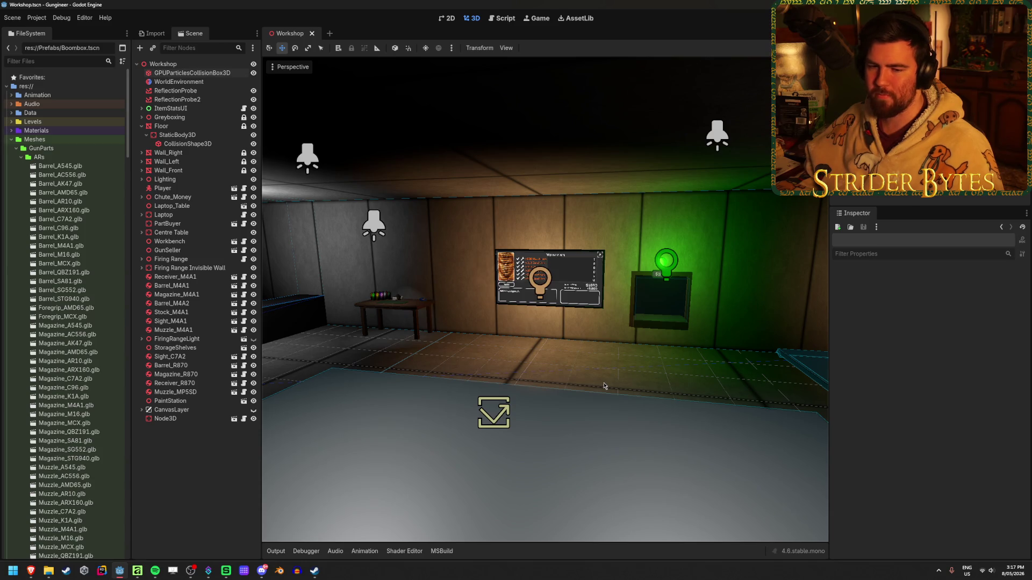
- Fly the camera past the requirements panel, dark corner, workbench and range lanes
{"action": "middle_click_drag", "start_coordinate": [604, 386], "coordinate": [646, 393]}
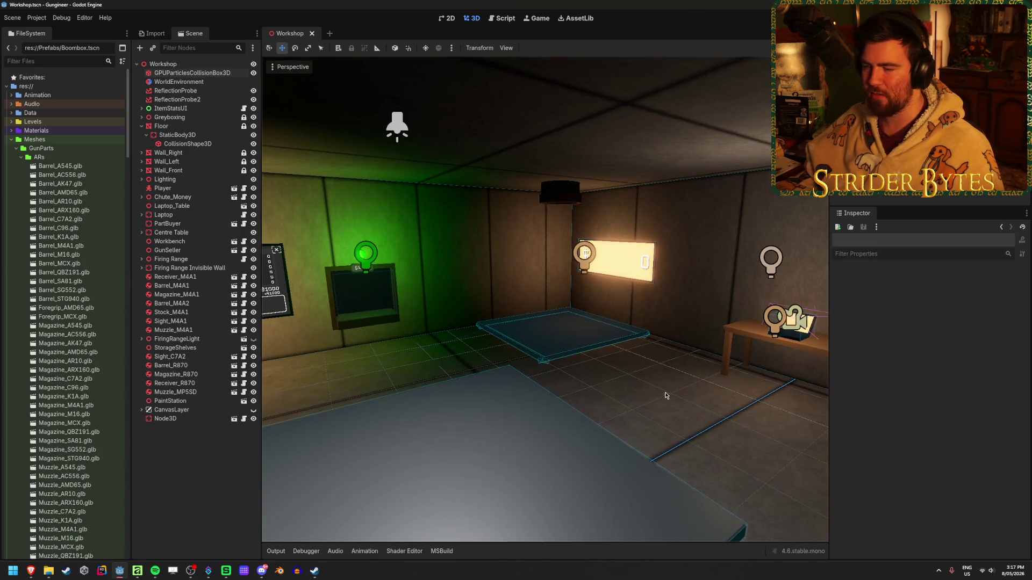
{"action": "middle_click_drag", "start_coordinate": [438, 227], "coordinate": [650, 138]}
{"action": "middle_click_drag", "start_coordinate": [513, 144], "coordinate": [467, 146]}
{"action": "mouse_move", "coordinate": [478, 207]}
{"action": "middle_mouse_down"}
{"action": "mouse_move", "coordinate": [605, 438]}
{"action": "mouse_move", "coordinate": [854, 329]}
{"action": "middle_mouse_up"}
{"action": "middle_click_drag", "start_coordinate": [603, 340], "coordinate": [905, 375]}
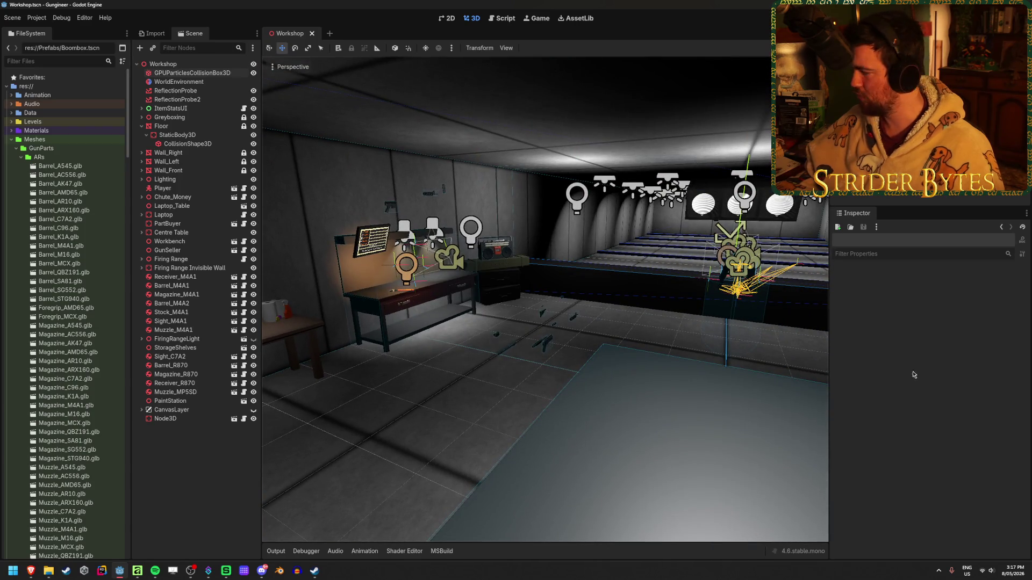
{"action": "middle_click_drag", "start_coordinate": [452, 398], "coordinate": [516, 393]}
{"action": "mouse_move", "coordinate": [611, 312]}
{"action": "middle_mouse_down"}
{"action": "mouse_move", "coordinate": [591, 317]}
{"action": "mouse_move", "coordinate": [640, 305]}
{"action": "middle_mouse_up"}
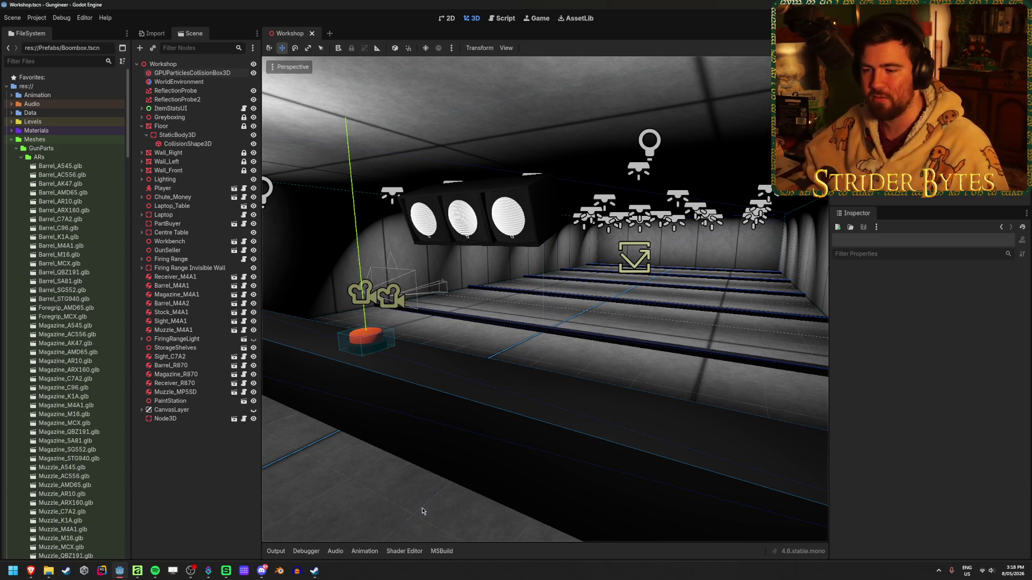
{"action": "mouse_move", "coordinate": [423, 512]}
{"action": "right_mouse_down"}
{"action": "mouse_move", "coordinate": [401, 276]}
{"action": "mouse_move", "coordinate": [376, 279]}
{"action": "mouse_move", "coordinate": [397, 271]}
{"action": "mouse_move", "coordinate": [696, 304]}
{"action": "right_mouse_up"}
{"action": "mouse_move", "coordinate": [447, 461]}
{"action": "right_mouse_down"}
{"action": "mouse_move", "coordinate": [516, 451]}
{"action": "mouse_move", "coordinate": [409, 456]}
{"action": "mouse_move", "coordinate": [468, 454]}
{"action": "right_mouse_up"}
{"action": "mouse_move", "coordinate": [502, 289]}
{"action": "right_mouse_down"}
{"action": "mouse_move", "coordinate": [473, 291]}
{"action": "mouse_move", "coordinate": [502, 289]}
{"action": "mouse_move", "coordinate": [492, 282]}
{"action": "mouse_move", "coordinate": [498, 269]}
{"action": "right_mouse_up"}
{"action": "right_click_drag", "start_coordinate": [464, 193], "coordinate": [465, 191]}
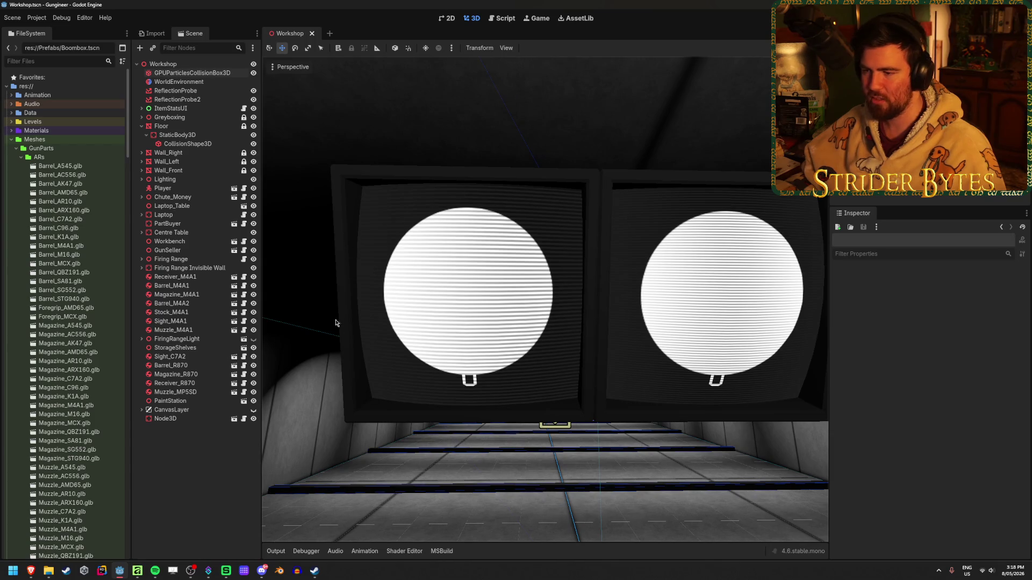
{"action": "mouse_move", "coordinate": [624, 285]}
{"action": "right_mouse_down"}
{"action": "mouse_move", "coordinate": [489, 286]}
{"action": "mouse_move", "coordinate": [440, 412]}
{"action": "right_mouse_up"}
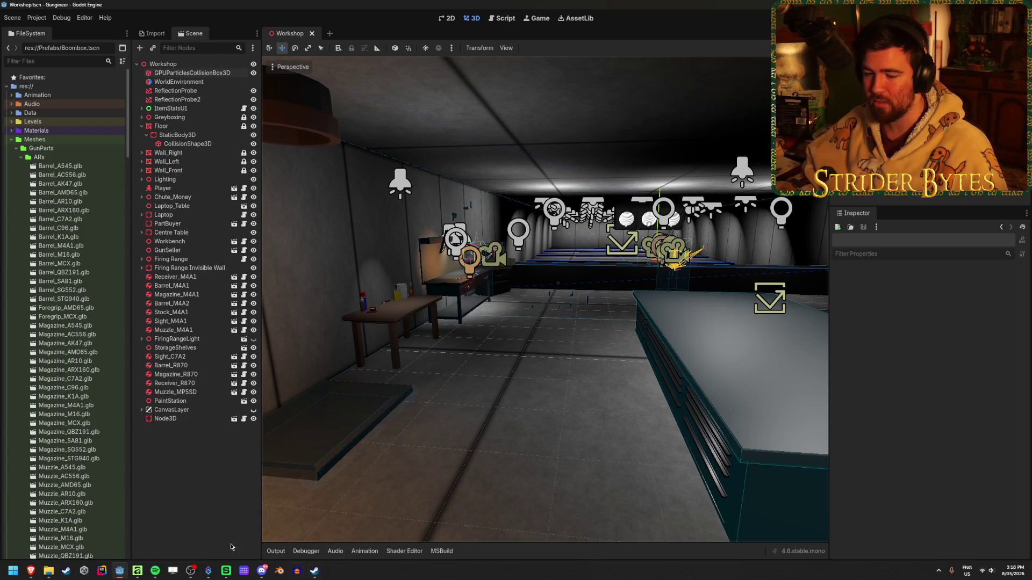
{"action": "key", "text": "alt+Tab"}
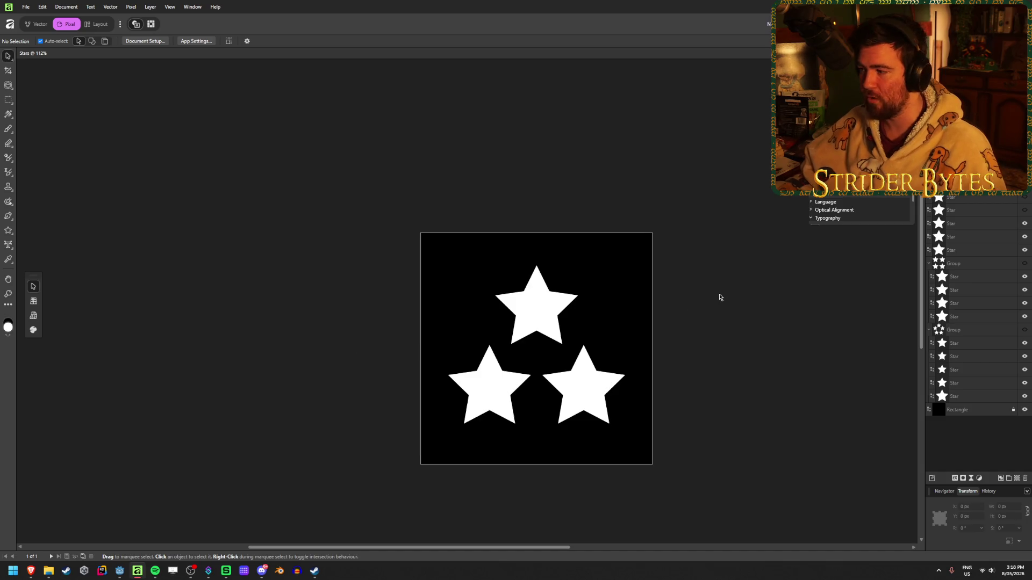
- Group the three triangle stars and hide the group
{"action": "scroll", "coordinate": [753, 285], "scroll_direction": "down", "scroll_amount": 2}
{"action": "scroll", "coordinate": [742, 274], "scroll_direction": "right", "scroll_amount": 2}
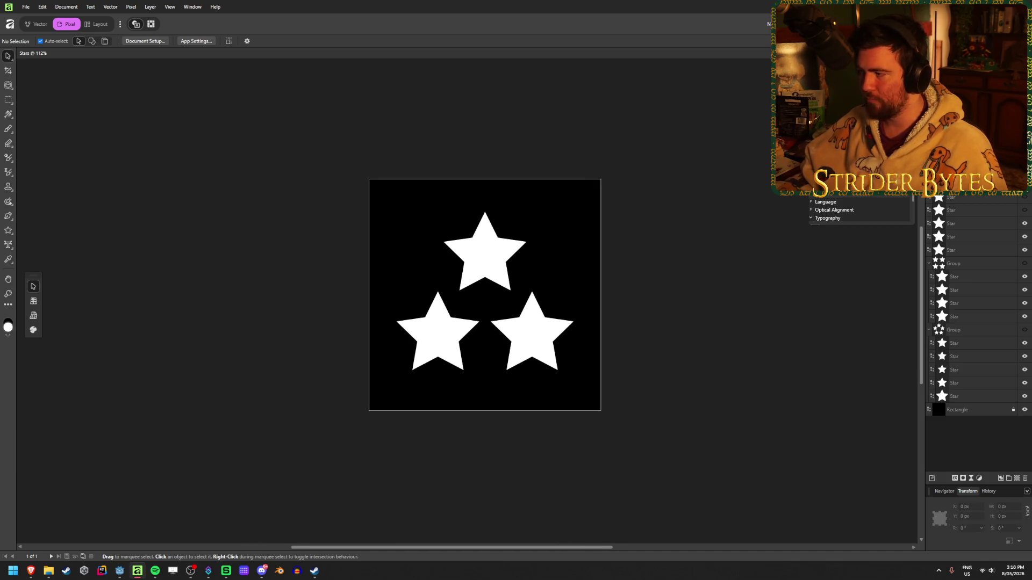
{"action": "left_click", "coordinate": [976, 228]}
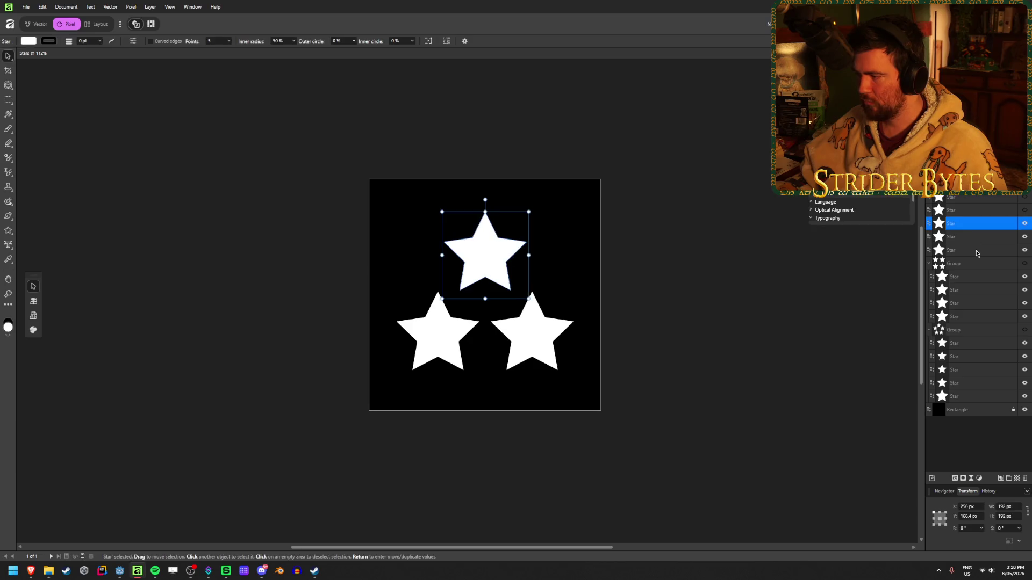
{"action": "left_click", "coordinate": [977, 250], "text": "shift"}
{"action": "left_click", "coordinate": [1010, 479]}
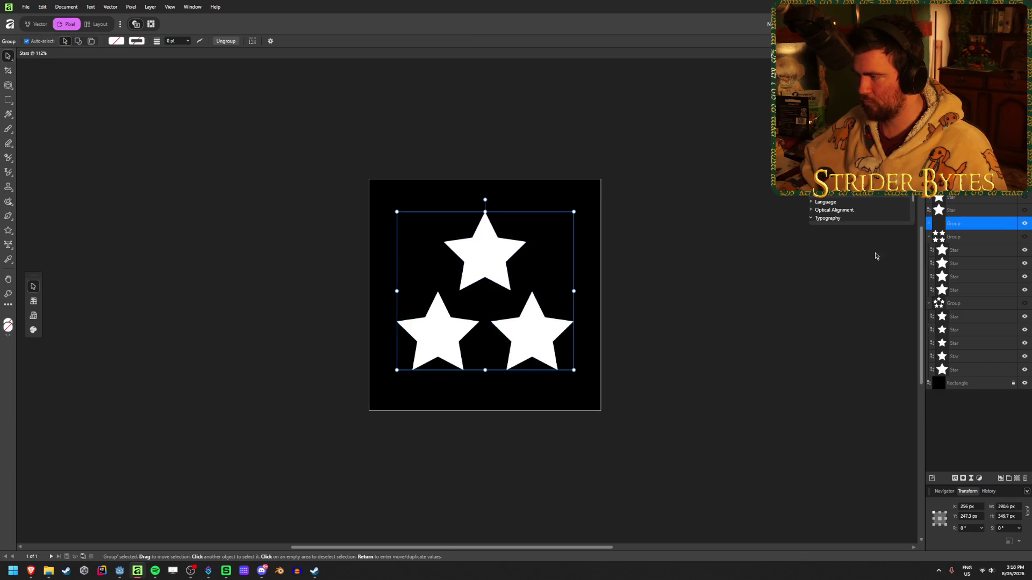
{"action": "left_click", "coordinate": [1024, 225]}
{"action": "left_click", "coordinate": [929, 224]}
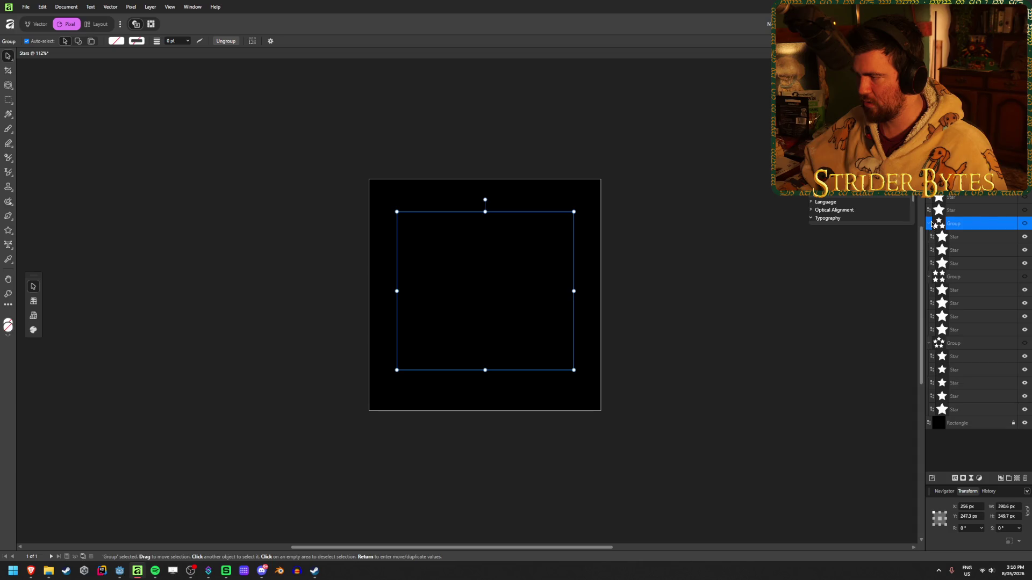
- Resize the large Star layer to 192 × 192 px at the canvas centre
{"action": "left_click", "coordinate": [989, 210]}
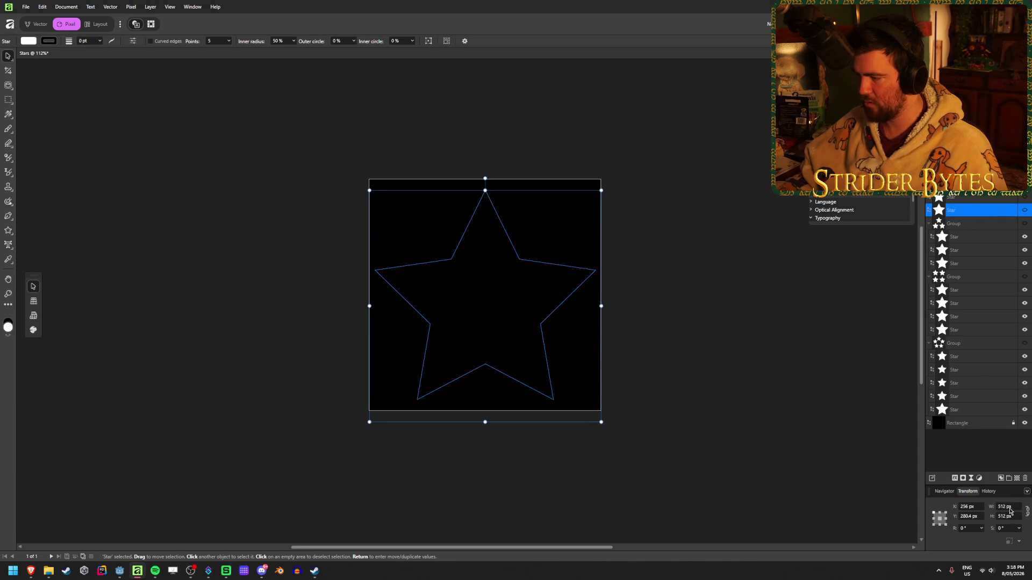
{"action": "type", "text": "2"}
{"action": "key", "text": "Return"}
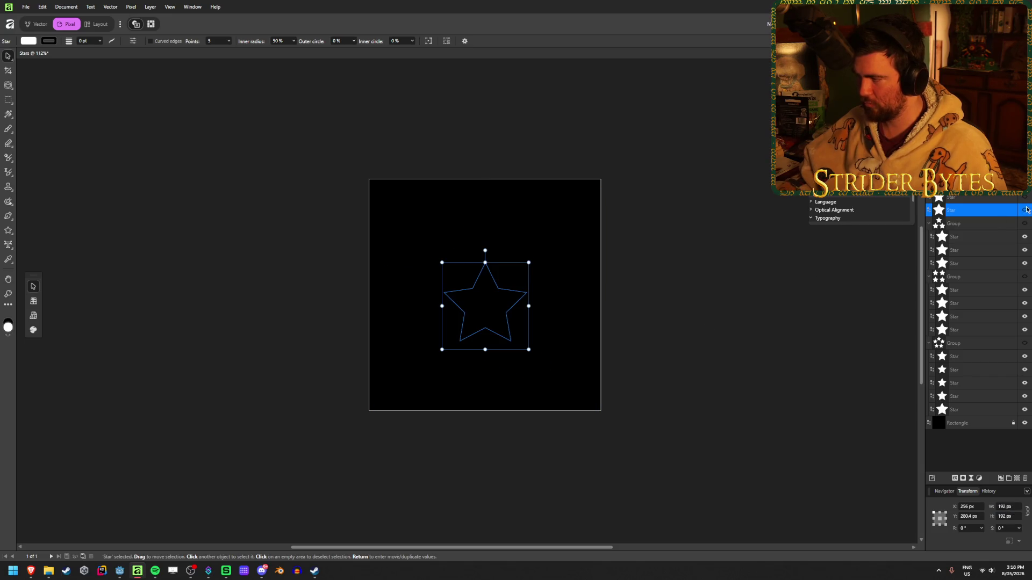
{"action": "left_click", "coordinate": [638, 340]}
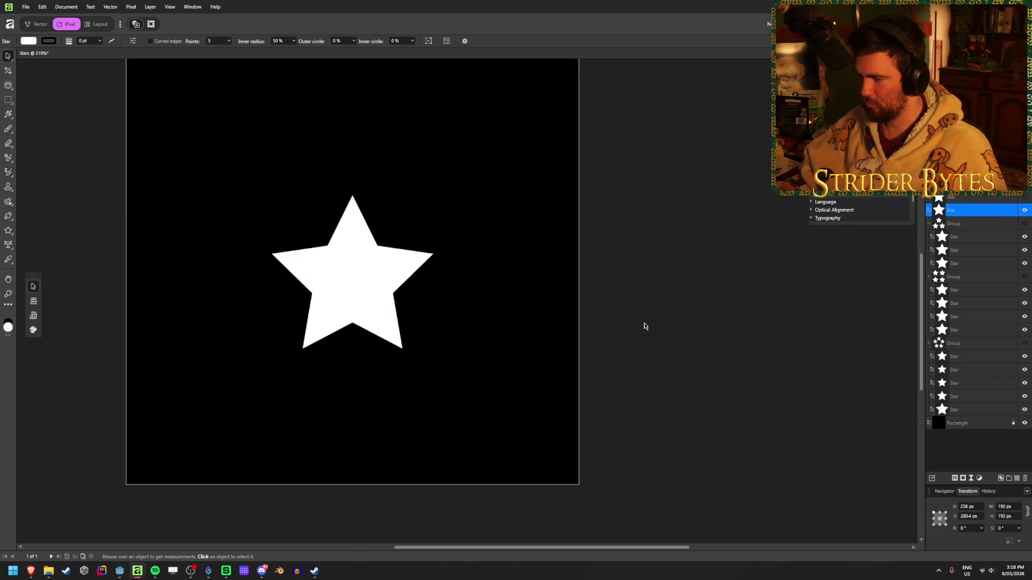
{"action": "key", "text": "ctrl+z"}
{"action": "key", "text": "Return"}
{"action": "key", "text": "Tab"}
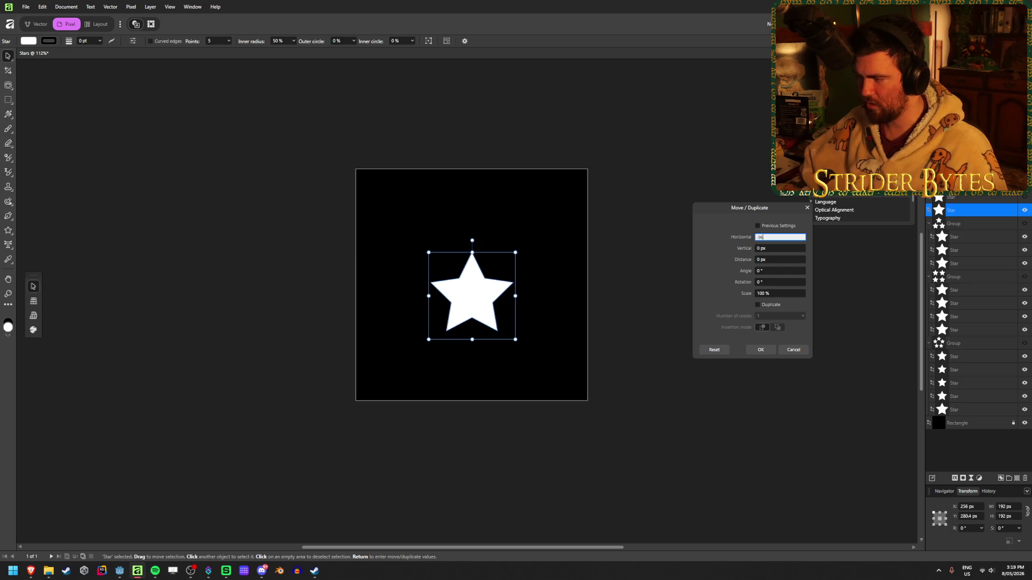
- Shift the star 96 px to the left
{"action": "type", "text": "6"}
{"action": "key", "text": "Tab"}
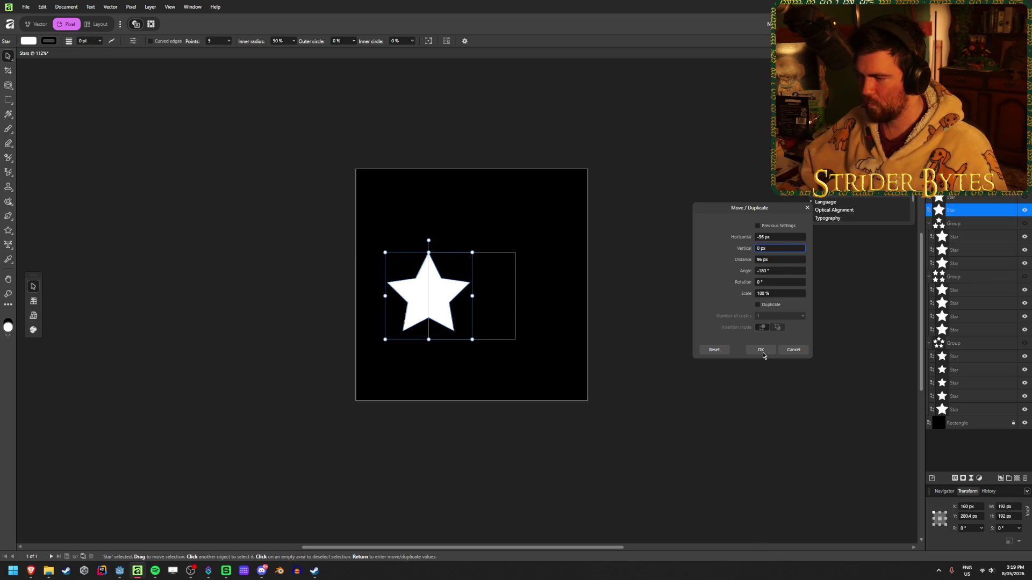
{"action": "left_click", "coordinate": [763, 351]}
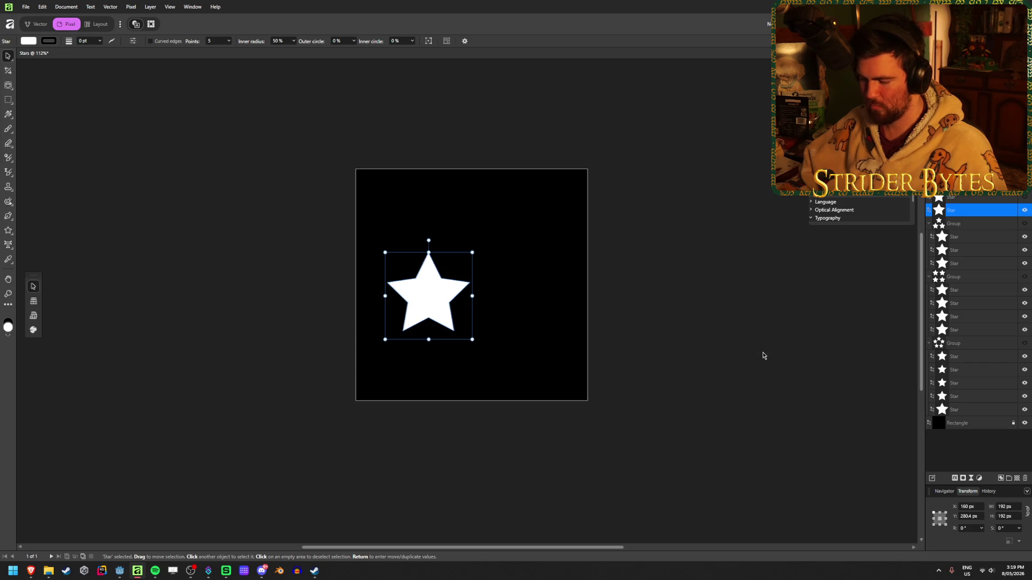
- Duplicate the star 224 px to the right and marquee-select both stars
{"action": "key", "text": "Return"}
{"action": "left_click", "coordinate": [771, 306]}
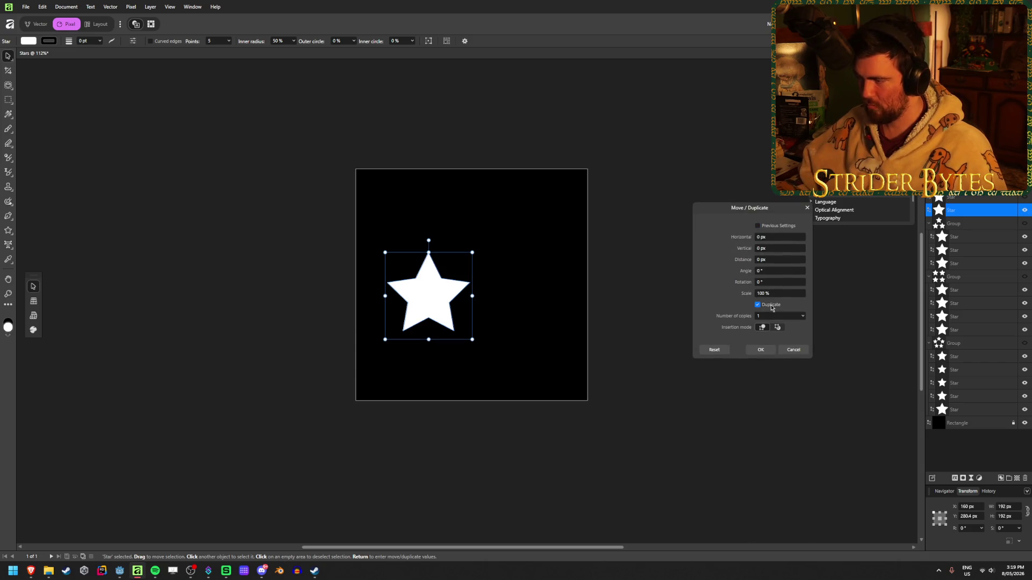
{"action": "left_click", "coordinate": [791, 239]}
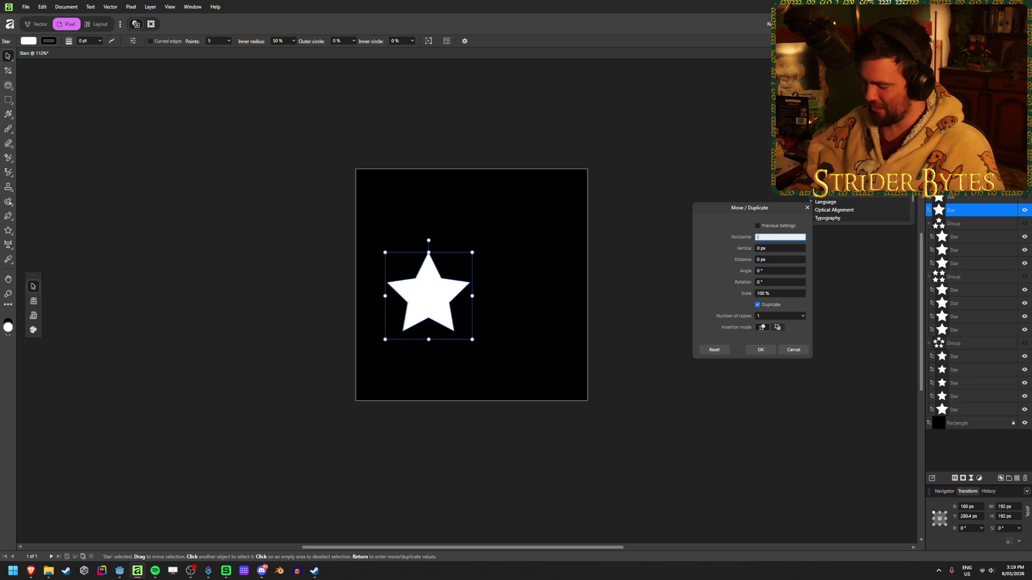
{"action": "key", "text": "Tab"}
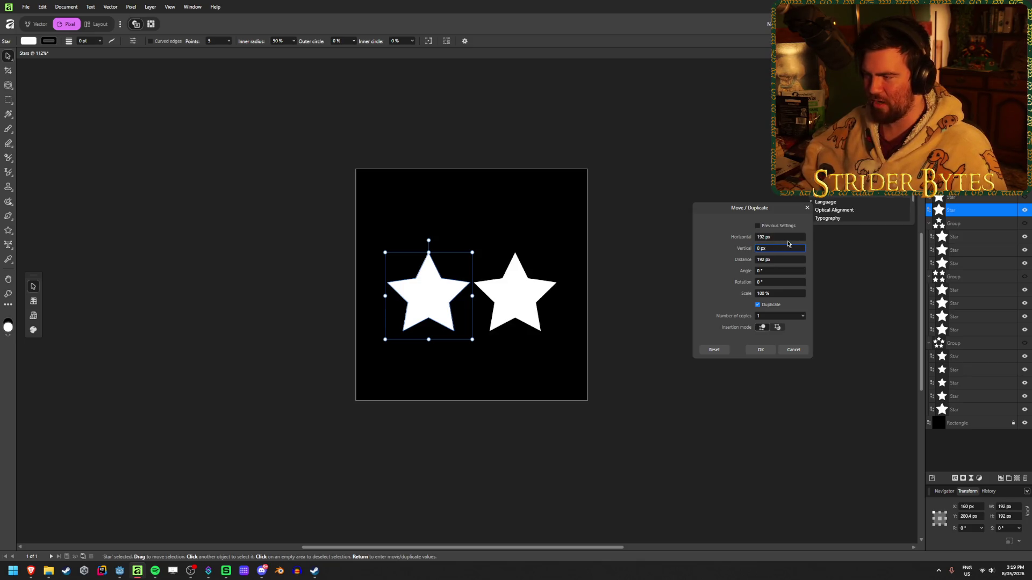
{"action": "left_click", "coordinate": [801, 236]}
{"action": "key", "text": "BackSpace"}
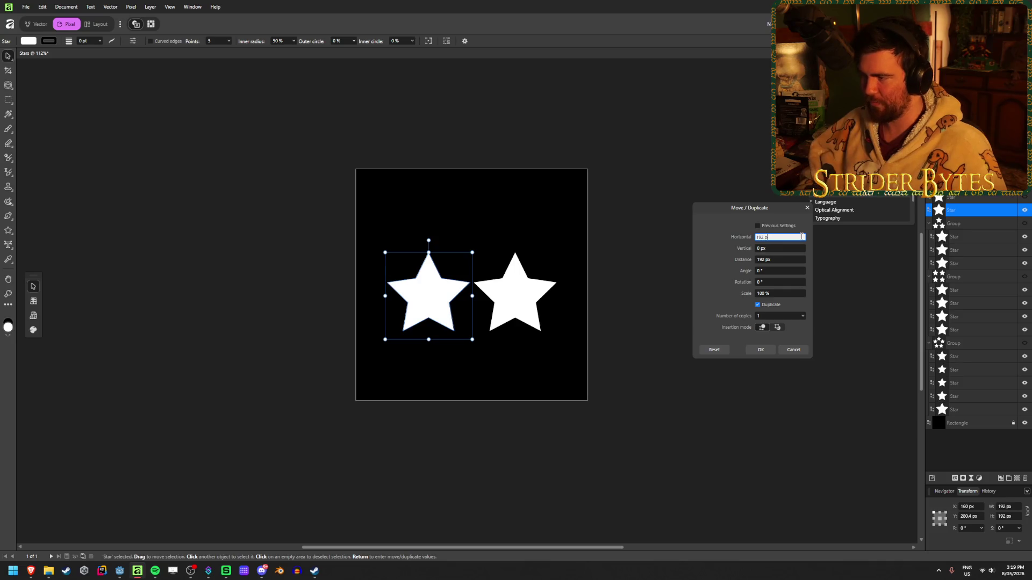
{"action": "type", "text": "+ 64"}
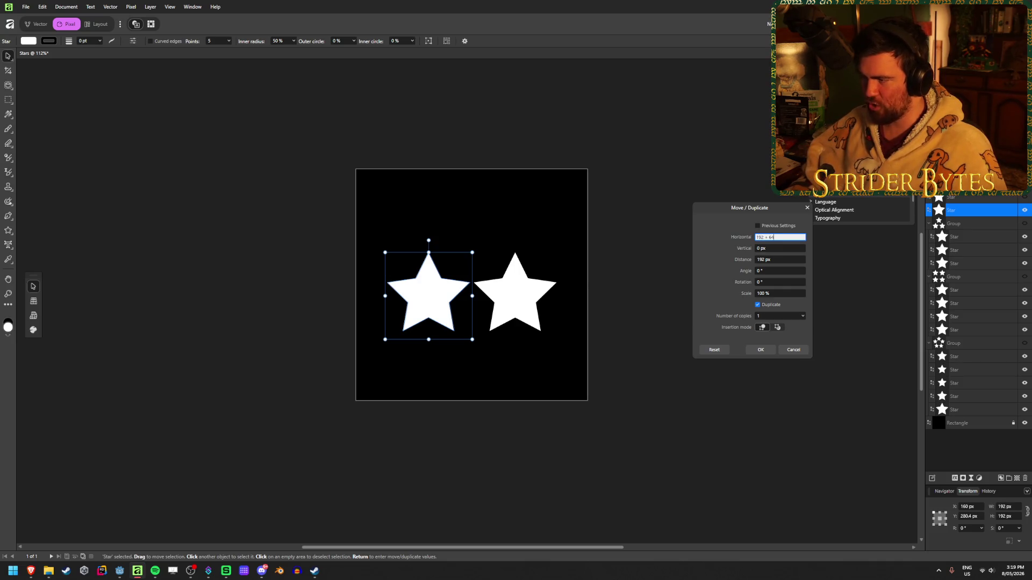
{"action": "key", "text": "Tab"}
{"action": "triple_click", "coordinate": [777, 237]}
{"action": "type", "text": "256 -"}
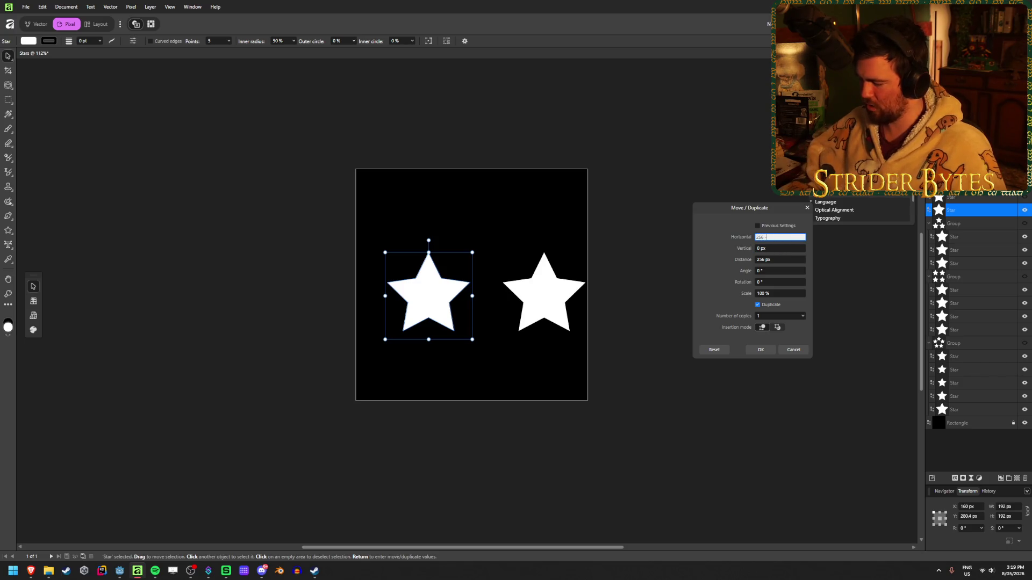
{"action": "key", "text": "Tab"}
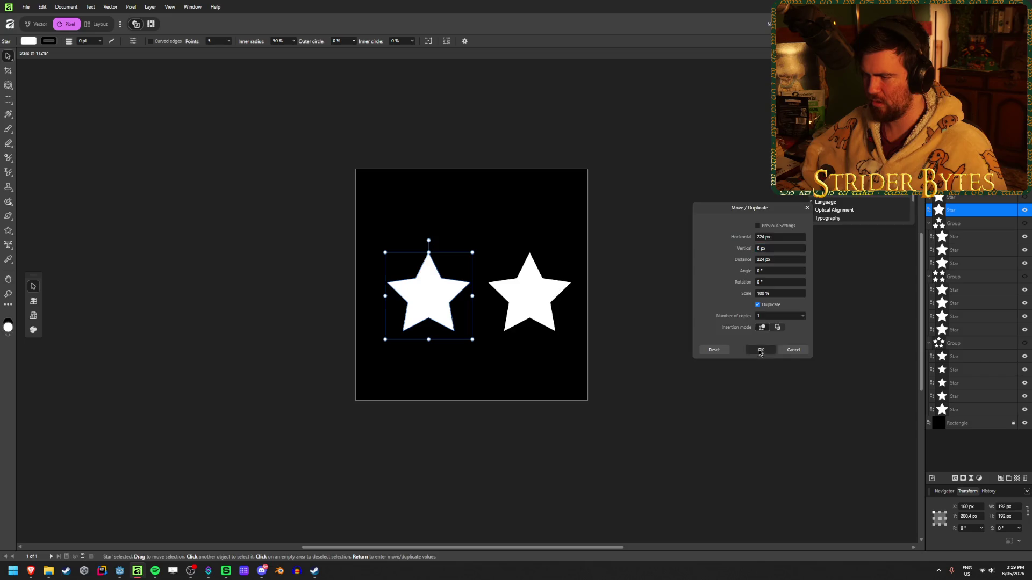
{"action": "left_click", "coordinate": [761, 350]}
{"action": "left_click", "coordinate": [716, 408]}
{"action": "left_click_drag", "start_coordinate": [701, 335], "coordinate": [387, 280]}
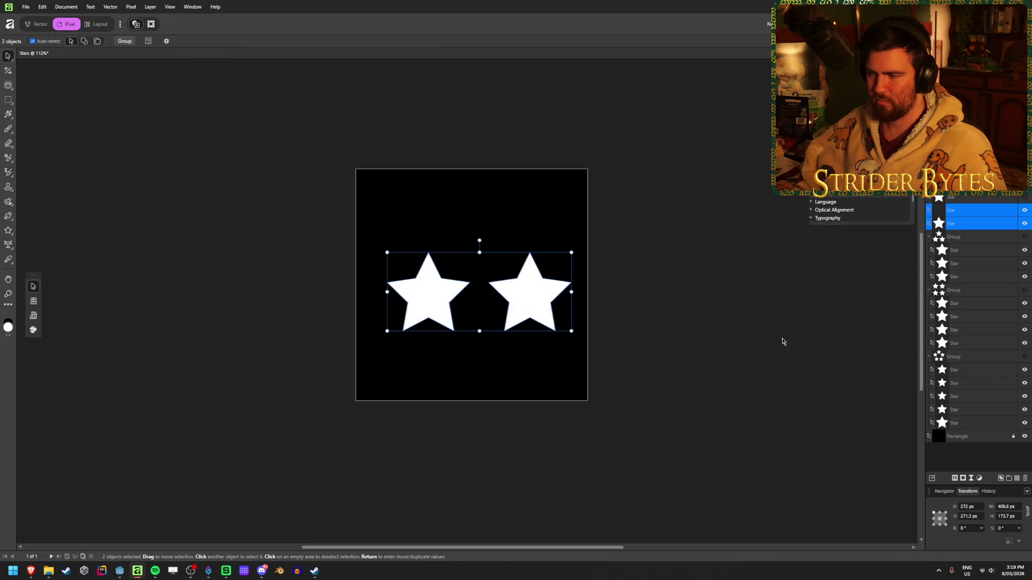
- Group the two small stars with Ctrl+G and hide the two-star row
{"action": "left_click", "coordinate": [788, 369]}
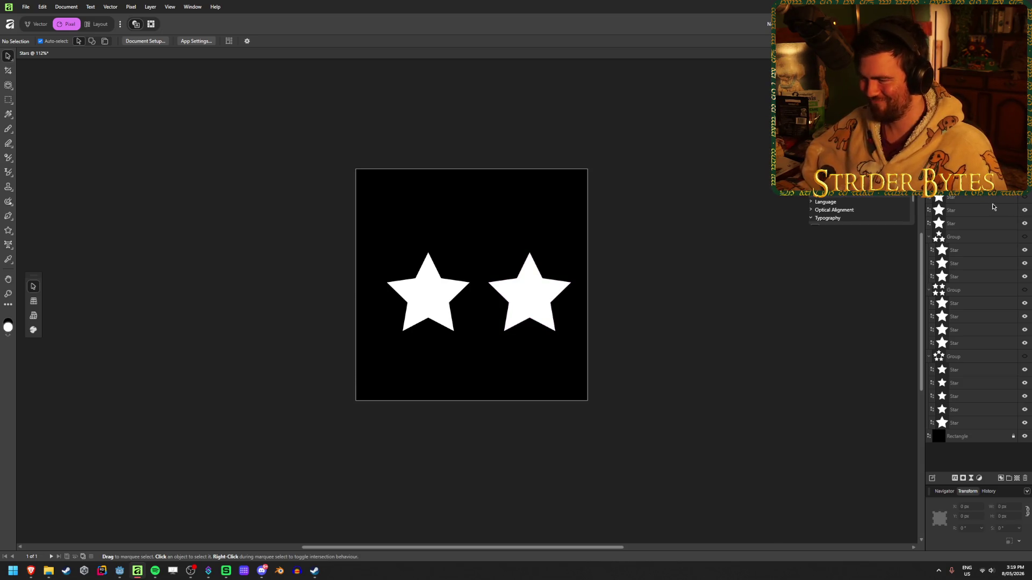
{"action": "left_click", "coordinate": [1020, 198]}
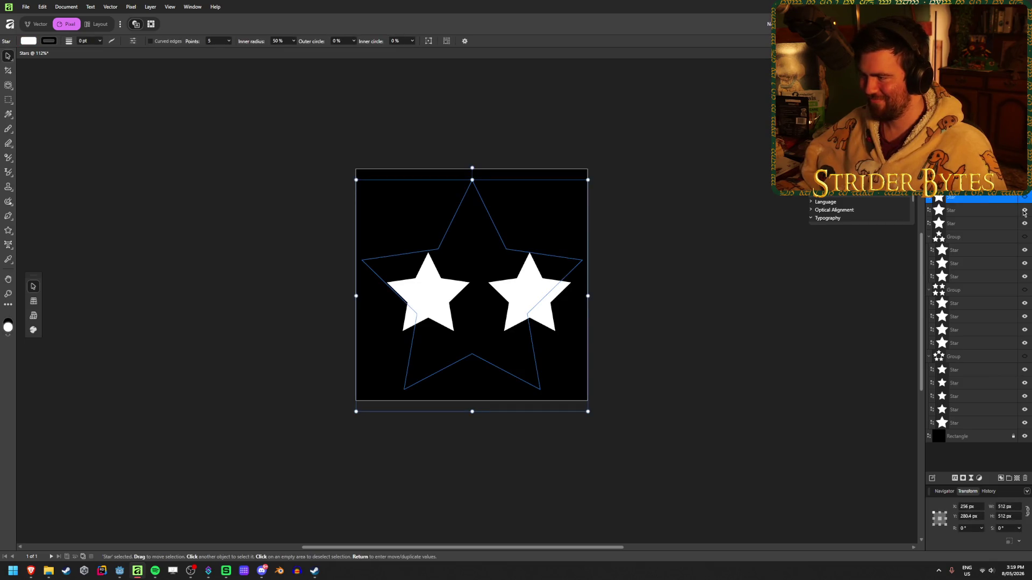
{"action": "left_click", "coordinate": [1011, 211]}
{"action": "left_click", "coordinate": [1010, 223], "text": "shift"}
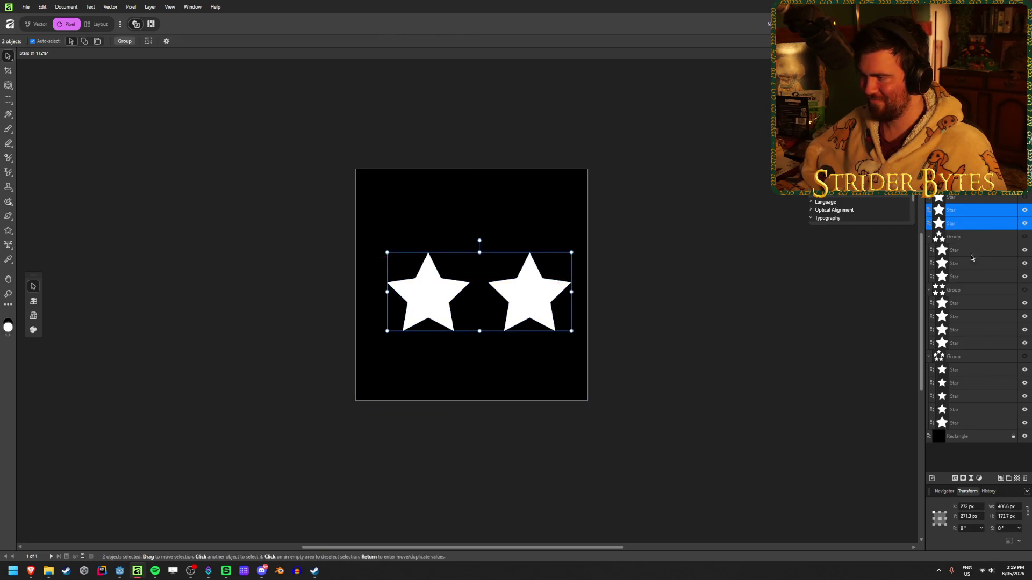
{"action": "key", "text": "ctrl+g"}
{"action": "left_click", "coordinate": [1025, 212]}
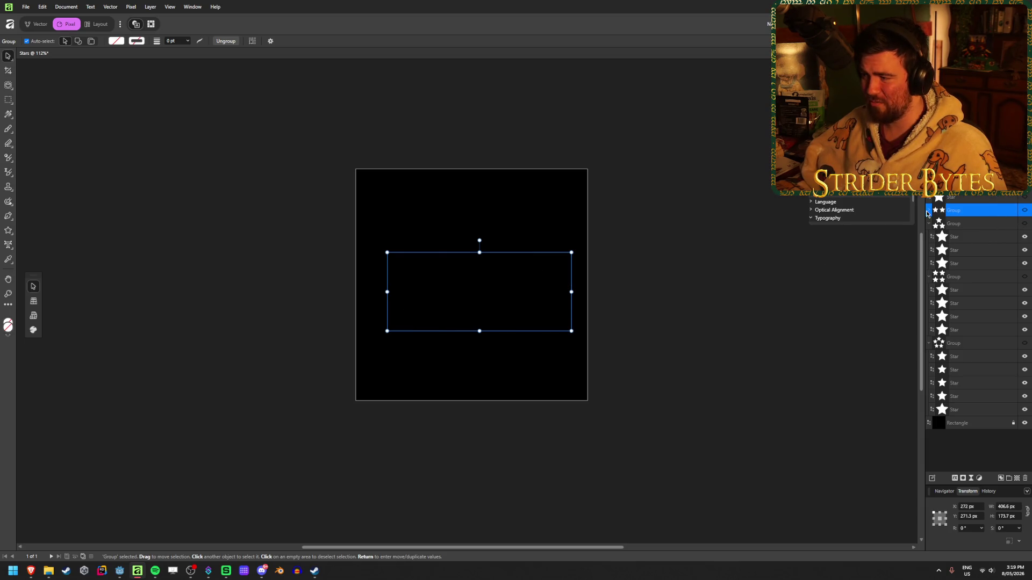
{"action": "left_click", "coordinate": [929, 211]}
- Set the remaining large star's width to 192 px
{"action": "left_click", "coordinate": [1005, 200]}
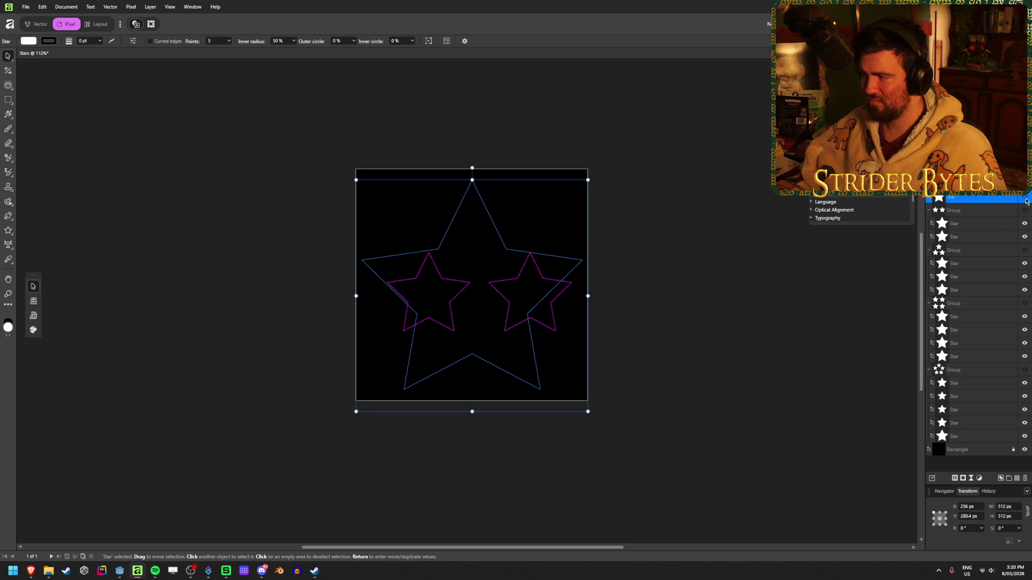
{"action": "left_click", "coordinate": [1012, 507]}
{"action": "type", "text": "192"}
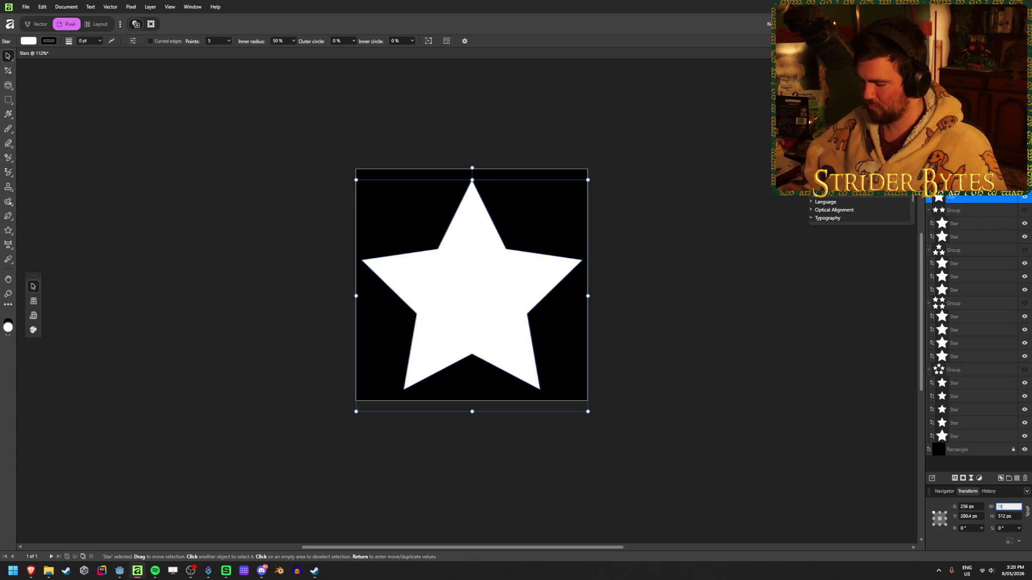
{"action": "key", "text": "Return"}
{"action": "left_click", "coordinate": [618, 481]}
{"action": "scroll", "coordinate": [537, 420], "scroll_direction": "down", "scroll_amount": 2, "text": "ctrl"}
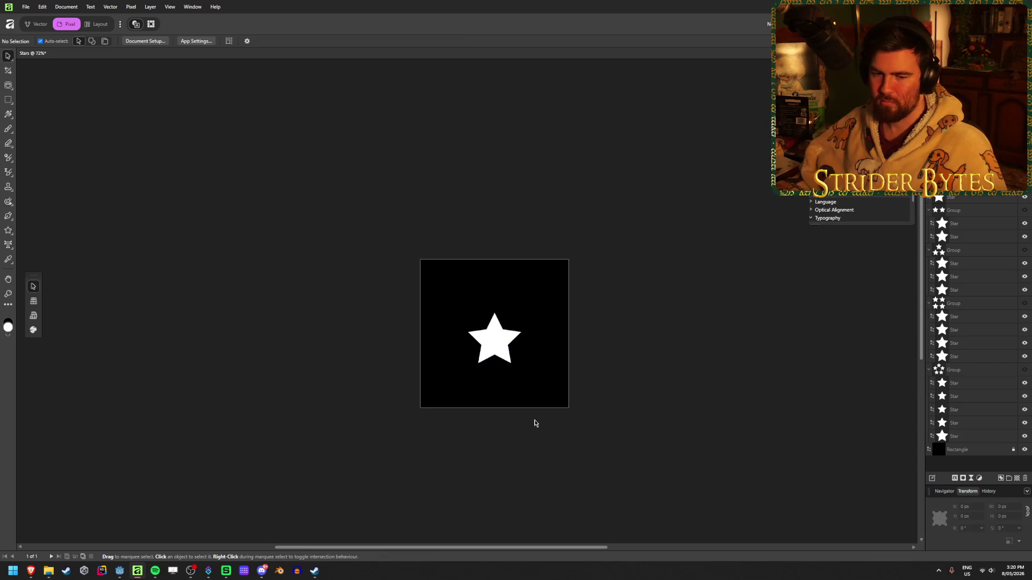
{"action": "scroll", "coordinate": [540, 414], "scroll_direction": "up", "scroll_amount": 1, "text": "ctrl"}
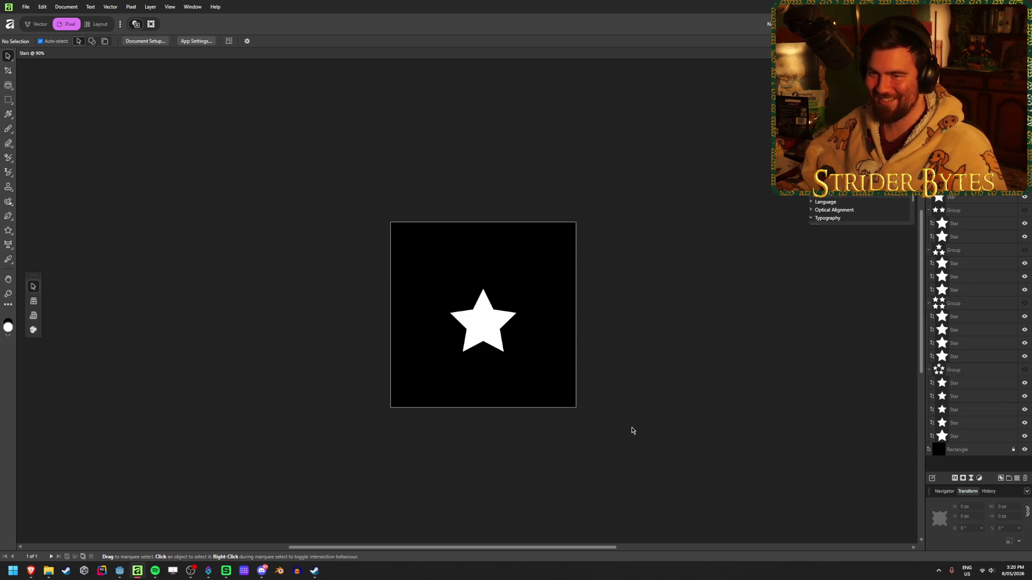
- Hide the single star, check each group's visibility, and leave all layouts hidden
{"action": "left_click", "coordinate": [1024, 198]}
{"action": "left_click", "coordinate": [1025, 210]}
{"action": "left_click", "coordinate": [1025, 210]}
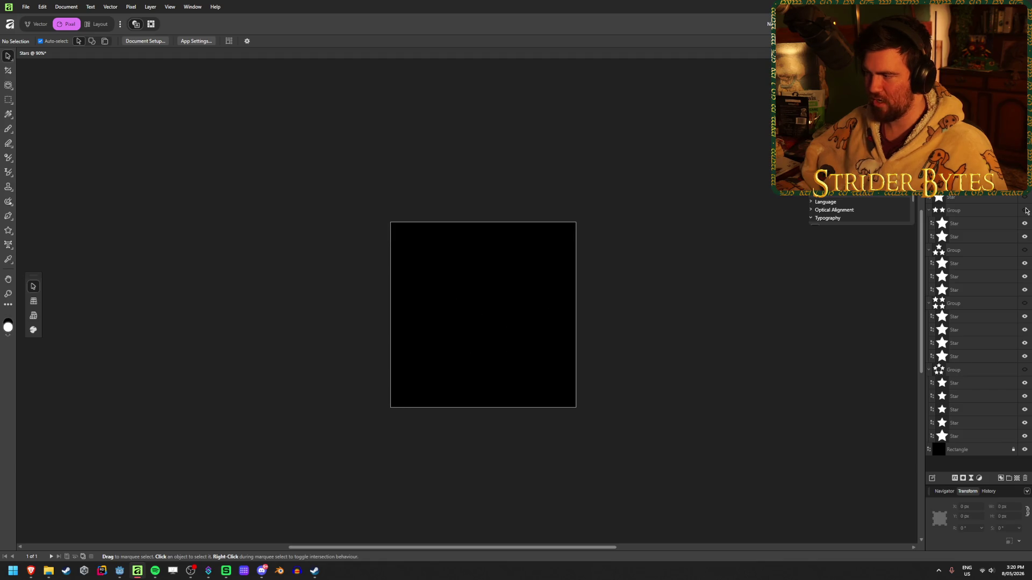
{"action": "left_click", "coordinate": [1024, 250]}
{"action": "left_click", "coordinate": [1024, 250]}
{"action": "left_click", "coordinate": [1024, 304]}
{"action": "left_click", "coordinate": [1024, 304]}
{"action": "left_click", "coordinate": [1024, 370]}
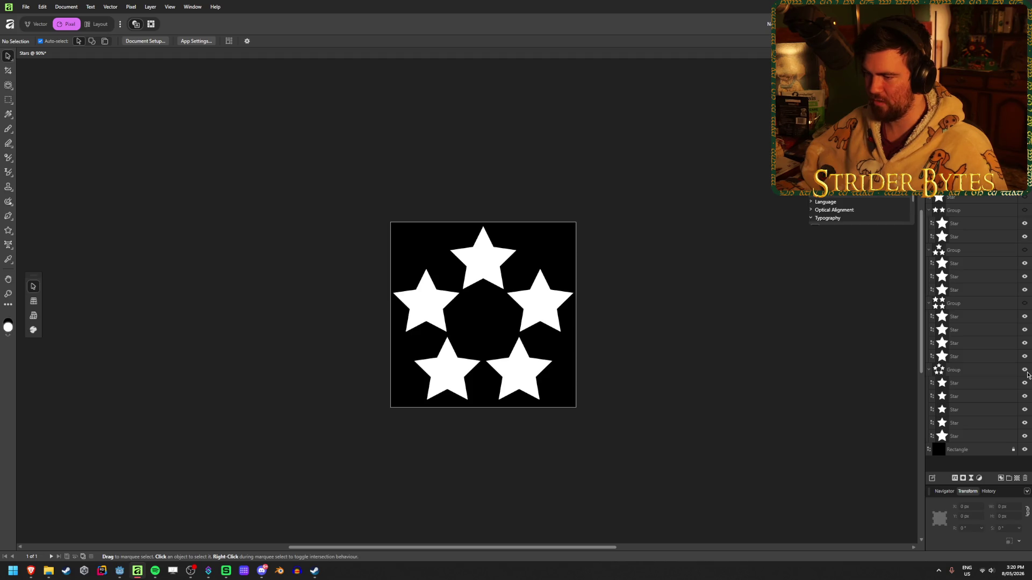
{"action": "left_click", "coordinate": [1025, 370]}
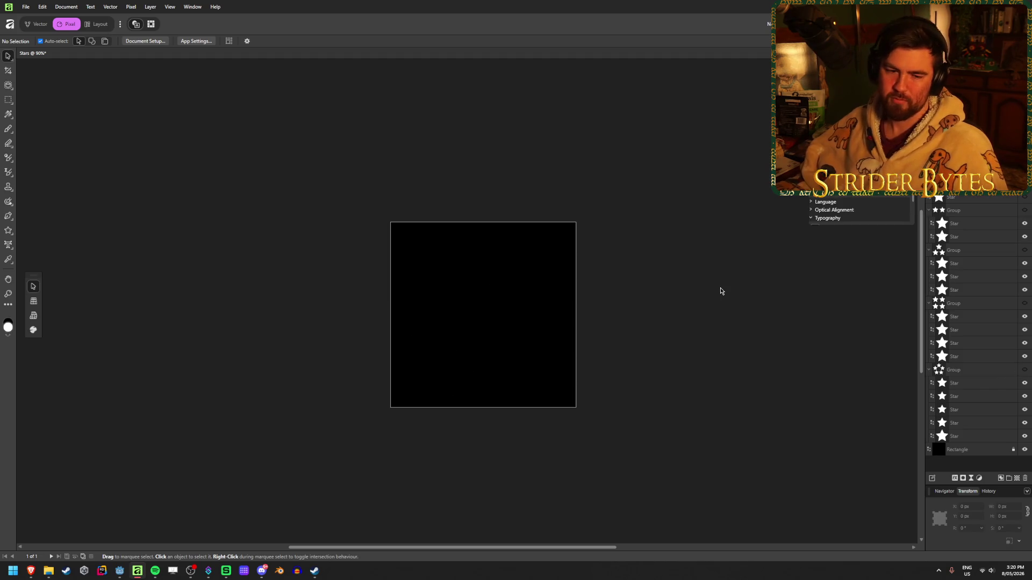
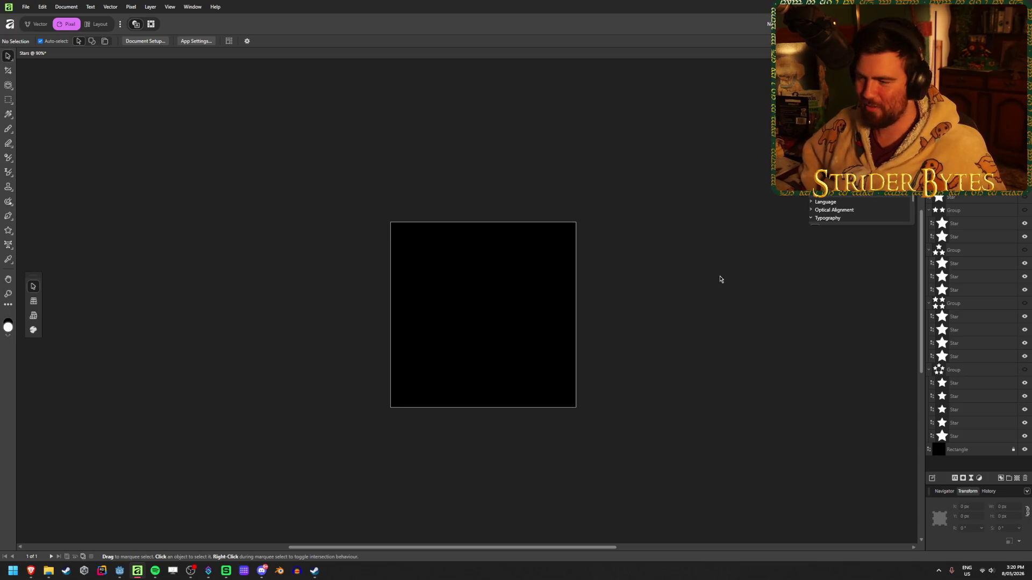
- Hide the black background rectangle, collapse the star groups and show only the single star
{"action": "left_click", "coordinate": [1024, 450]}
{"action": "left_click", "coordinate": [929, 371]}
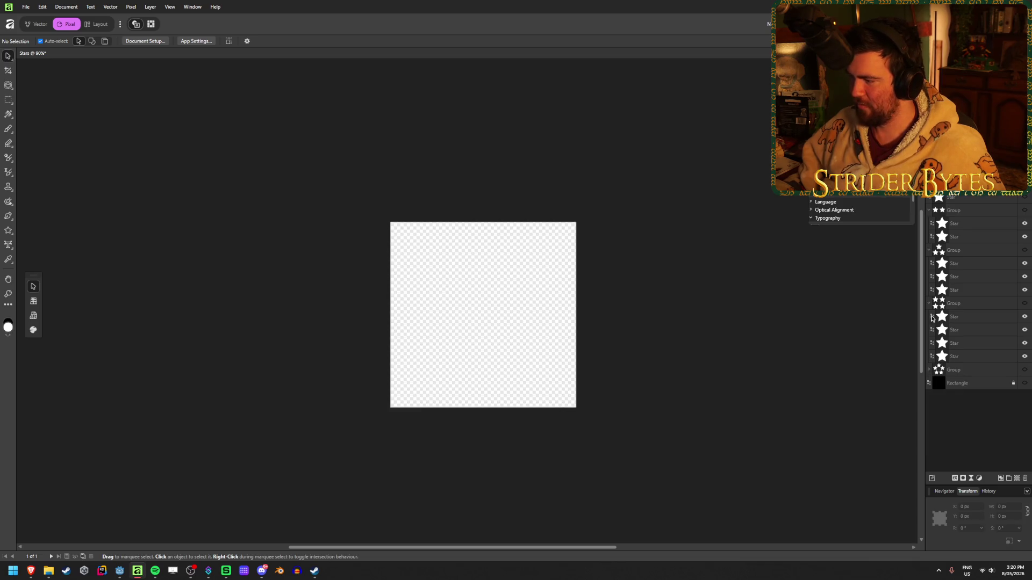
{"action": "left_click", "coordinate": [929, 304]}
{"action": "left_click", "coordinate": [929, 250]}
{"action": "left_click", "coordinate": [928, 210]}
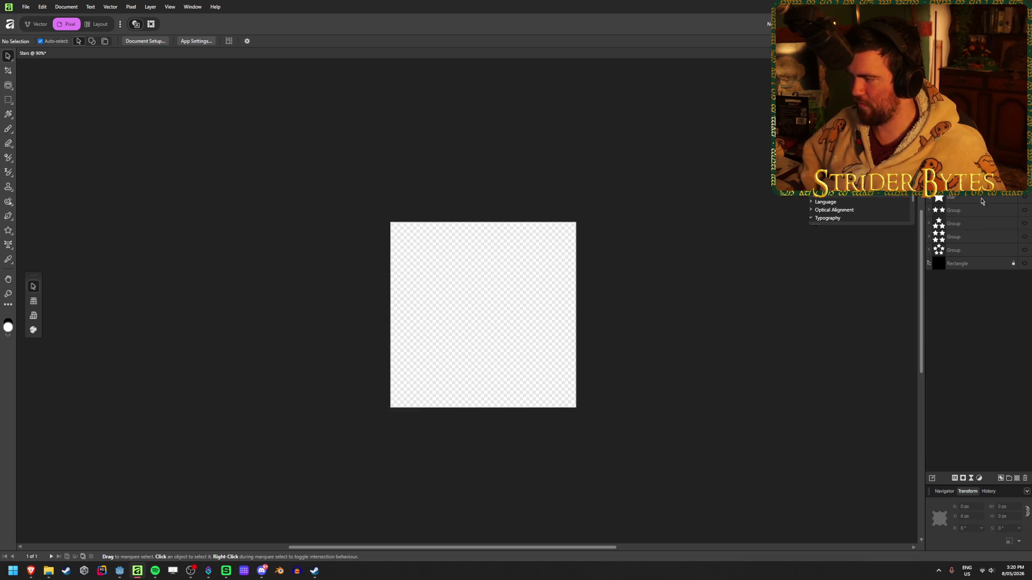
{"action": "left_click", "coordinate": [948, 199]}
{"action": "key", "text": "ctrl+alt+shift+s"}
{"action": "left_click", "coordinate": [569, 386]}
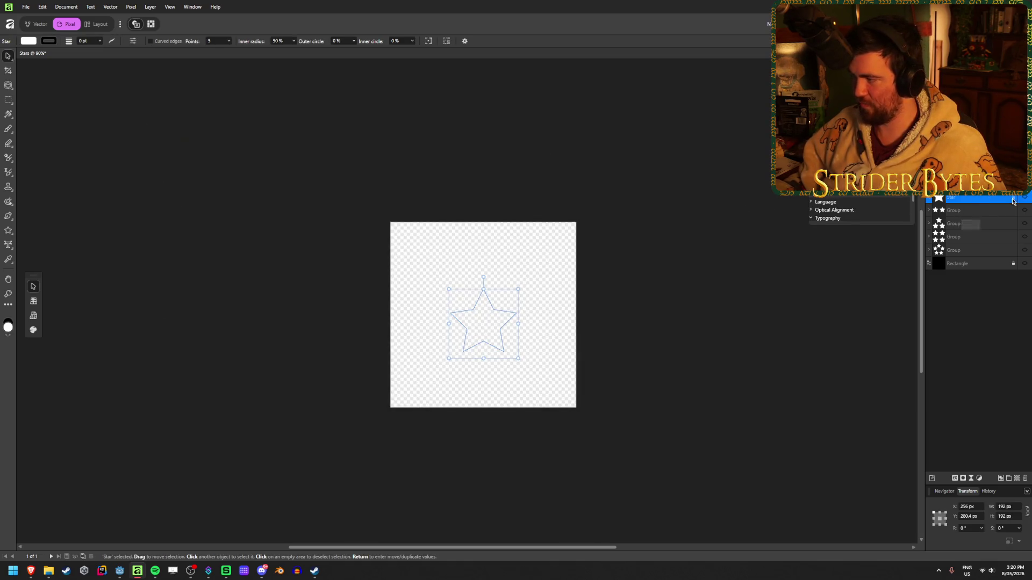
{"action": "left_click", "coordinate": [1024, 198]}
- Export the single star as Stars1.png into Gungineer/Textures/Icons
{"action": "key", "text": "ctrl+alt+shift+s"}
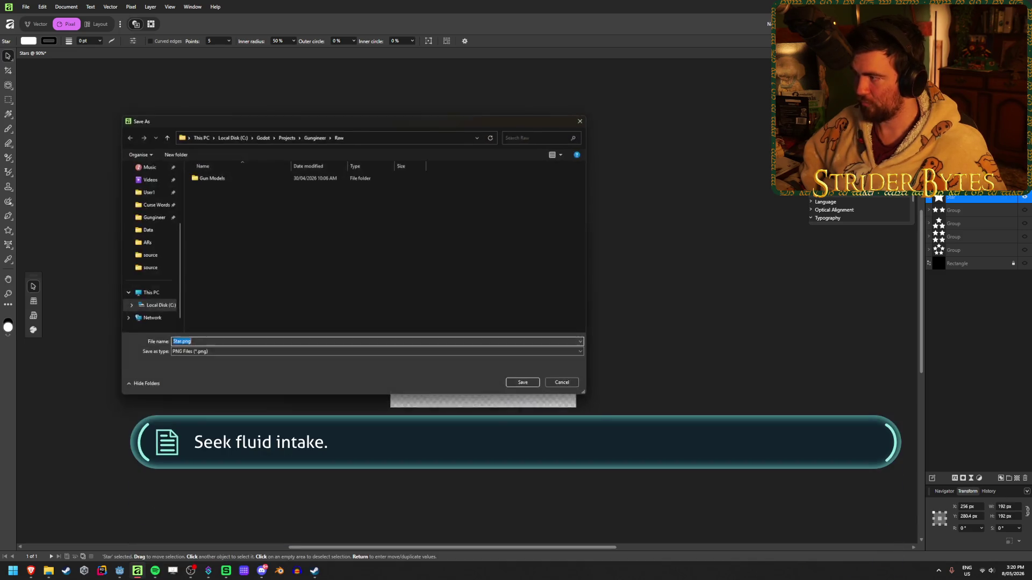
{"action": "left_click", "coordinate": [314, 135]}
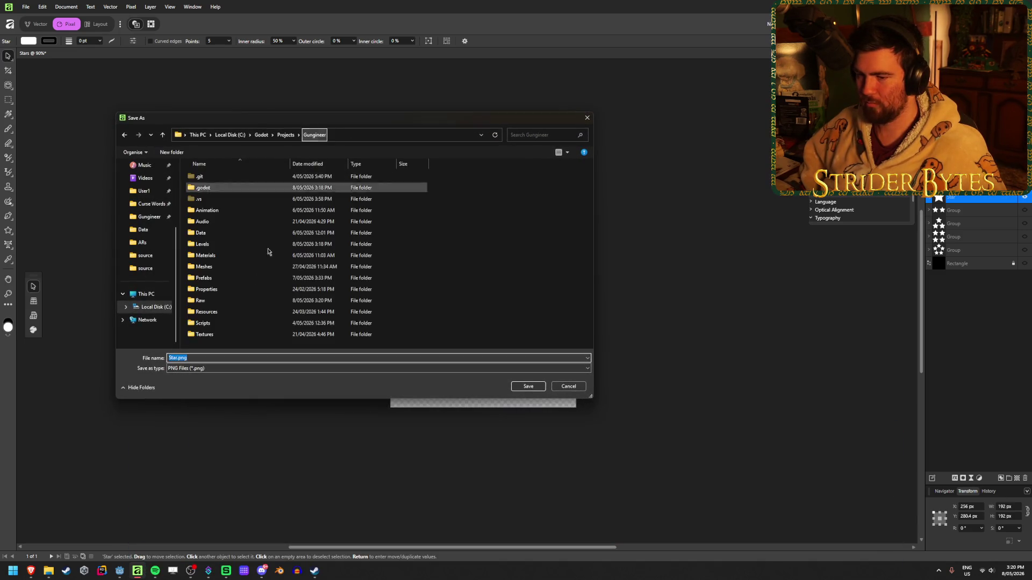
{"action": "double_click", "coordinate": [221, 338]}
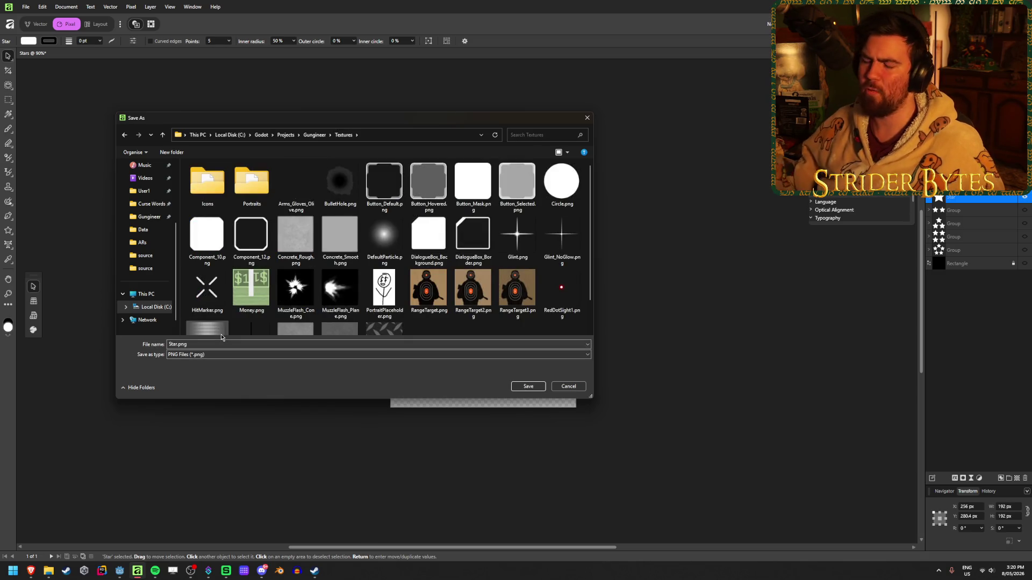
{"action": "double_click", "coordinate": [224, 180]}
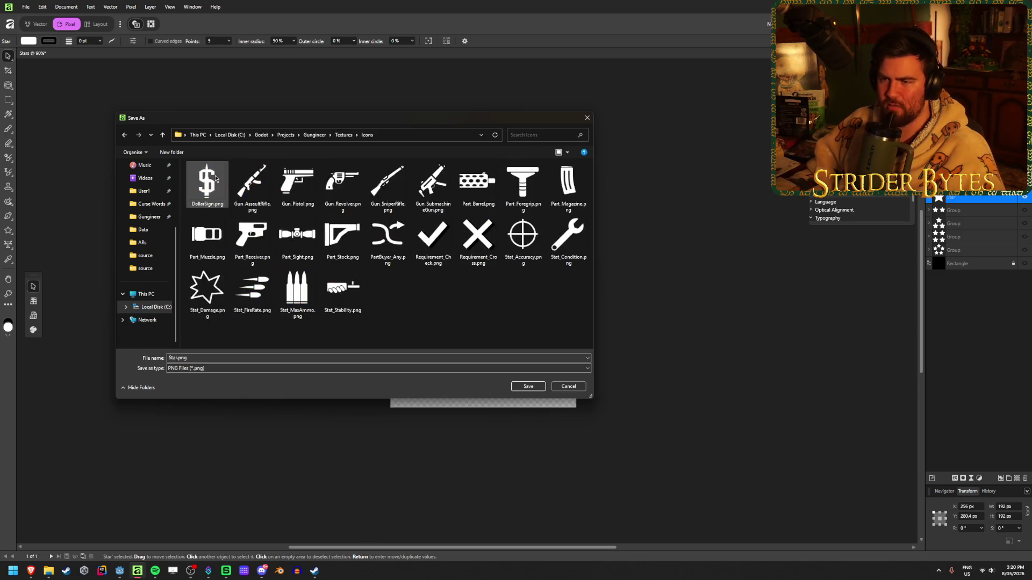
{"action": "left_click", "coordinate": [215, 358]}
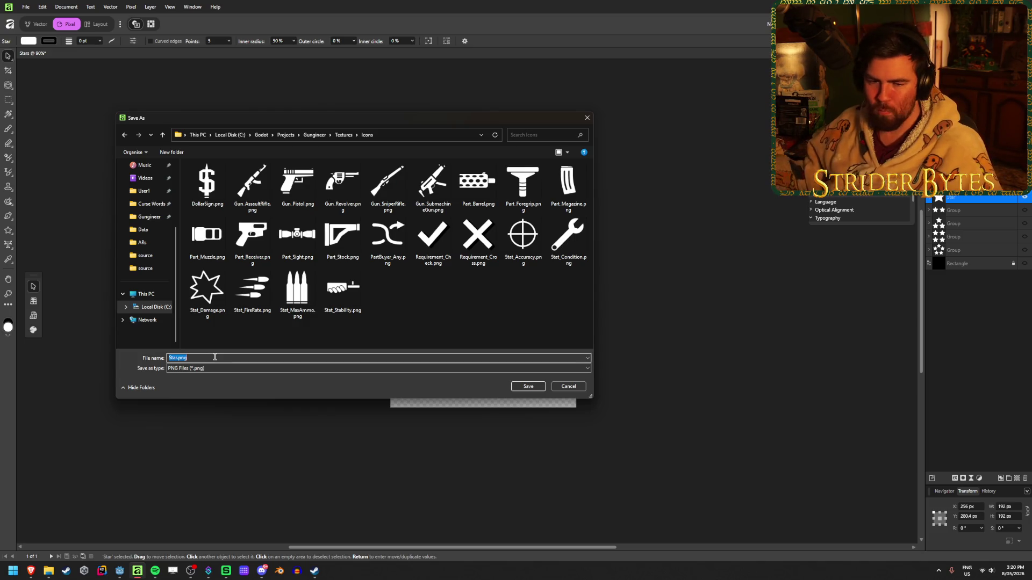
{"action": "key", "text": "Right"}
{"action": "key", "text": "Left"}
{"action": "key", "text": "Left"}
{"action": "key", "text": "Left"}
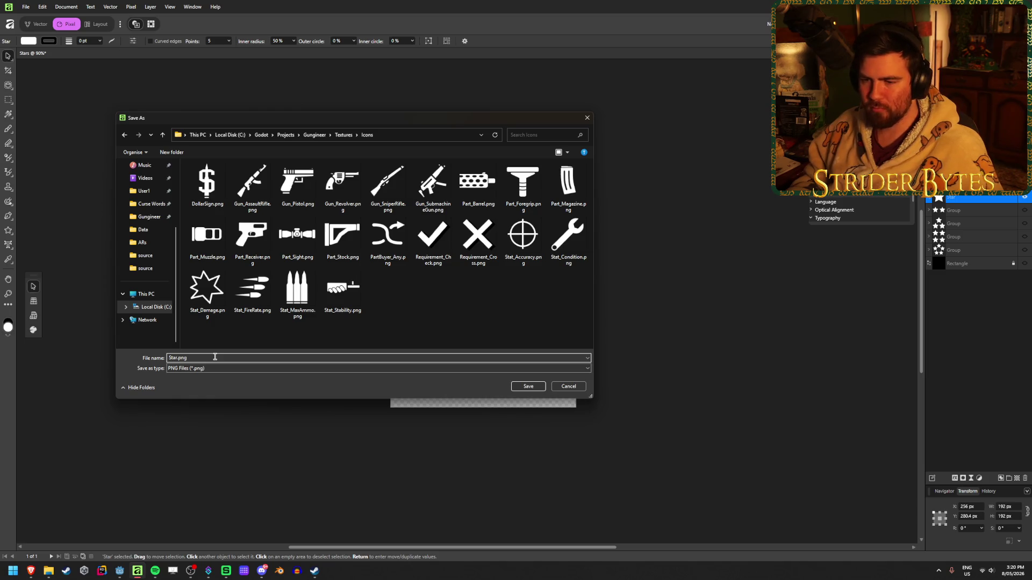
{"action": "type", "text": "s1"}
{"action": "left_click", "coordinate": [490, 327]}
{"action": "left_click", "coordinate": [519, 388]}
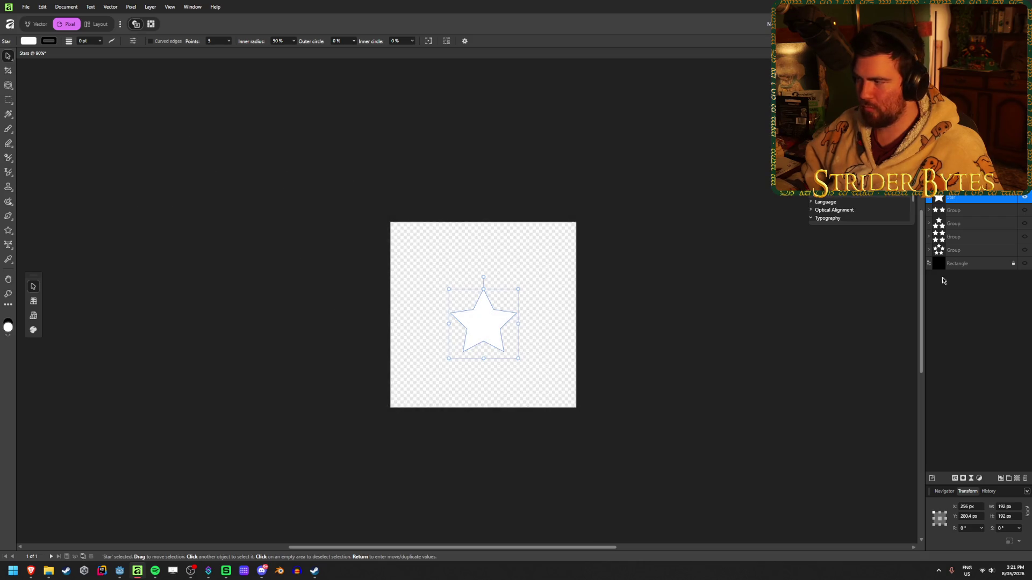
- Show the two-star group and export it as Stars2.png
{"action": "left_click", "coordinate": [1024, 211]}
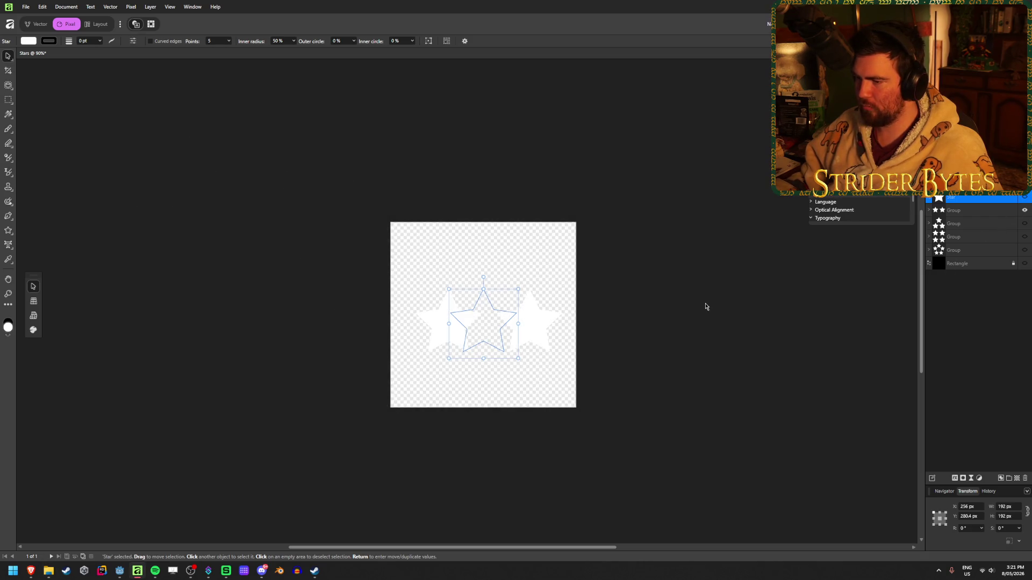
{"action": "key", "text": "ctrl+alt+shift+s"}
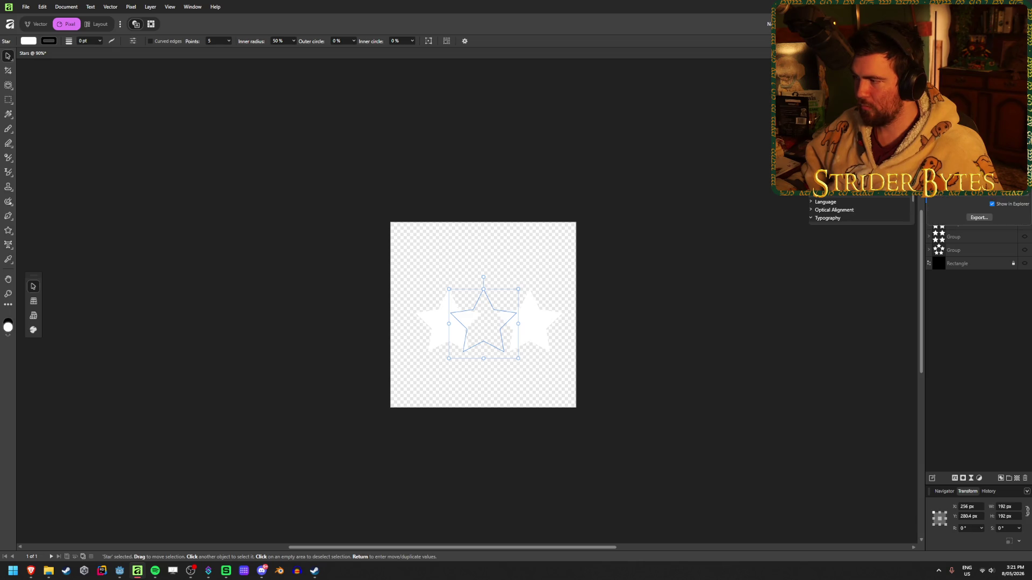
{"action": "key", "text": "Escape"}
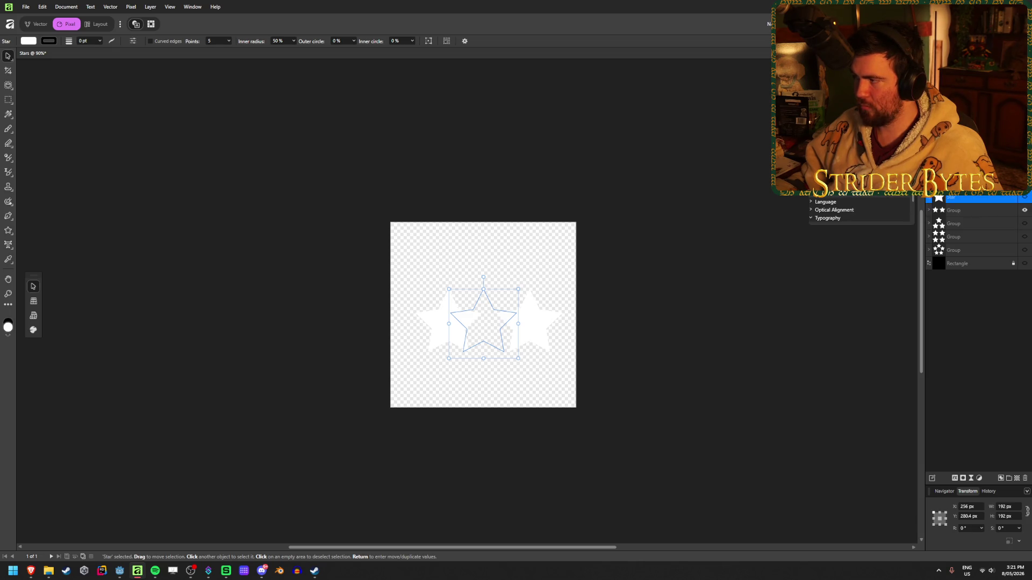
{"action": "key", "text": "Right"}
{"action": "type", "text": "2"}
{"action": "key", "text": "Return"}
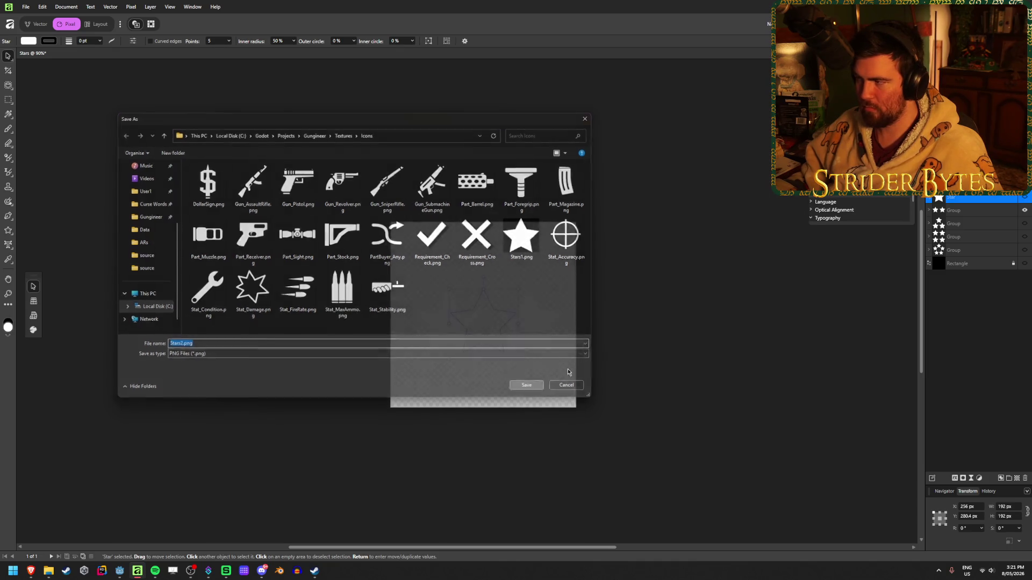
- Swap to the three-star group and export it as Stars3.png
{"action": "left_click", "coordinate": [1023, 210]}
{"action": "left_click", "coordinate": [1023, 223]}
{"action": "key", "text": "ctrl+alt+shift+w"}
{"action": "type", "text": "Star"}
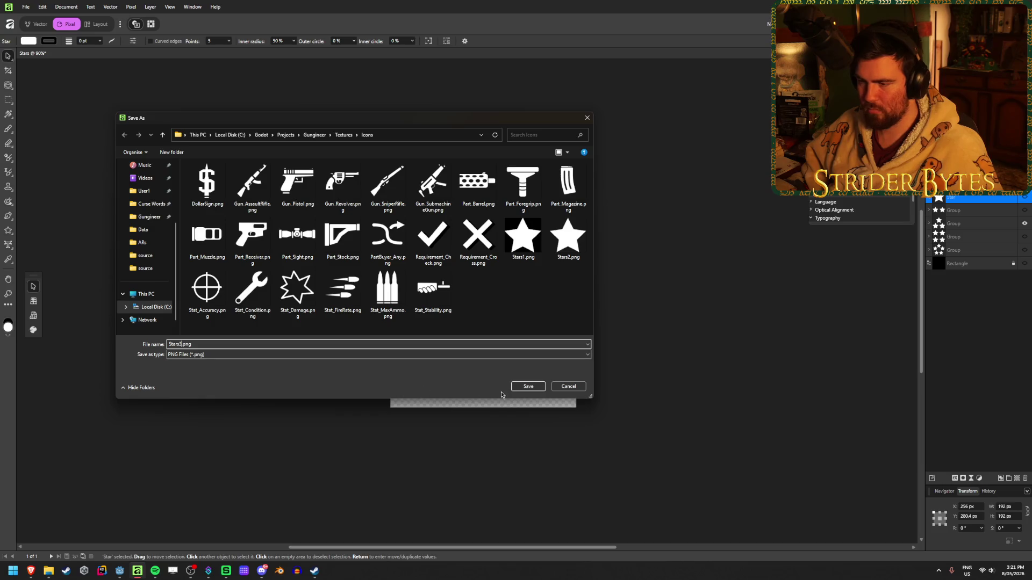
{"action": "left_click", "coordinate": [526, 387]}
- Swap to the four-star group and export it as Stars4.png
{"action": "left_click", "coordinate": [1024, 223]}
{"action": "left_click", "coordinate": [1024, 237]}
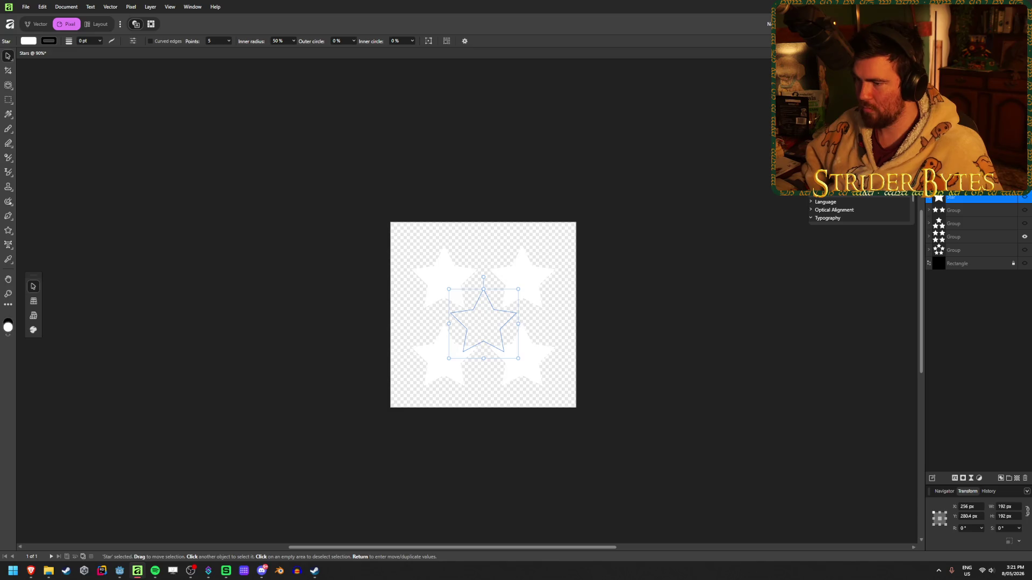
{"action": "key", "text": "ctrl+alt+shift+w"}
{"action": "key", "text": "Right"}
{"action": "key", "text": "BackSpace"}
{"action": "type", "text": "4"}
{"action": "left_click", "coordinate": [528, 386]}
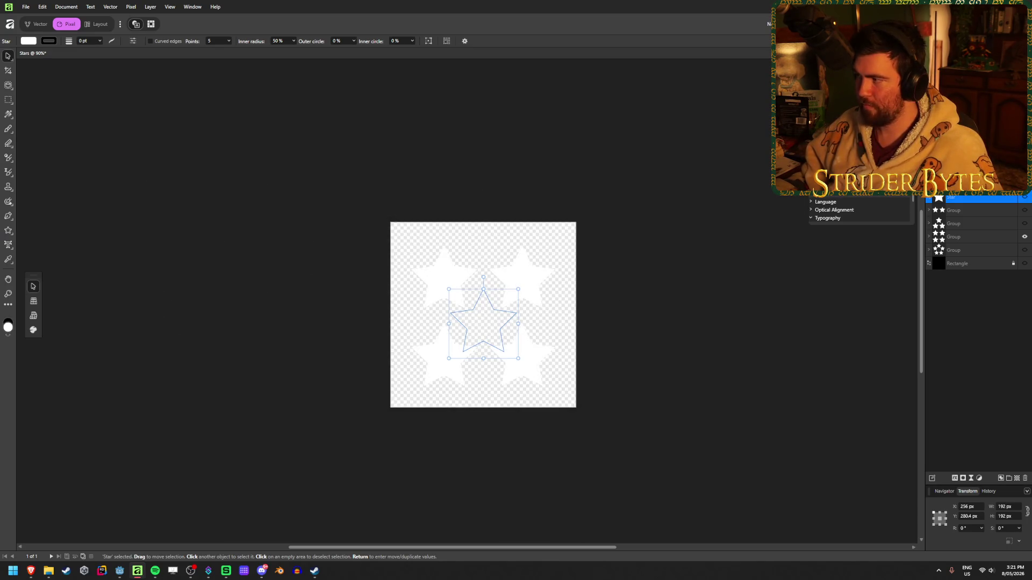
- Export the five-star group as Stars5.png, then hide it again
{"action": "left_click", "coordinate": [1024, 236]}
{"action": "left_click", "coordinate": [1024, 250]}
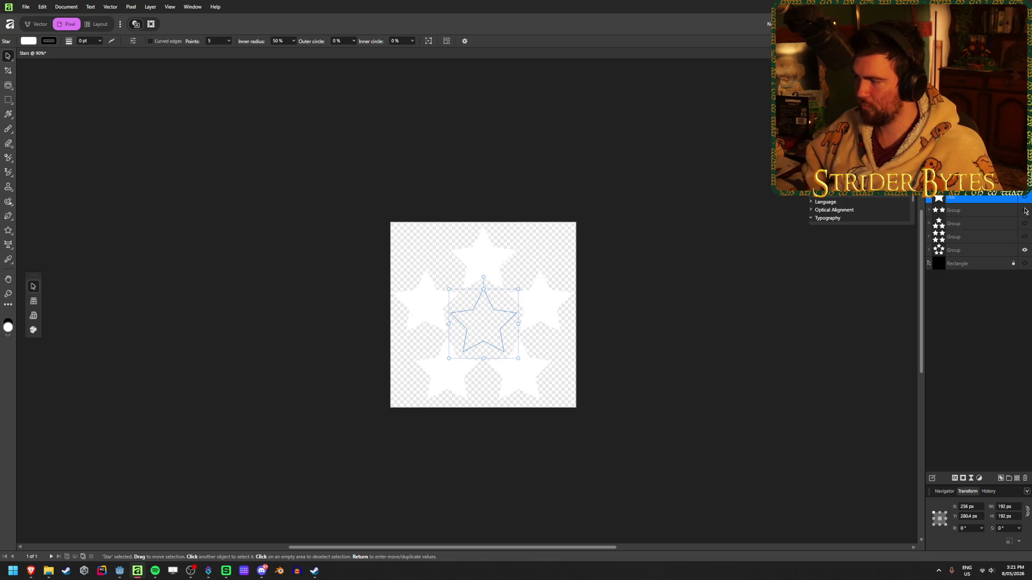
{"action": "key", "text": "ctrl+alt+shift+w"}
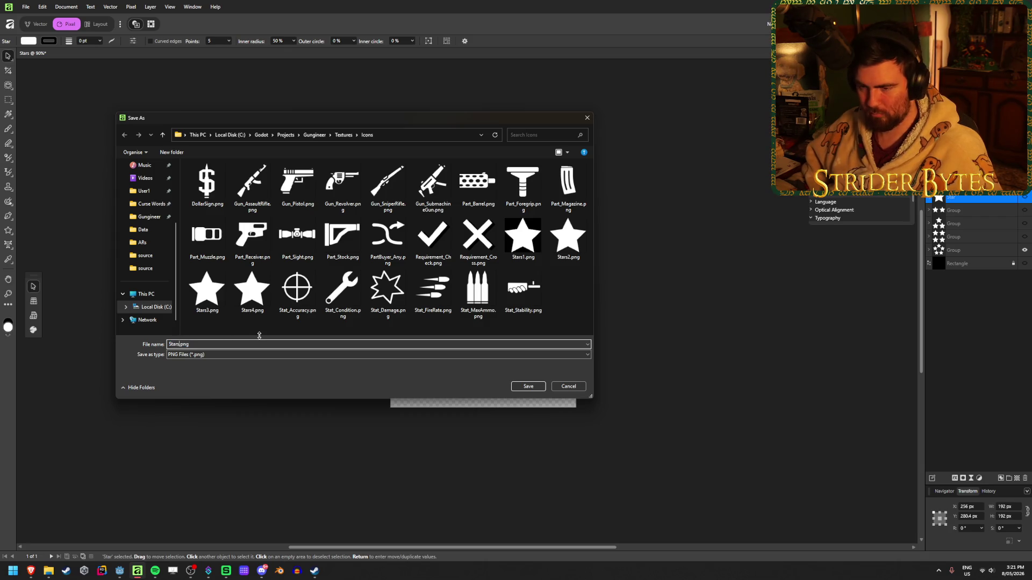
{"action": "left_click", "coordinate": [534, 388]}
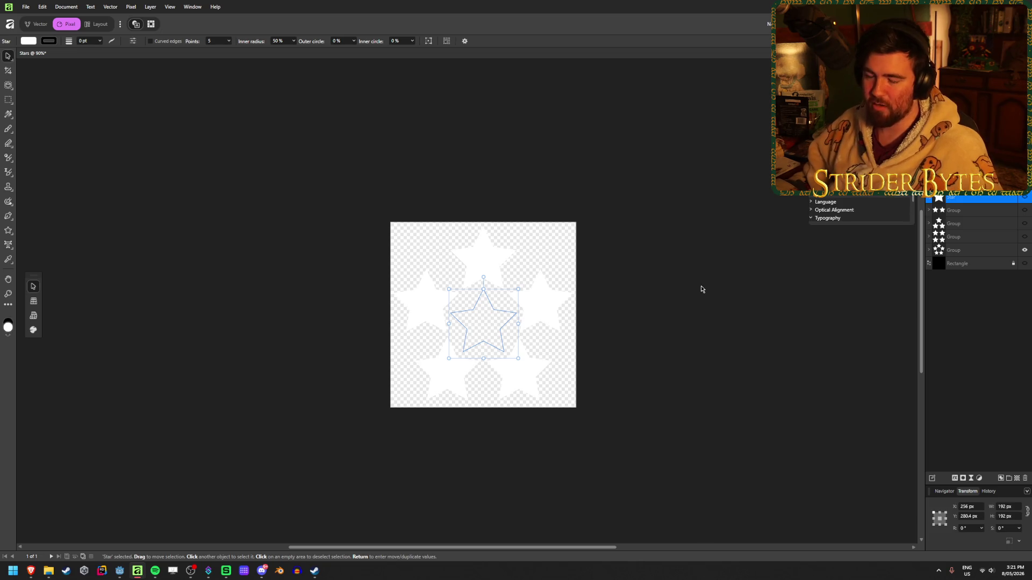
{"action": "left_click", "coordinate": [1024, 251]}
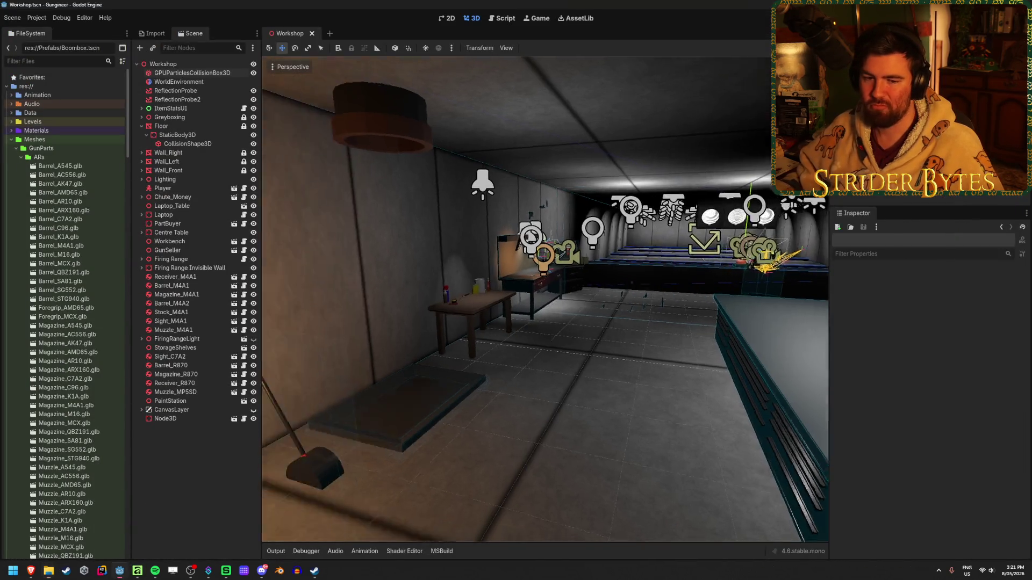
- Collapse Prefabs/GunParts, expand Prefabs/UI and open the PartsScreenUI.tscn scene
{"action": "right_click_drag", "start_coordinate": [656, 295], "coordinate": [658, 286]}
{"action": "key", "text": "s"}
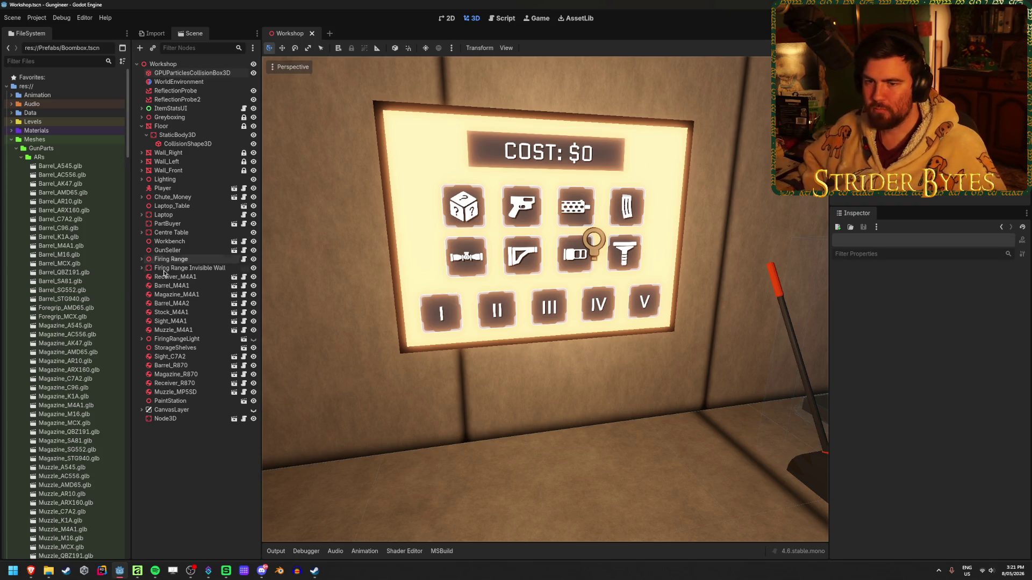
{"action": "scroll", "coordinate": [53, 236], "scroll_direction": "down", "scroll_amount": 10}
{"action": "scroll", "coordinate": [54, 278], "scroll_direction": "up", "scroll_amount": 20}
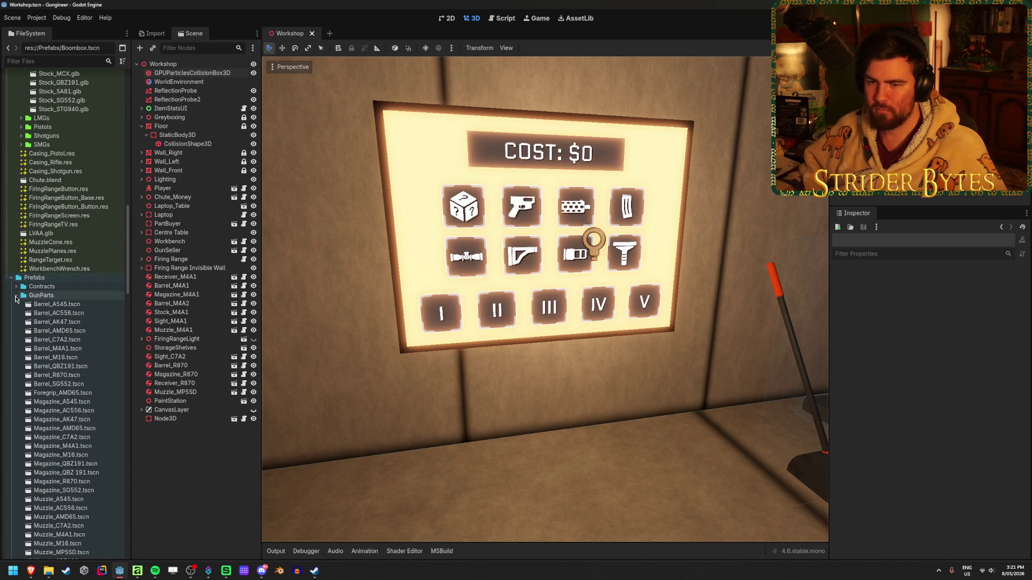
{"action": "left_click", "coordinate": [17, 295]}
{"action": "left_click", "coordinate": [17, 304]}
{"action": "scroll", "coordinate": [43, 269], "scroll_direction": "down", "scroll_amount": 5}
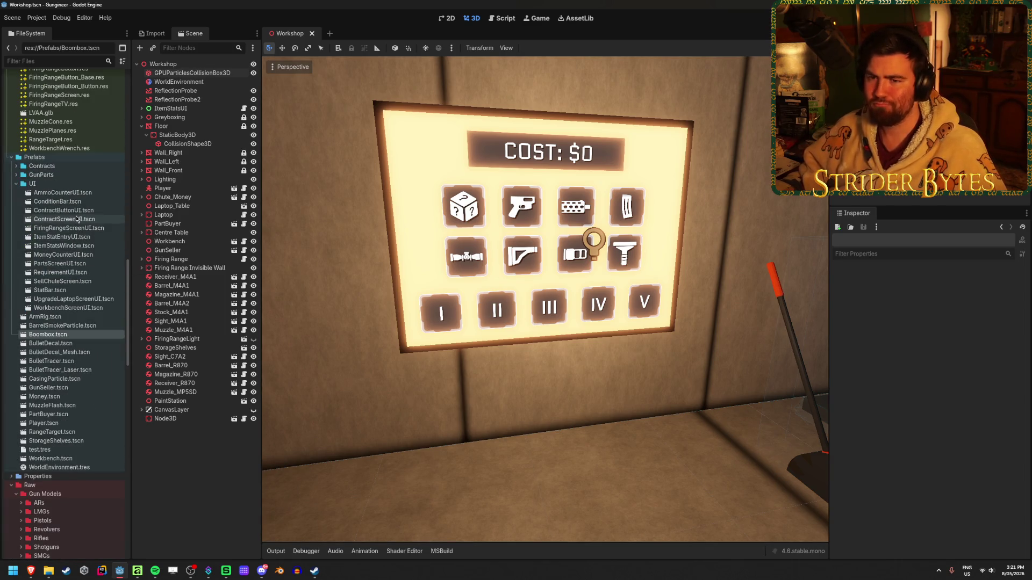
{"action": "double_click", "coordinate": [63, 264]}
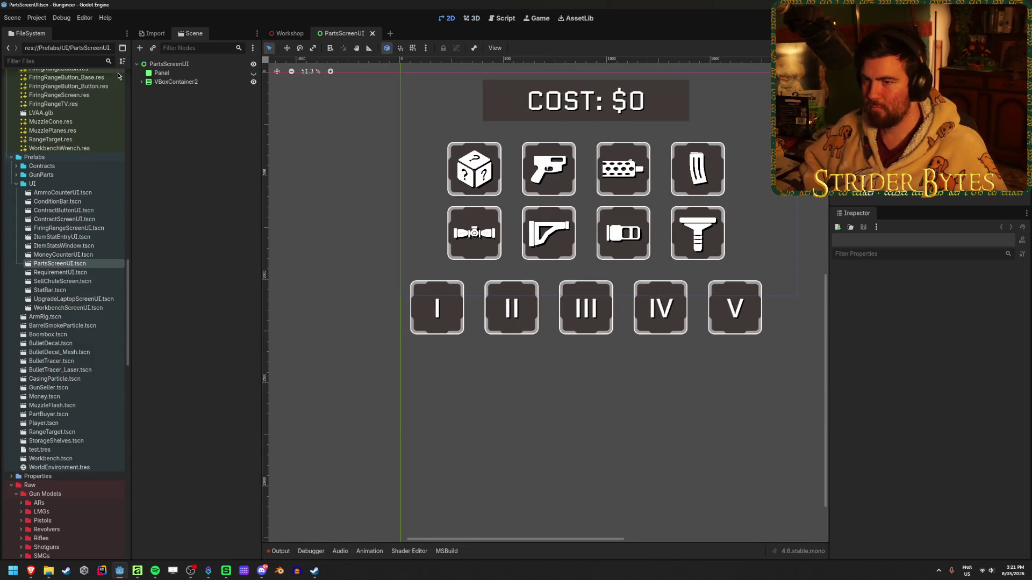
- Expand VBoxContainer2 and PartLevelContainer to reach Level1Button and its Label
{"action": "left_click", "coordinate": [142, 82]}
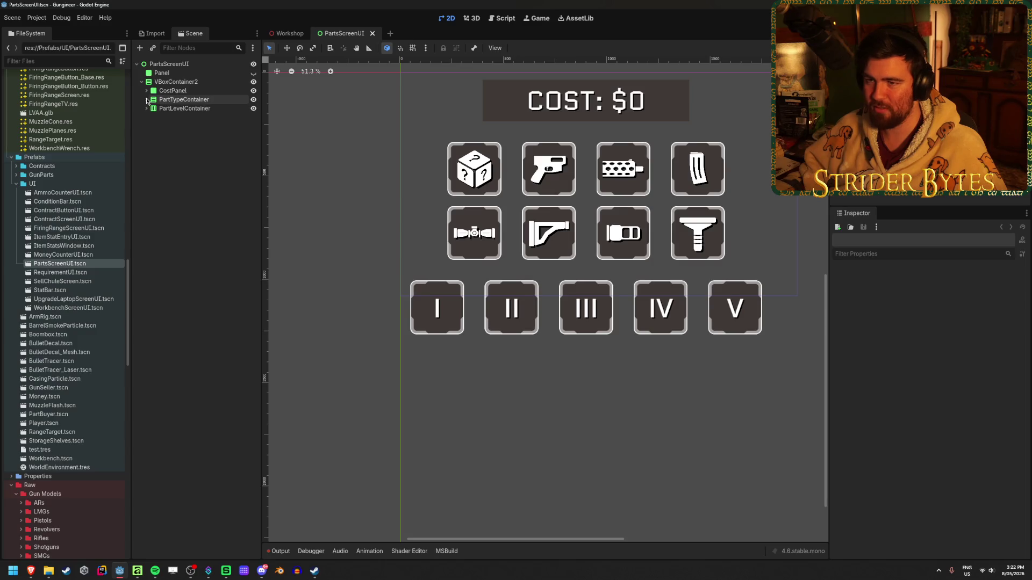
{"action": "left_click", "coordinate": [147, 109]}
{"action": "left_click", "coordinate": [199, 118]}
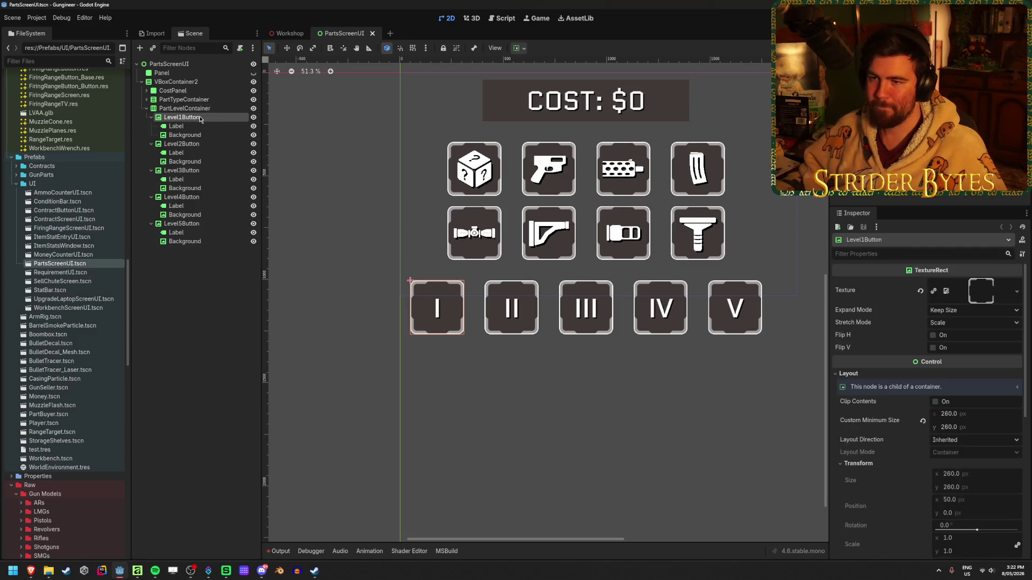
{"action": "left_click", "coordinate": [183, 126]}
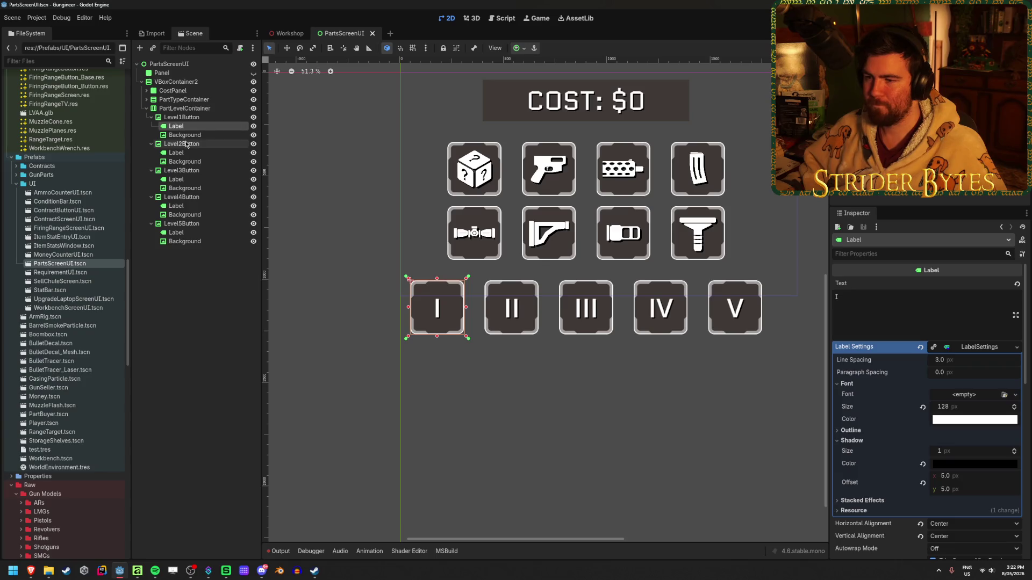
{"action": "left_click", "coordinate": [190, 137]}
{"action": "left_click", "coordinate": [192, 128]}
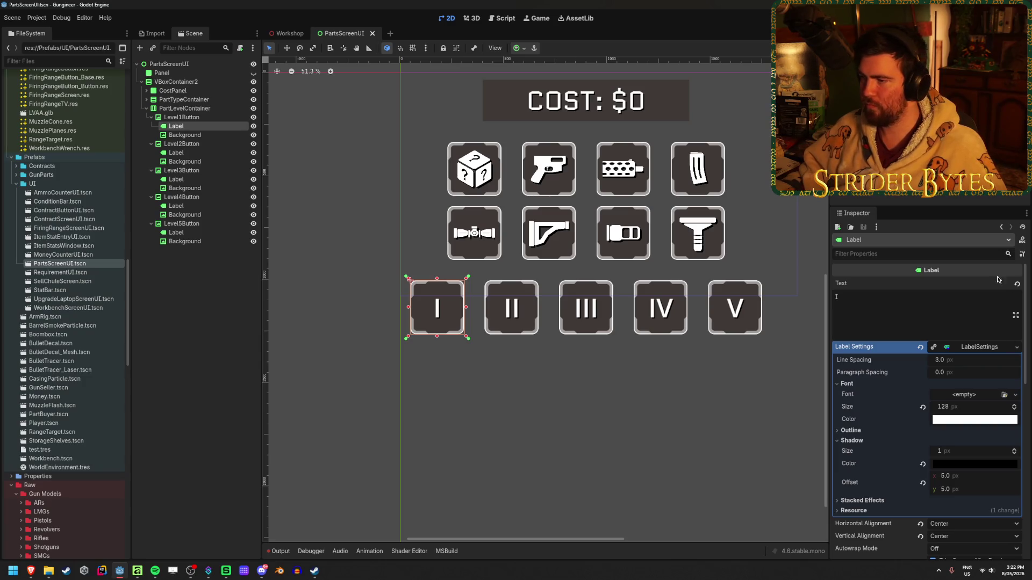
- Delete Level1Button's "I" Label node and confirm the deletion
{"action": "scroll", "coordinate": [475, 295], "scroll_direction": "up", "scroll_amount": 2}
{"action": "left_click", "coordinate": [184, 304]}
{"action": "left_click", "coordinate": [190, 126]}
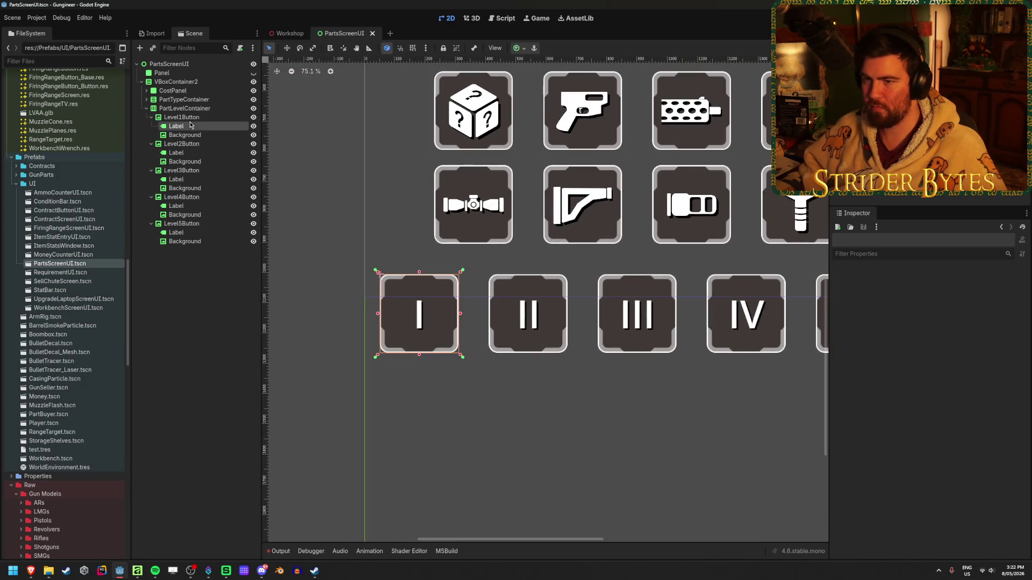
{"action": "key", "text": "Delete"}
{"action": "key", "text": "Return"}
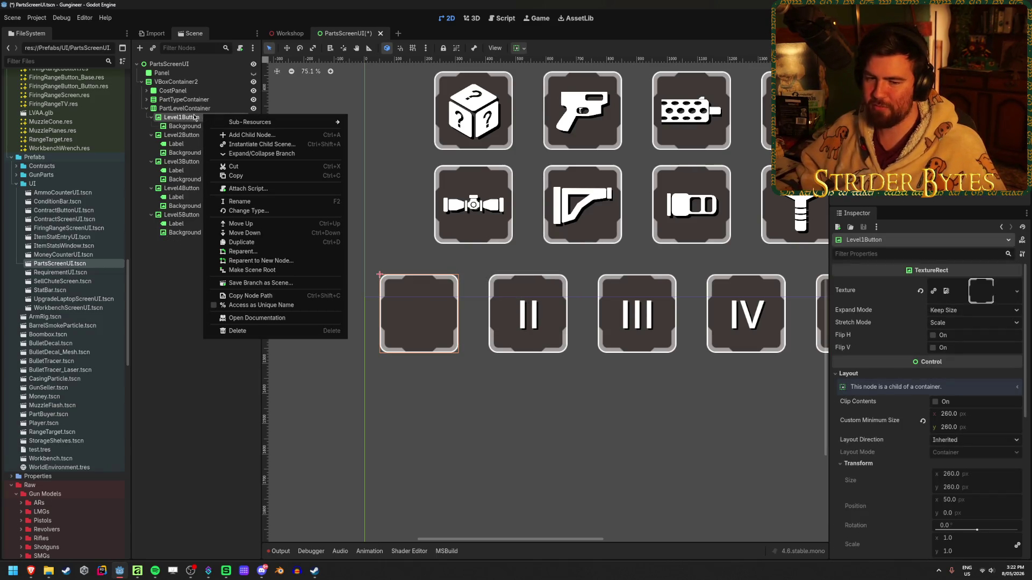
{"action": "left_click", "coordinate": [232, 135]}
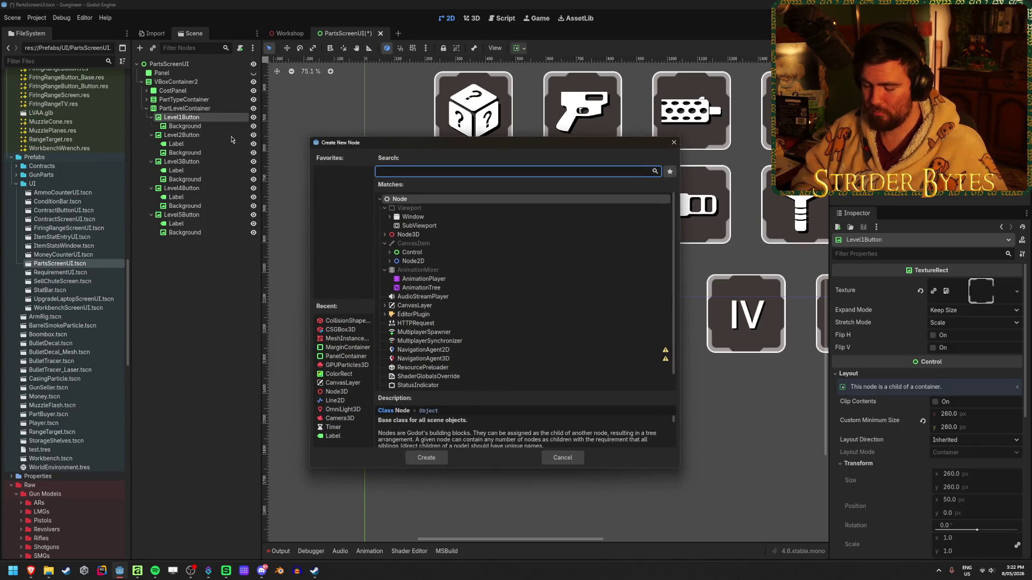
- Create a TextureRect under Level1Button's Background set to the Full Rect anchor preset
{"action": "type", "text": "texturere"}
{"action": "key", "text": "Return"}
{"action": "left_click_drag", "start_coordinate": [184, 135], "coordinate": [182, 128]}
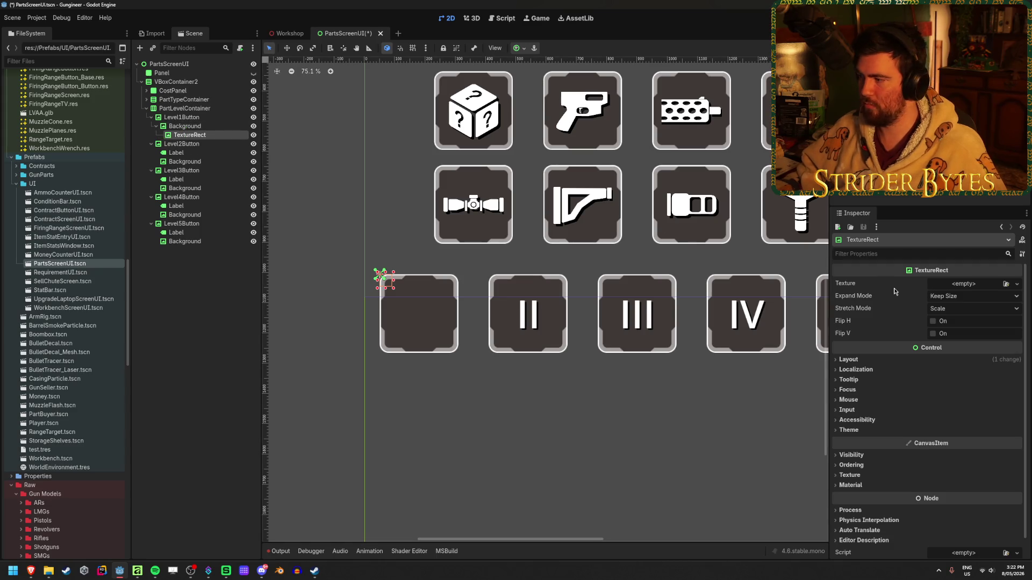
{"action": "left_click", "coordinate": [523, 50]}
{"action": "left_click", "coordinate": [565, 123]}
- Quick-load a star texture into the TextureRect's Texture property
{"action": "left_click", "coordinate": [1016, 283]}
{"action": "left_click", "coordinate": [1016, 284]}
{"action": "left_click", "coordinate": [1020, 288]}
{"action": "left_click", "coordinate": [1006, 284]}
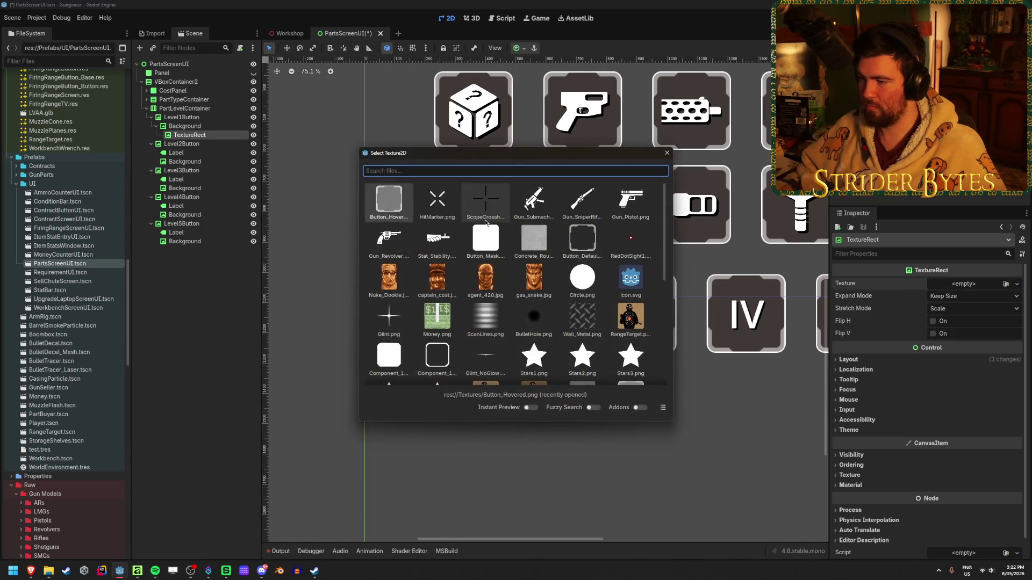
{"action": "scroll", "coordinate": [510, 288], "scroll_direction": "down", "scroll_amount": 2}
{"action": "double_click", "coordinate": [534, 308]}
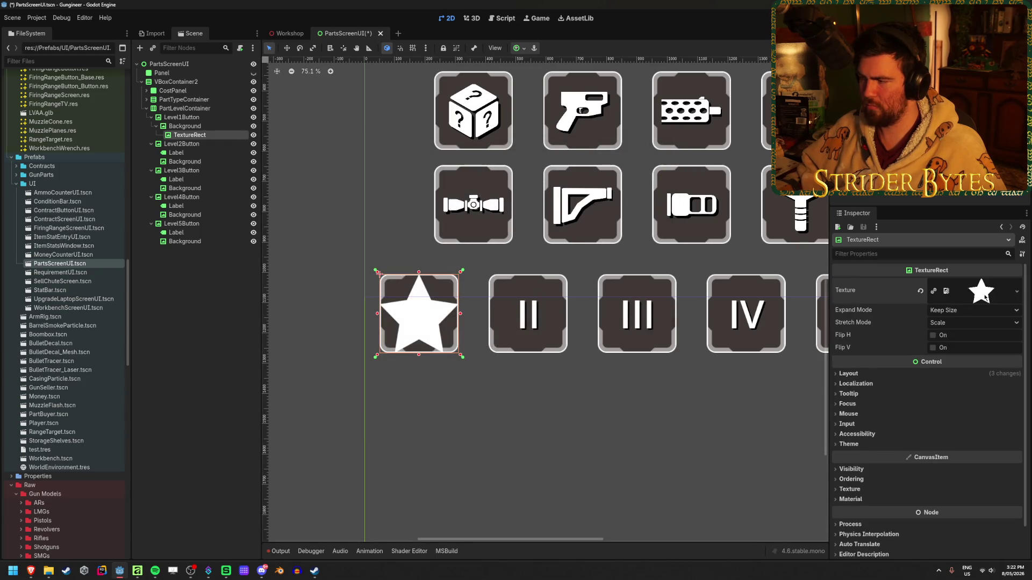
- Load Stars1.png as the TextureRect texture, then clear the texture again
{"action": "left_click", "coordinate": [1010, 290]}
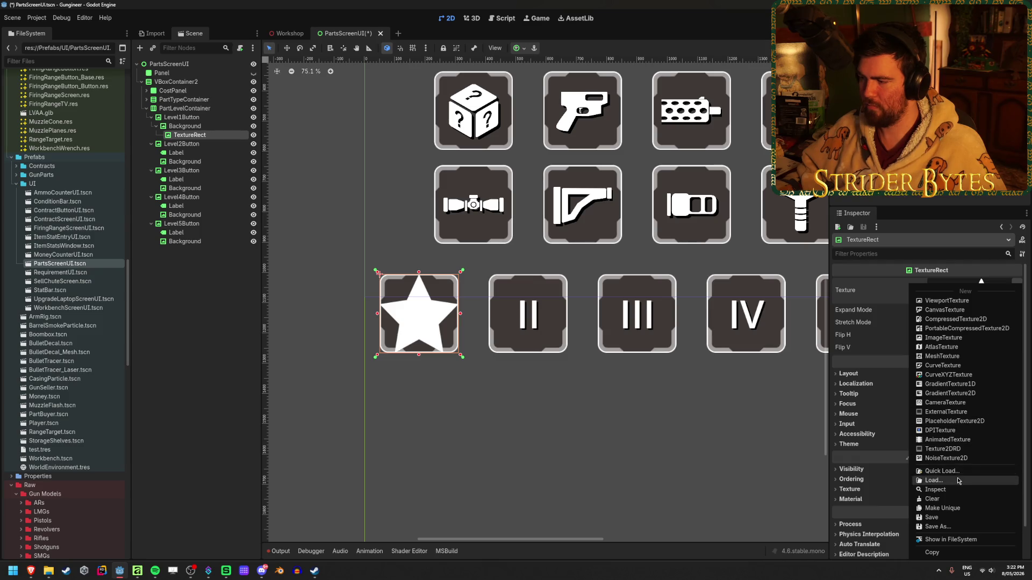
{"action": "left_click", "coordinate": [946, 476]}
{"action": "left_click", "coordinate": [720, 143]}
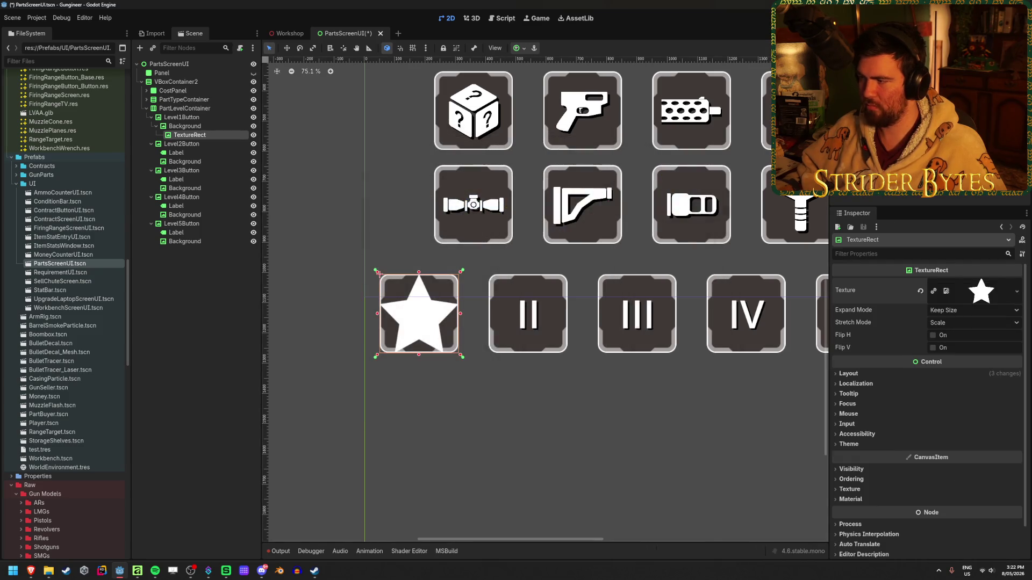
{"action": "left_click", "coordinate": [1017, 291]}
{"action": "left_click", "coordinate": [946, 468]}
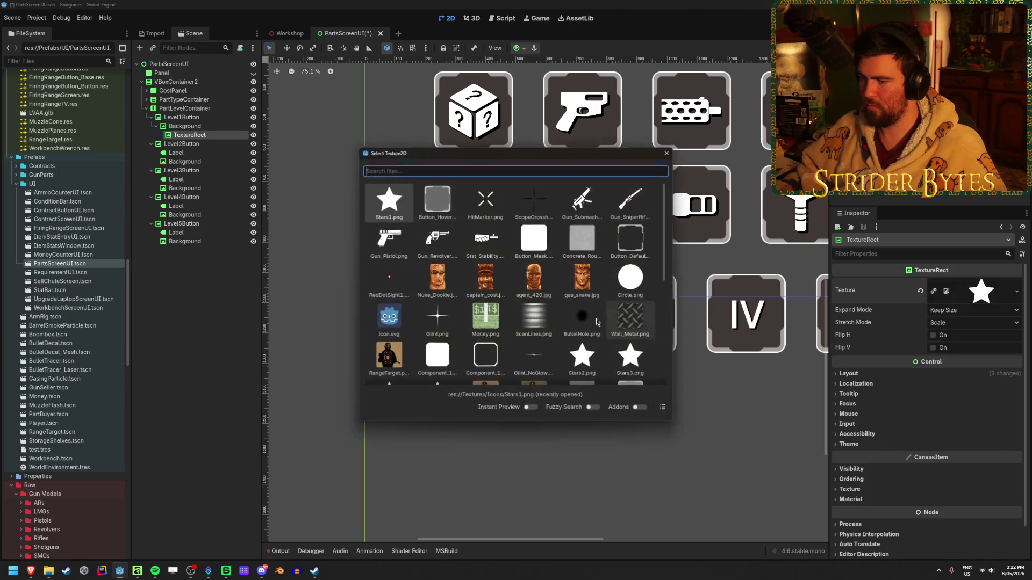
{"action": "left_click", "coordinate": [579, 350]}
{"action": "scroll", "coordinate": [381, 329], "scroll_direction": "up", "scroll_amount": 5}
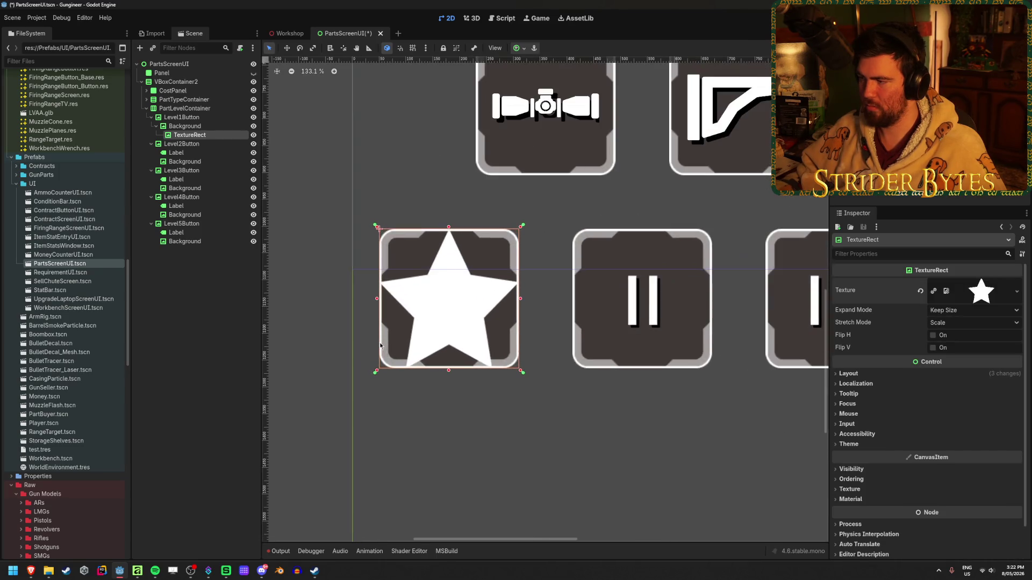
{"action": "scroll", "coordinate": [474, 306], "scroll_direction": "down", "scroll_amount": 4}
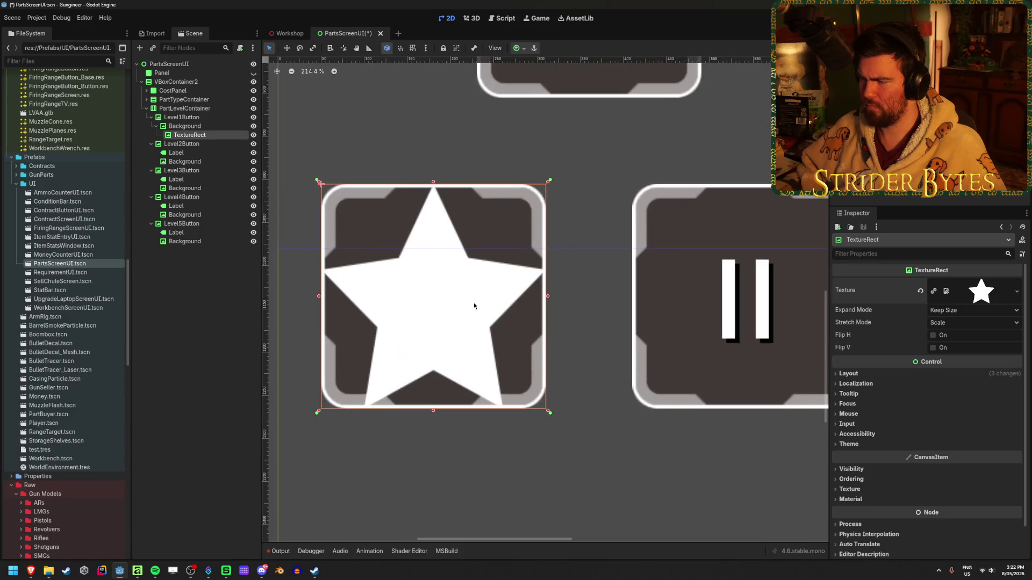
{"action": "left_click", "coordinate": [921, 291]}
{"action": "key", "text": "alt+Tab"}
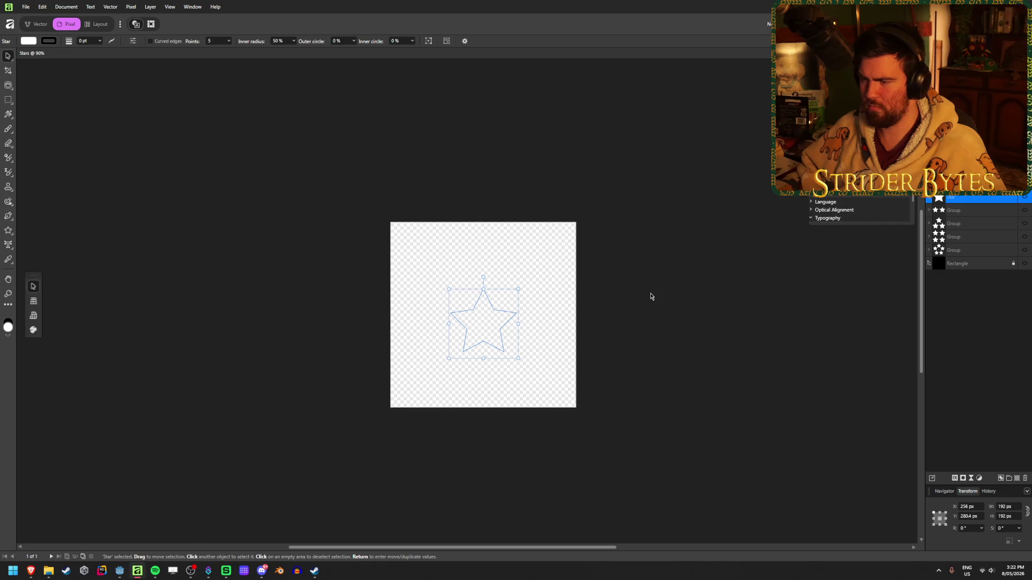
- Inspect the two-star group, then hide it so only the single centred star is visible
{"action": "key", "text": "ctrl+d"}
{"action": "left_click", "coordinate": [1025, 213]}
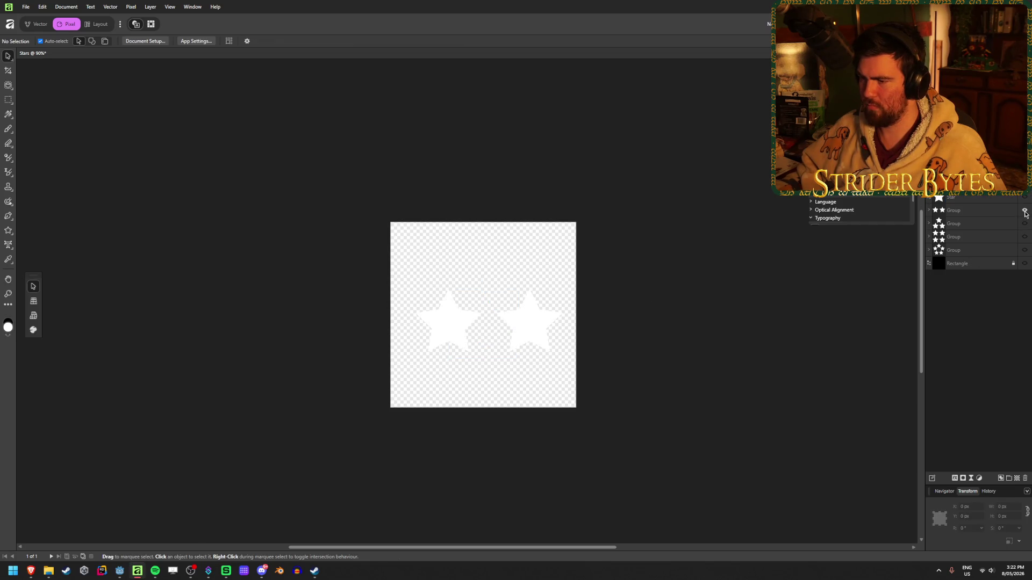
{"action": "left_click", "coordinate": [929, 210]}
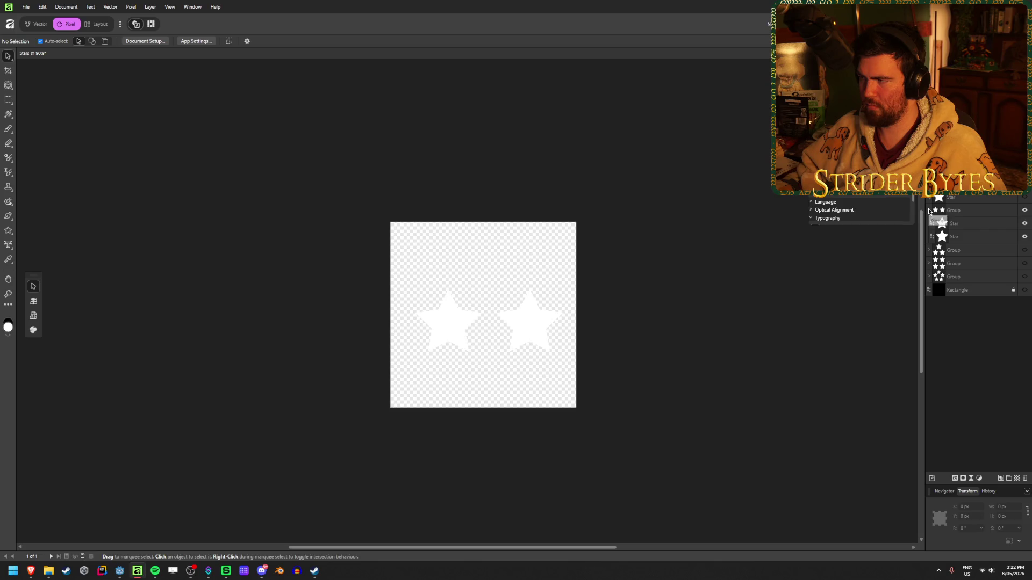
{"action": "left_click", "coordinate": [976, 237]}
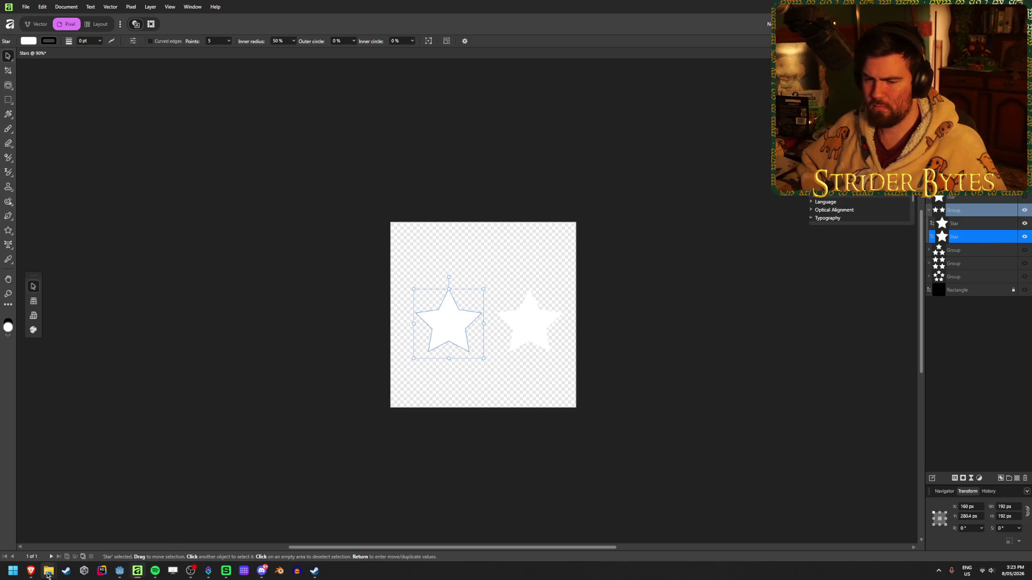
{"action": "mouse_move", "coordinate": [49, 571]}
{"action": "left_click", "coordinate": [122, 518]}
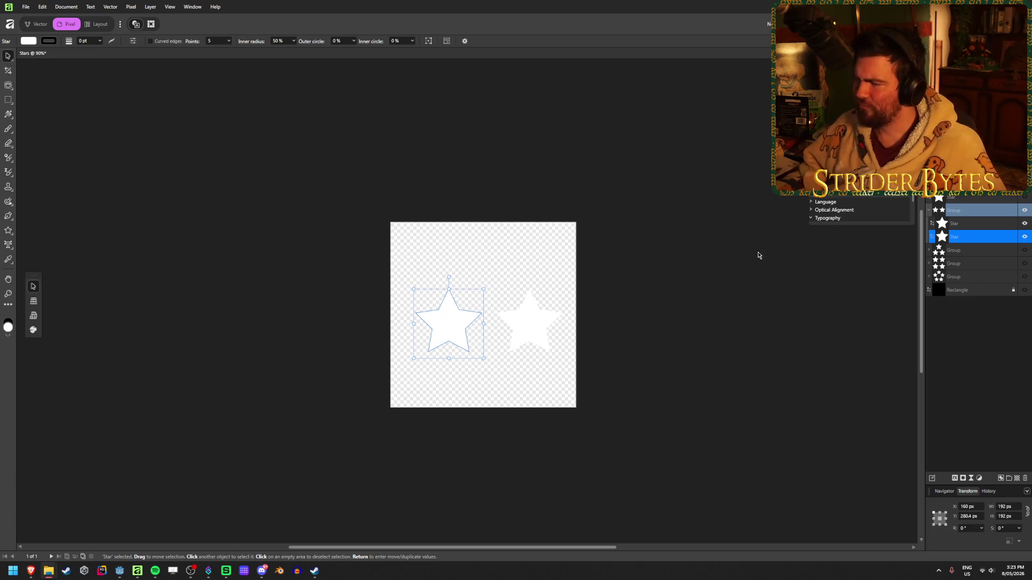
{"action": "left_click", "coordinate": [706, 255]}
{"action": "left_click", "coordinate": [1024, 210]}
{"action": "left_click", "coordinate": [1025, 198]}
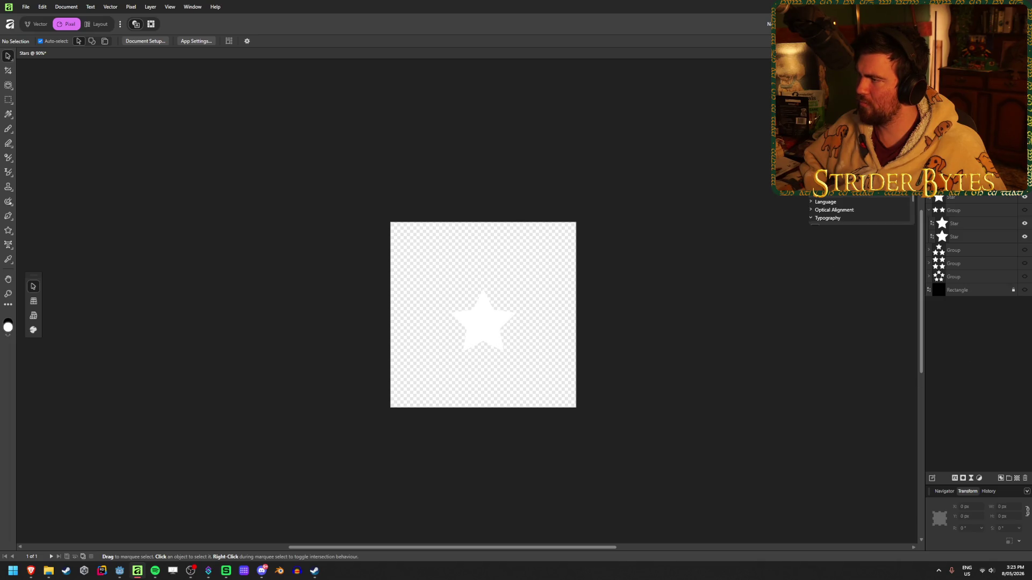
{"action": "key", "text": "ctrl+alt+shift+s"}
- Overwrite Stars1.png with the single-star export
{"action": "left_click", "coordinate": [523, 237]}
{"action": "left_click", "coordinate": [528, 387]}
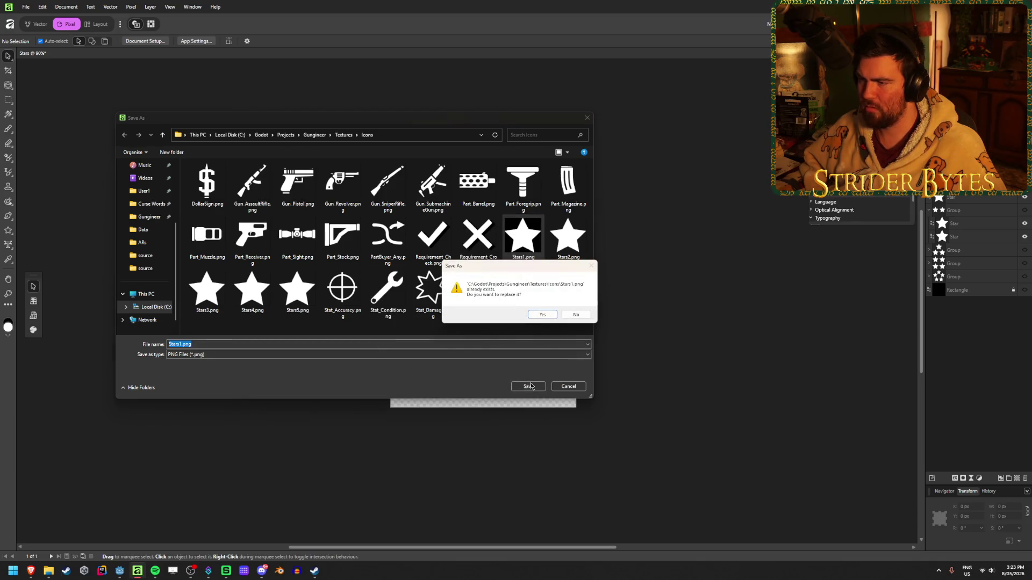
{"action": "left_click", "coordinate": [543, 315]}
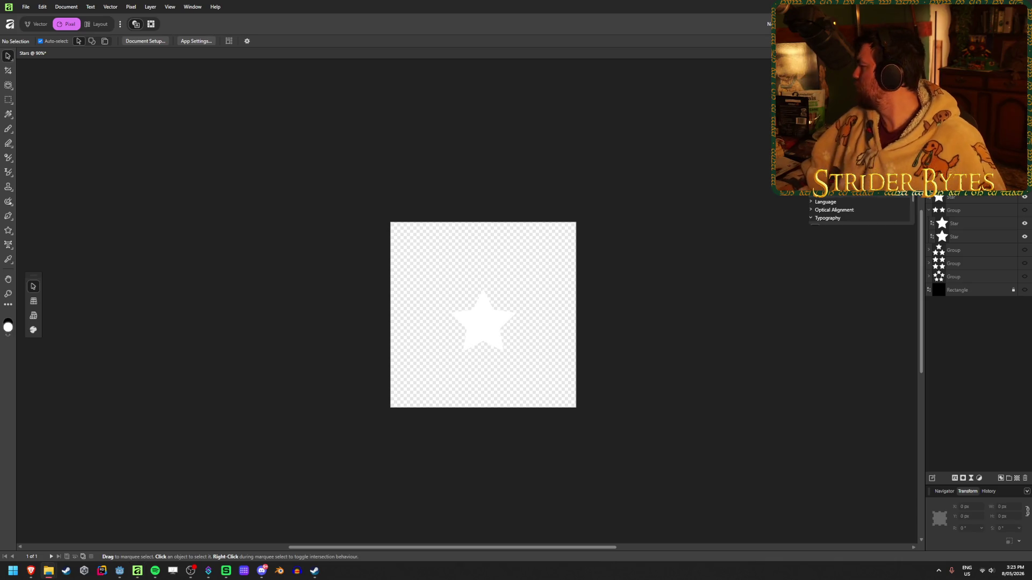
- Show the two-star group and export it over Stars2.png
{"action": "left_click", "coordinate": [1025, 198]}
{"action": "left_click", "coordinate": [1024, 210]}
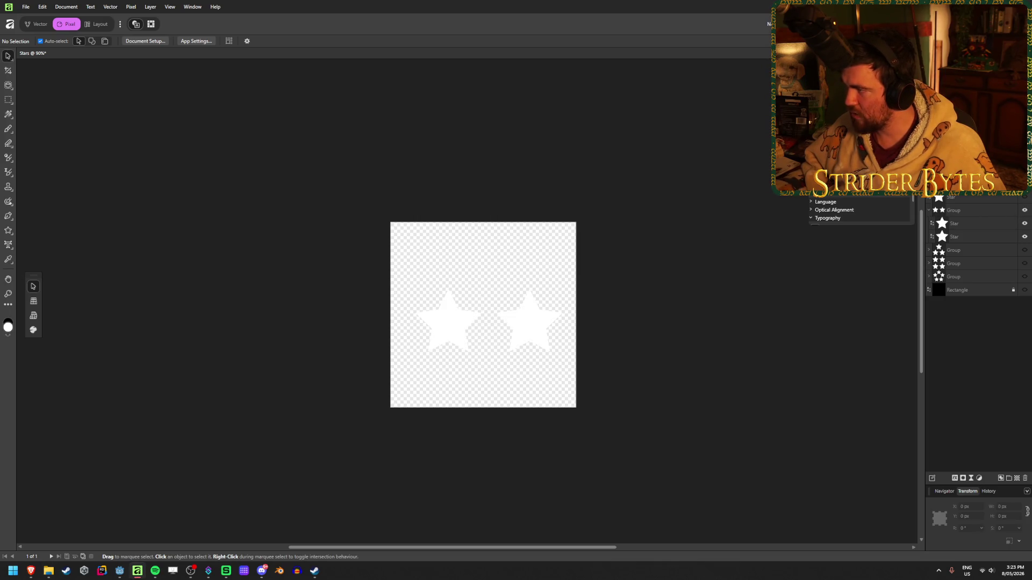
{"action": "key", "text": "ctrl+alt+shift+w"}
{"action": "left_click", "coordinate": [569, 244]}
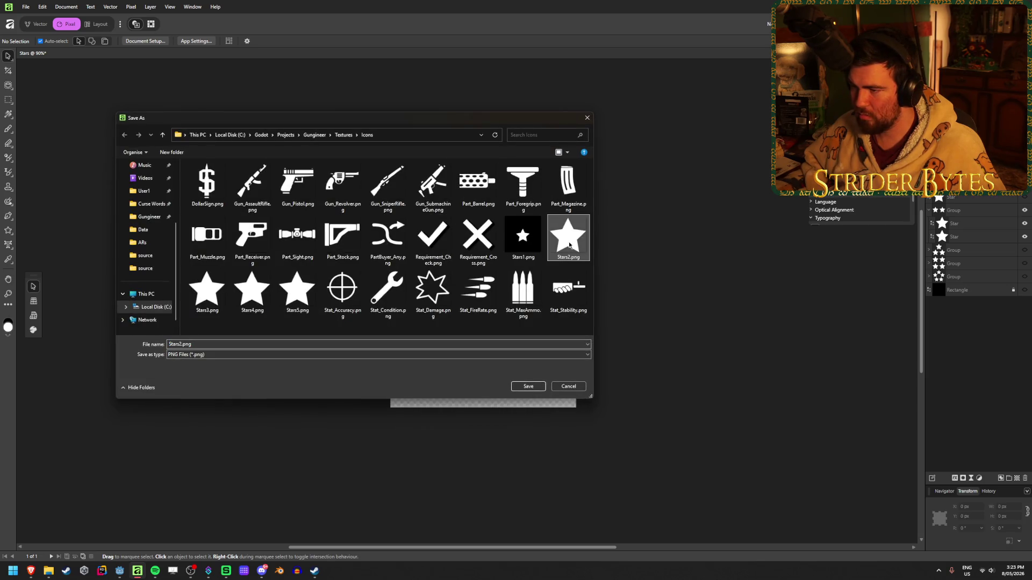
{"action": "left_click", "coordinate": [527, 387]}
{"action": "left_click", "coordinate": [542, 316]}
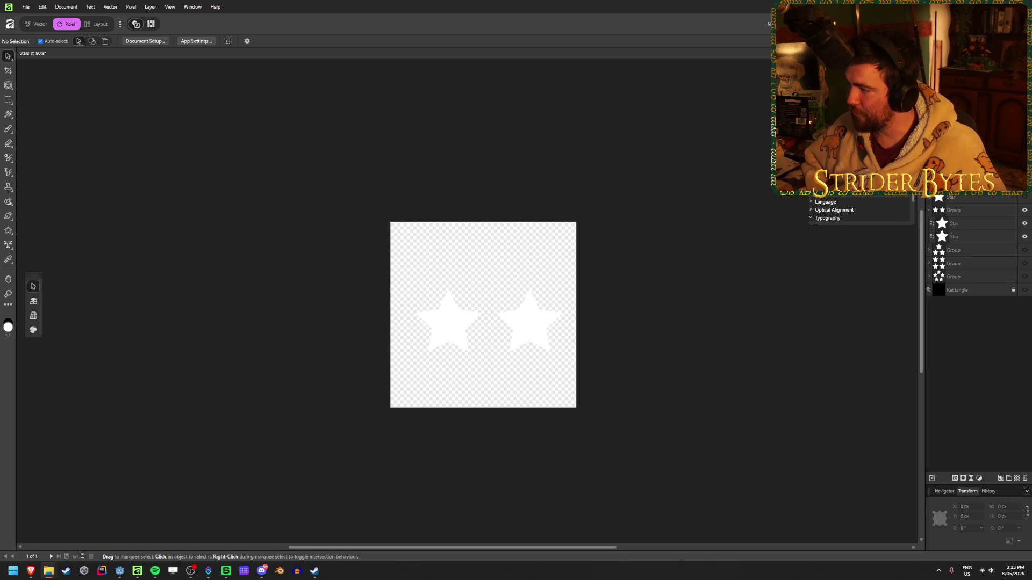
- Show the three-star group and export it over Stars3.png
{"action": "left_click", "coordinate": [1025, 210]}
{"action": "left_click", "coordinate": [1024, 250]}
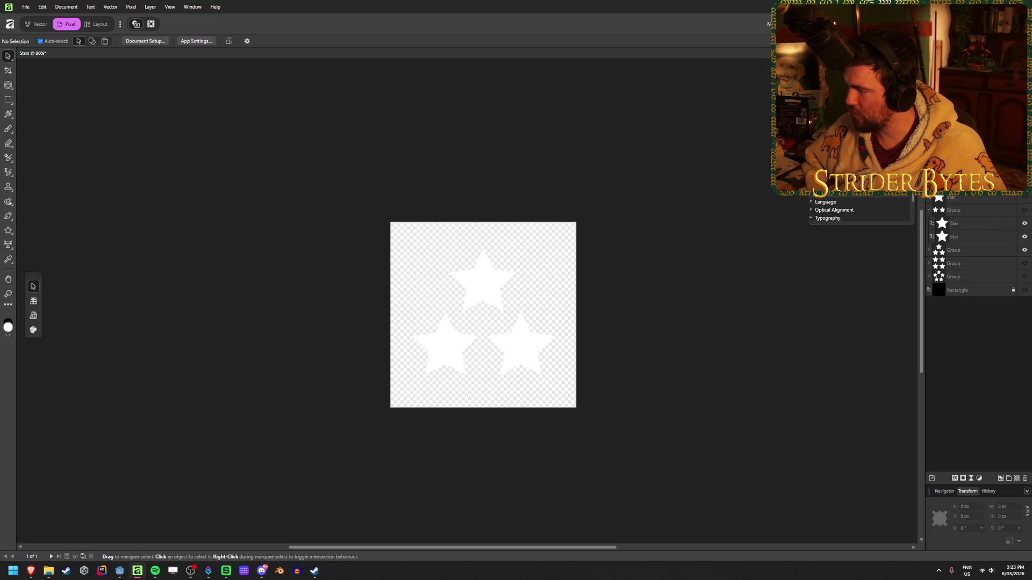
{"action": "key", "text": "ctrl+alt+shift+w"}
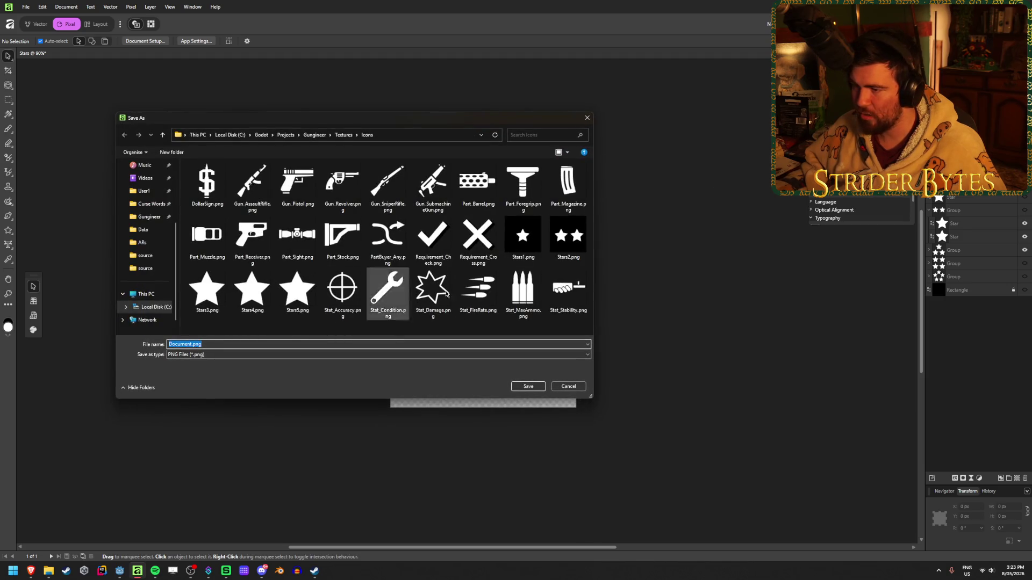
{"action": "left_click", "coordinate": [207, 290]}
{"action": "left_click", "coordinate": [528, 387]}
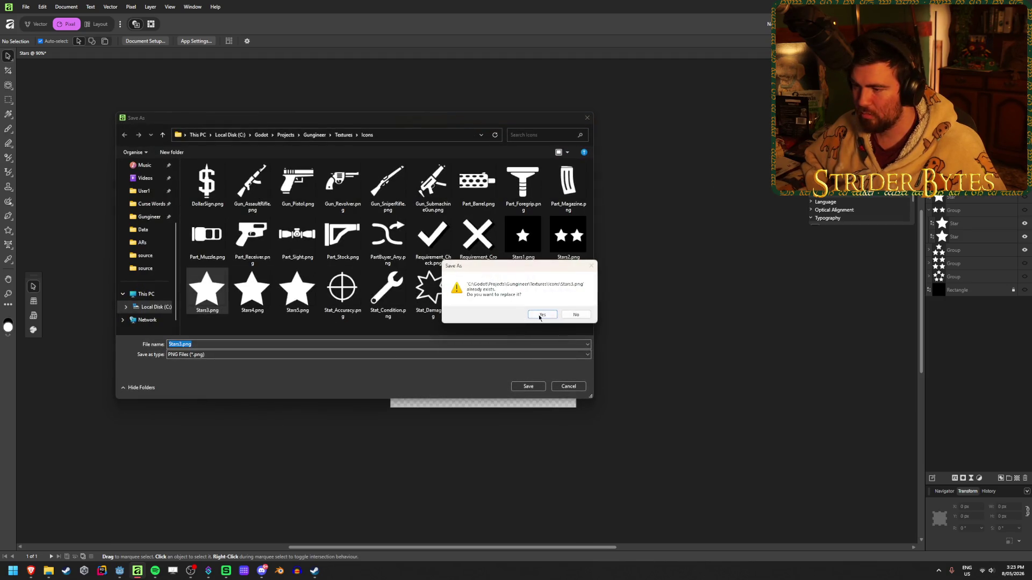
{"action": "left_click", "coordinate": [543, 315]}
- Show the four-star group and export it over Stars4.png
{"action": "left_click", "coordinate": [1024, 251]}
{"action": "left_click", "coordinate": [1024, 264]}
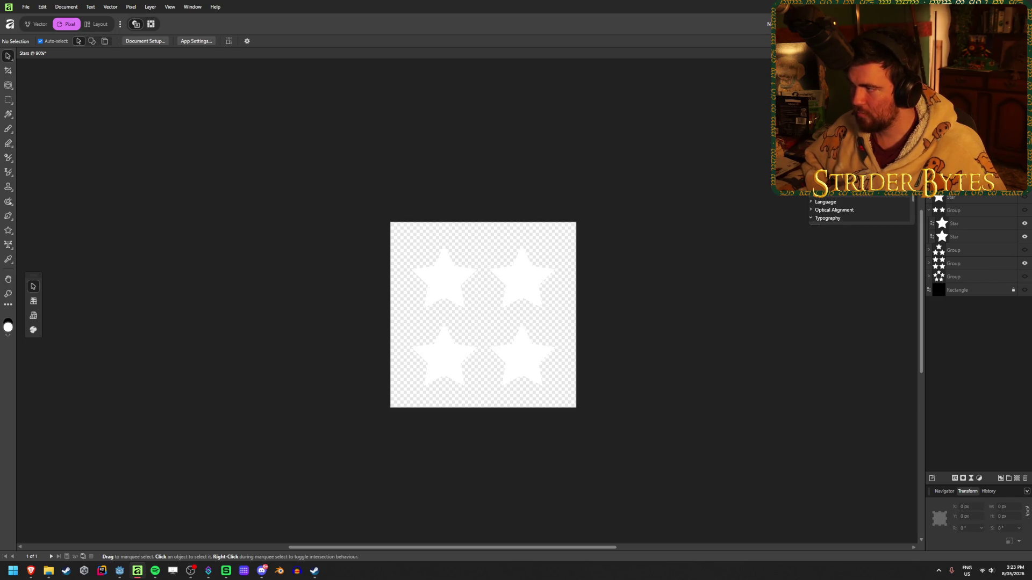
{"action": "key", "text": "ctrl+alt+shift+w"}
{"action": "left_click", "coordinate": [252, 290]}
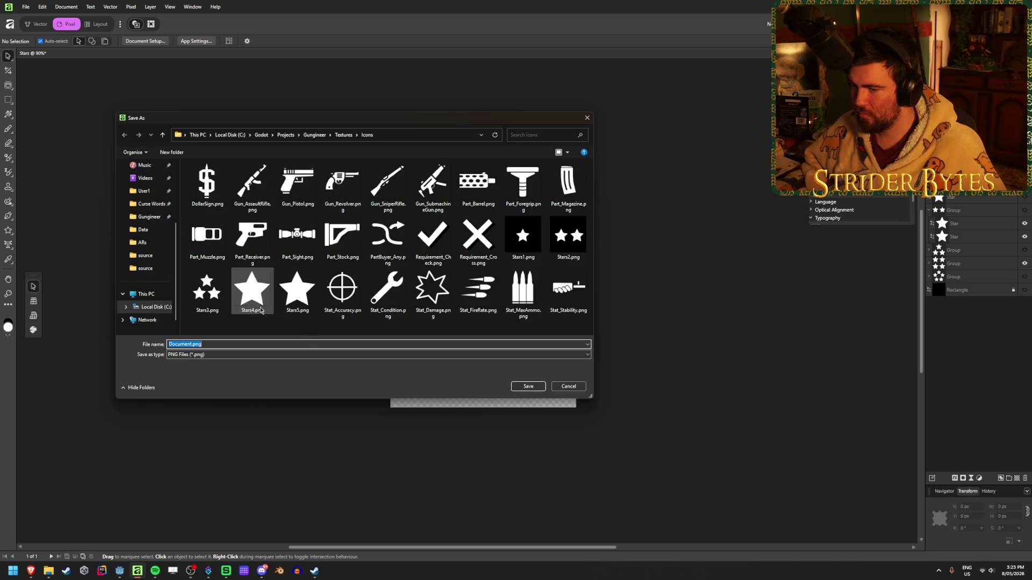
{"action": "left_click", "coordinate": [529, 386]}
{"action": "left_click", "coordinate": [542, 315]}
- Show the five-star group and export it over Stars5.png
{"action": "left_click", "coordinate": [1025, 263]}
{"action": "left_click", "coordinate": [1025, 277]}
{"action": "key", "text": "ctrl+alt+shift+w"}
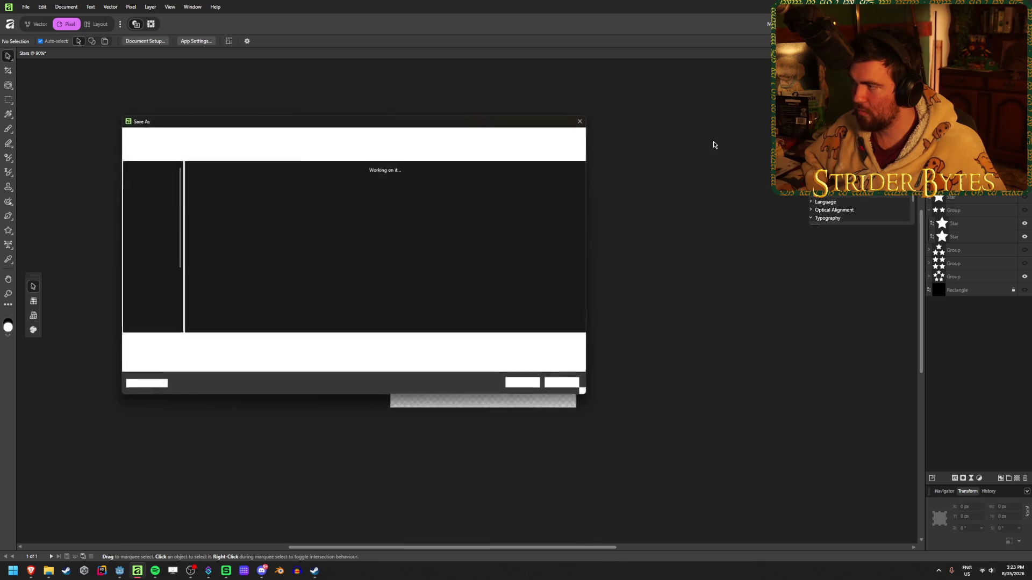
{"action": "left_click", "coordinate": [297, 291]}
{"action": "left_click", "coordinate": [528, 387]}
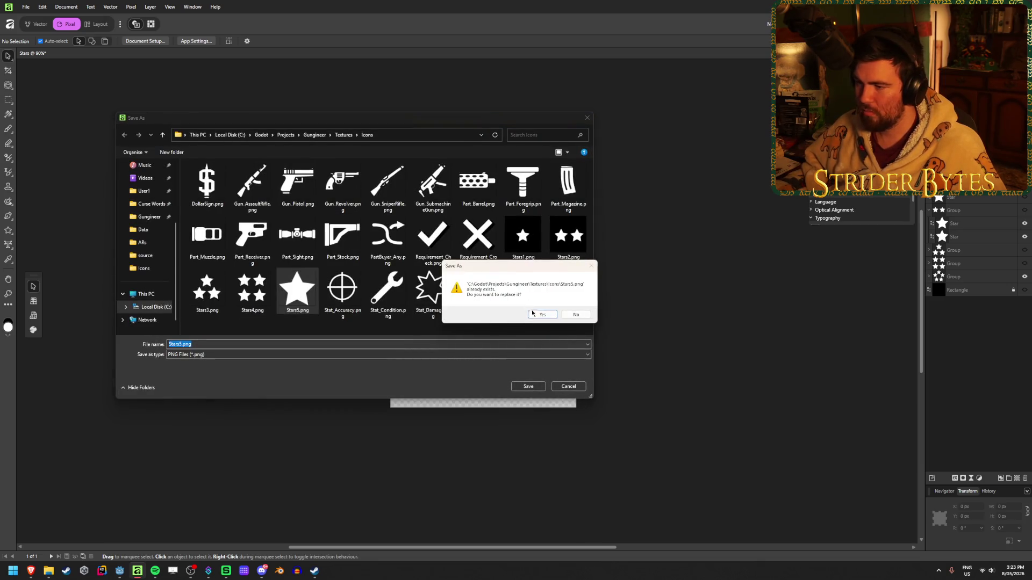
{"action": "left_click", "coordinate": [536, 315]}
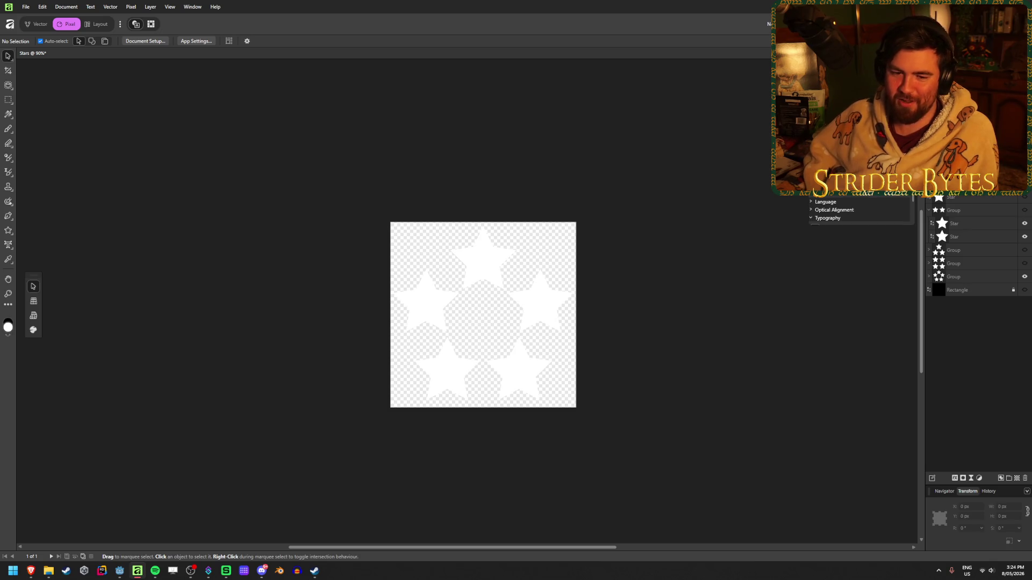
{"action": "key", "text": "alt+Tab"}
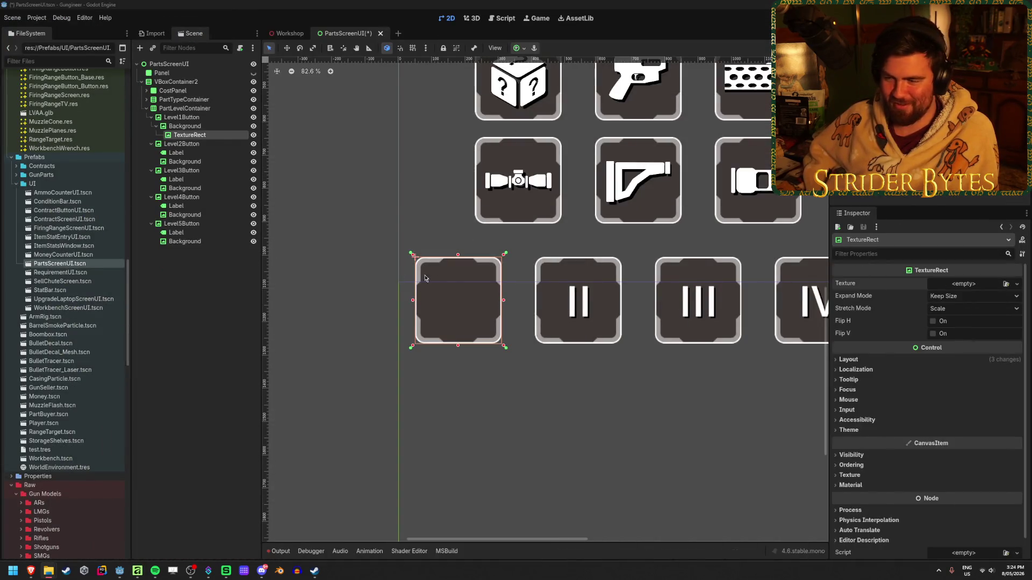
- Move the TextureRect directly under Level1Button and assign it a star texture
{"action": "left_click", "coordinate": [181, 127]}
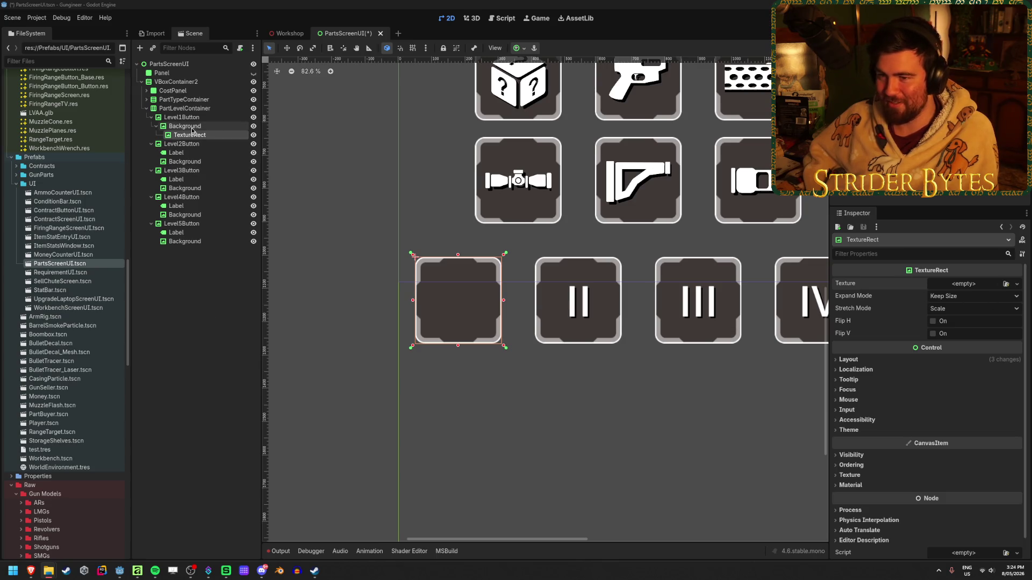
{"action": "left_click_drag", "start_coordinate": [179, 139], "coordinate": [184, 126]}
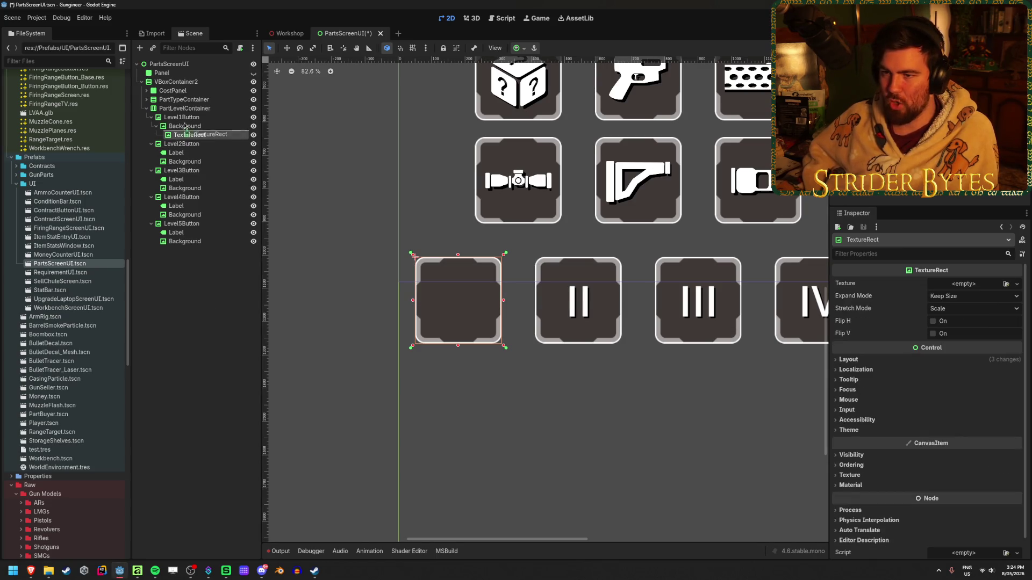
{"action": "left_click", "coordinate": [1016, 284]}
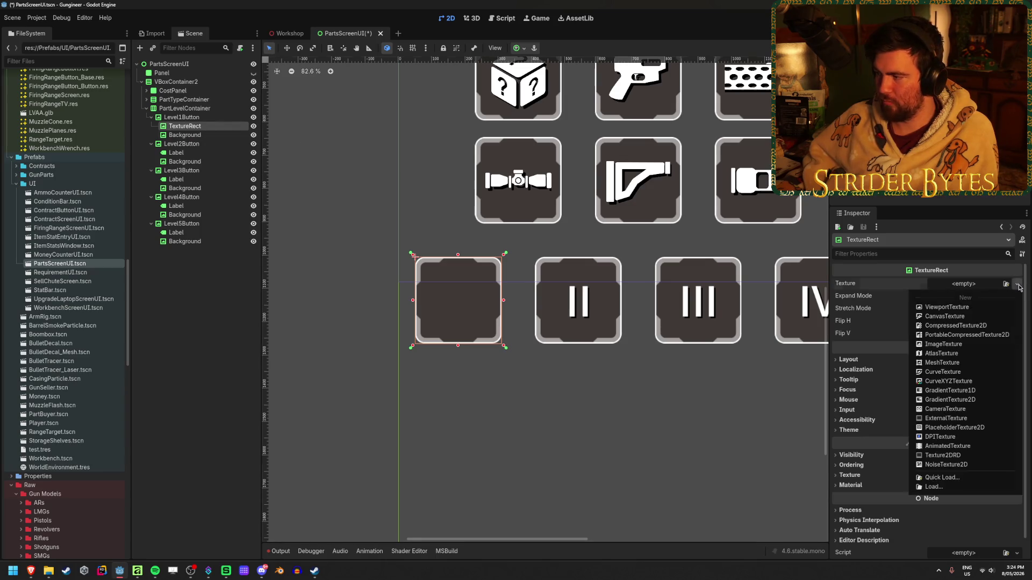
{"action": "left_click", "coordinate": [1007, 285]}
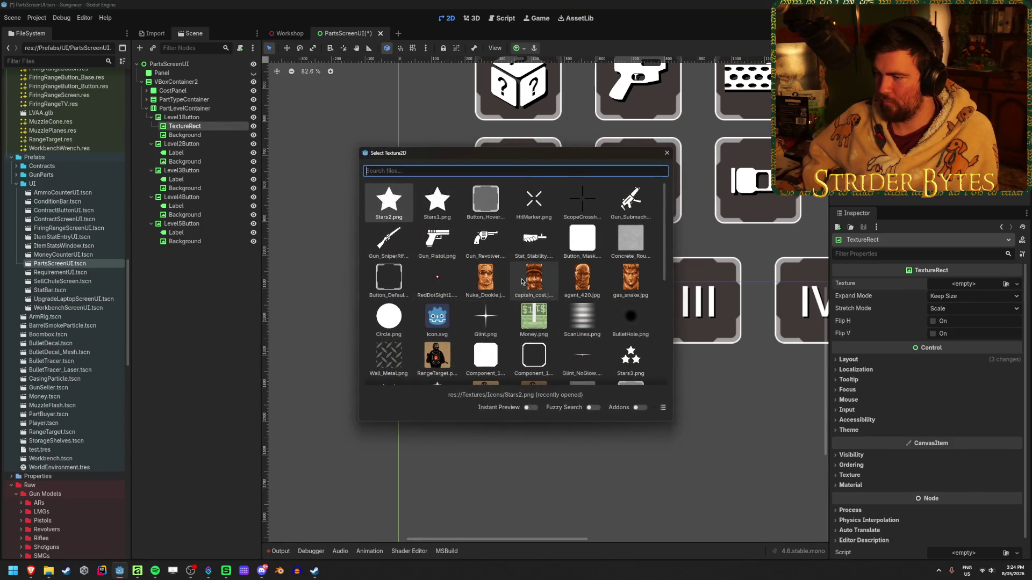
{"action": "double_click", "coordinate": [435, 203]}
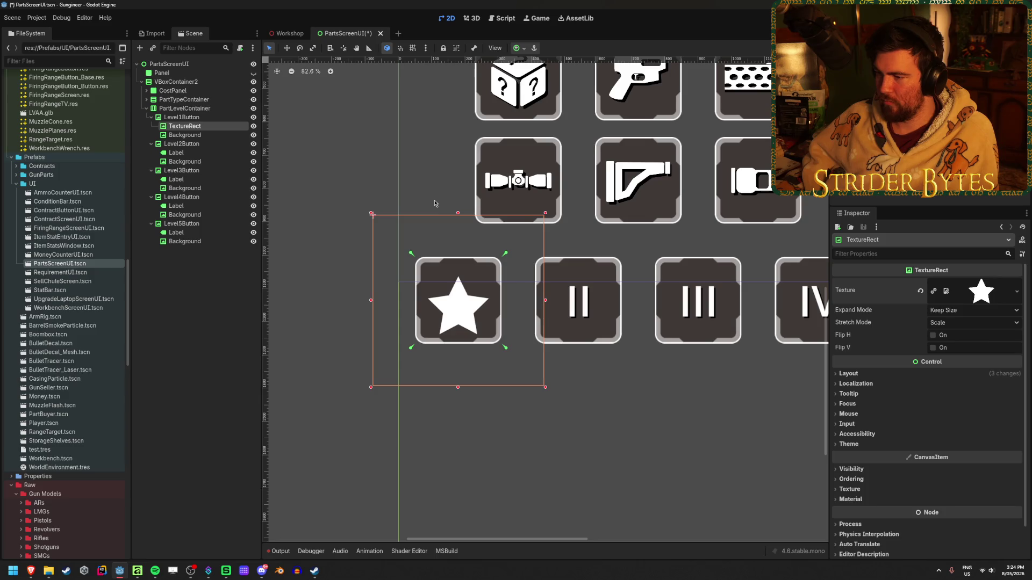
- Save the PartsScreenUI scene and clear the errors in the Output log
{"action": "left_click", "coordinate": [172, 291]}
{"action": "key", "text": "ctrl+s"}
{"action": "left_click", "coordinate": [278, 552]}
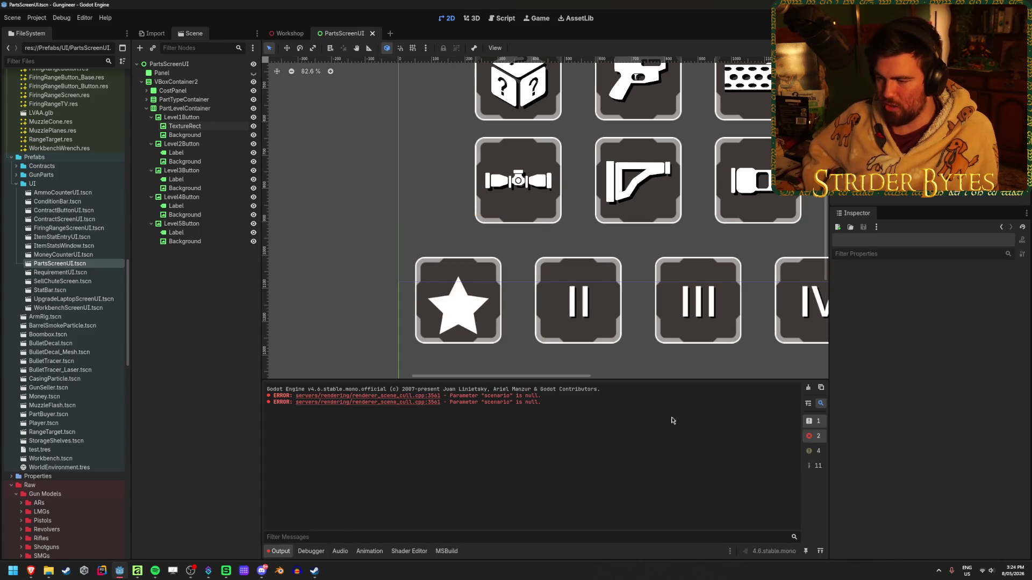
{"action": "left_click", "coordinate": [806, 389]}
{"action": "key", "text": "alt+Tab"}
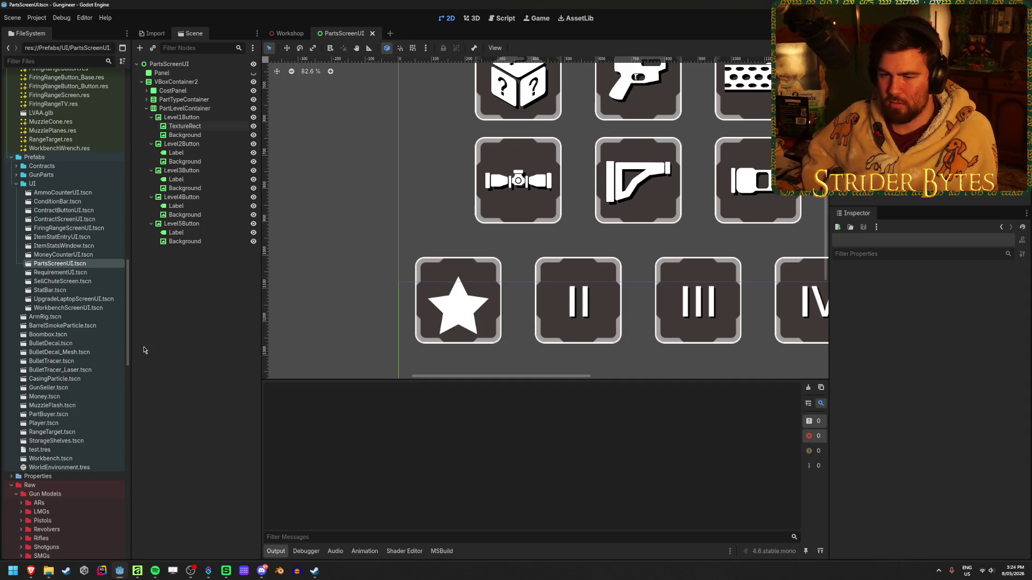
- Reimport Stars1.png through Stars5.png from the Icons folder, then reselect Level1Button's TextureRect
{"action": "scroll", "coordinate": [86, 375], "scroll_direction": "down", "scroll_amount": 15}
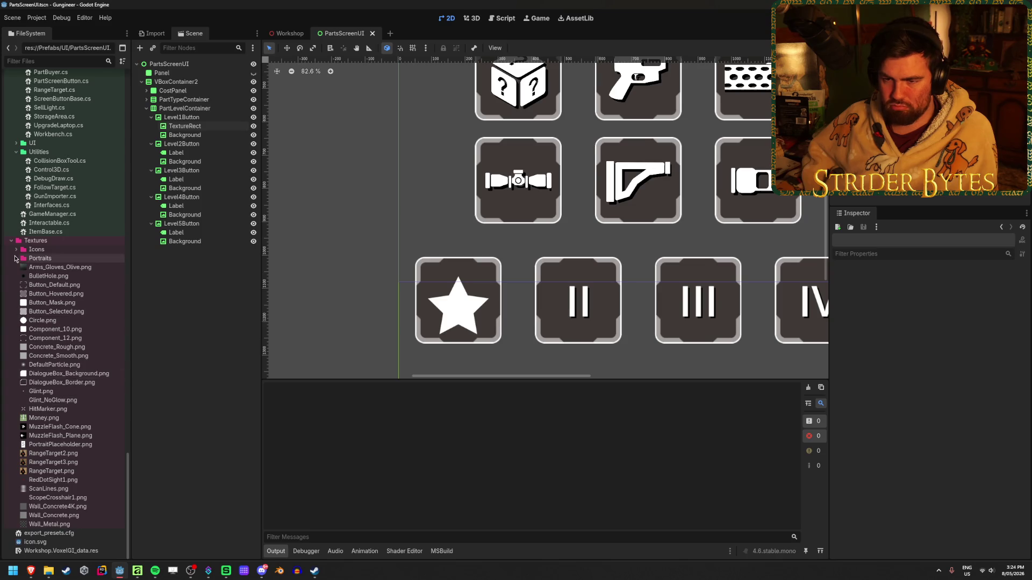
{"action": "left_click", "coordinate": [17, 250]}
{"action": "left_click", "coordinate": [53, 409]}
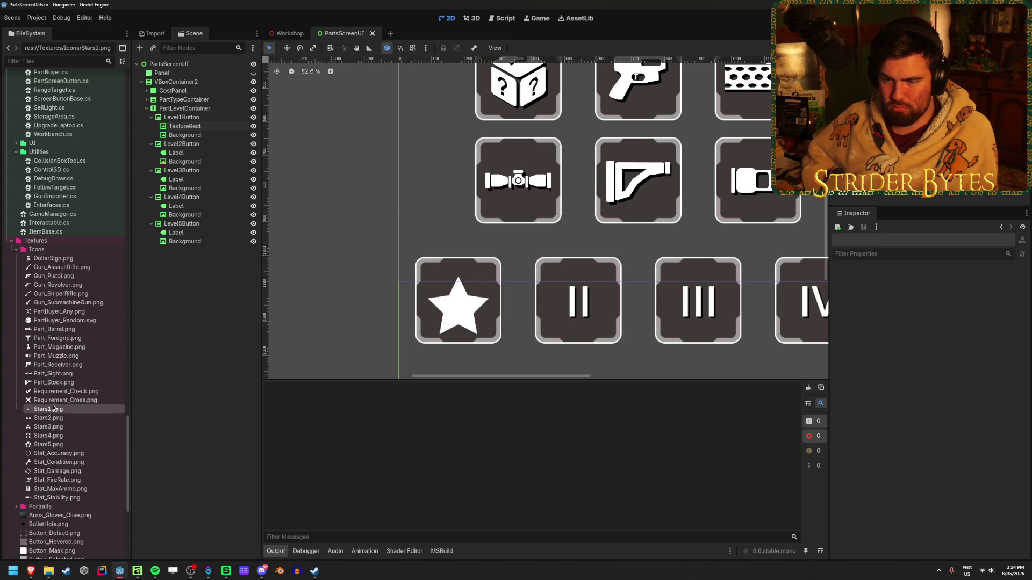
{"action": "left_click", "coordinate": [69, 445], "text": "shift"}
{"action": "right_click", "coordinate": [68, 444]}
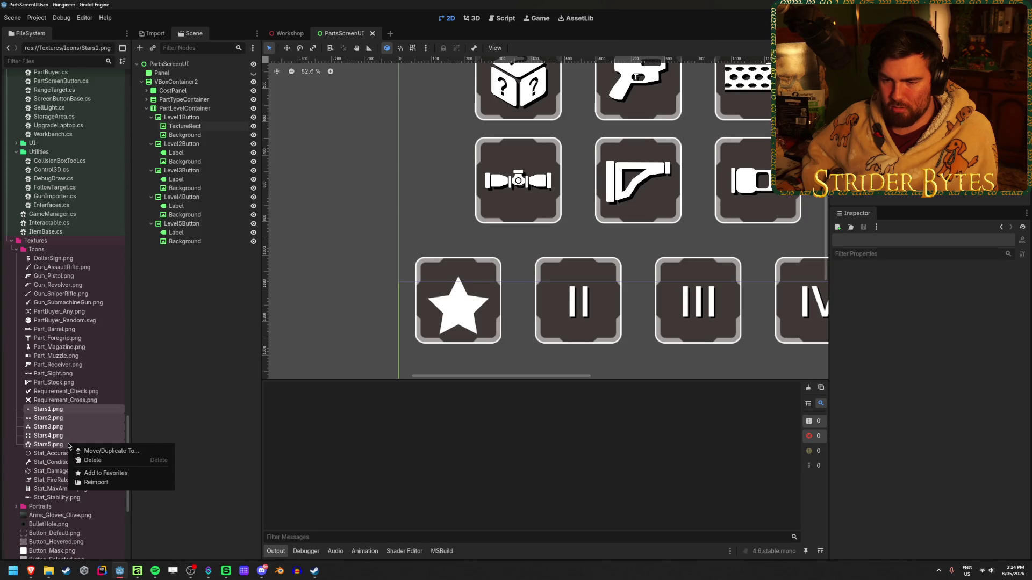
{"action": "left_click", "coordinate": [95, 483]}
{"action": "left_click", "coordinate": [194, 134]}
{"action": "left_click", "coordinate": [185, 126]}
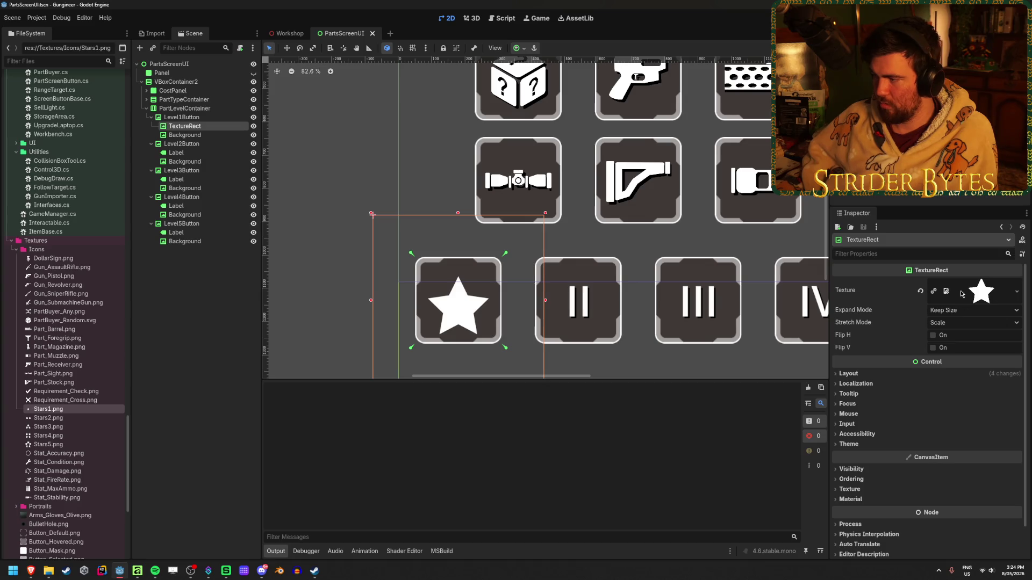
- Assign Stars1.png as the texture of Level1Button's TextureRect
{"action": "left_click", "coordinate": [921, 291]}
{"action": "left_click", "coordinate": [1013, 284]}
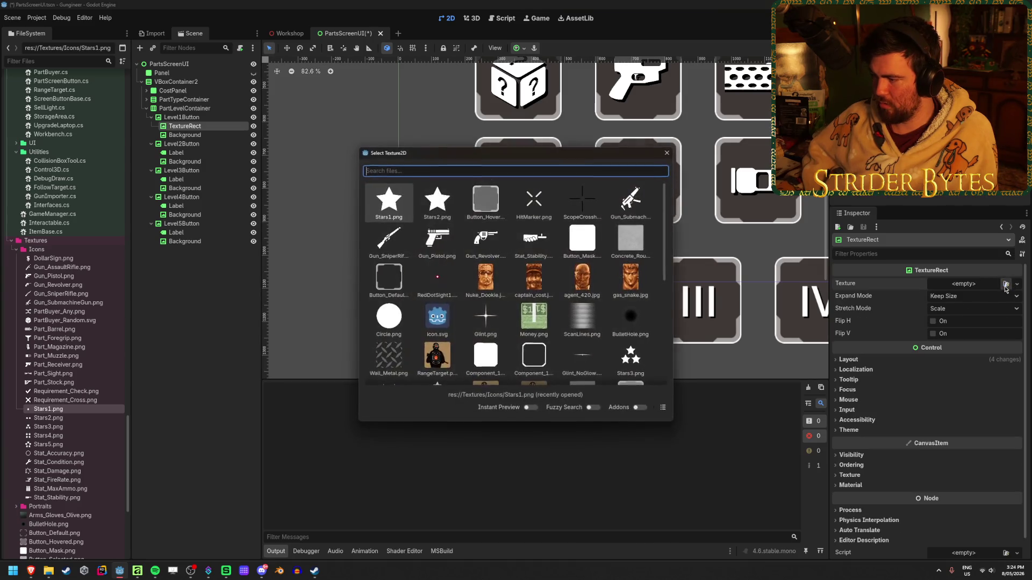
{"action": "scroll", "coordinate": [445, 252], "scroll_direction": "down", "scroll_amount": 2}
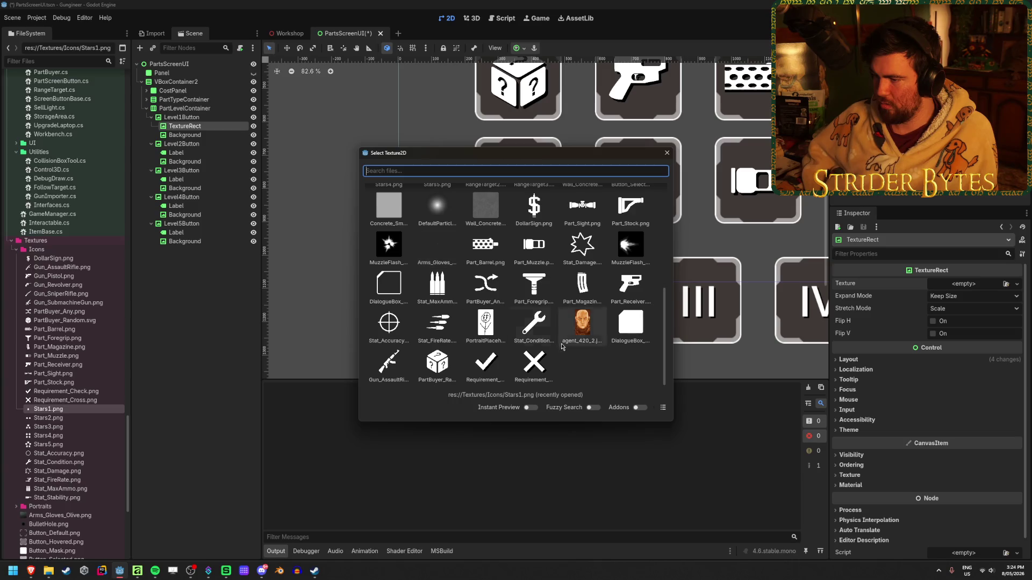
{"action": "key", "text": "Escape"}
{"action": "mouse_move", "coordinate": [73, 411]}
{"action": "left_mouse_down"}
{"action": "mouse_move", "coordinate": [962, 357]}
{"action": "mouse_move", "coordinate": [966, 285]}
{"action": "left_mouse_up"}
{"action": "scroll", "coordinate": [450, 323], "scroll_direction": "up", "scroll_amount": 3}
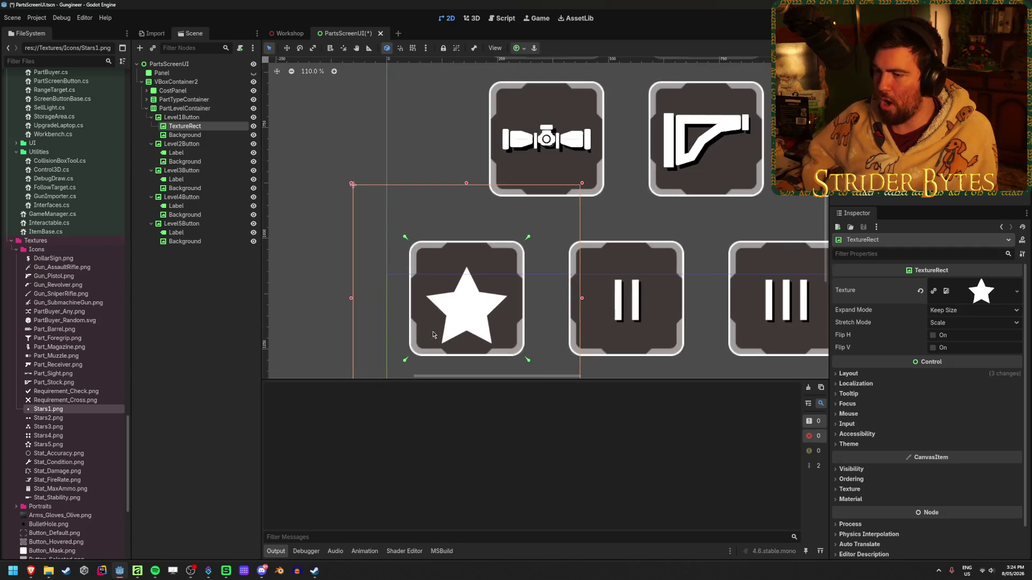
{"action": "middle_click_drag", "start_coordinate": [558, 274], "coordinate": [568, 244]}
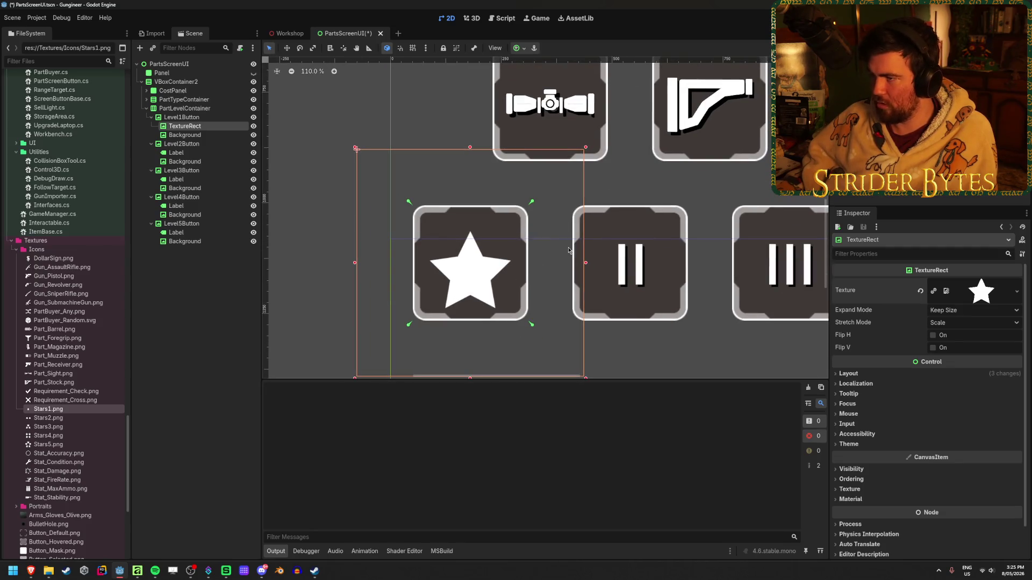
- Review the star's anchor presets and its expand and stretch mode options
{"action": "left_click", "coordinate": [518, 47]}
{"action": "left_click", "coordinate": [518, 47]}
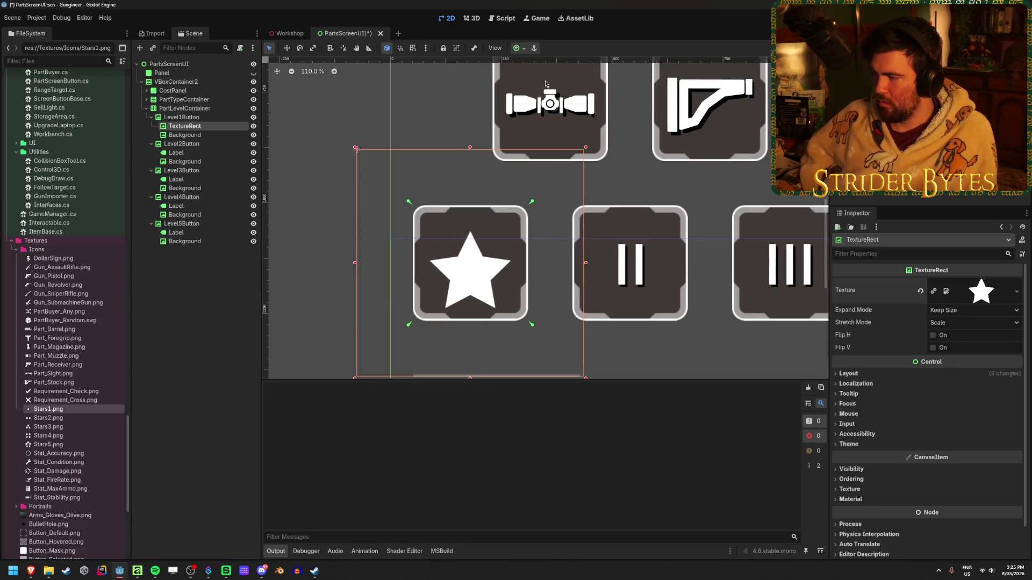
{"action": "left_click", "coordinate": [968, 310]}
{"action": "left_click", "coordinate": [955, 319]}
{"action": "left_click", "coordinate": [955, 321]}
{"action": "left_click", "coordinate": [955, 322]}
{"action": "left_click", "coordinate": [518, 48]}
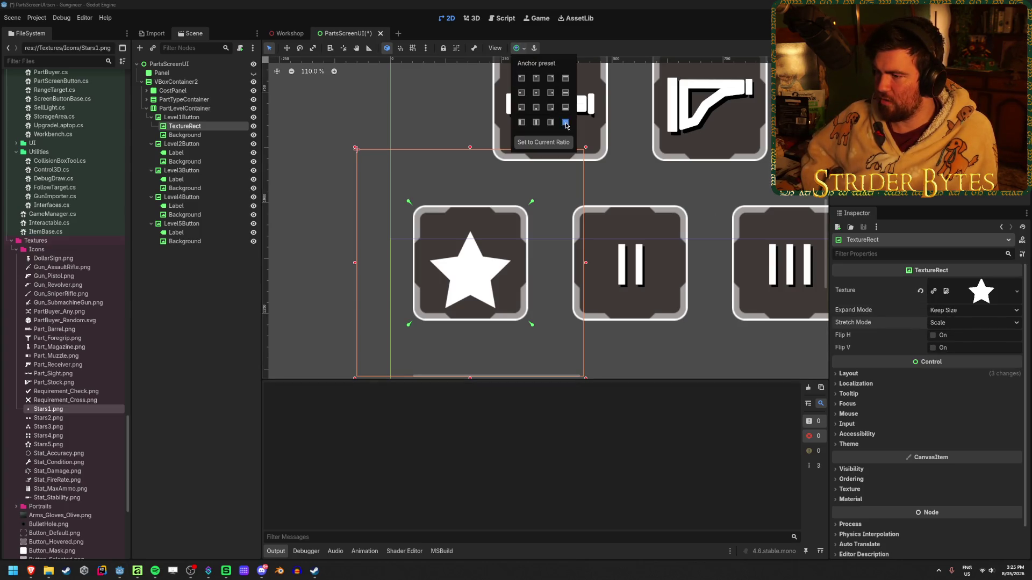
{"action": "left_click", "coordinate": [186, 281]}
- Set the star's expand mode to fit width proportionally and save the scene
{"action": "scroll", "coordinate": [459, 296], "scroll_direction": "down", "scroll_amount": 3}
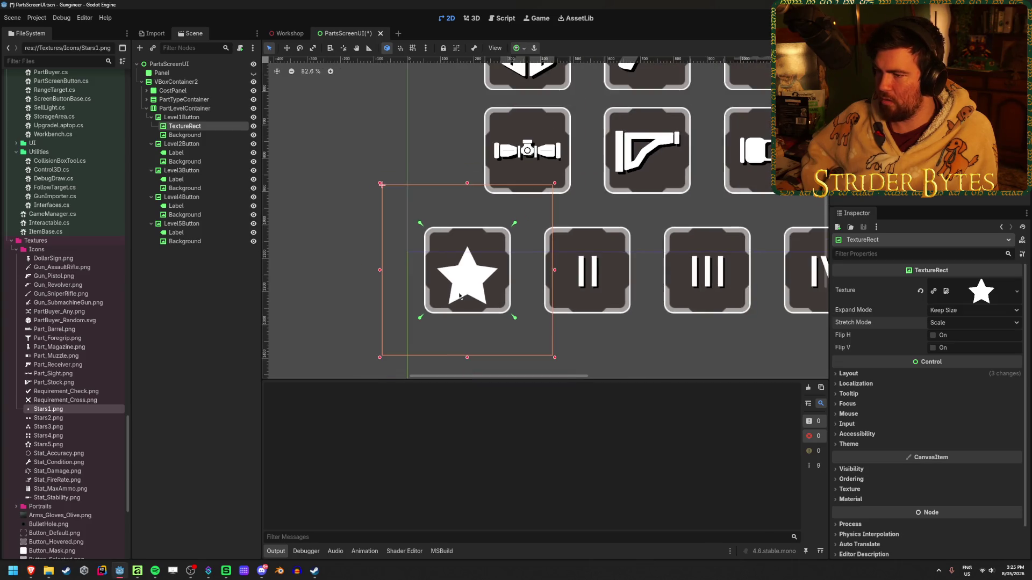
{"action": "left_click", "coordinate": [962, 336]}
{"action": "left_click", "coordinate": [967, 310]}
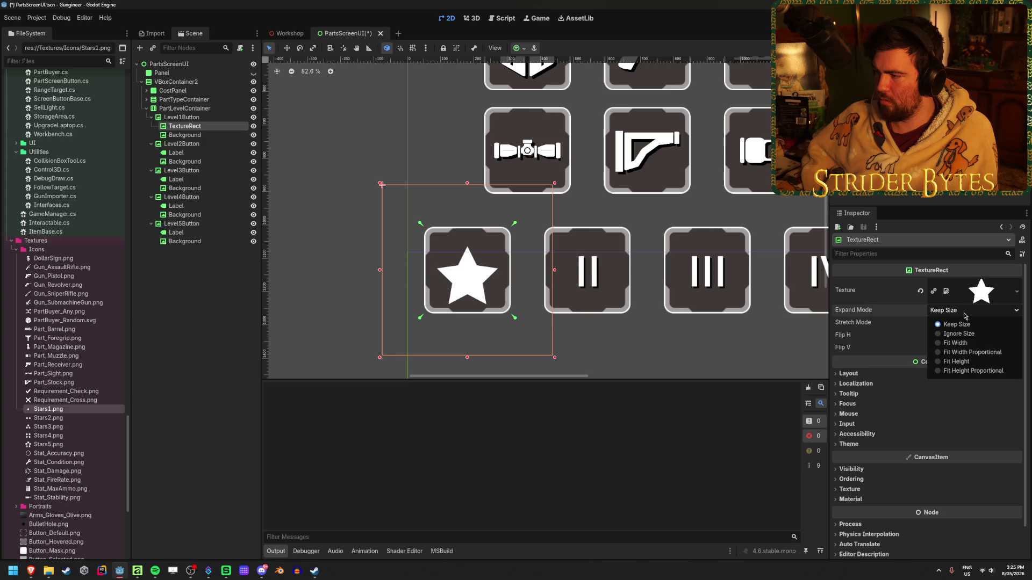
{"action": "left_click", "coordinate": [972, 351]}
{"action": "scroll", "coordinate": [414, 300], "scroll_direction": "up", "scroll_amount": 3}
{"action": "scroll", "coordinate": [414, 300], "scroll_direction": "up", "scroll_amount": 2}
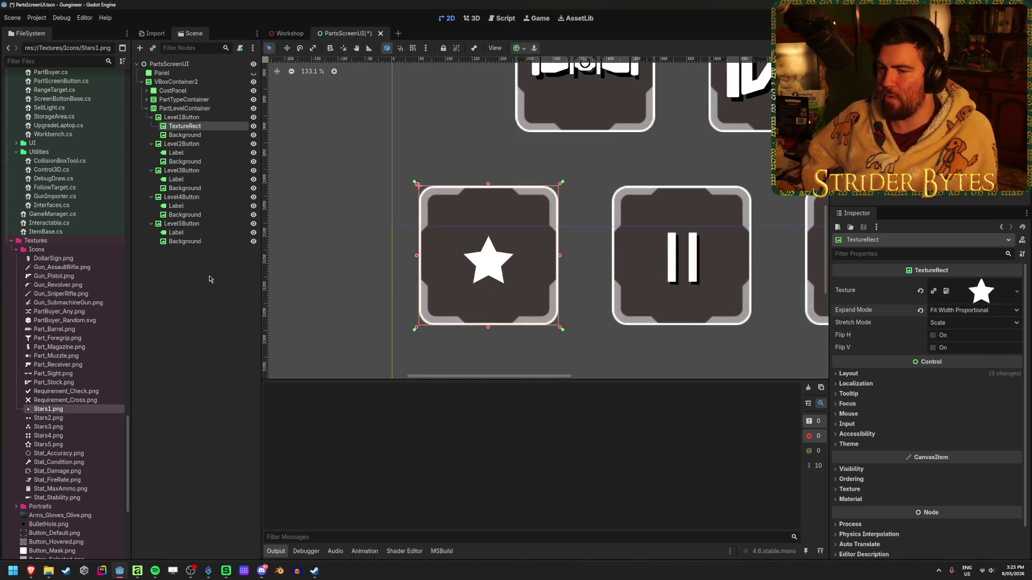
{"action": "left_click", "coordinate": [219, 302]}
{"action": "key", "text": "ctrl+s"}
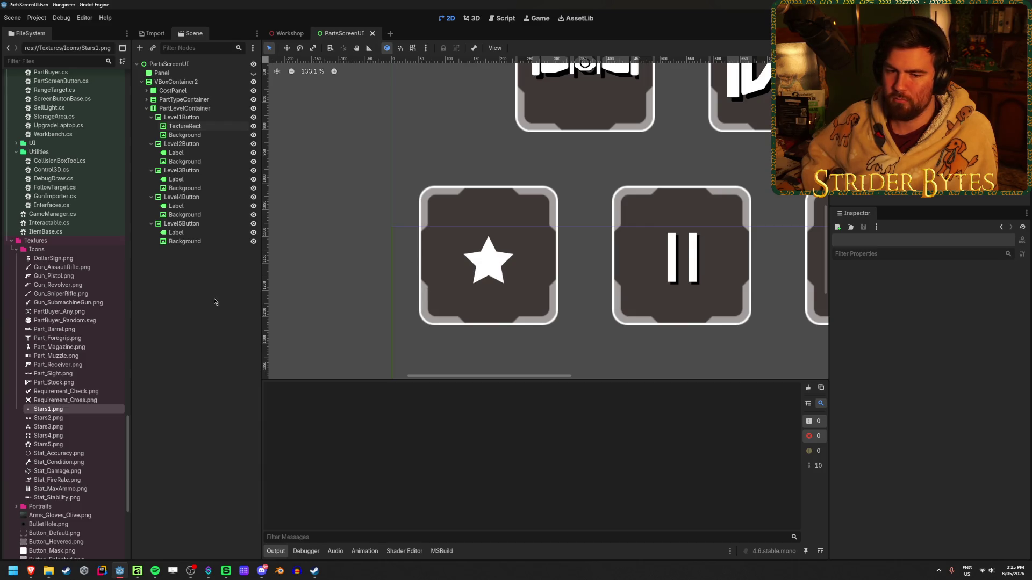
- Inspect the Level1Button star icon's Layout and Transform properties
{"action": "scroll", "coordinate": [396, 255], "scroll_direction": "down", "scroll_amount": 3}
{"action": "scroll", "coordinate": [517, 237], "scroll_direction": "down", "scroll_amount": 2}
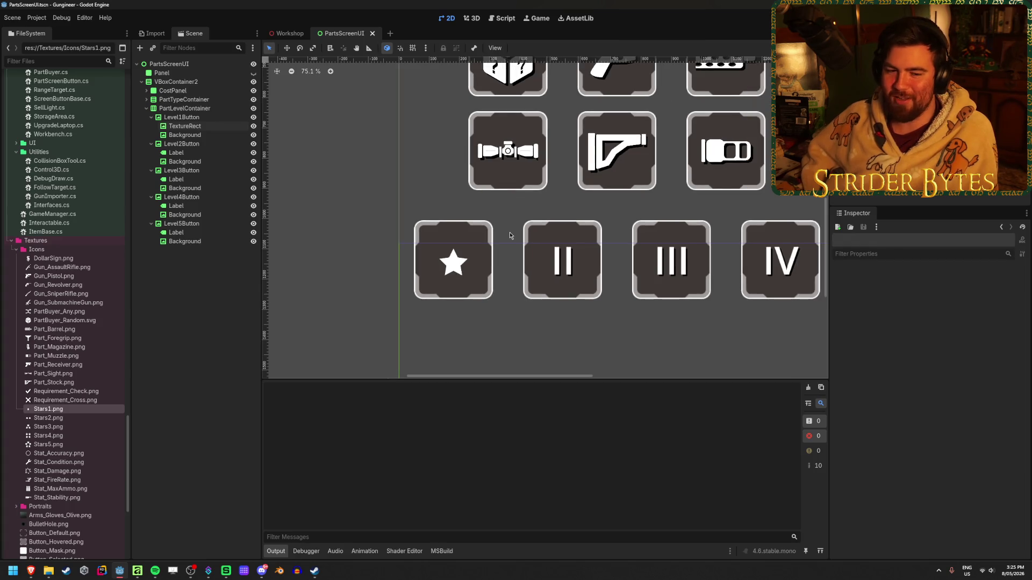
{"action": "scroll", "coordinate": [509, 232], "scroll_direction": "up", "scroll_amount": 1}
{"action": "middle_click_drag", "start_coordinate": [509, 232], "coordinate": [463, 247]}
{"action": "left_click", "coordinate": [185, 126]}
{"action": "scroll", "coordinate": [955, 340], "scroll_direction": "down", "scroll_amount": 2}
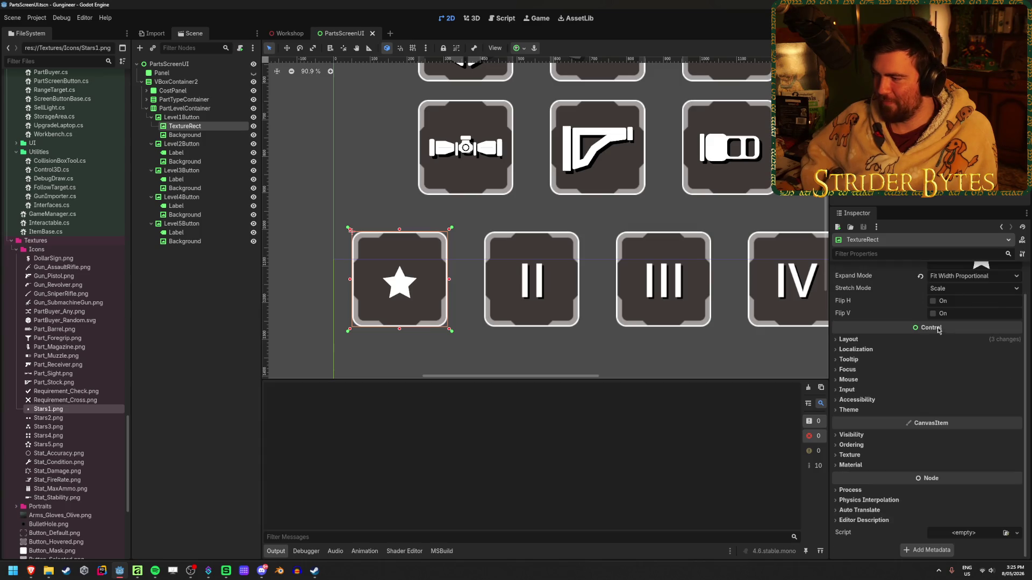
{"action": "left_click", "coordinate": [873, 340]}
{"action": "left_click", "coordinate": [860, 441]}
{"action": "left_click", "coordinate": [860, 442]}
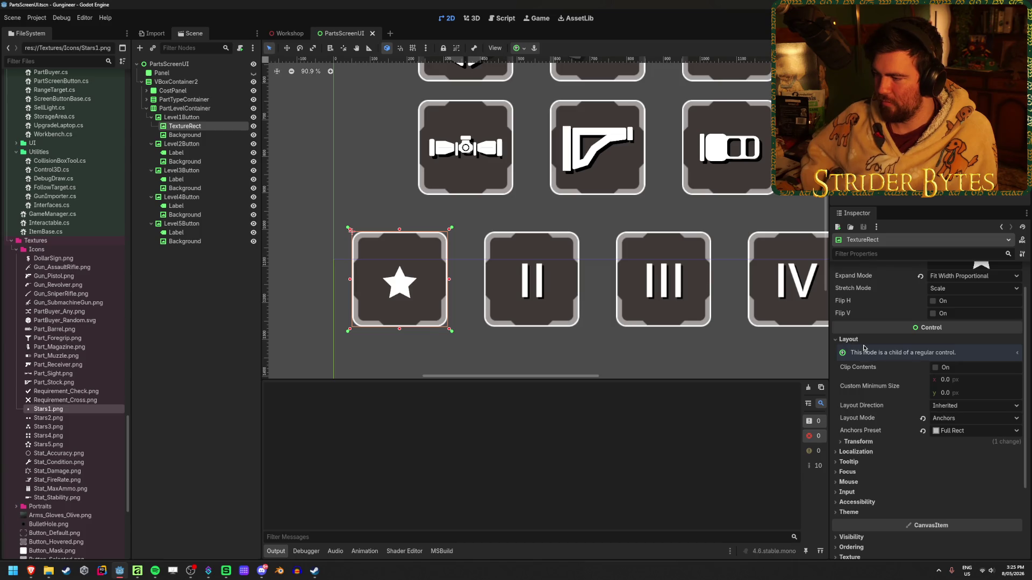
{"action": "left_click", "coordinate": [864, 350]}
- Expand the part-type buttons in the Scene dock to reveal their PartIcon nodes
{"action": "scroll", "coordinate": [863, 404], "scroll_direction": "down", "scroll_amount": 2}
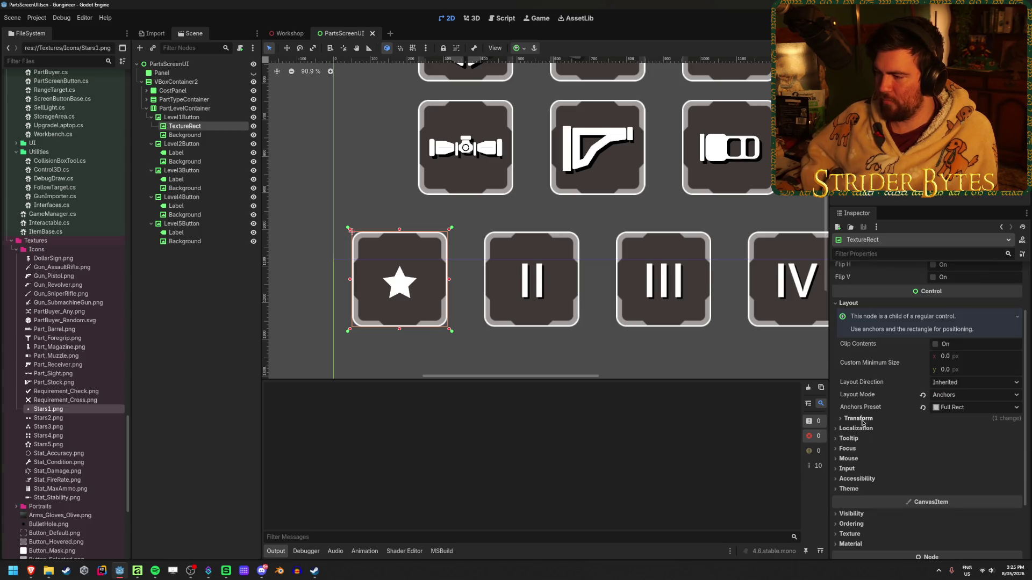
{"action": "scroll", "coordinate": [862, 423], "scroll_direction": "down", "scroll_amount": 4}
{"action": "middle_click_drag", "start_coordinate": [537, 215], "coordinate": [520, 278]}
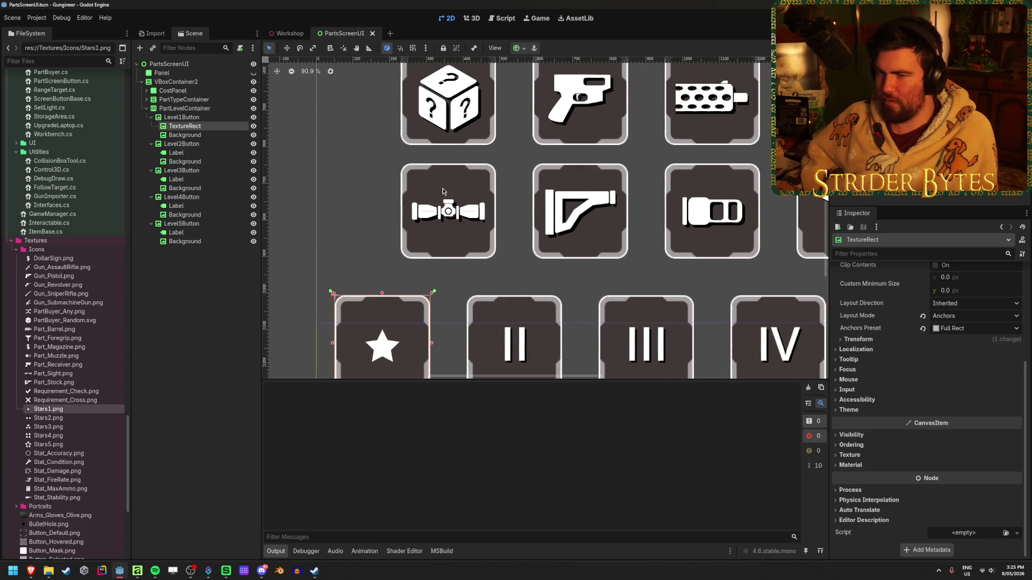
{"action": "left_click", "coordinate": [147, 100]}
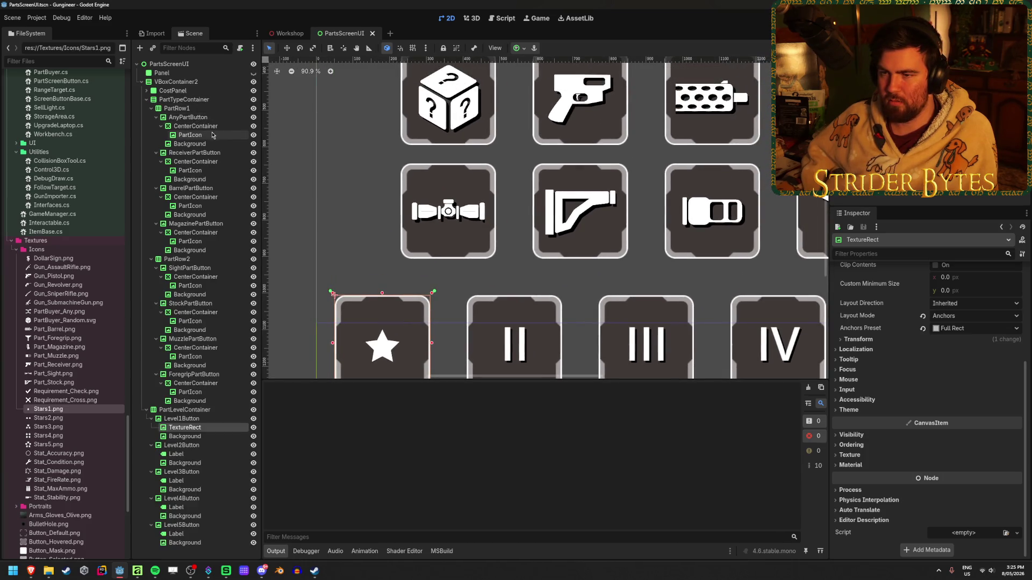
- Copy the Material value from the any-part button's PartIcon
{"action": "left_click", "coordinate": [190, 135]}
{"action": "scroll", "coordinate": [913, 334], "scroll_direction": "down", "scroll_amount": 10}
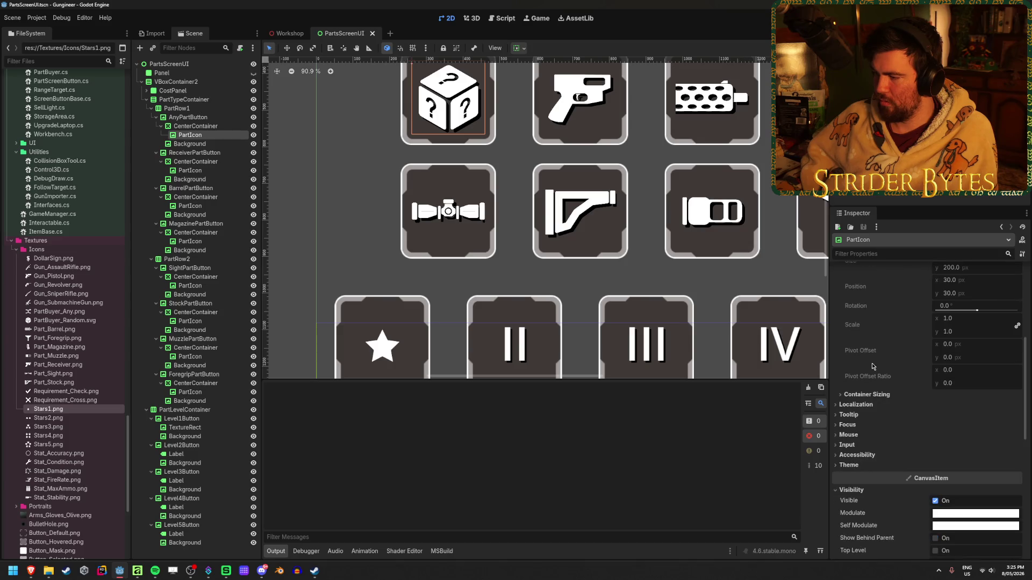
{"action": "left_click", "coordinate": [850, 559]}
{"action": "scroll", "coordinate": [914, 483], "scroll_direction": "down", "scroll_amount": 4}
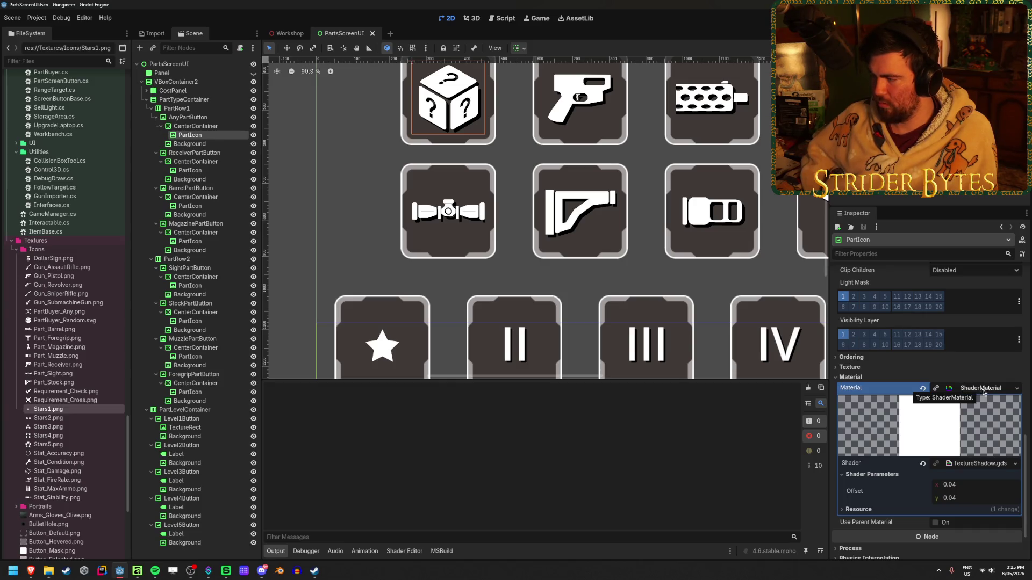
{"action": "left_click", "coordinate": [982, 391]}
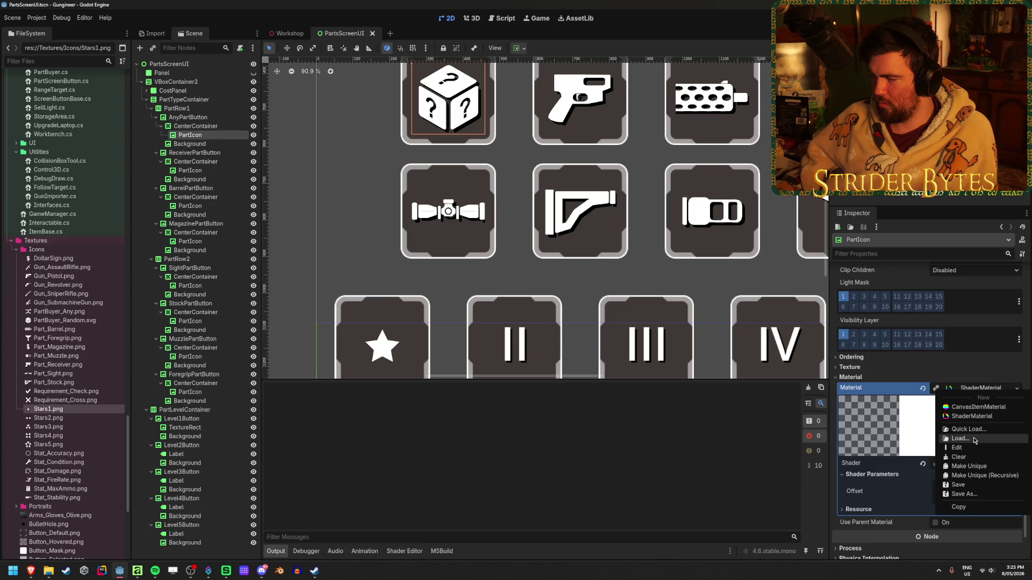
{"action": "right_click", "coordinate": [855, 385]}
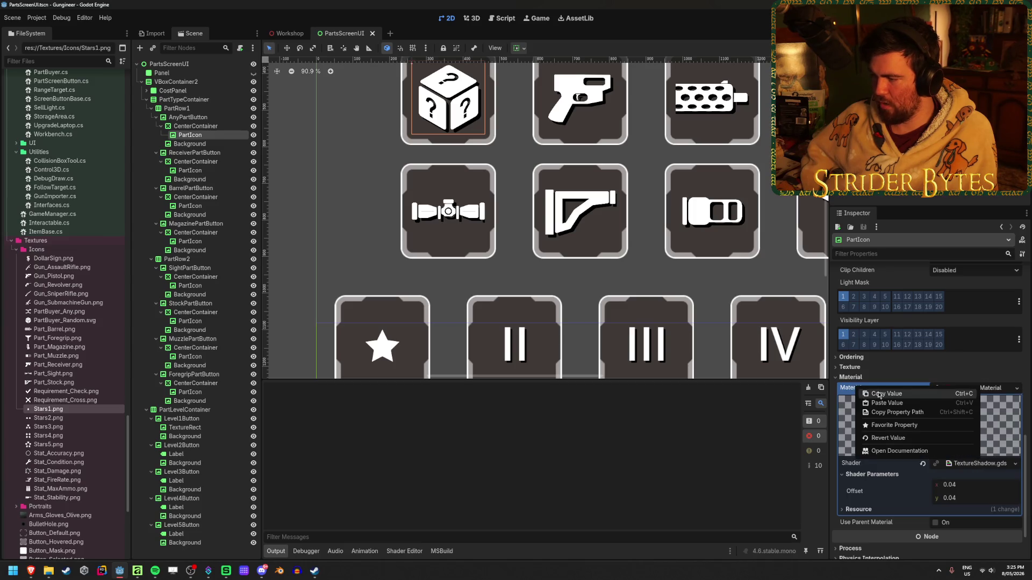
{"action": "left_click", "coordinate": [865, 393]}
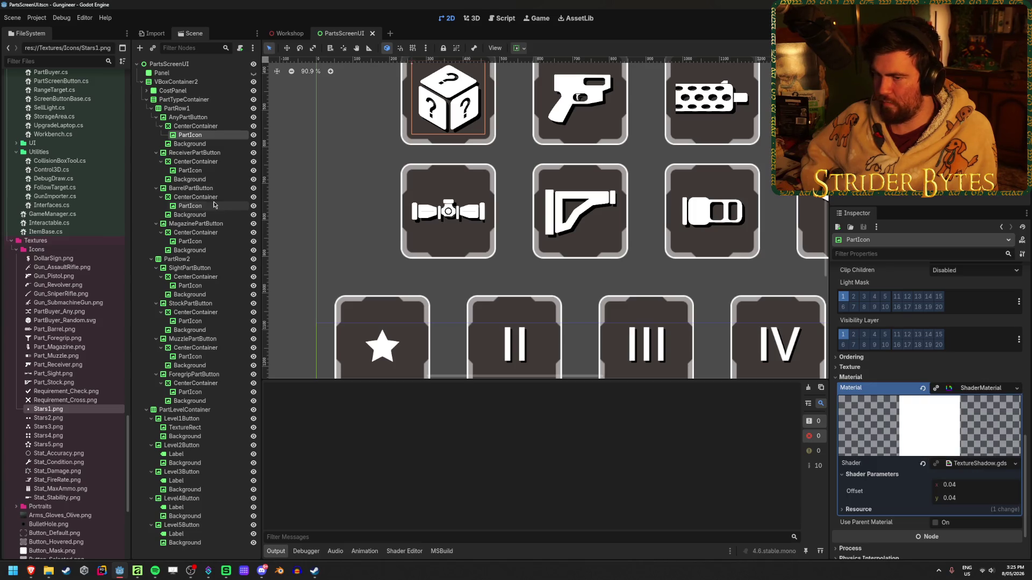
- Paste the TextureShadow material onto the Level1Button star icon's Material property
{"action": "left_click", "coordinate": [151, 109]}
{"action": "left_click", "coordinate": [151, 117]}
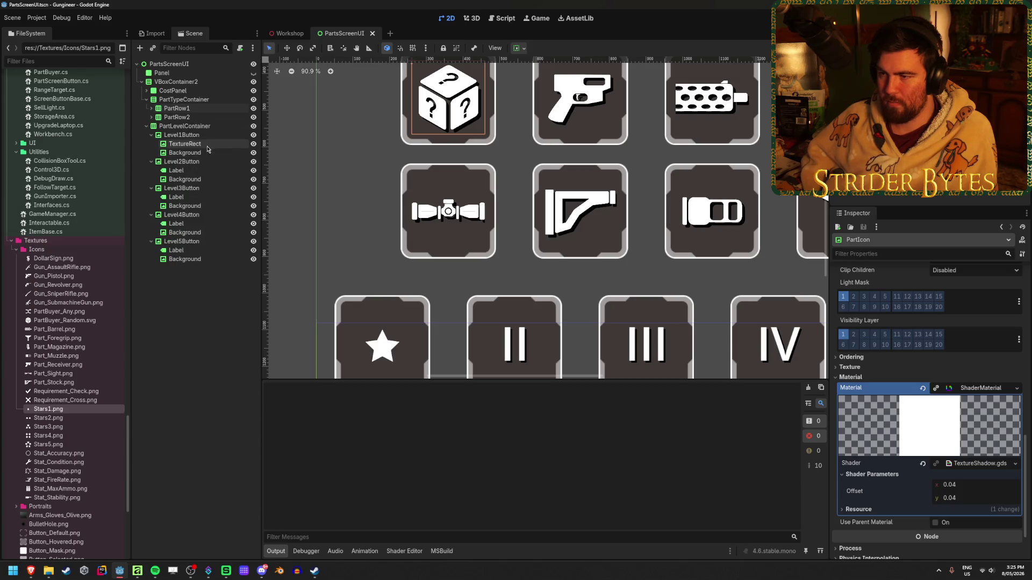
{"action": "left_click", "coordinate": [184, 144]}
{"action": "scroll", "coordinate": [434, 239], "scroll_direction": "down", "scroll_amount": 2}
{"action": "scroll", "coordinate": [434, 239], "scroll_direction": "up", "scroll_amount": 4}
{"action": "left_click", "coordinate": [851, 465]}
{"action": "scroll", "coordinate": [967, 429], "scroll_direction": "down", "scroll_amount": 1}
{"action": "right_click", "coordinate": [862, 457]}
{"action": "left_click", "coordinate": [865, 469]}
{"action": "scroll", "coordinate": [423, 268], "scroll_direction": "up", "scroll_amount": 4}
{"action": "scroll", "coordinate": [455, 262], "scroll_direction": "up", "scroll_amount": 1}
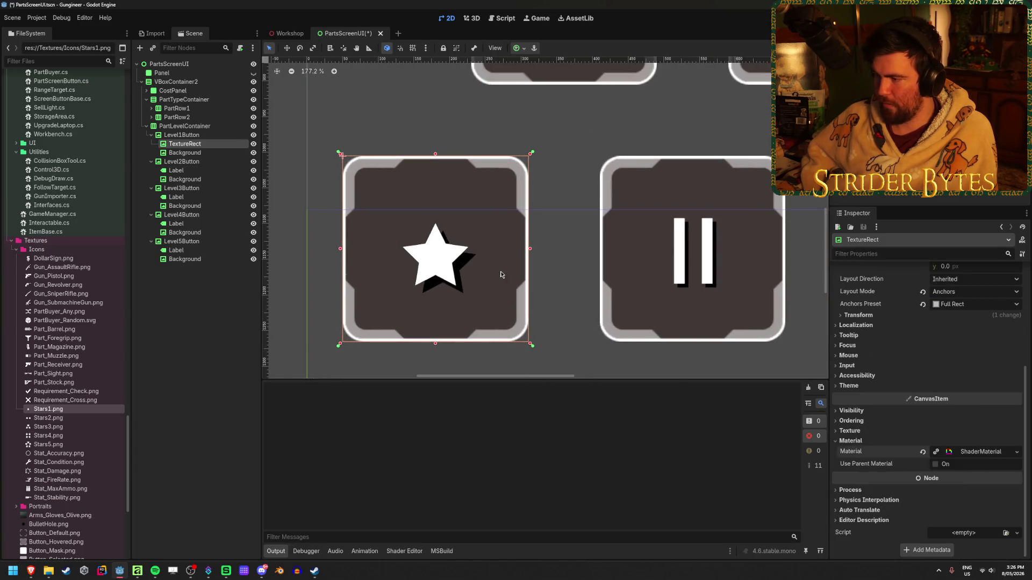
- Make the star's shadow material unique and reveal its shader parameters
{"action": "left_click", "coordinate": [977, 455]}
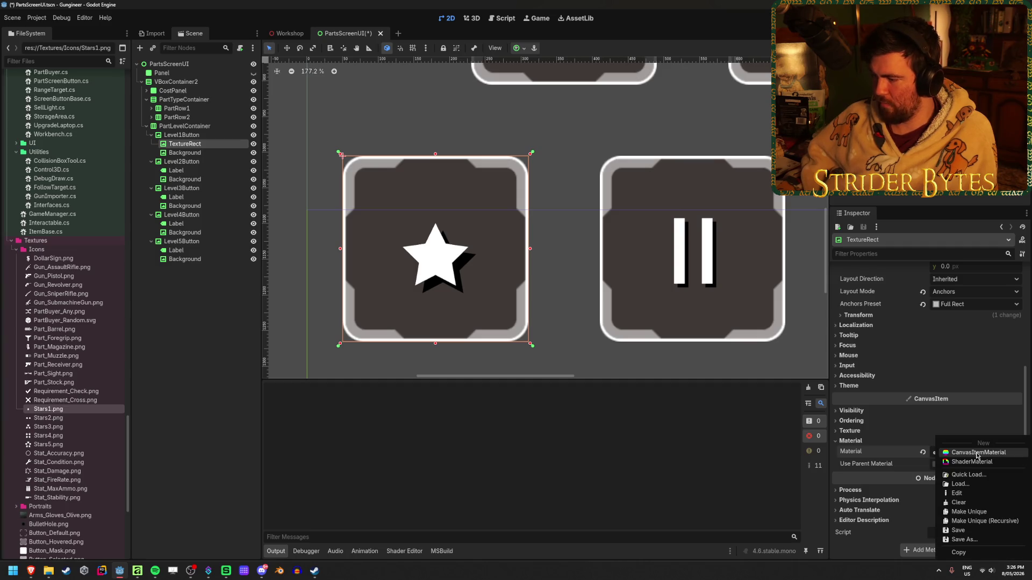
{"action": "left_click", "coordinate": [983, 515]}
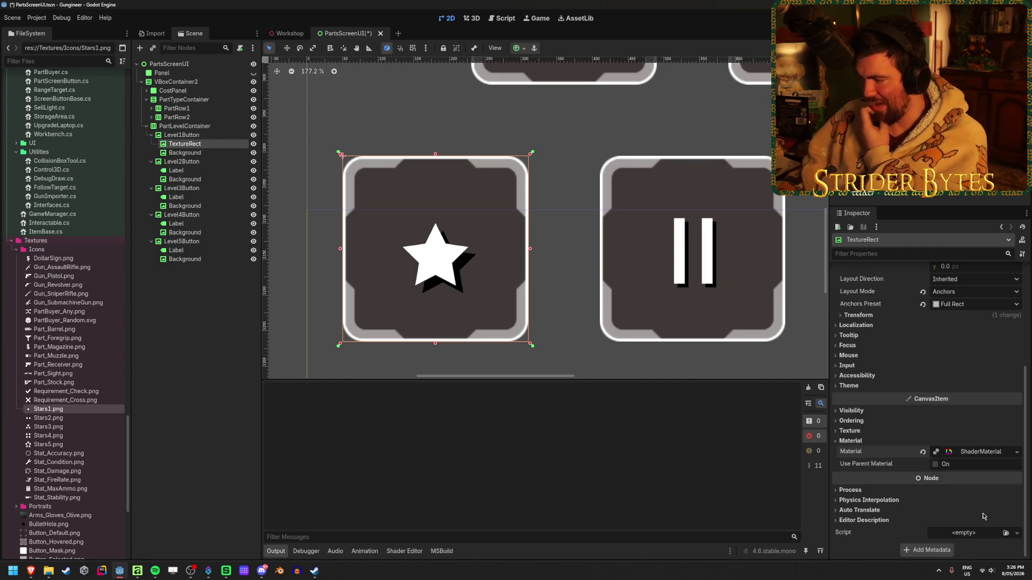
{"action": "left_click", "coordinate": [968, 452]}
{"action": "scroll", "coordinate": [598, 203], "scroll_direction": "down", "scroll_amount": 5}
{"action": "middle_click_drag", "start_coordinate": [598, 203], "coordinate": [582, 231]}
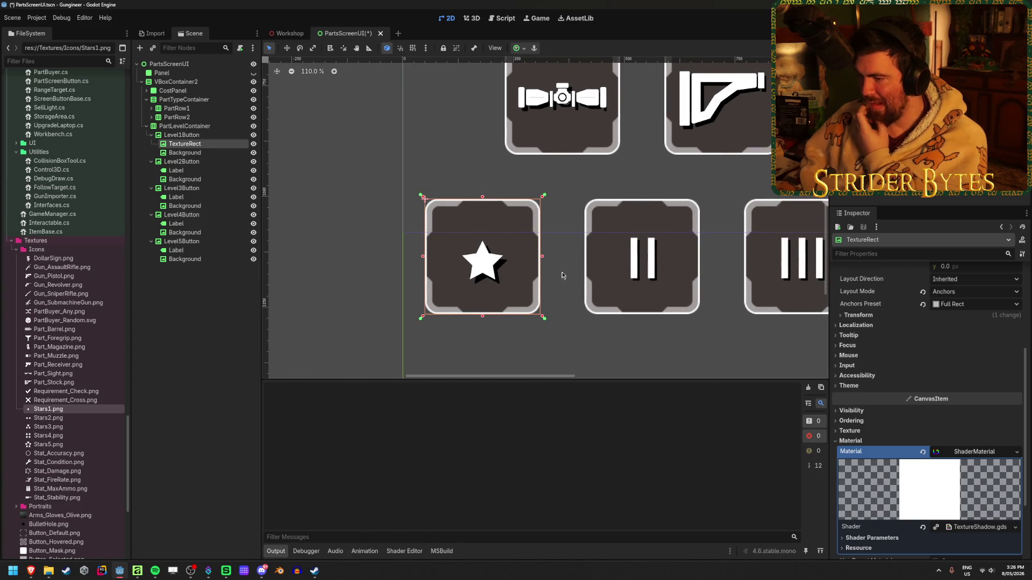
{"action": "scroll", "coordinate": [496, 283], "scroll_direction": "up", "scroll_amount": 8}
{"action": "scroll", "coordinate": [958, 456], "scroll_direction": "down", "scroll_amount": 3}
{"action": "left_click", "coordinate": [880, 442]}
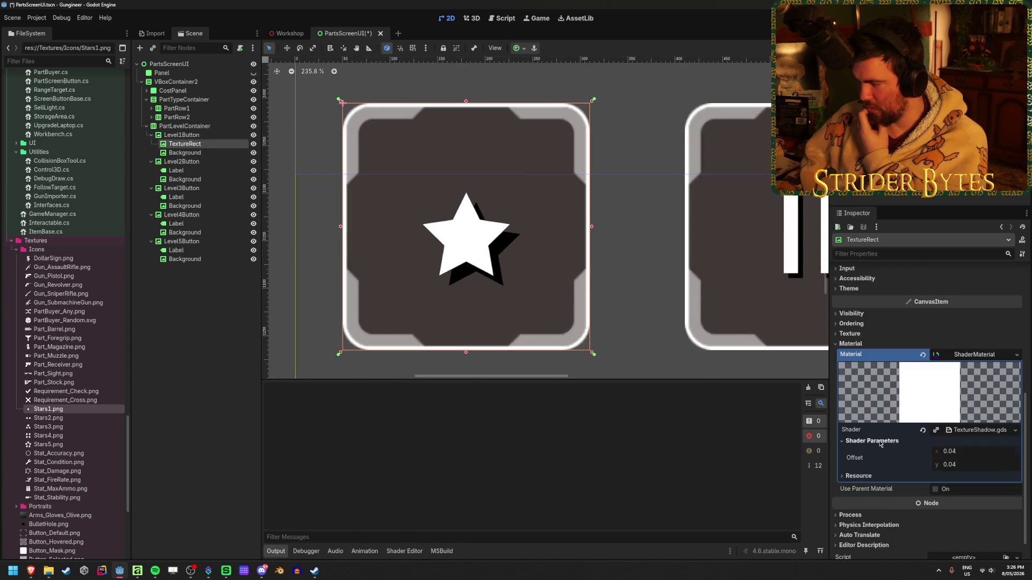
- Set the shadow Offset to 0.03 on both x and y, then save the scene
{"action": "left_click", "coordinate": [973, 453]}
{"action": "key", "text": "Tab"}
{"action": "type", "text": ".02"}
{"action": "key", "text": "Return"}
{"action": "scroll", "coordinate": [511, 247], "scroll_direction": "down", "scroll_amount": 5}
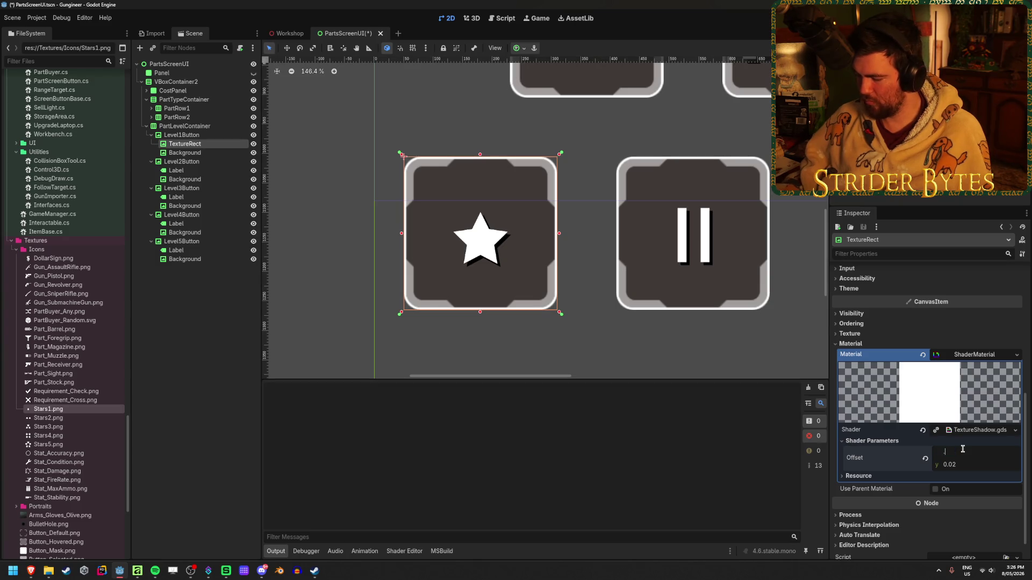
{"action": "type", "text": "3"}
{"action": "key", "text": "Tab"}
{"action": "type", "text": "."}
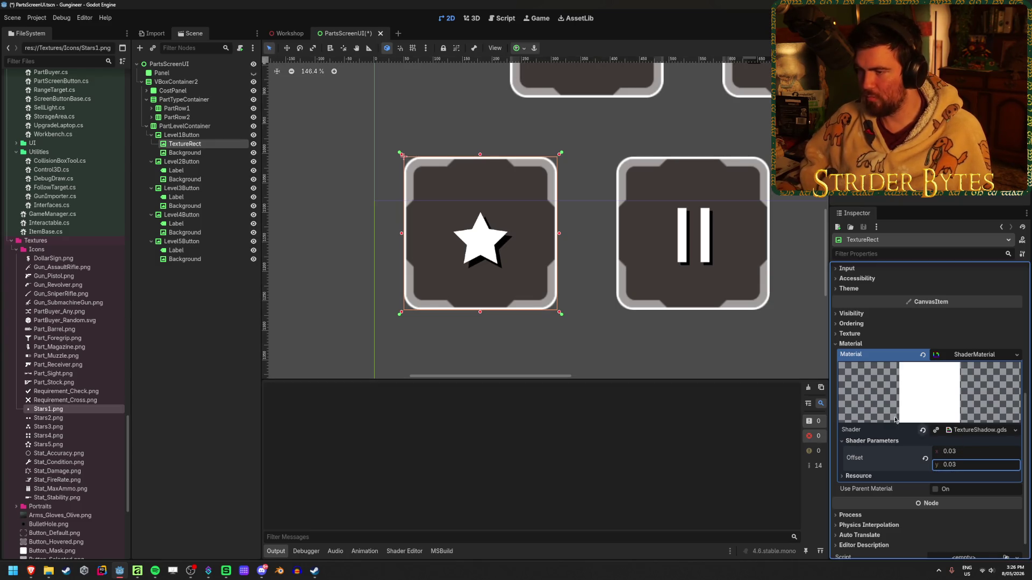
{"action": "scroll", "coordinate": [560, 244], "scroll_direction": "down", "scroll_amount": 6}
{"action": "left_click", "coordinate": [167, 291]}
{"action": "key", "text": "ctrl+s"}
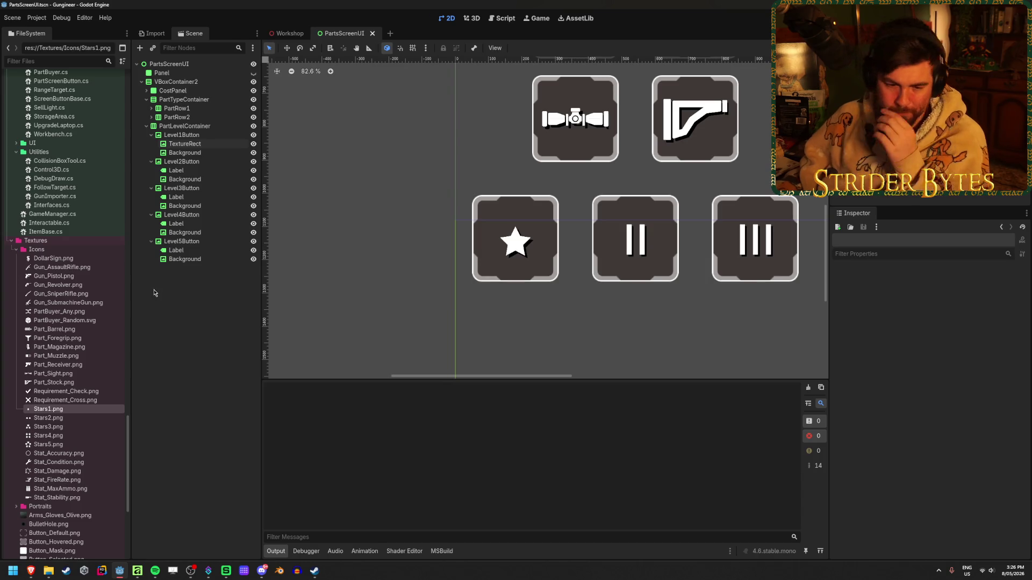
- Try moving the Level 1 star into Level2Button, then undo the move and label deletion
{"action": "left_click", "coordinate": [198, 145]}
{"action": "left_click_drag", "start_coordinate": [198, 145], "coordinate": [192, 169]}
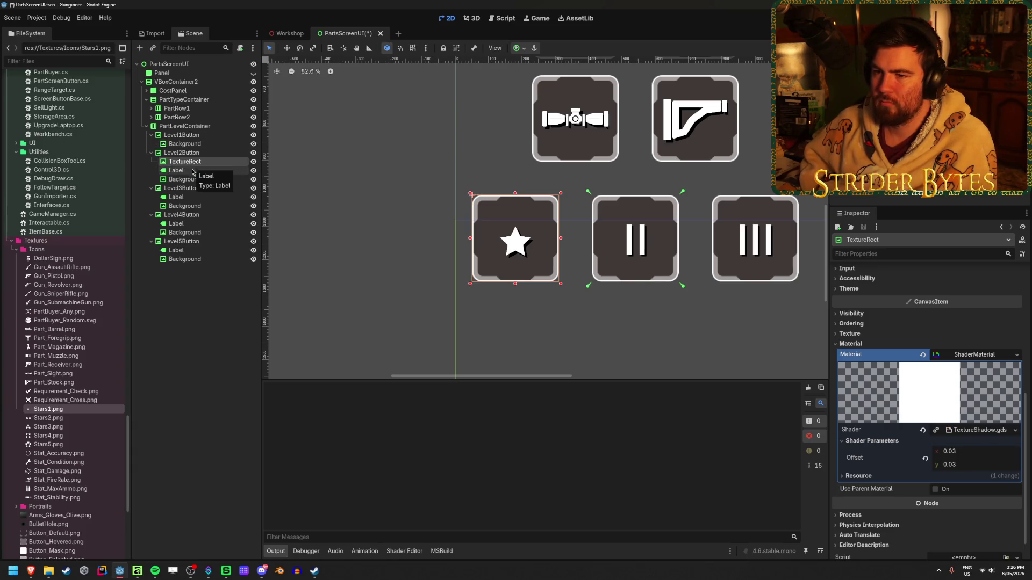
{"action": "left_click", "coordinate": [192, 169]}
{"action": "key", "text": "Delete"}
{"action": "key", "text": "Return"}
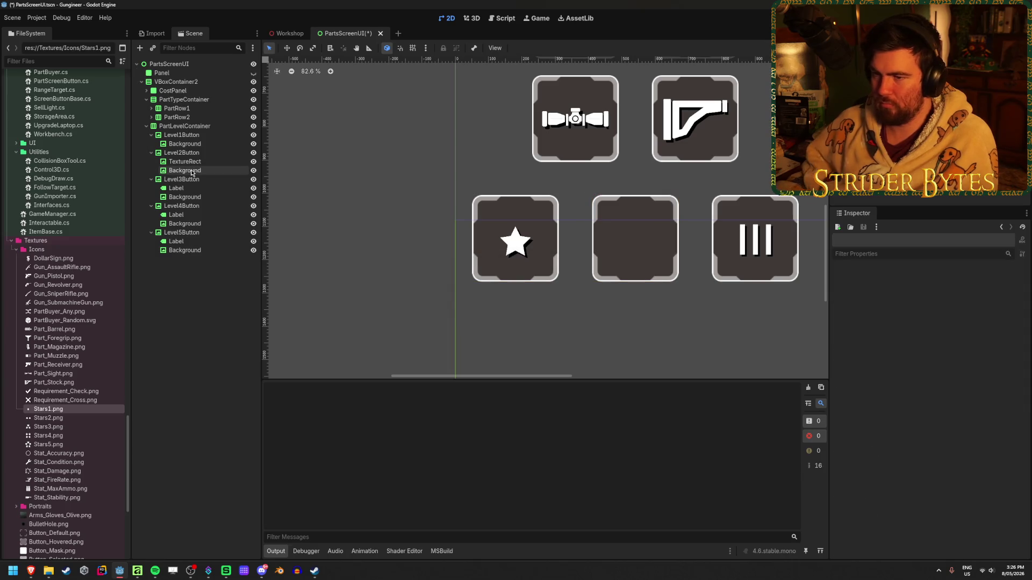
{"action": "left_click", "coordinate": [188, 161]}
{"action": "left_click", "coordinate": [517, 50]}
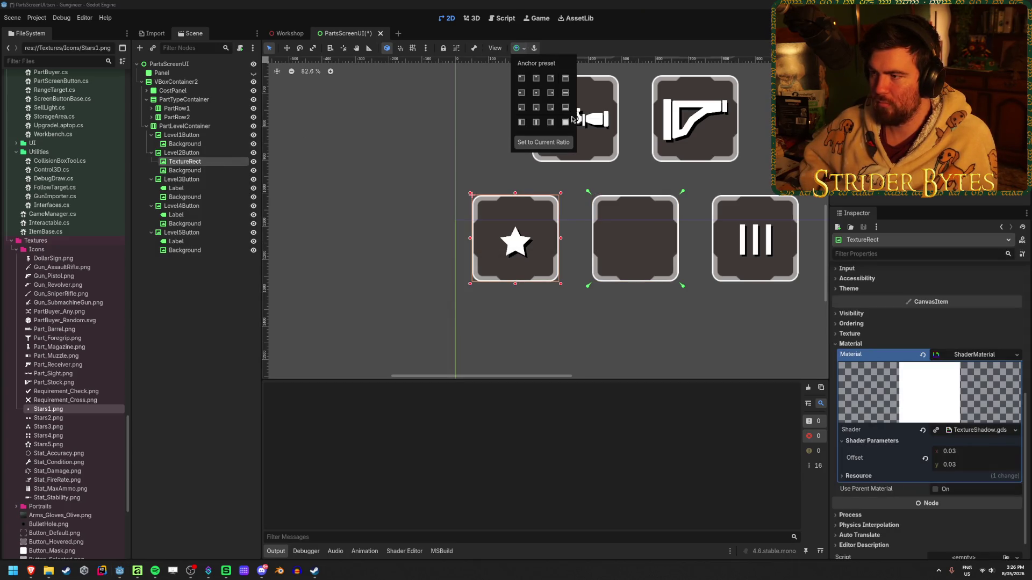
{"action": "left_click", "coordinate": [569, 122]}
{"action": "left_click", "coordinate": [191, 143]}
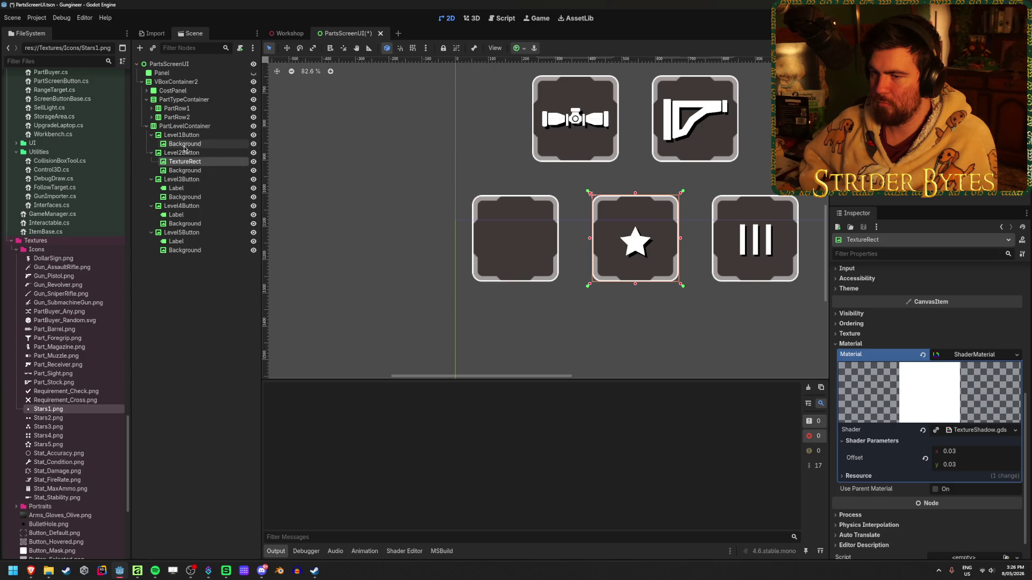
{"action": "left_click", "coordinate": [192, 138]}
{"action": "key", "text": "ctrl+z"}
{"action": "key", "text": "ctrl+z"}
{"action": "key", "text": "ctrl+z"}
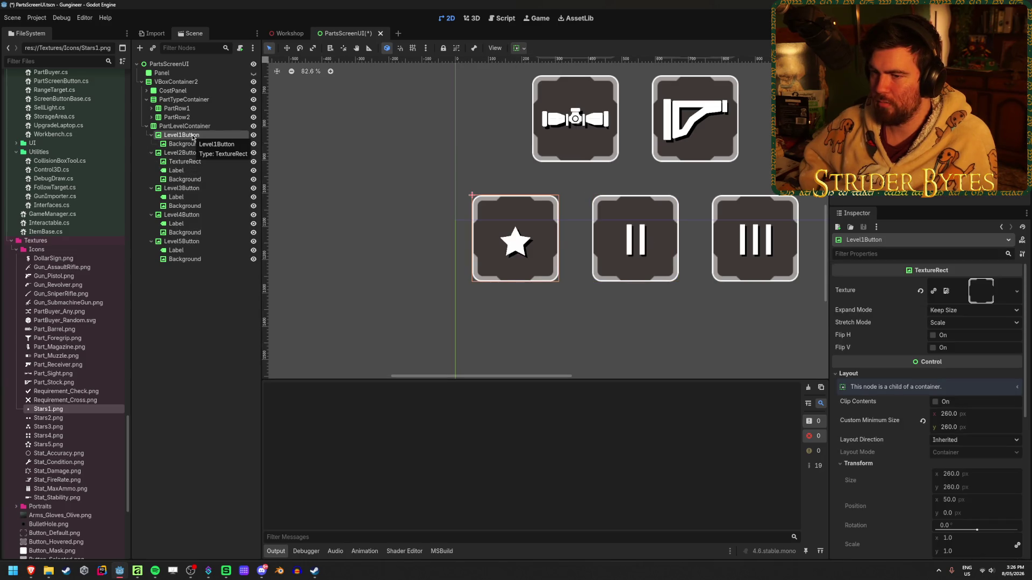
{"action": "mouse_move", "coordinate": [214, 143]}
{"action": "left_mouse_down"}
{"action": "mouse_move", "coordinate": [206, 175]}
{"action": "mouse_move", "coordinate": [198, 170]}
{"action": "left_mouse_up"}
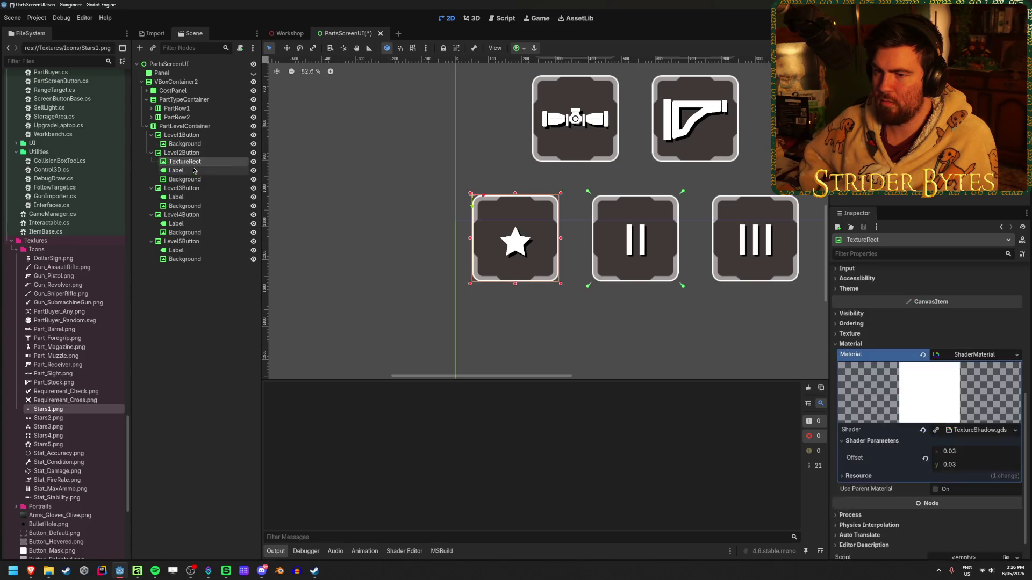
{"action": "key", "text": "ctrl+z"}
- Duplicate the Level 1 star into Level2Button and delete the numeral labels of Levels 2–5
{"action": "key", "text": "ctrl+d"}
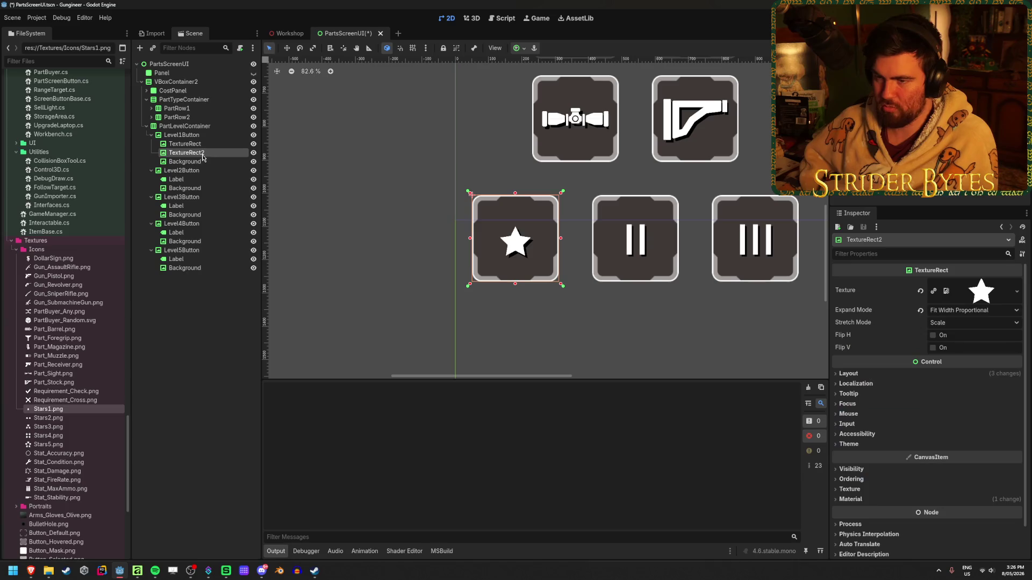
{"action": "left_click_drag", "start_coordinate": [189, 177], "coordinate": [188, 179]}
{"action": "left_click", "coordinate": [187, 179]}
{"action": "key", "text": "Delete"}
{"action": "key", "text": "Return"}
{"action": "left_click", "coordinate": [177, 197]}
{"action": "left_click", "coordinate": [176, 224], "text": "ctrl"}
{"action": "left_click", "coordinate": [184, 251], "text": "ctrl"}
{"action": "key", "text": "Delete"}
{"action": "key", "text": "Return"}
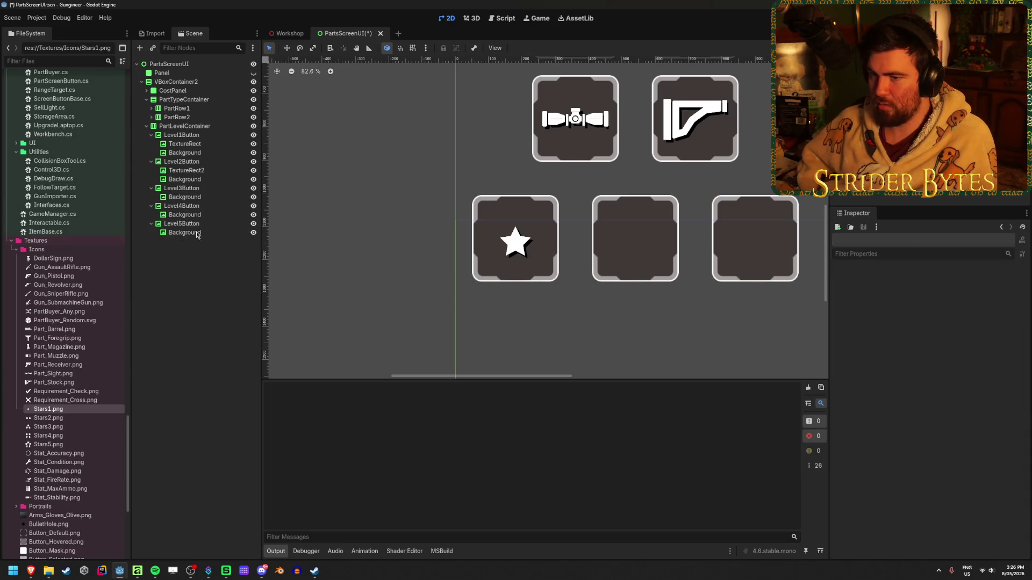
- Anchor the copied star to fill Level2Button with the Full Rect preset
{"action": "left_click", "coordinate": [193, 172]}
{"action": "middle_click_drag", "start_coordinate": [558, 258], "coordinate": [431, 242]}
{"action": "left_click", "coordinate": [517, 48]}
{"action": "left_click", "coordinate": [566, 123]}
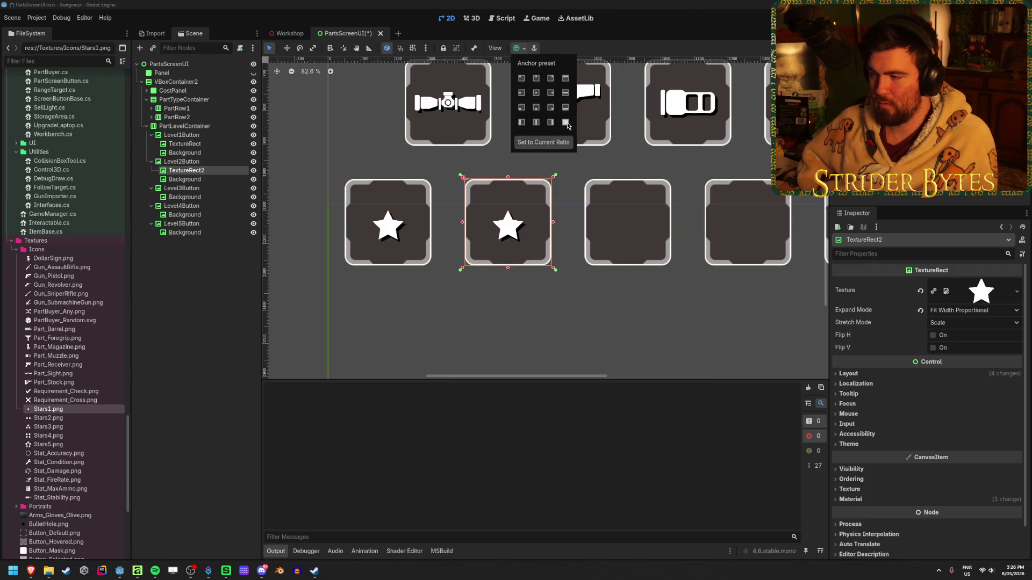
- Quick Load Stars2.png as the Level 2 star's texture, then duplicate that icon
{"action": "left_click", "coordinate": [1016, 297]}
{"action": "left_click", "coordinate": [1016, 293]}
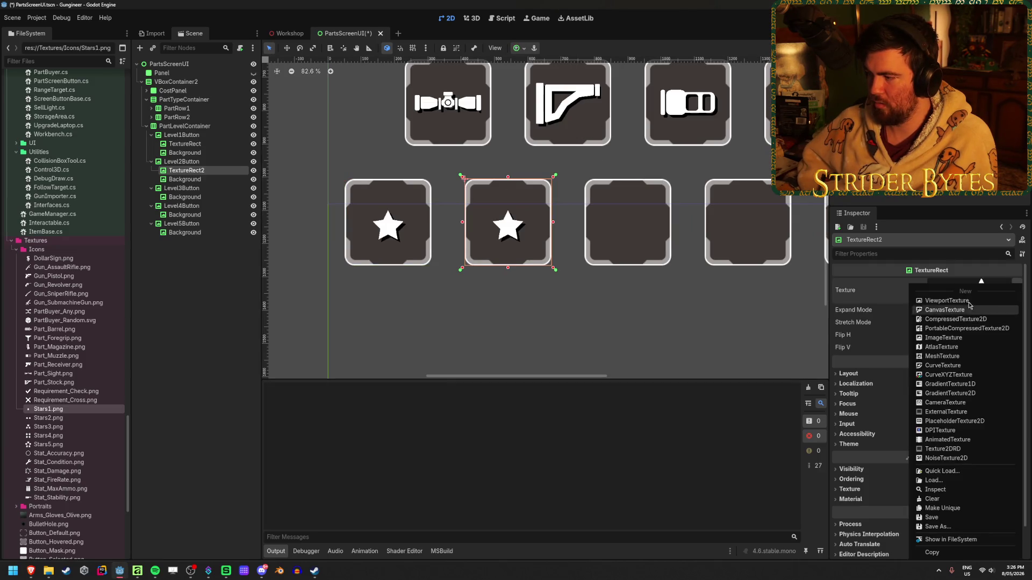
{"action": "left_click", "coordinate": [877, 293]}
{"action": "left_click", "coordinate": [970, 292]}
{"action": "left_click", "coordinate": [970, 293]}
{"action": "left_click", "coordinate": [1017, 291]}
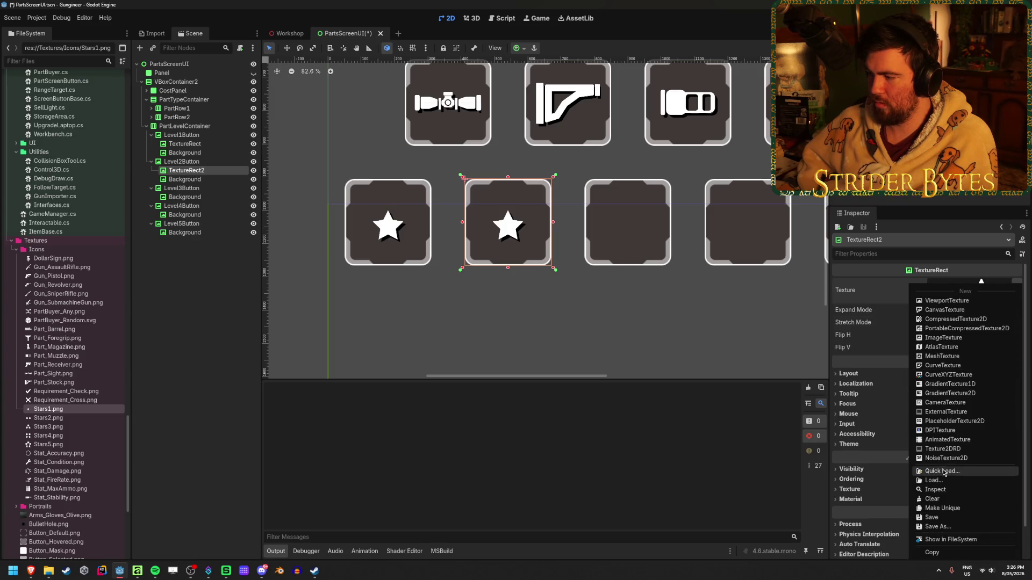
{"action": "left_click", "coordinate": [941, 471]}
{"action": "left_click", "coordinate": [438, 203]}
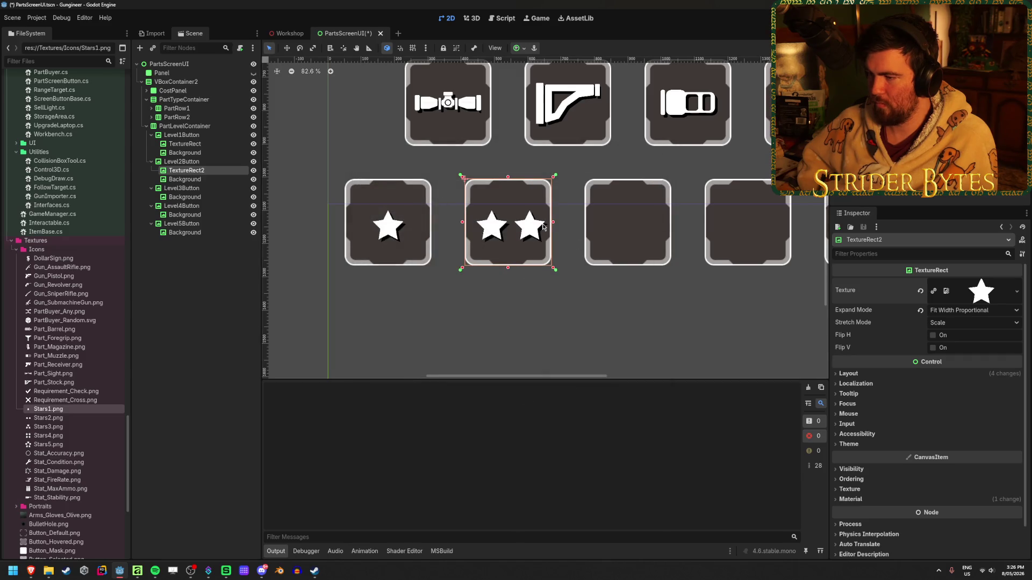
{"action": "scroll", "coordinate": [543, 227], "scroll_direction": "up", "scroll_amount": 3}
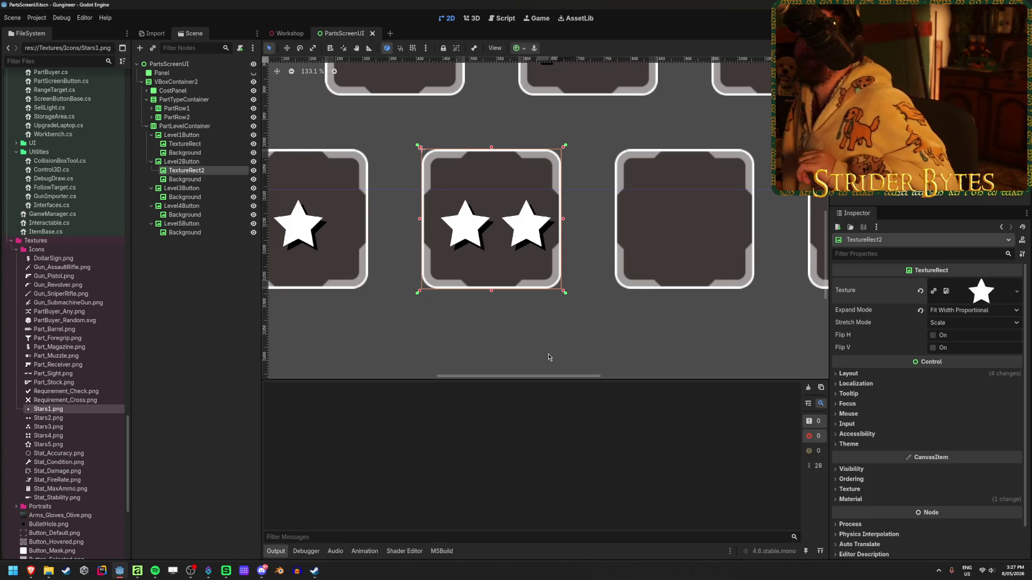
{"action": "key", "text": "ctrl+d"}
- Move the copied icon into Level3Button, load the Stars3 texture, and apply Full Rect
{"action": "left_click_drag", "start_coordinate": [183, 184], "coordinate": [191, 194]}
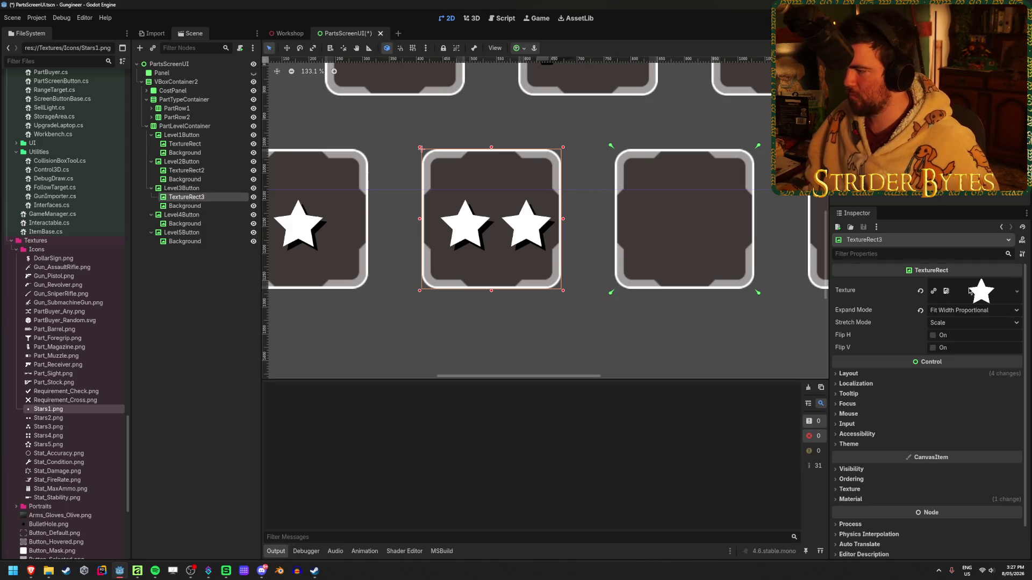
{"action": "left_click", "coordinate": [1016, 291]}
{"action": "left_click", "coordinate": [946, 466]}
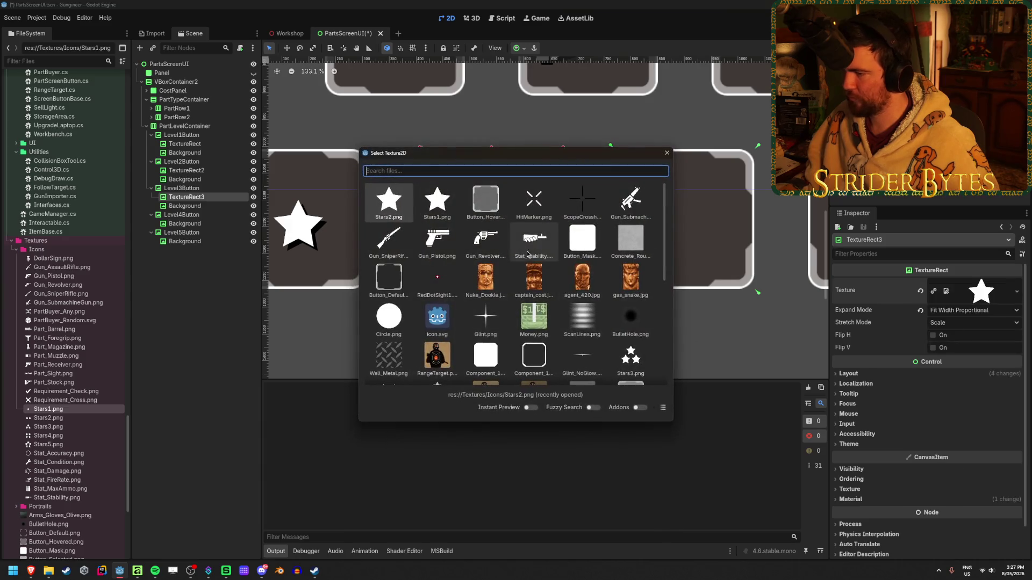
{"action": "scroll", "coordinate": [524, 276], "scroll_direction": "down", "scroll_amount": 6}
{"action": "scroll", "coordinate": [519, 299], "scroll_direction": "up", "scroll_amount": 5}
{"action": "double_click", "coordinate": [631, 279]}
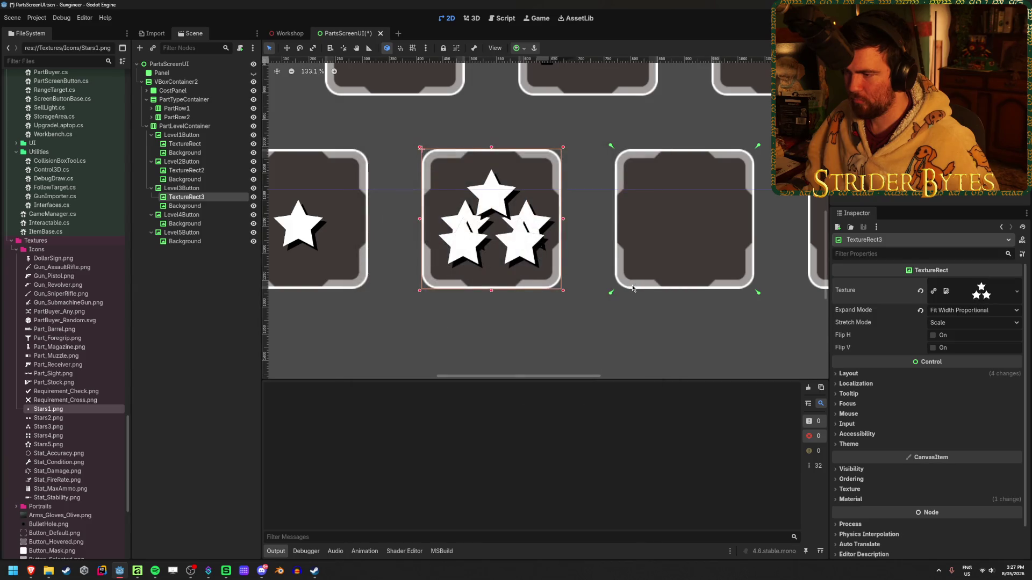
{"action": "scroll", "coordinate": [632, 289], "scroll_direction": "down", "scroll_amount": 1}
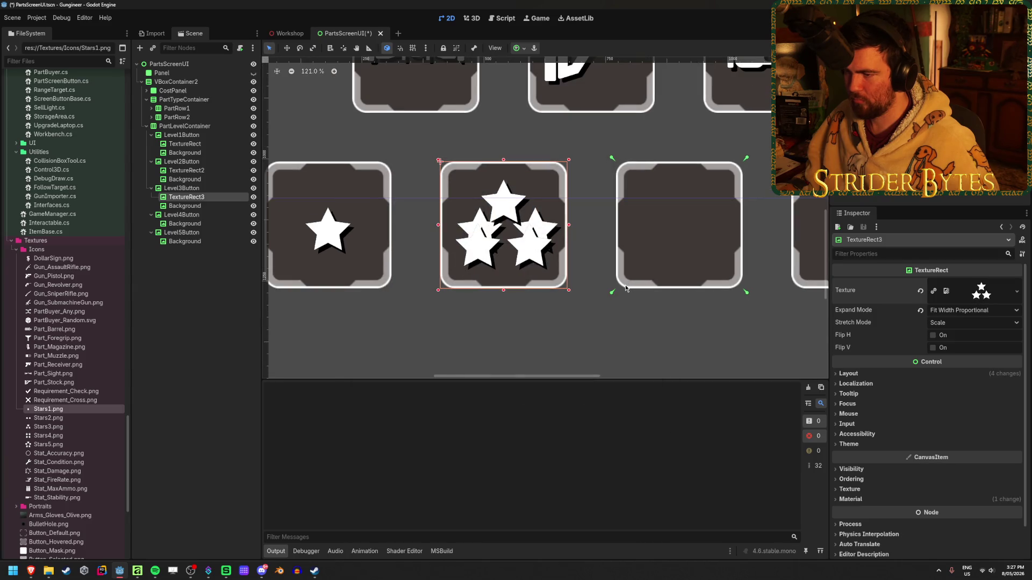
{"action": "left_click", "coordinate": [522, 49]}
{"action": "left_click", "coordinate": [566, 122]}
- Duplicate the icon into Level4Button, apply Full Rect, and Quick Load the Stars4 texture
{"action": "middle_click_drag", "start_coordinate": [731, 208], "coordinate": [347, 184]}
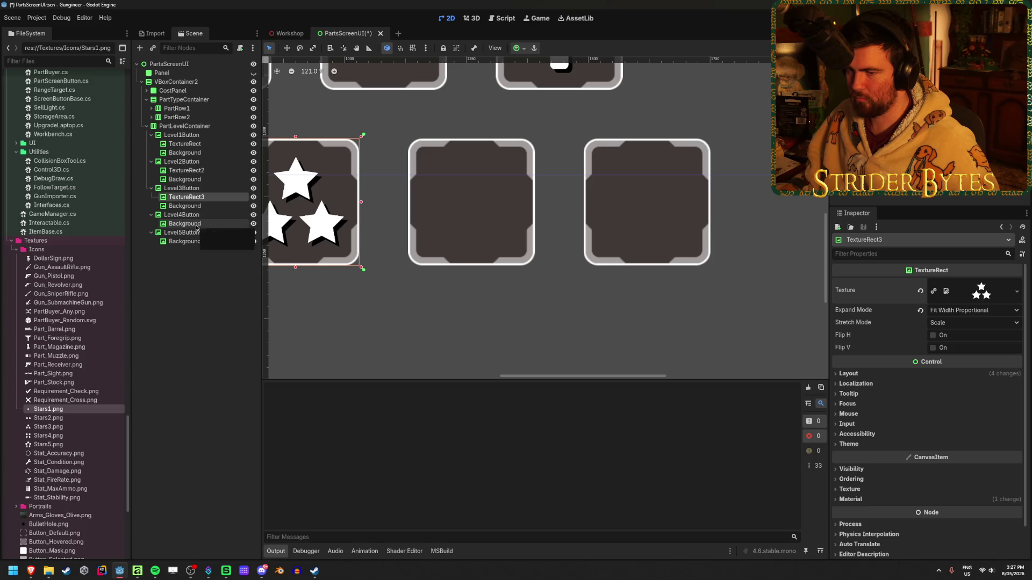
{"action": "key", "text": "ctrl+d"}
{"action": "left_click_drag", "start_coordinate": [186, 206], "coordinate": [192, 231]}
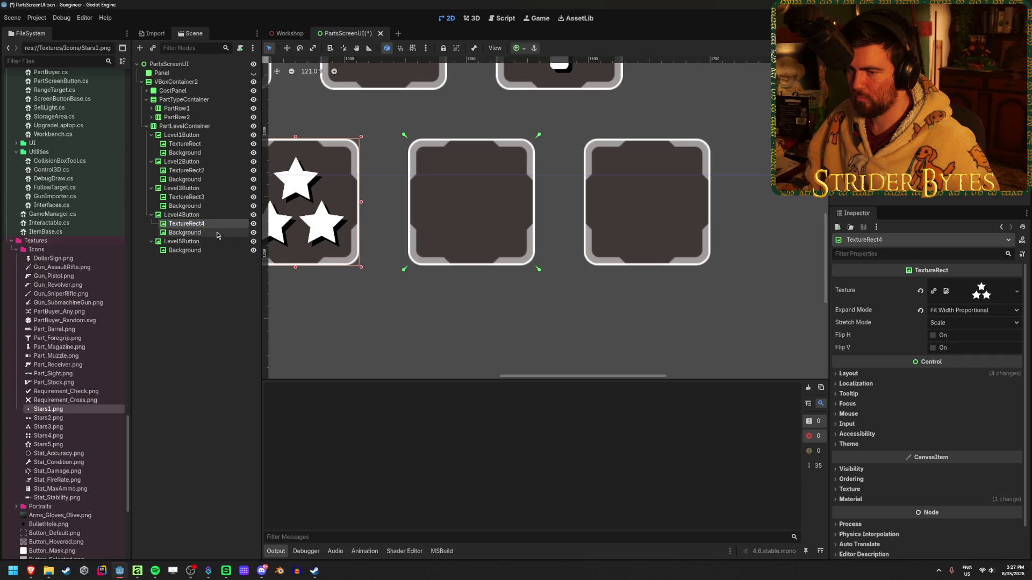
{"action": "left_click", "coordinate": [520, 48]}
{"action": "left_click", "coordinate": [562, 122]}
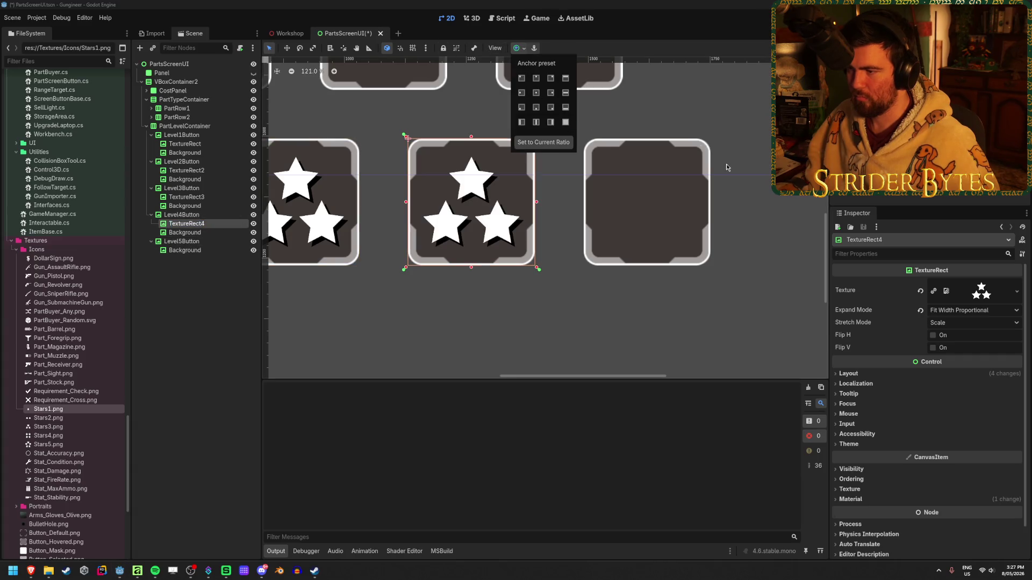
{"action": "left_click", "coordinate": [1017, 292]}
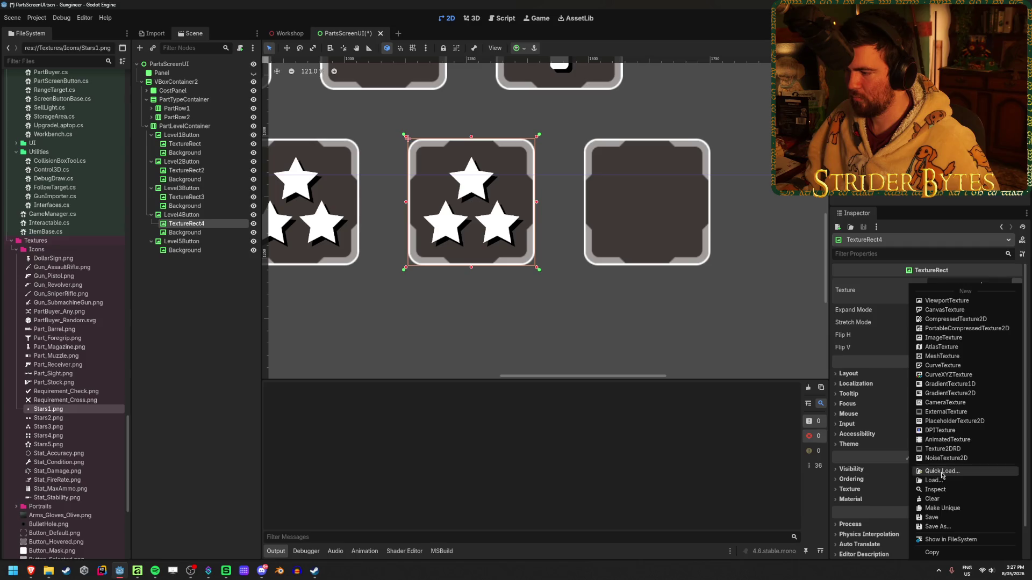
{"action": "left_click", "coordinate": [942, 471]}
{"action": "scroll", "coordinate": [582, 285], "scroll_direction": "up", "scroll_amount": 5}
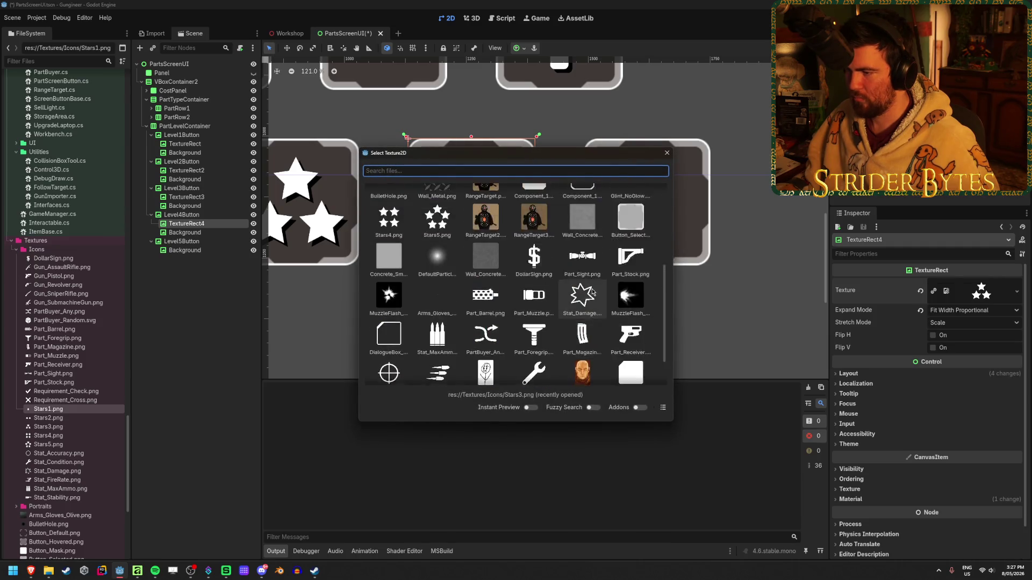
{"action": "double_click", "coordinate": [379, 269]}
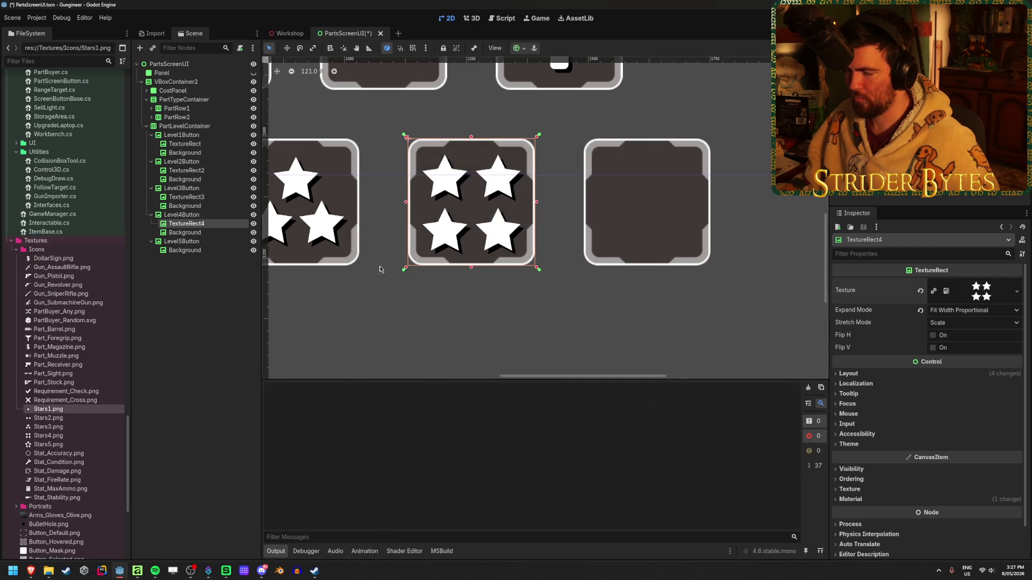
- Duplicate the four-star icon into Level5Button, load the five-star texture, and apply Full Rect
{"action": "left_click", "coordinate": [211, 282]}
{"action": "left_click", "coordinate": [187, 224]}
{"action": "key", "text": "ctrl+d"}
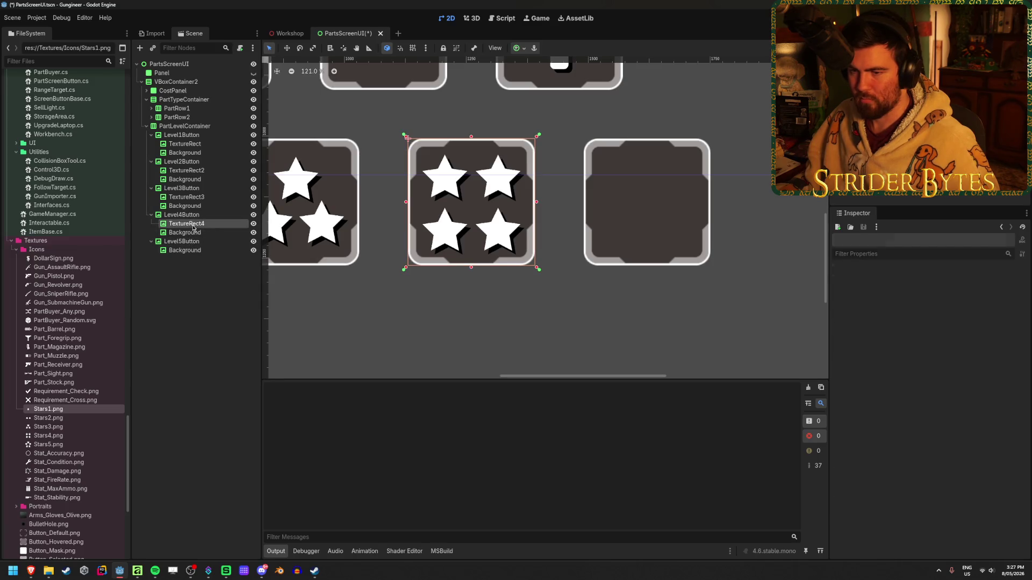
{"action": "left_click_drag", "start_coordinate": [186, 232], "coordinate": [202, 251]}
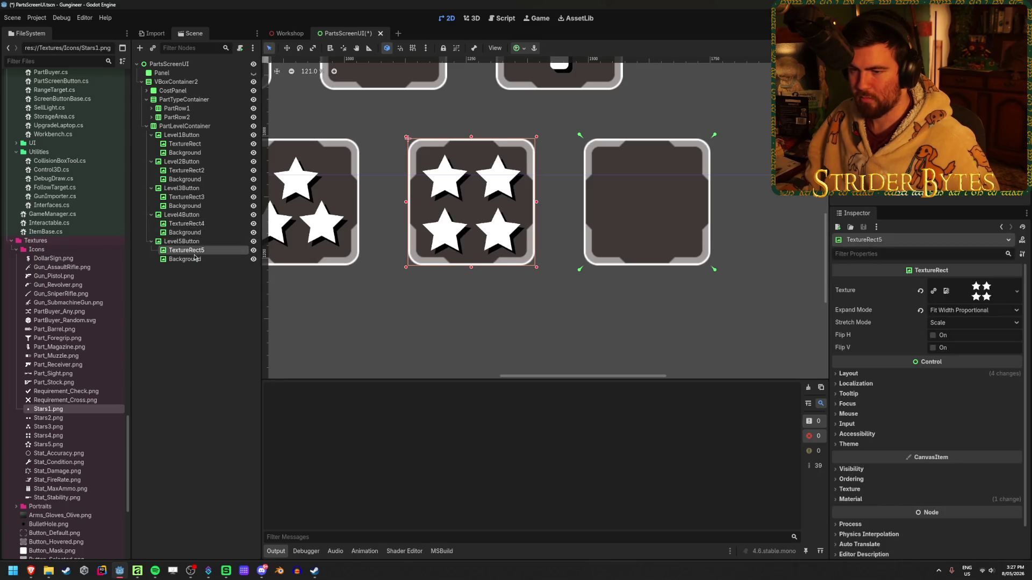
{"action": "left_click", "coordinate": [1017, 288]}
{"action": "left_click", "coordinate": [946, 473]}
{"action": "scroll", "coordinate": [466, 257], "scroll_direction": "up", "scroll_amount": 3}
{"action": "double_click", "coordinate": [437, 264]}
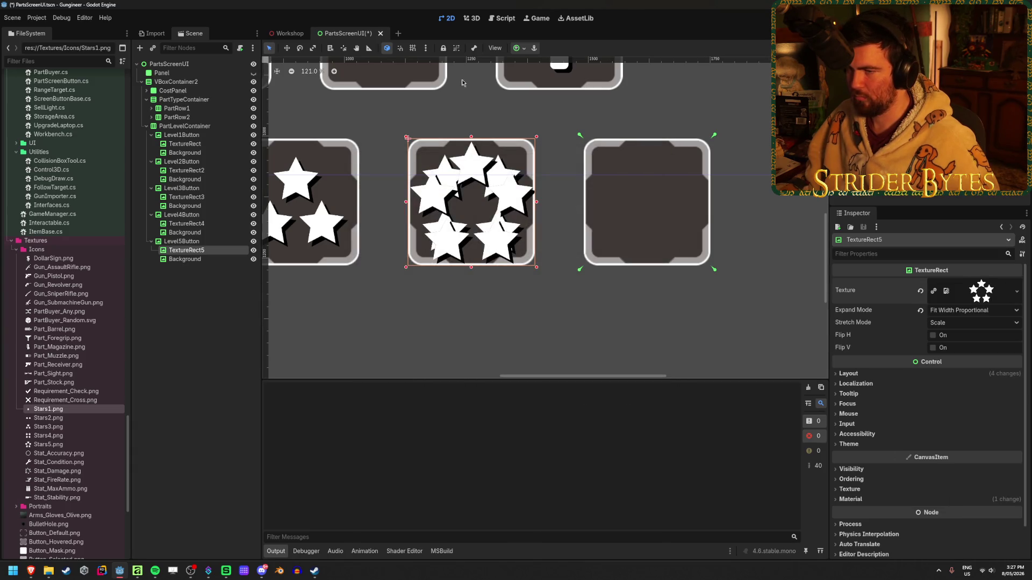
{"action": "left_click", "coordinate": [524, 48]}
{"action": "left_click", "coordinate": [567, 122]}
{"action": "left_click", "coordinate": [564, 304]}
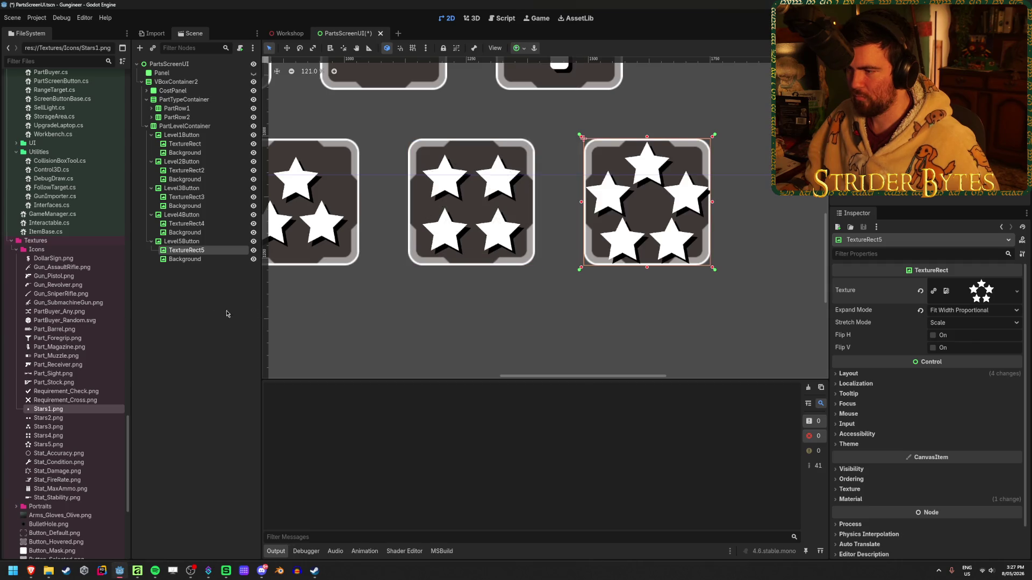
{"action": "scroll", "coordinate": [575, 295], "scroll_direction": "down", "scroll_amount": 3}
{"action": "scroll", "coordinate": [574, 295], "scroll_direction": "down", "scroll_amount": 2}
{"action": "left_click", "coordinate": [410, 283]}
- Save the scene and reposition the five-star icon node under the Background node
{"action": "key", "text": "ctrl+s"}
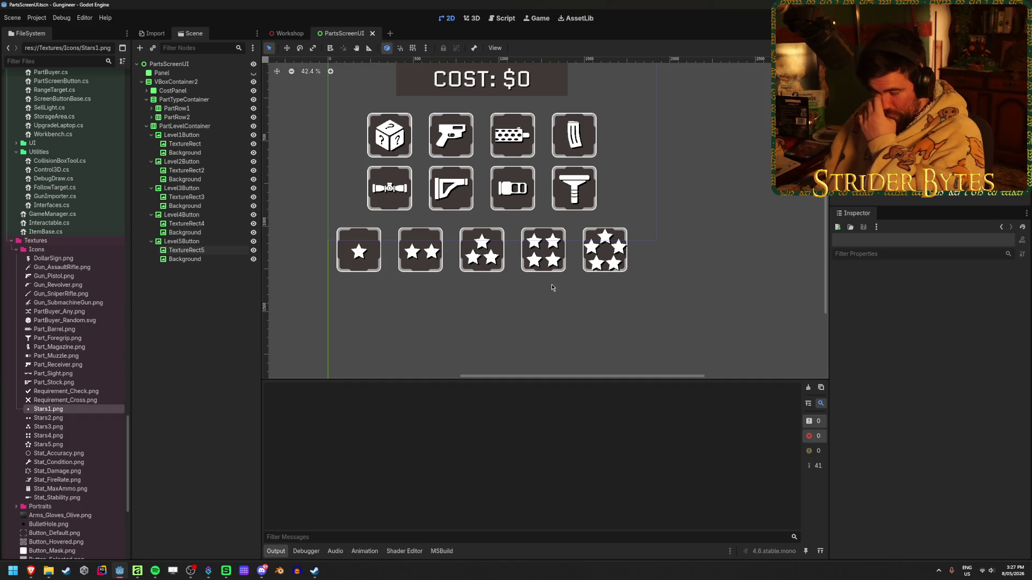
{"action": "scroll", "coordinate": [551, 288], "scroll_direction": "up", "scroll_amount": 2}
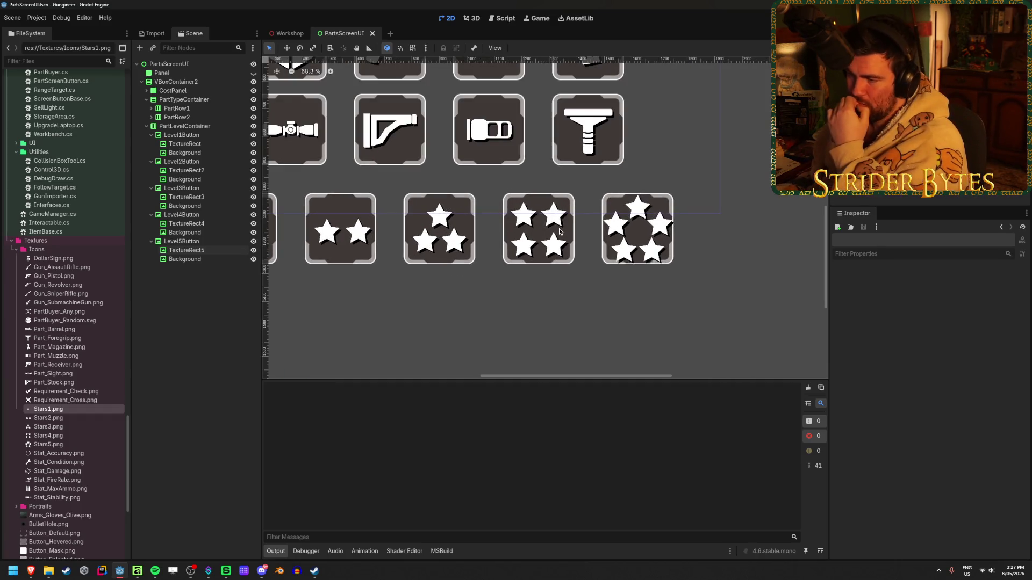
{"action": "scroll", "coordinate": [560, 235], "scroll_direction": "up", "scroll_amount": 2}
{"action": "scroll", "coordinate": [560, 235], "scroll_direction": "up", "scroll_amount": 1}
{"action": "scroll", "coordinate": [567, 237], "scroll_direction": "down", "scroll_amount": 3}
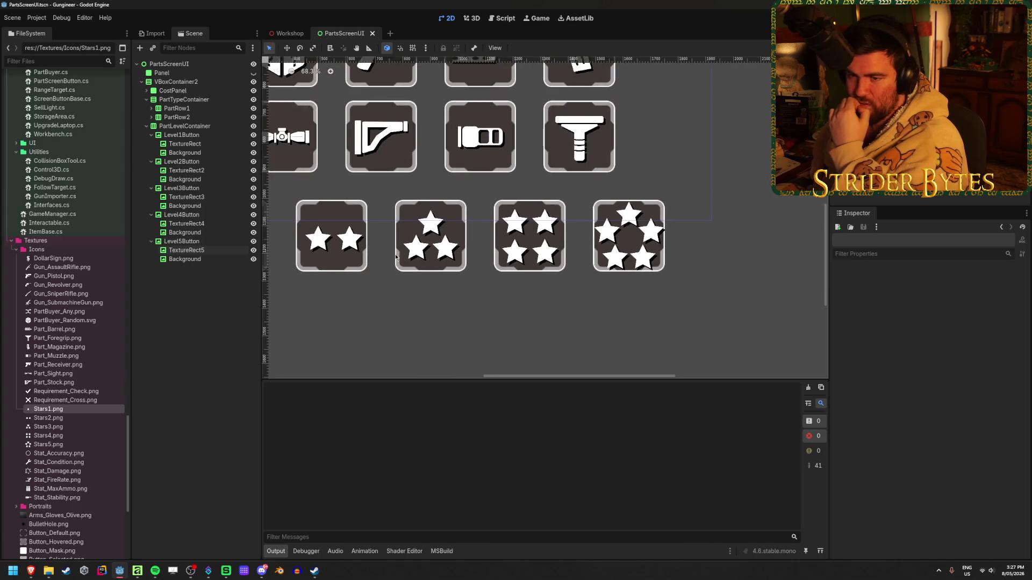
{"action": "left_click", "coordinate": [198, 252]}
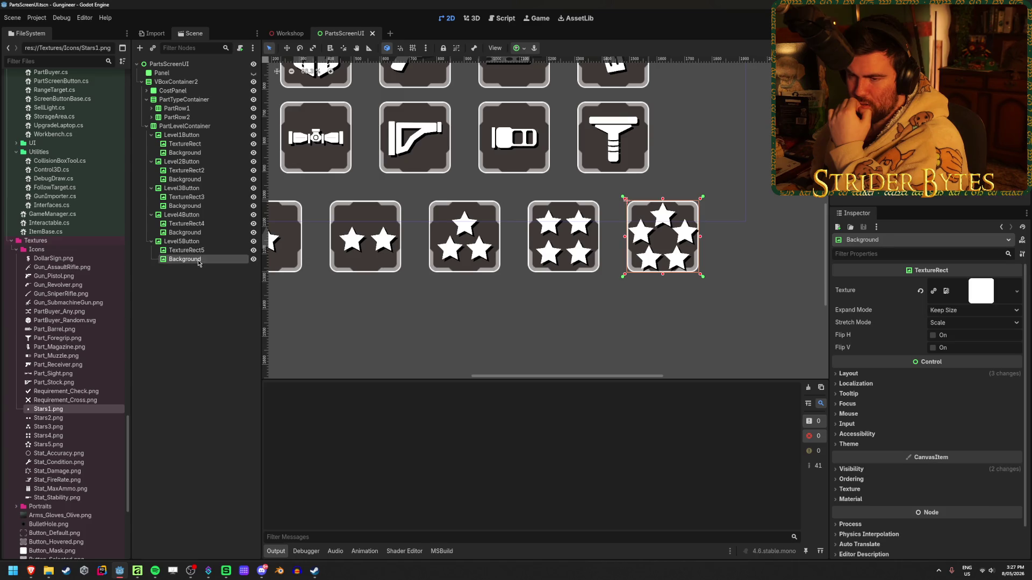
{"action": "left_click_drag", "start_coordinate": [202, 260], "coordinate": [202, 261]}
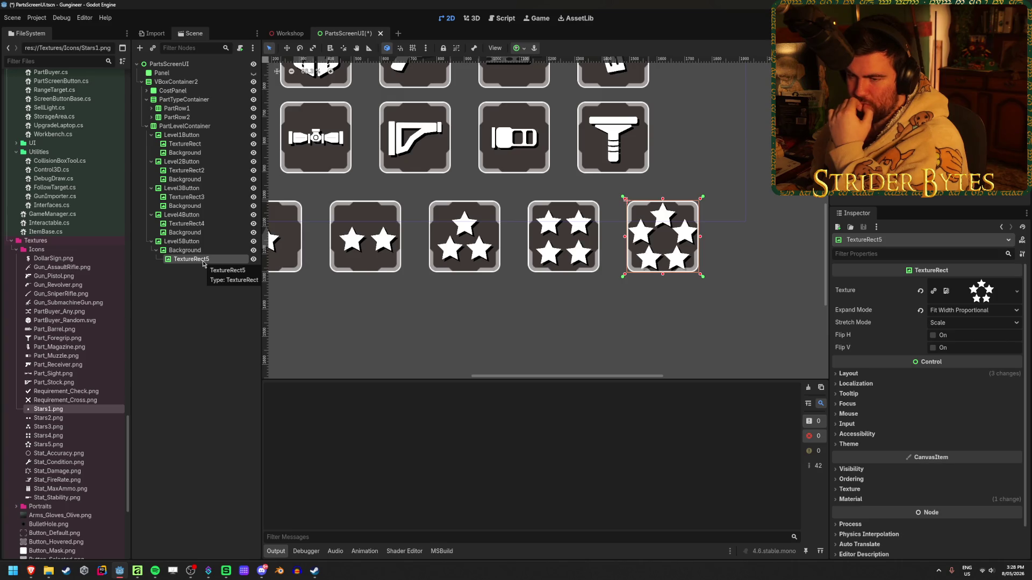
{"action": "left_click_drag", "start_coordinate": [189, 223], "coordinate": [189, 248]}
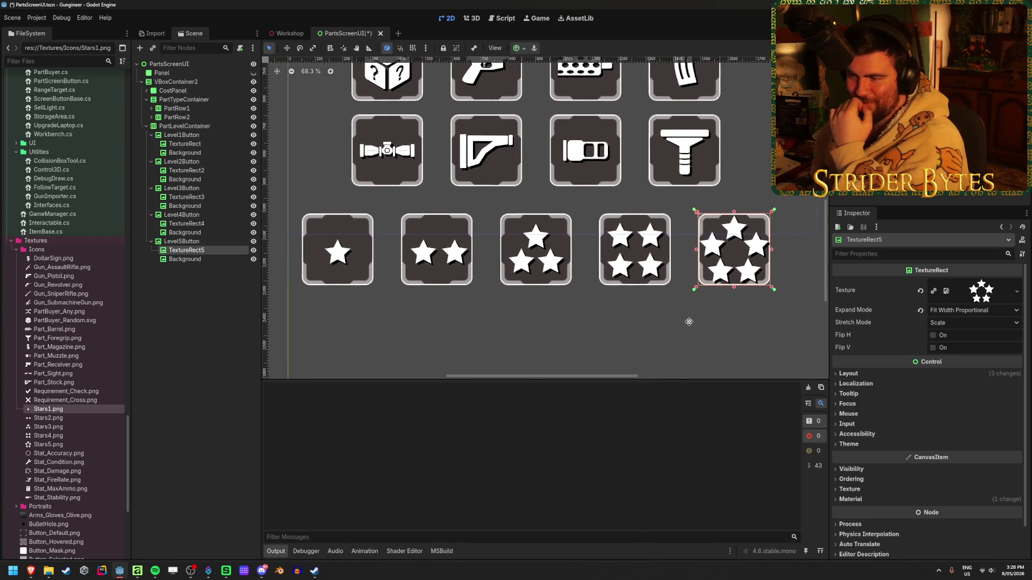
- Bring the row of star buttons into view, select TextureRect2, then switch to Affinity
{"action": "scroll", "coordinate": [531, 328], "scroll_direction": "down", "scroll_amount": 2}
{"action": "scroll", "coordinate": [602, 304], "scroll_direction": "up", "scroll_amount": 5}
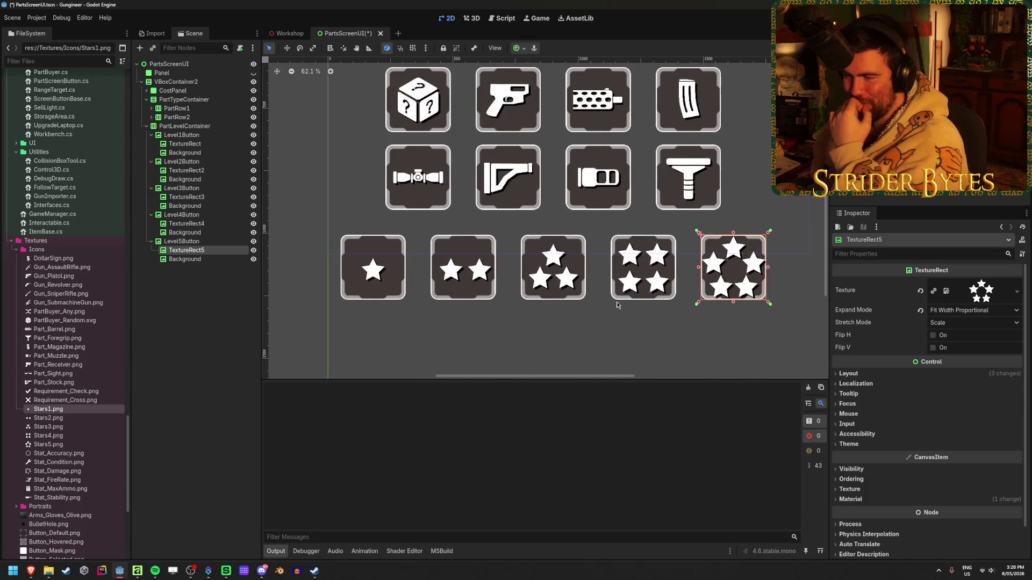
{"action": "scroll", "coordinate": [554, 277], "scroll_direction": "up", "scroll_amount": 2}
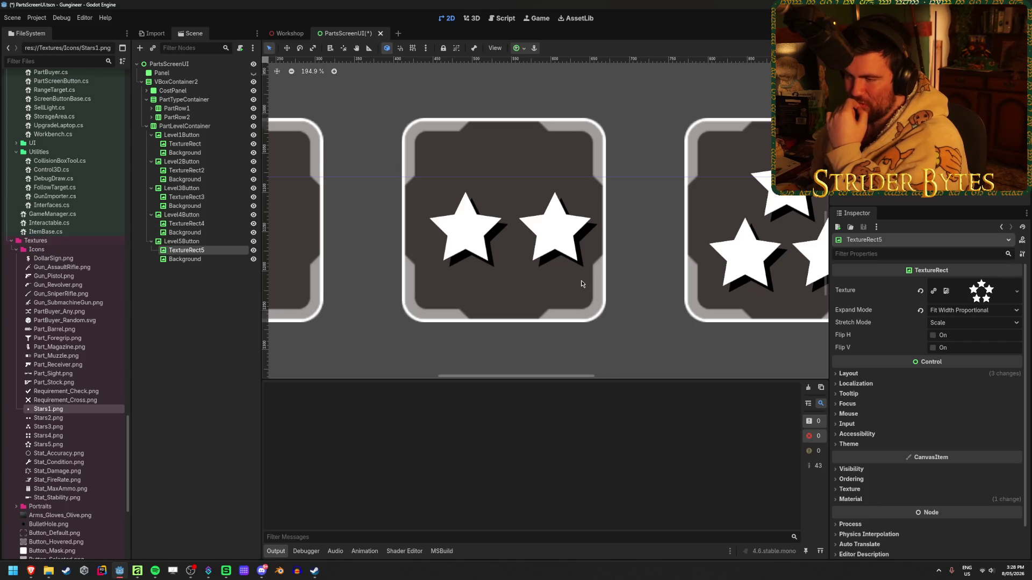
{"action": "scroll", "coordinate": [581, 283], "scroll_direction": "down", "scroll_amount": 1}
{"action": "scroll", "coordinate": [581, 284], "scroll_direction": "up", "scroll_amount": 3}
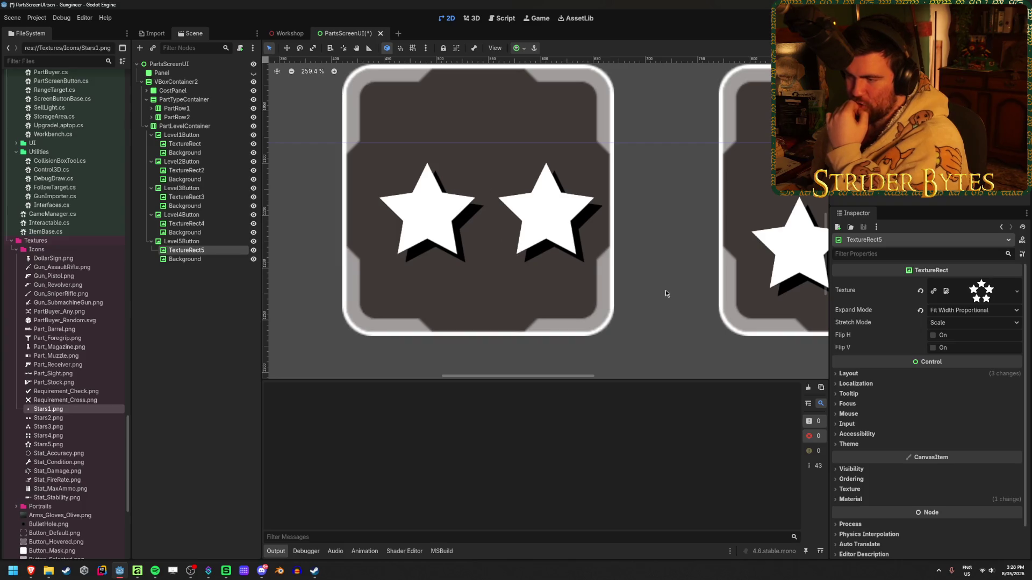
{"action": "scroll", "coordinate": [665, 293], "scroll_direction": "down", "scroll_amount": 5}
{"action": "mouse_move", "coordinate": [699, 189]}
{"action": "middle_mouse_down"}
{"action": "mouse_move", "coordinate": [645, 224]}
{"action": "mouse_move", "coordinate": [482, 232]}
{"action": "middle_mouse_up"}
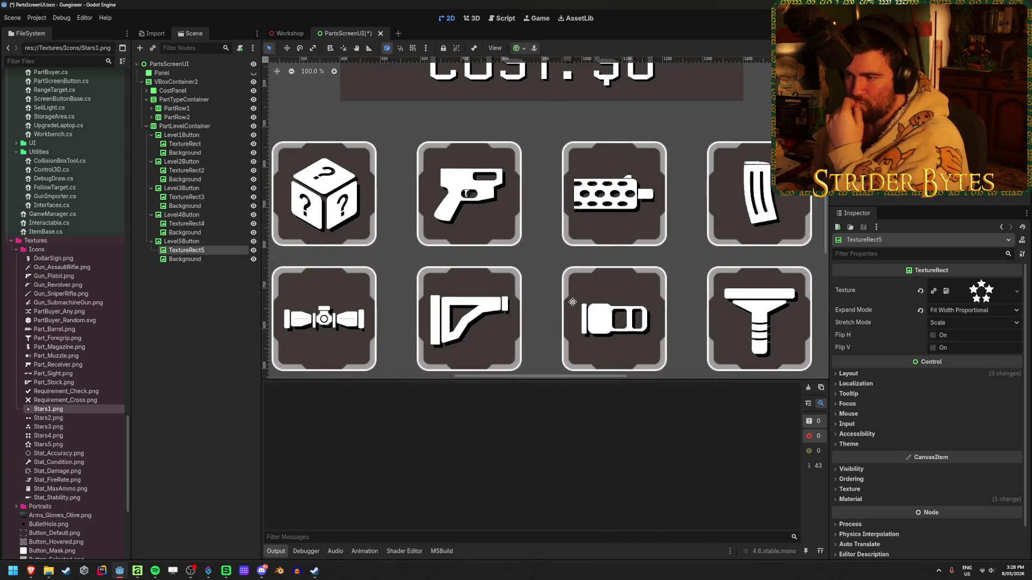
{"action": "middle_click_drag", "start_coordinate": [569, 303], "coordinate": [542, 224]}
{"action": "scroll", "coordinate": [542, 223], "scroll_direction": "down", "scroll_amount": 2}
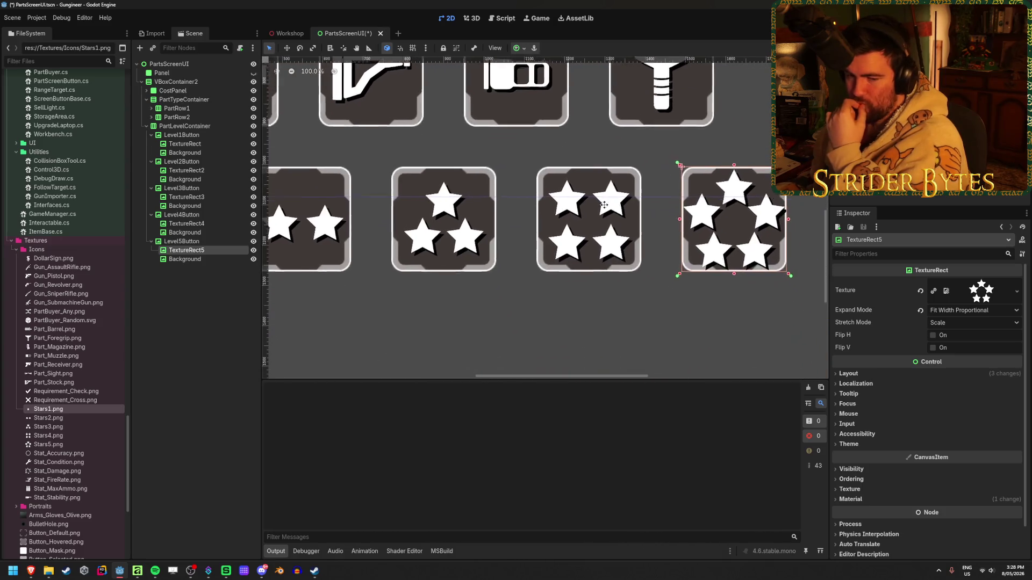
{"action": "middle_click_drag", "start_coordinate": [498, 306], "coordinate": [599, 342]}
{"action": "scroll", "coordinate": [451, 266], "scroll_direction": "up", "scroll_amount": 13}
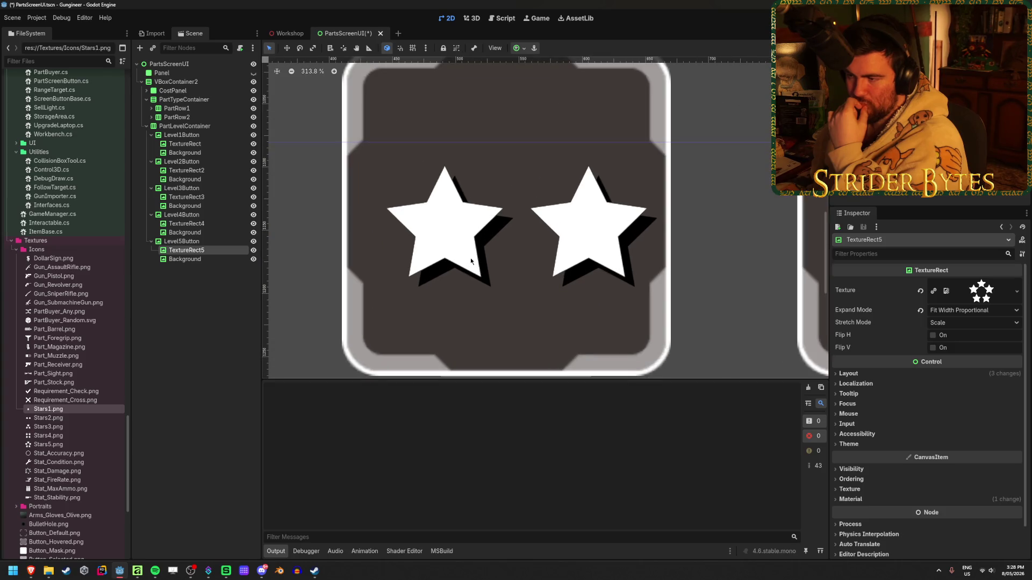
{"action": "left_click", "coordinate": [187, 170]}
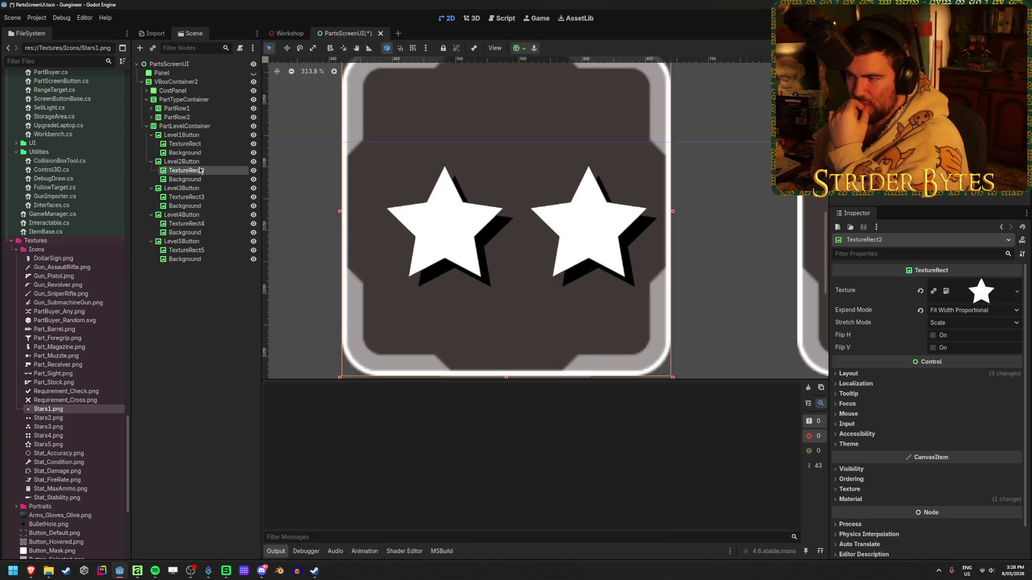
{"action": "scroll", "coordinate": [466, 260], "scroll_direction": "down", "scroll_amount": 3}
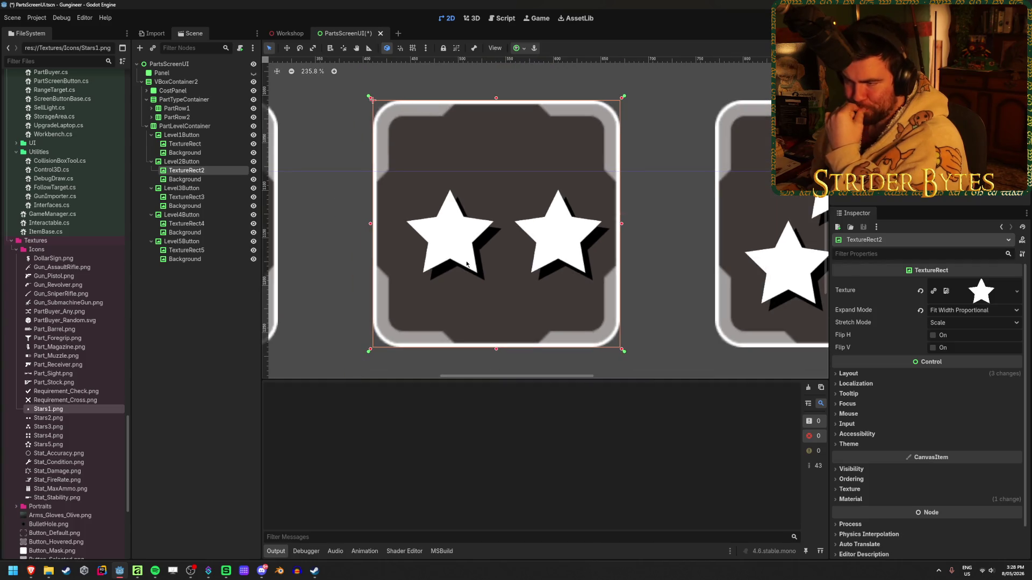
{"action": "scroll", "coordinate": [466, 264], "scroll_direction": "up", "scroll_amount": 1}
{"action": "scroll", "coordinate": [466, 263], "scroll_direction": "up", "scroll_amount": 1}
{"action": "scroll", "coordinate": [466, 263], "scroll_direction": "down", "scroll_amount": 1}
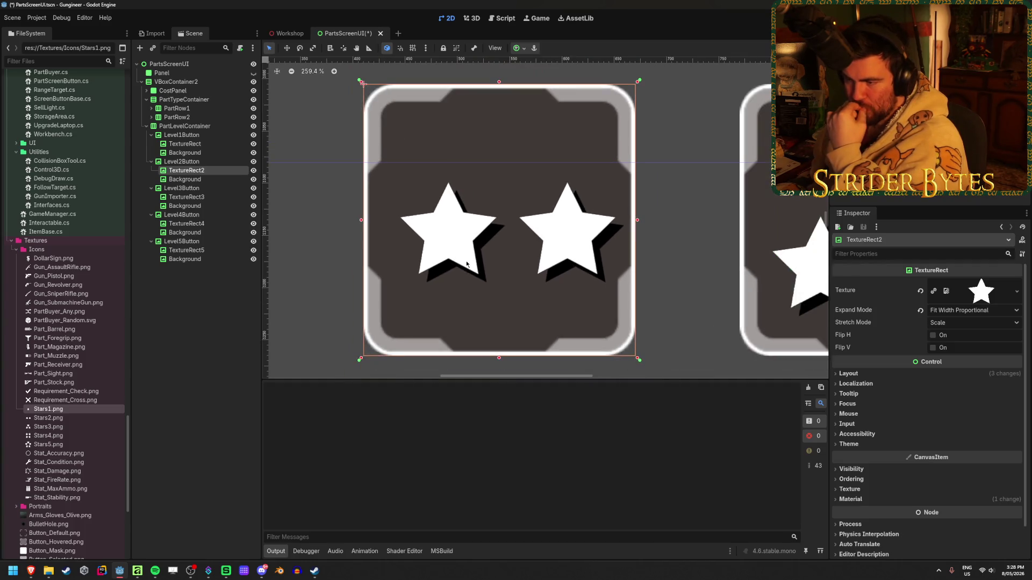
{"action": "key", "text": "alt+Tab"}
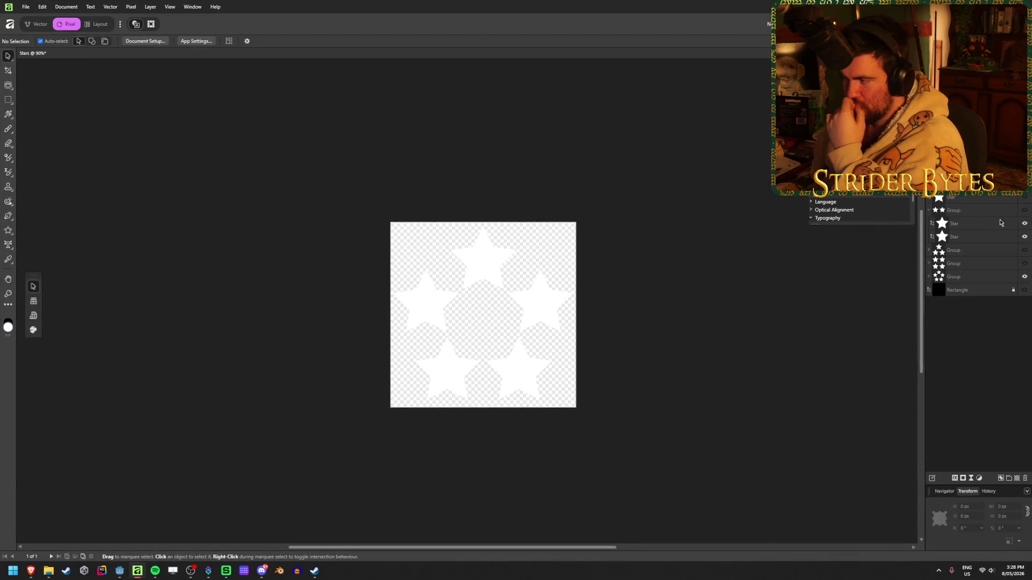
- Show the hidden star group and black background rectangle, and hide the bottom group
{"action": "left_click", "coordinate": [1024, 211]}
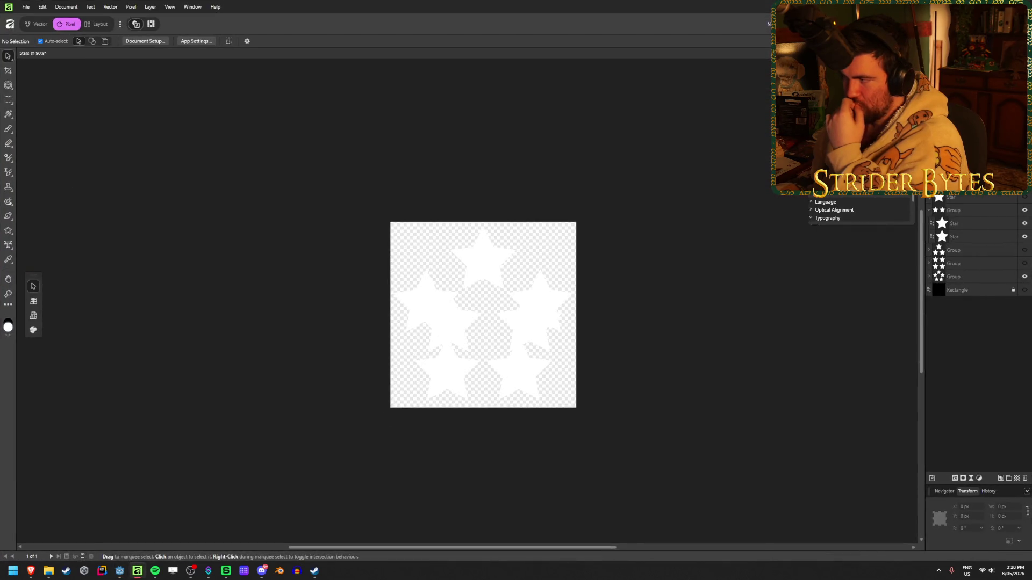
{"action": "left_click", "coordinate": [1024, 291]}
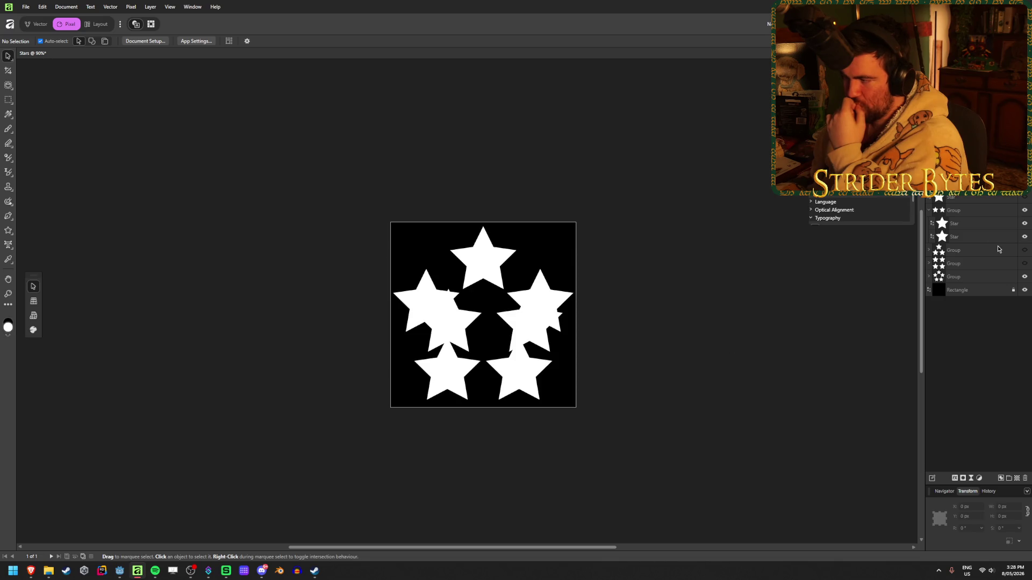
{"action": "left_click", "coordinate": [1024, 277]}
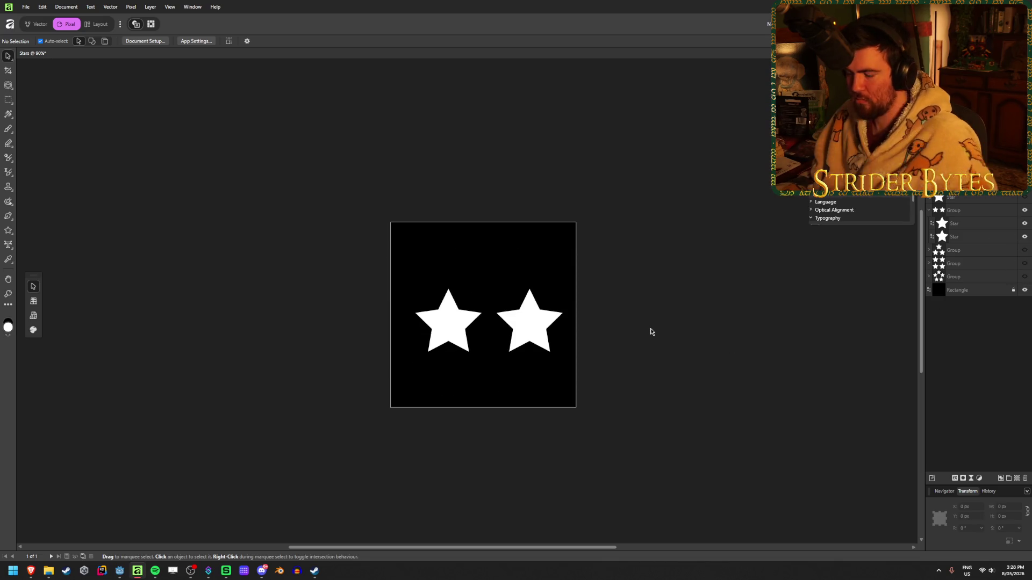
{"action": "scroll", "coordinate": [468, 414], "scroll_direction": "up", "scroll_amount": 1}
{"action": "scroll", "coordinate": [467, 430], "scroll_direction": "down", "scroll_amount": 1}
{"action": "scroll", "coordinate": [467, 432], "scroll_direction": "up", "scroll_amount": 3, "text": "ctrl"}
{"action": "scroll", "coordinate": [511, 345], "scroll_direction": "up", "scroll_amount": 2, "text": "ctrl"}
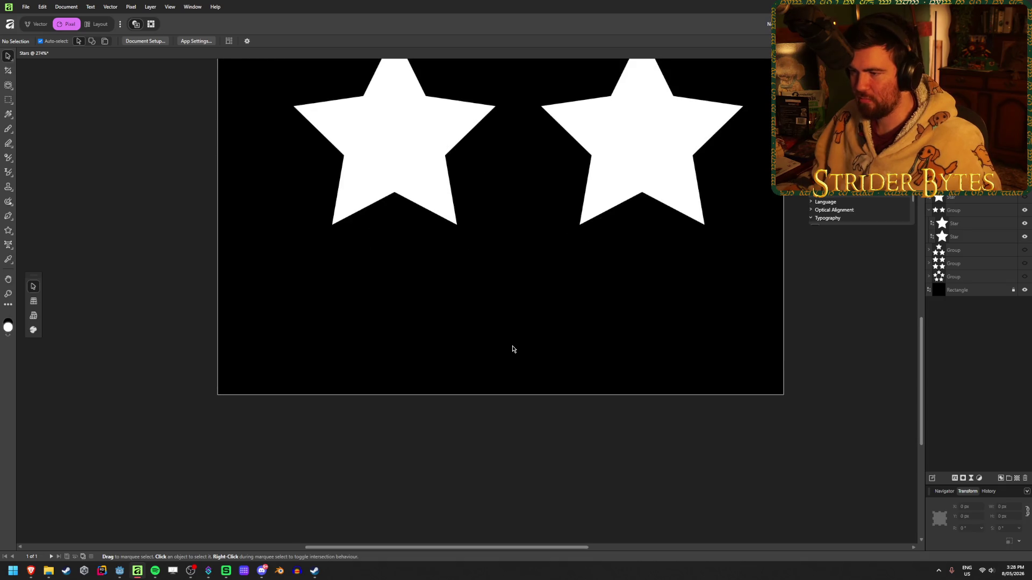
{"action": "scroll", "coordinate": [513, 361], "scroll_direction": "up", "scroll_amount": 1}
{"action": "scroll", "coordinate": [512, 360], "scroll_direction": "down", "scroll_amount": 3, "text": "ctrl"}
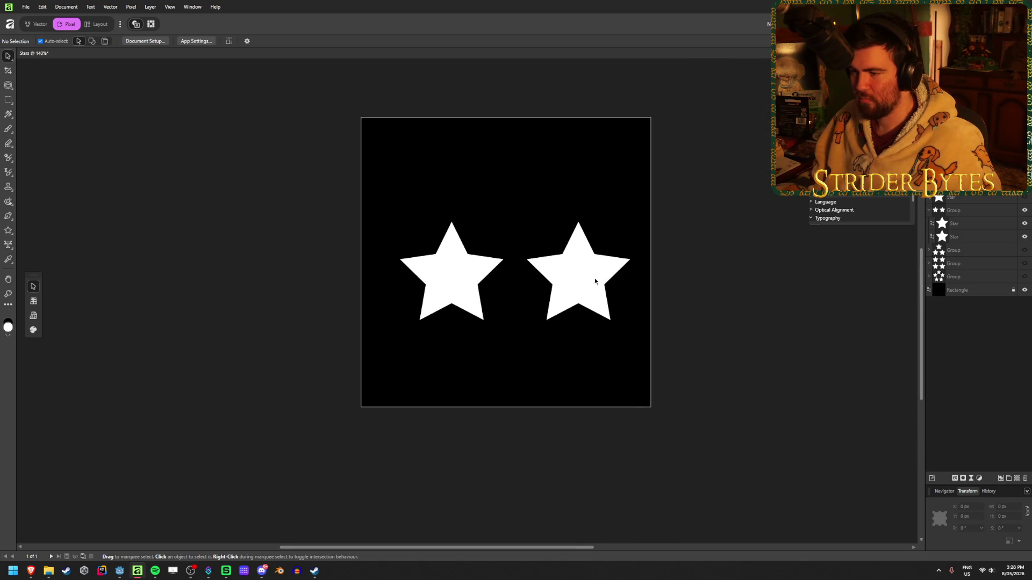
- Select the two-star group and inspect its left and right stars, then return to Godot
{"action": "left_click", "coordinate": [582, 281]}
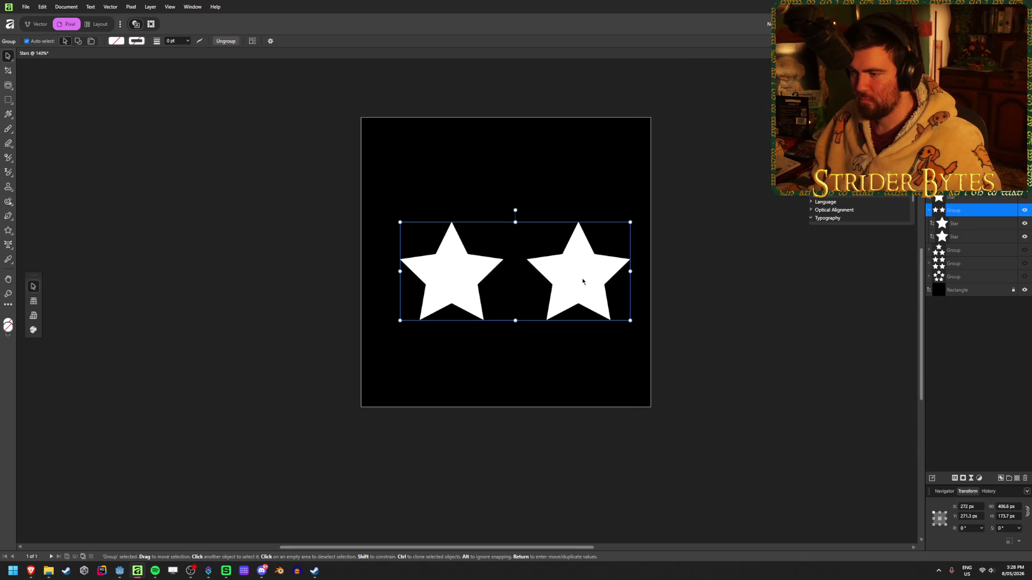
{"action": "left_click", "coordinate": [989, 225]}
{"action": "left_click", "coordinate": [986, 240]}
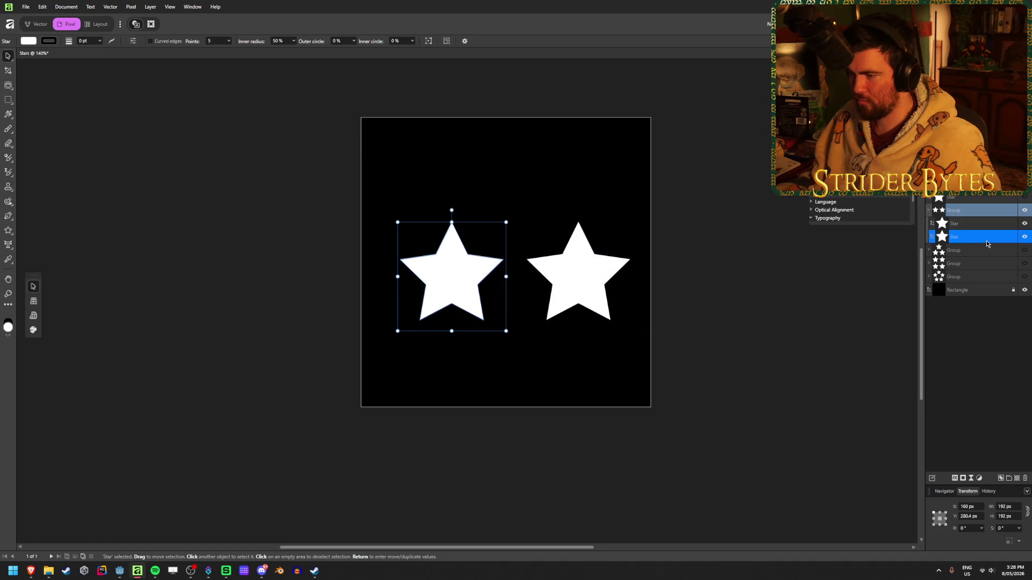
{"action": "left_click", "coordinate": [986, 227]}
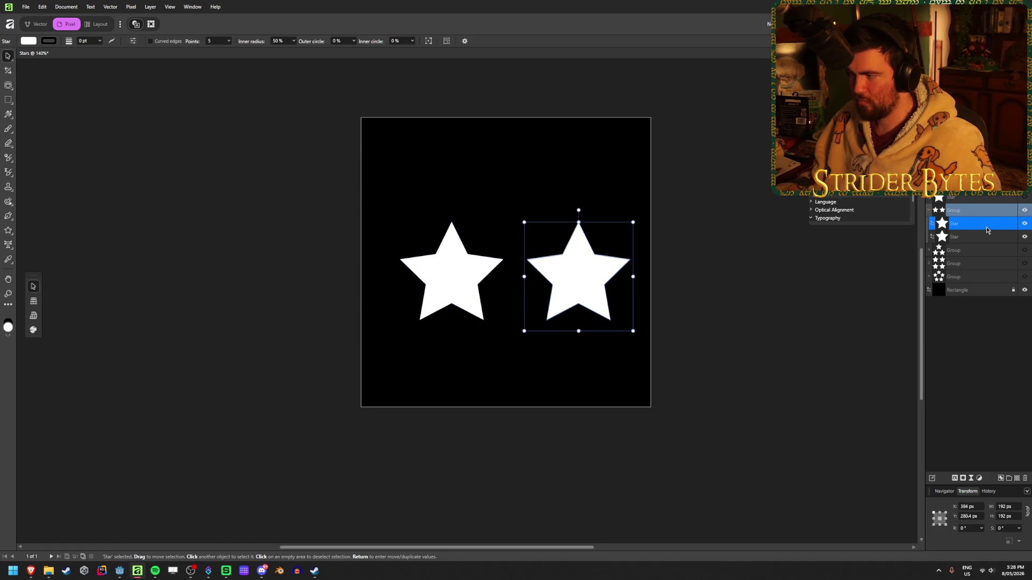
{"action": "left_click", "coordinate": [786, 337]}
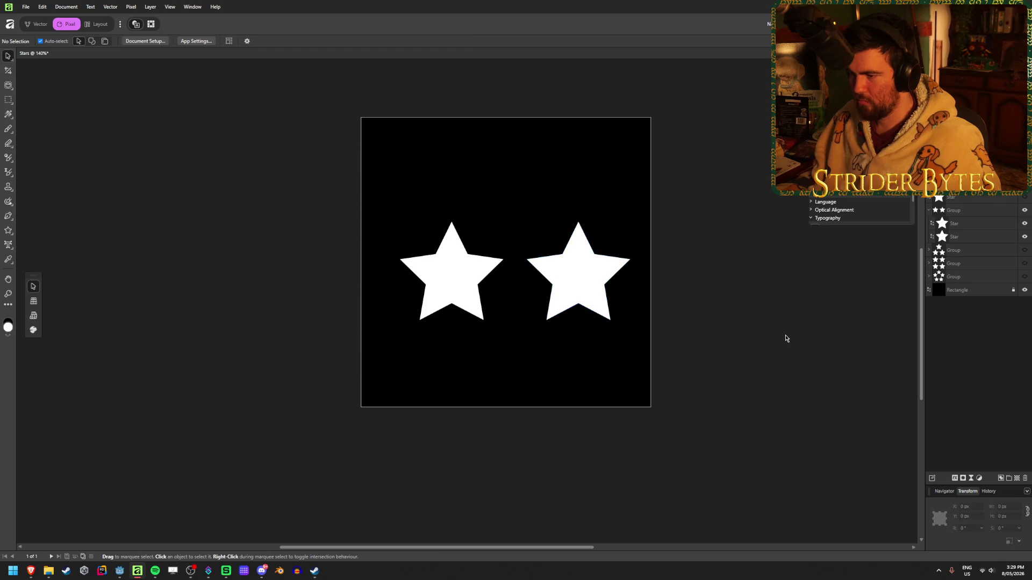
{"action": "left_click", "coordinate": [980, 225]}
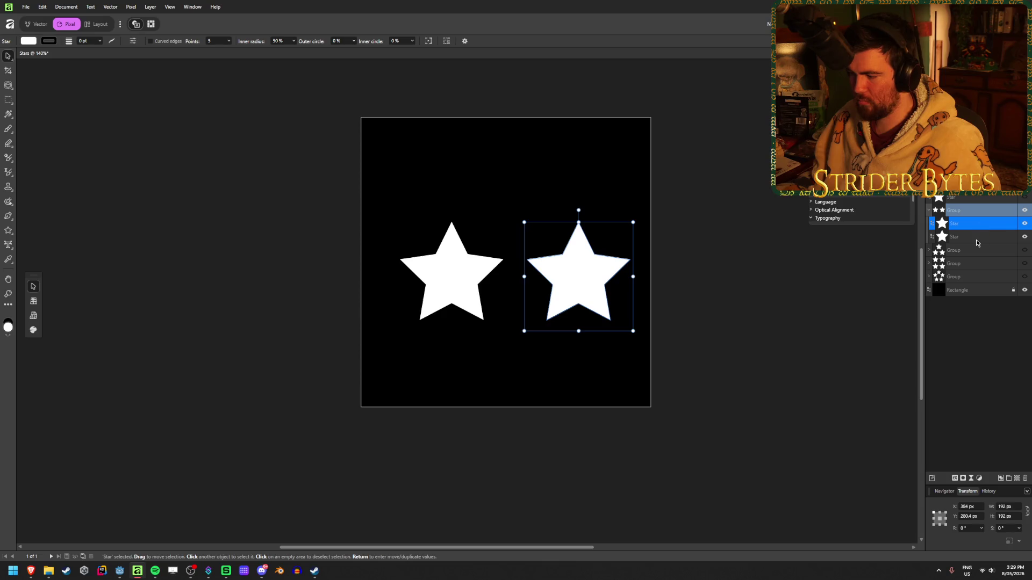
{"action": "left_click", "coordinate": [977, 239]}
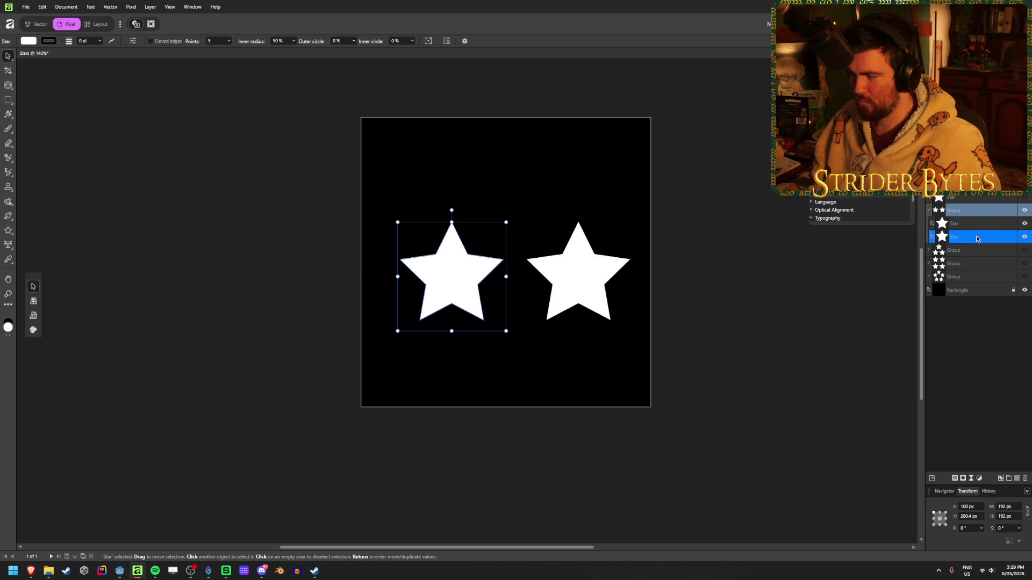
{"action": "left_click", "coordinate": [979, 224]}
{"action": "left_click", "coordinate": [977, 238]}
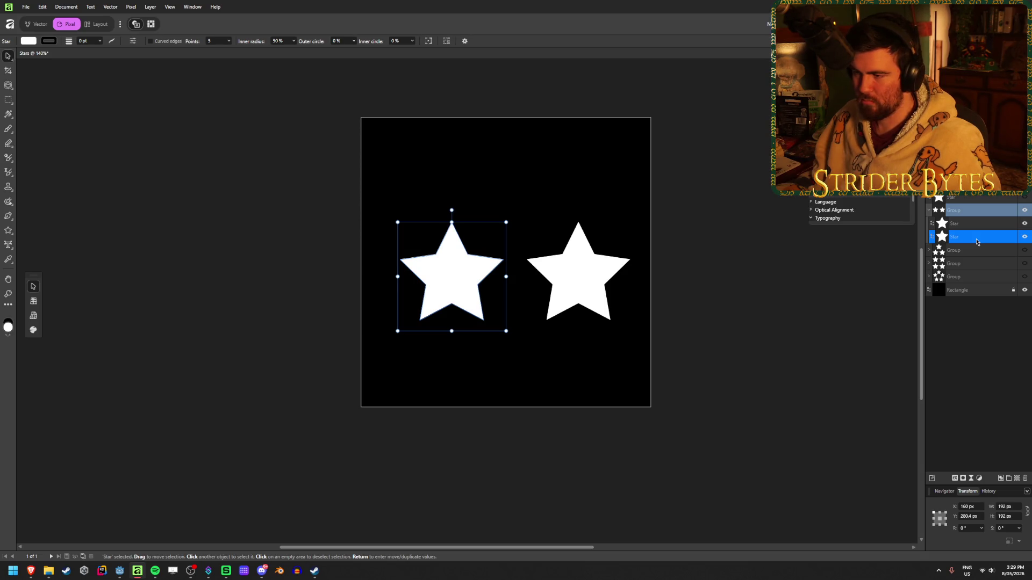
{"action": "left_click", "coordinate": [121, 574]}
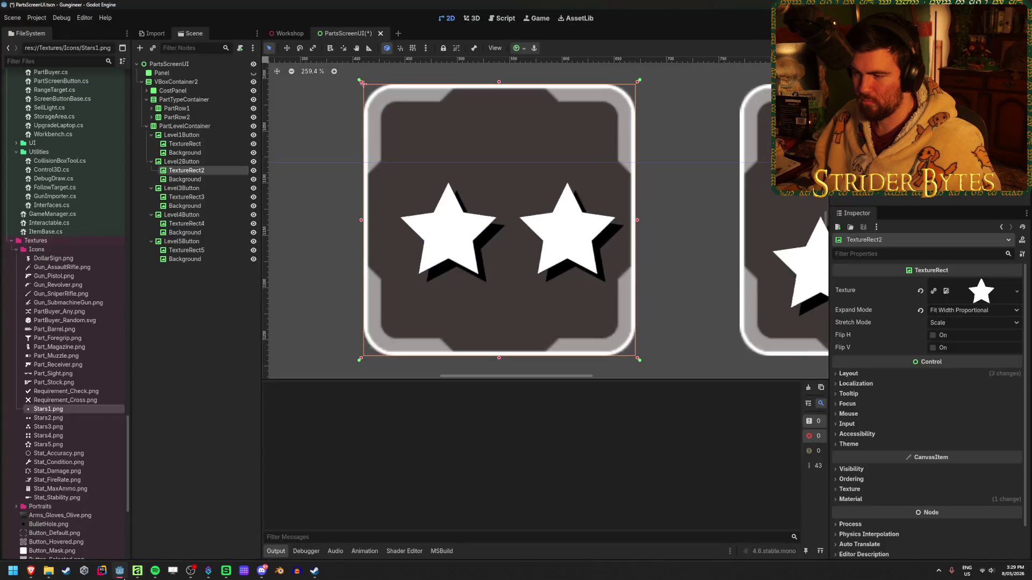
- Zoom the Godot canvas out and in over the five star buttons, then switch back to Affinity
{"action": "scroll", "coordinate": [562, 266], "scroll_direction": "down", "scroll_amount": 5}
{"action": "scroll", "coordinate": [562, 266], "scroll_direction": "down", "scroll_amount": 1}
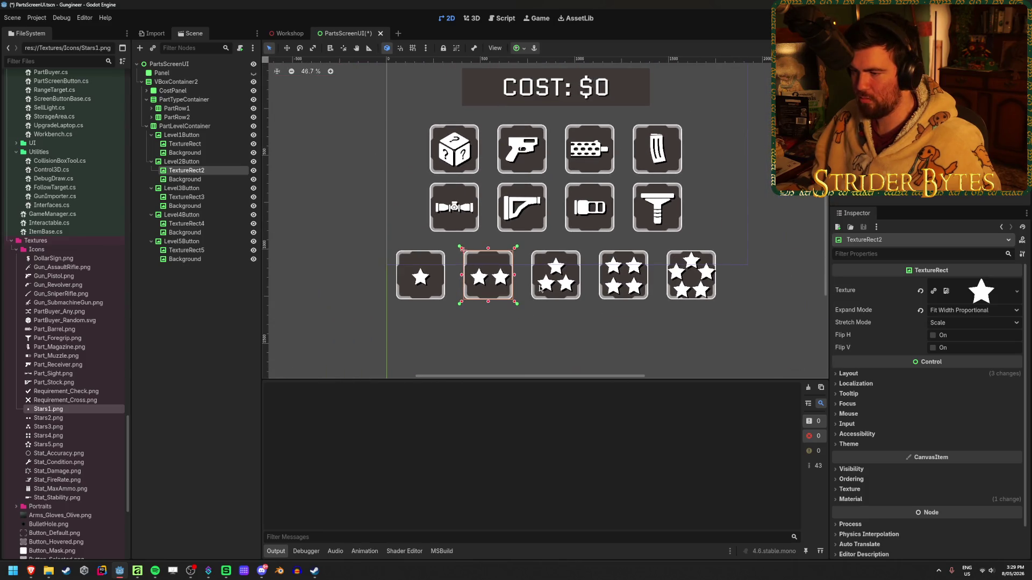
{"action": "scroll", "coordinate": [471, 320], "scroll_direction": "down", "scroll_amount": 4}
{"action": "scroll", "coordinate": [473, 303], "scroll_direction": "up", "scroll_amount": 9}
{"action": "scroll", "coordinate": [474, 304], "scroll_direction": "down", "scroll_amount": 3}
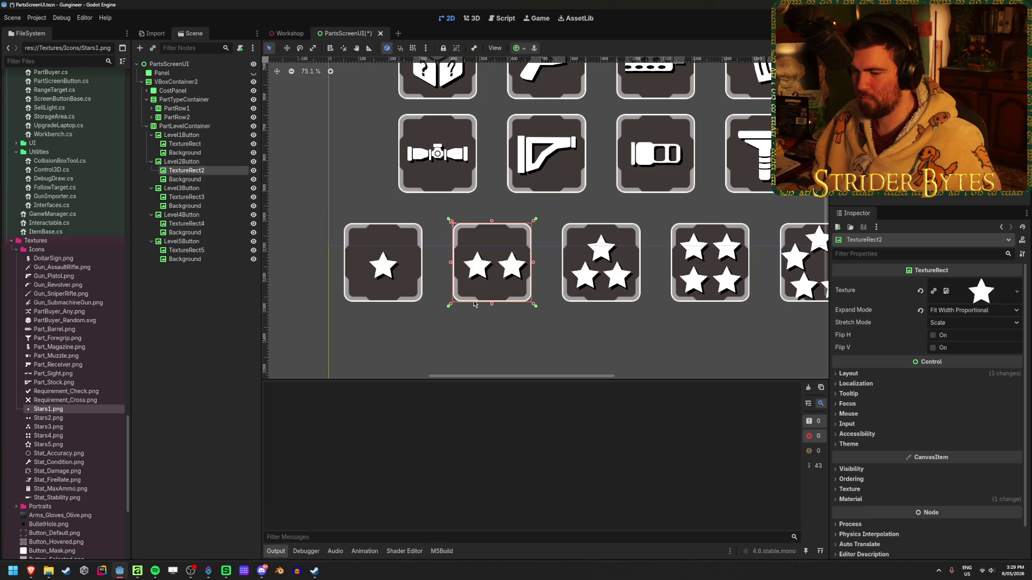
{"action": "key", "text": "alt+Tab"}
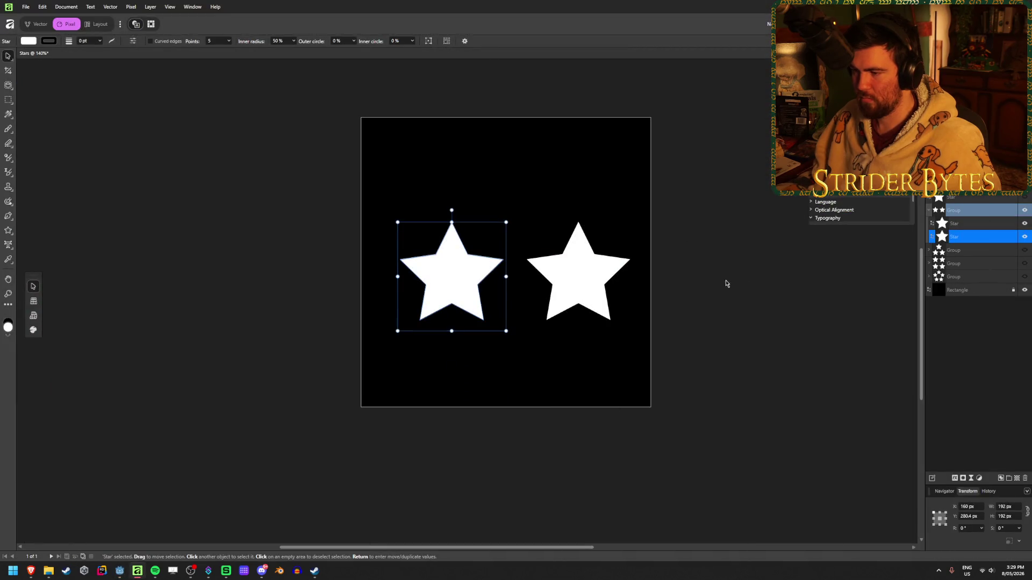